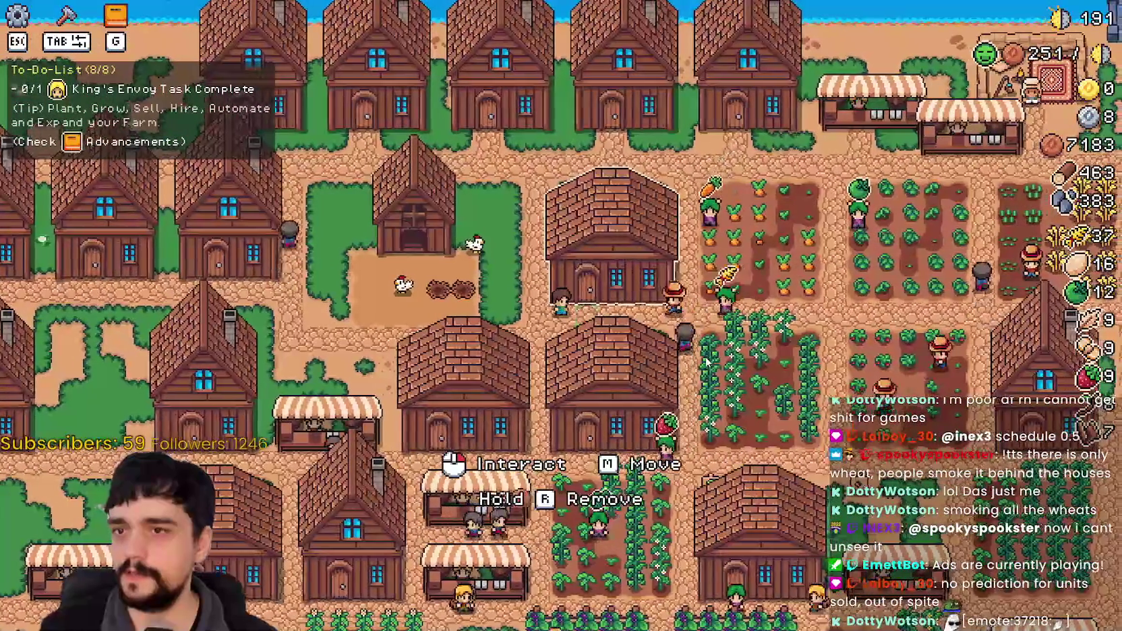
# Walk south toward the meadow and bring up the Crafting list of seeds and buildings.
pyautogui.press('s')
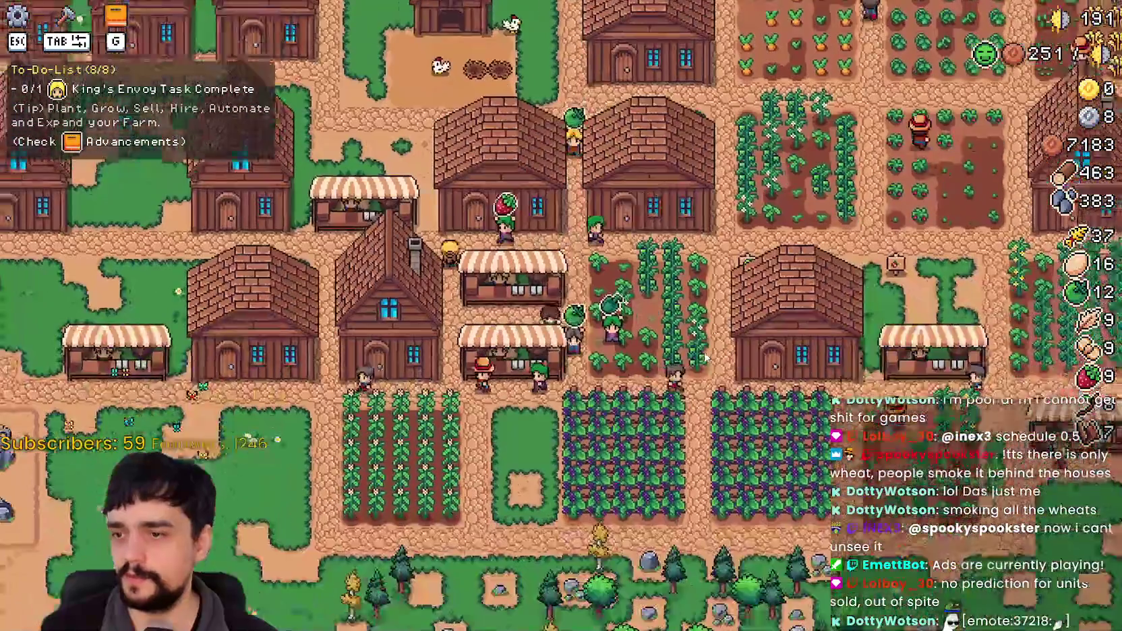
pyautogui.press('Tab')
pyautogui.press('d')
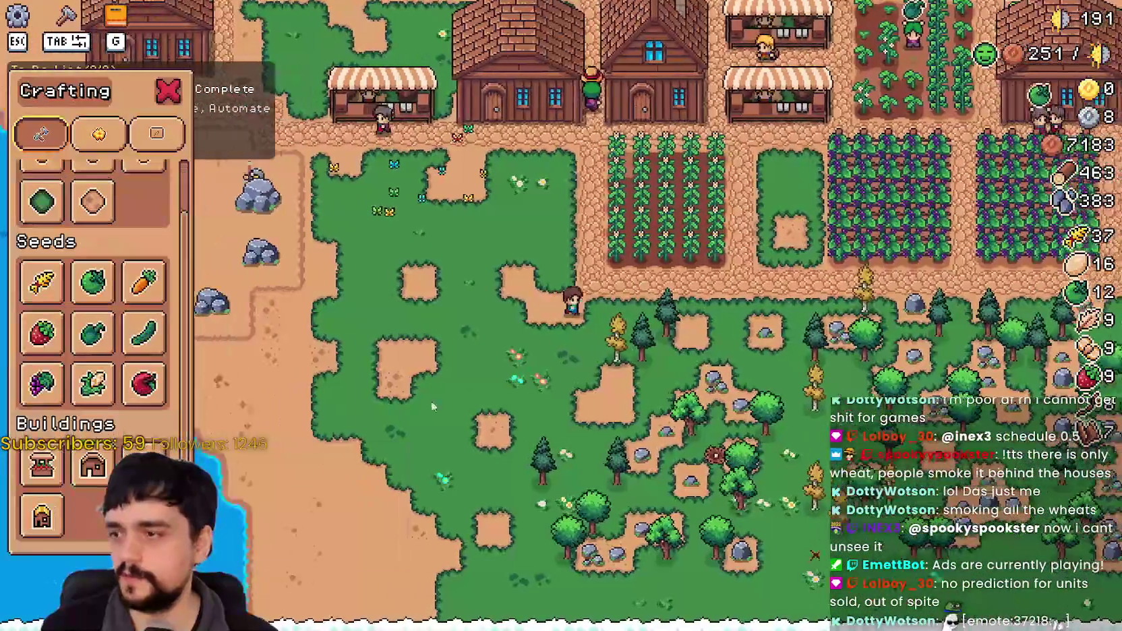
pyautogui.scroll(-3)
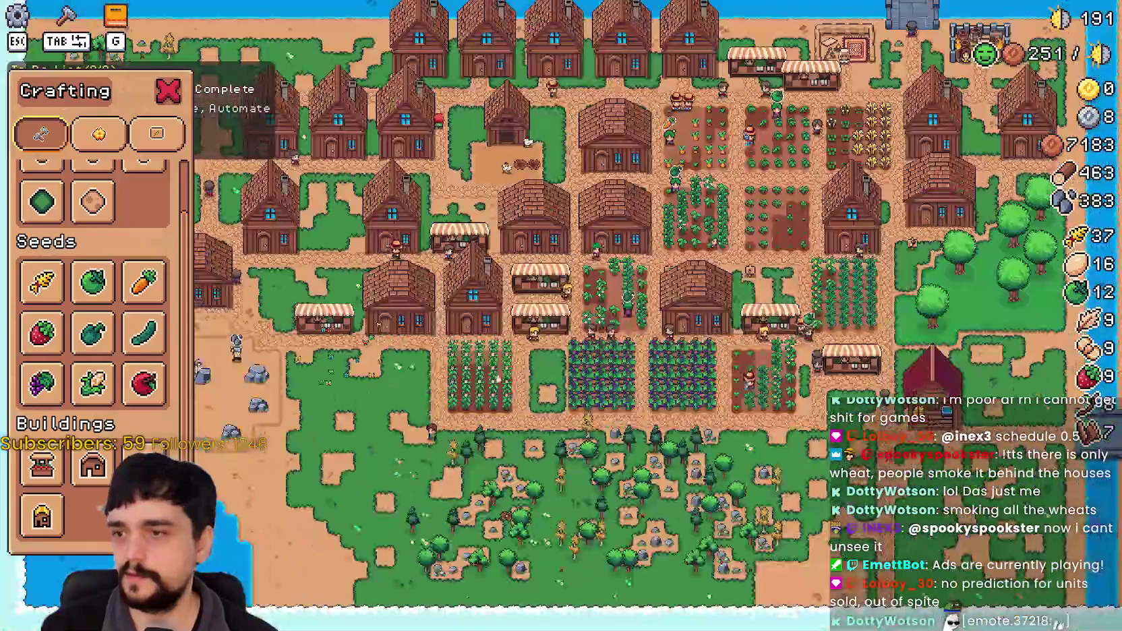
pyautogui.scroll(3)
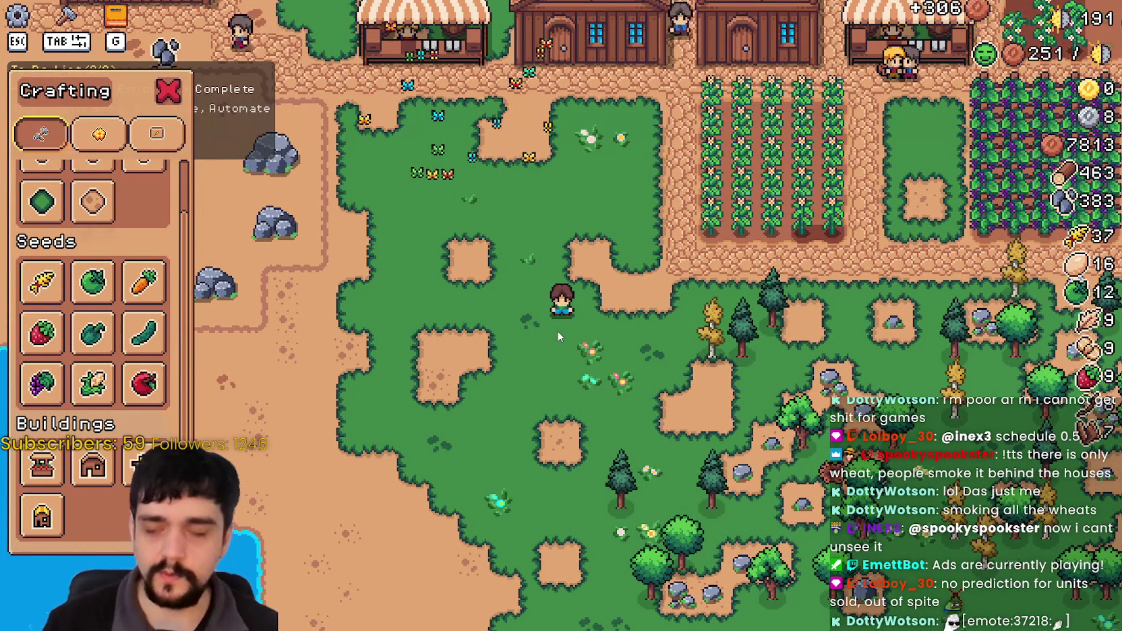
pyautogui.scroll(3)
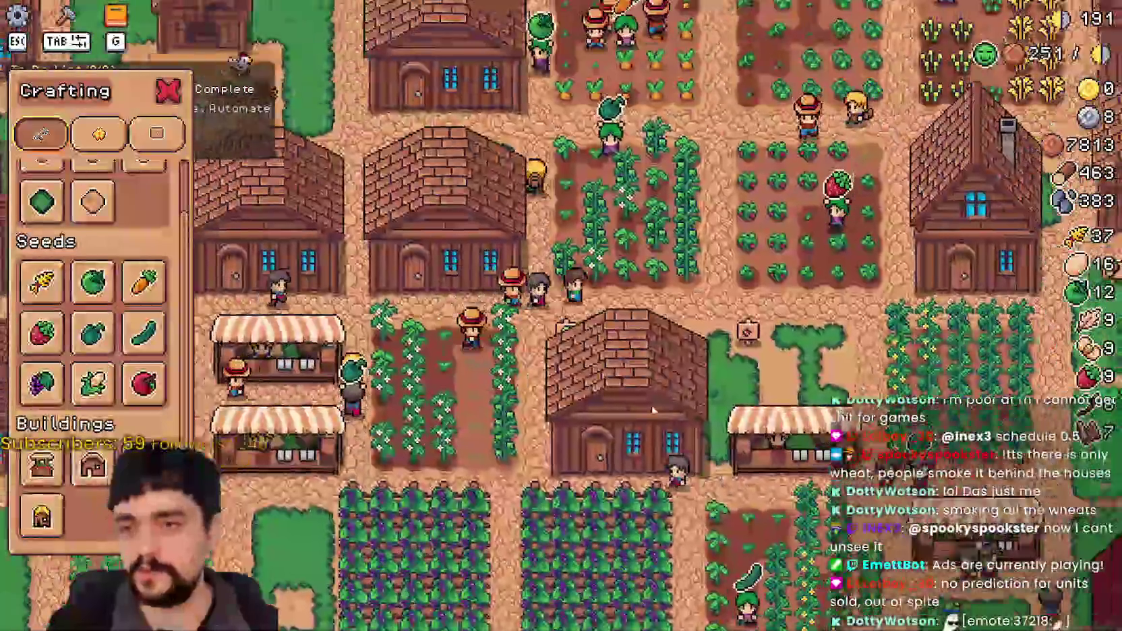
# Check crop unlocks in Advancements, then dismiss the King's Envoy delivery request.
pyautogui.press('g')
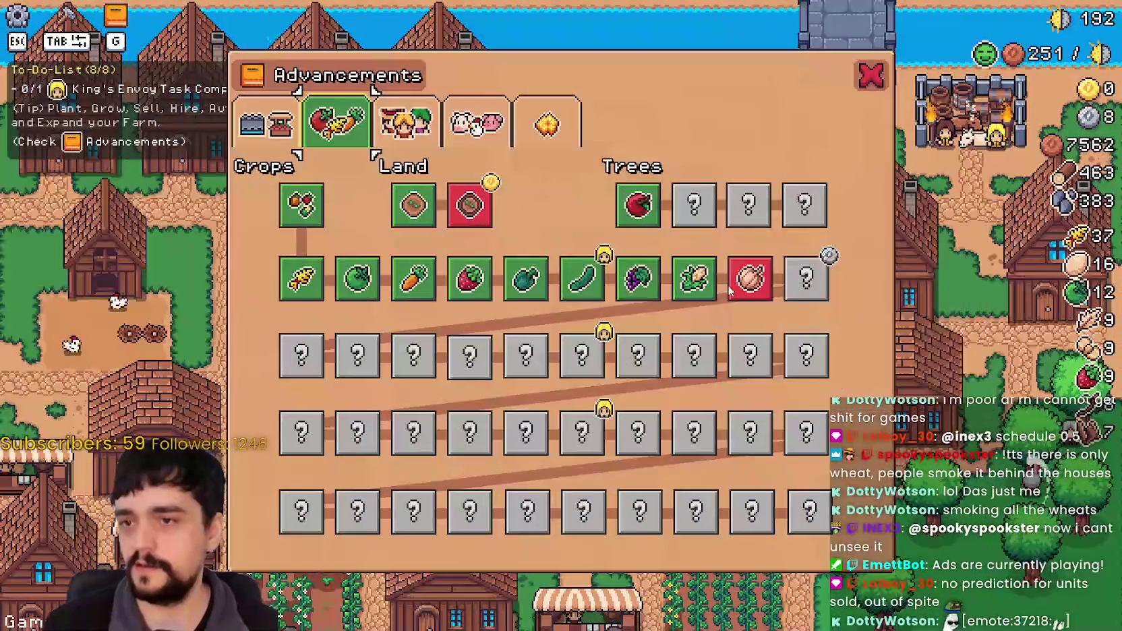
pyautogui.press('g')
pyautogui.press('g')
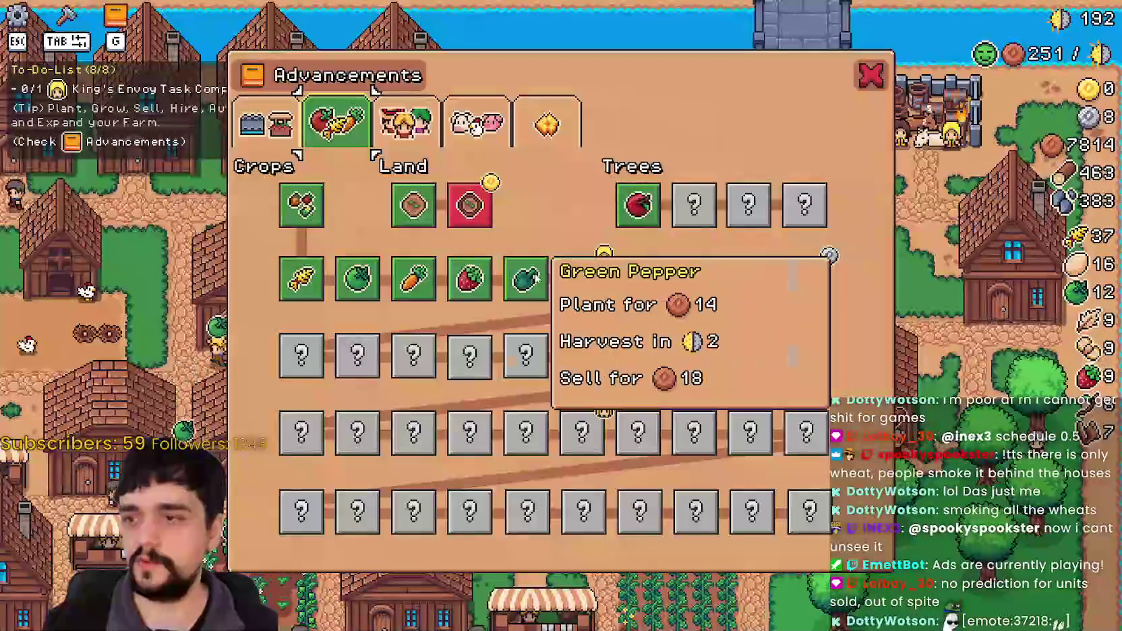
pyautogui.click(871, 80)
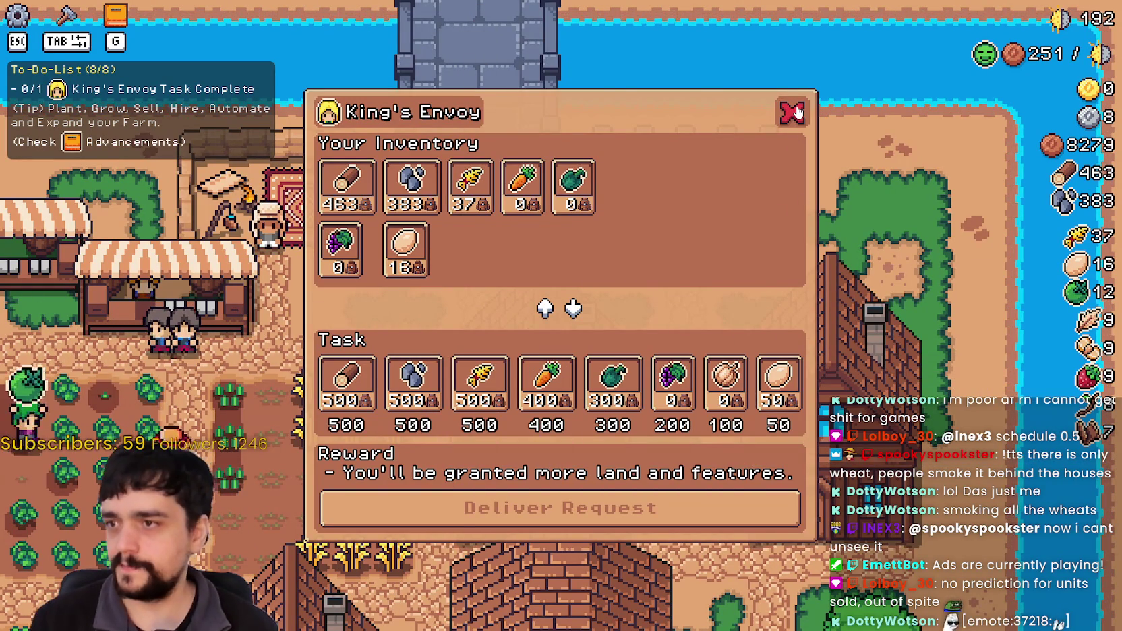
pyautogui.click(793, 112)
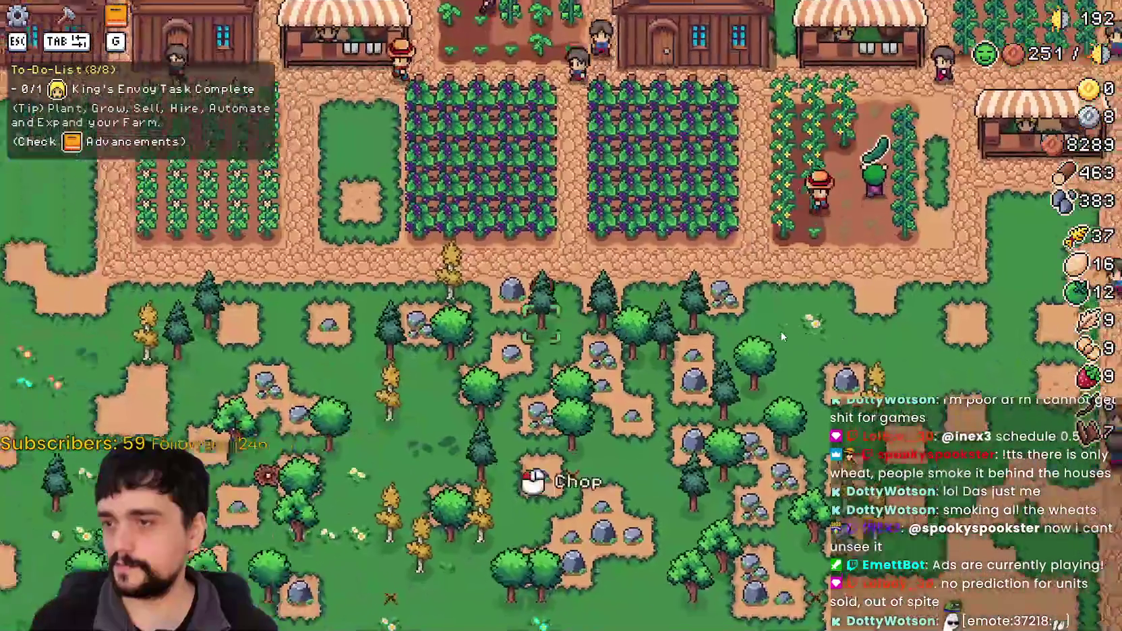
# Choose House under Crafting Buildings and build it on the meadow's north edge.
pyautogui.press('g')
pyautogui.press('g')
pyautogui.press('Tab')
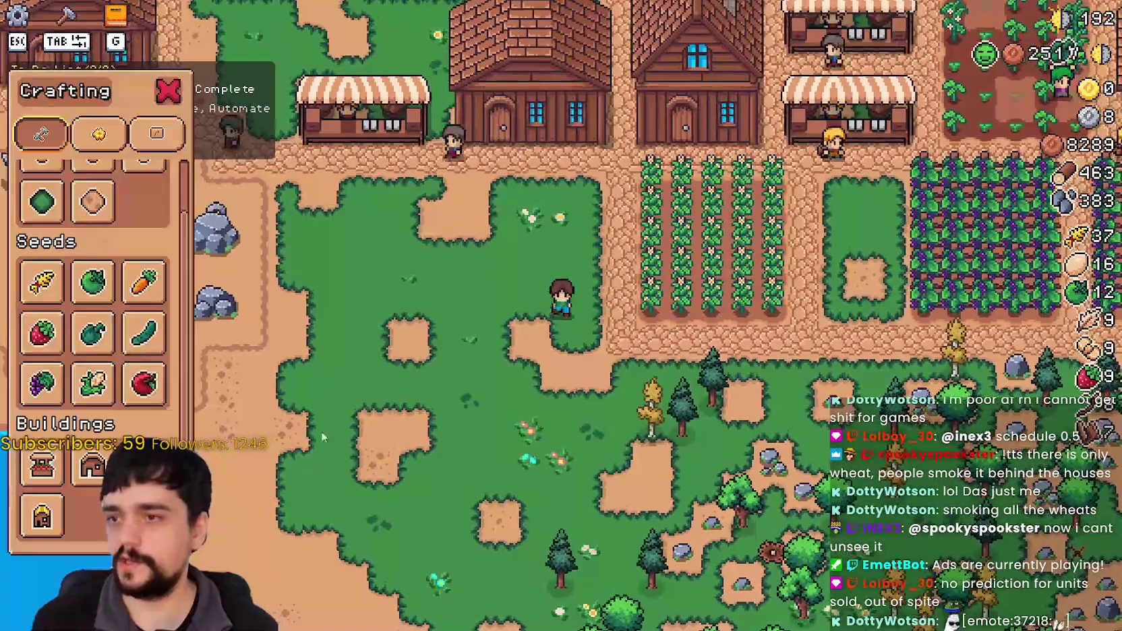
pyautogui.click(68, 465)
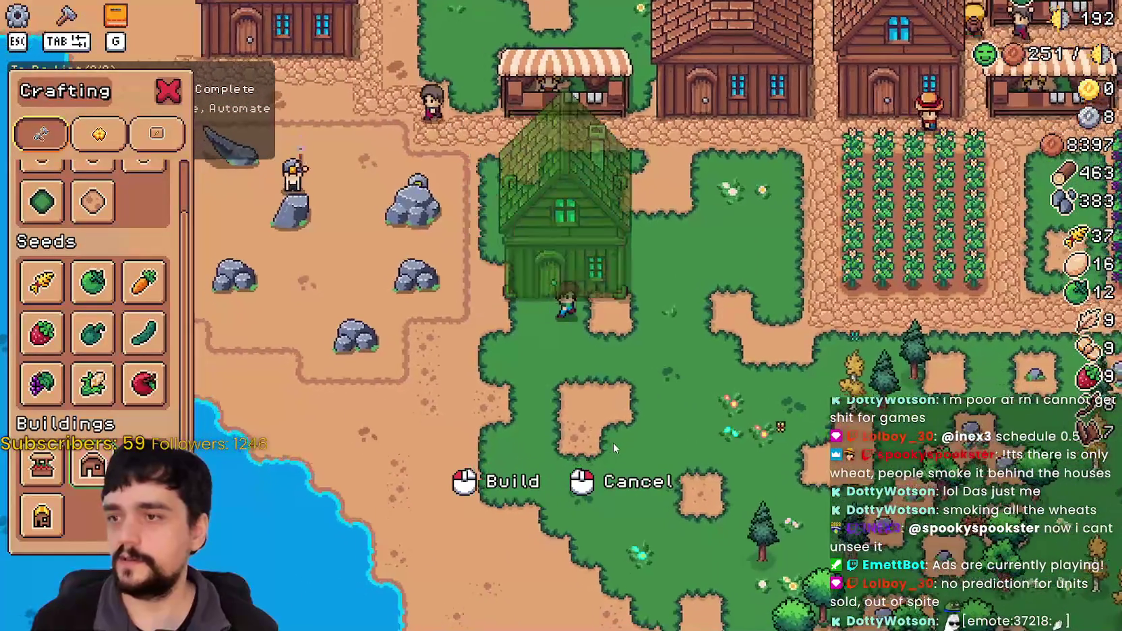
pyautogui.scroll(-3)
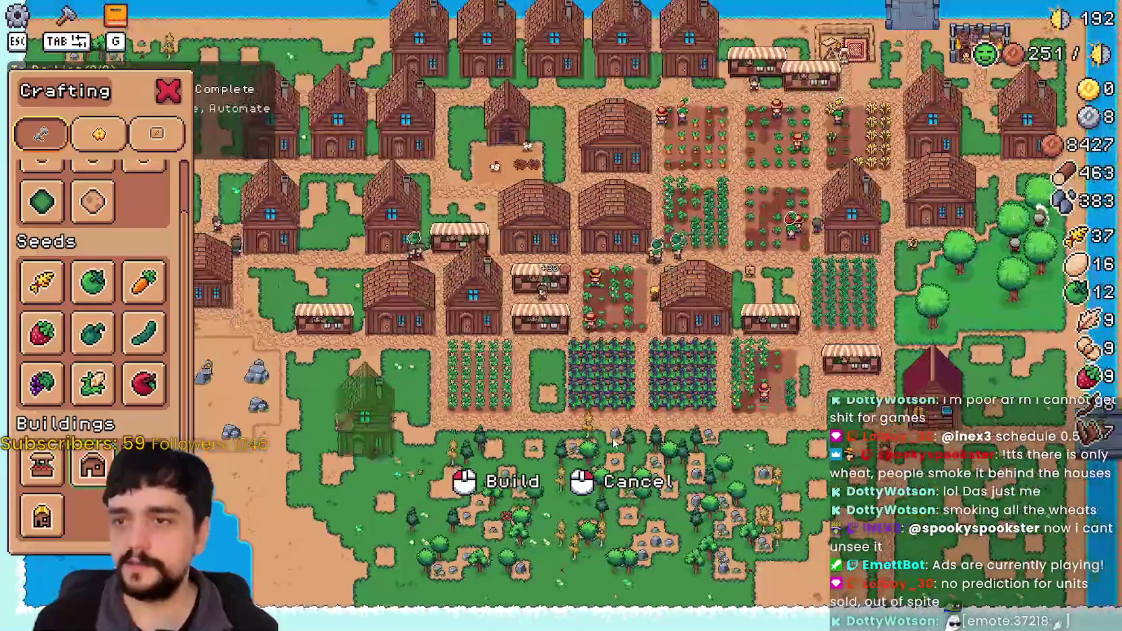
pyautogui.scroll(3)
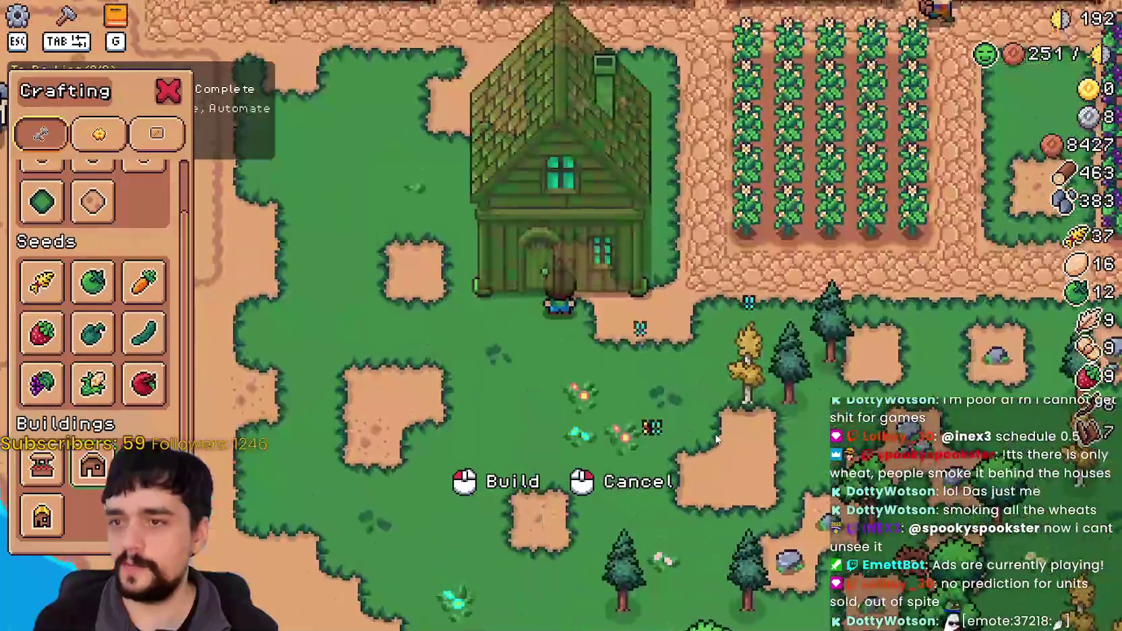
pyautogui.press('a')
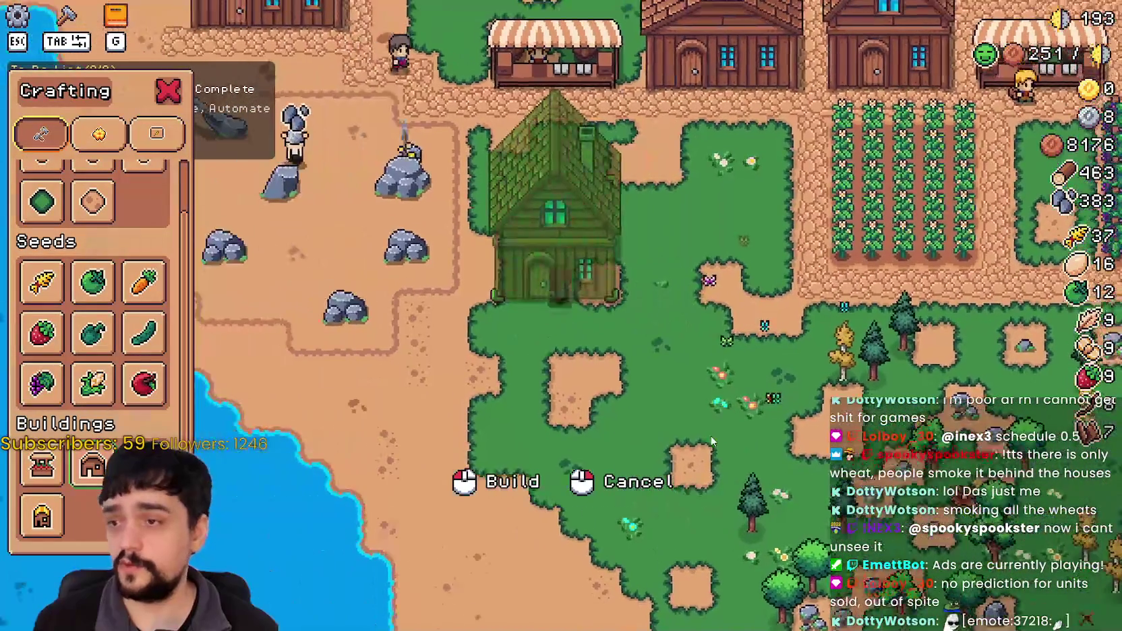
pyautogui.press('s')
pyautogui.press('d')
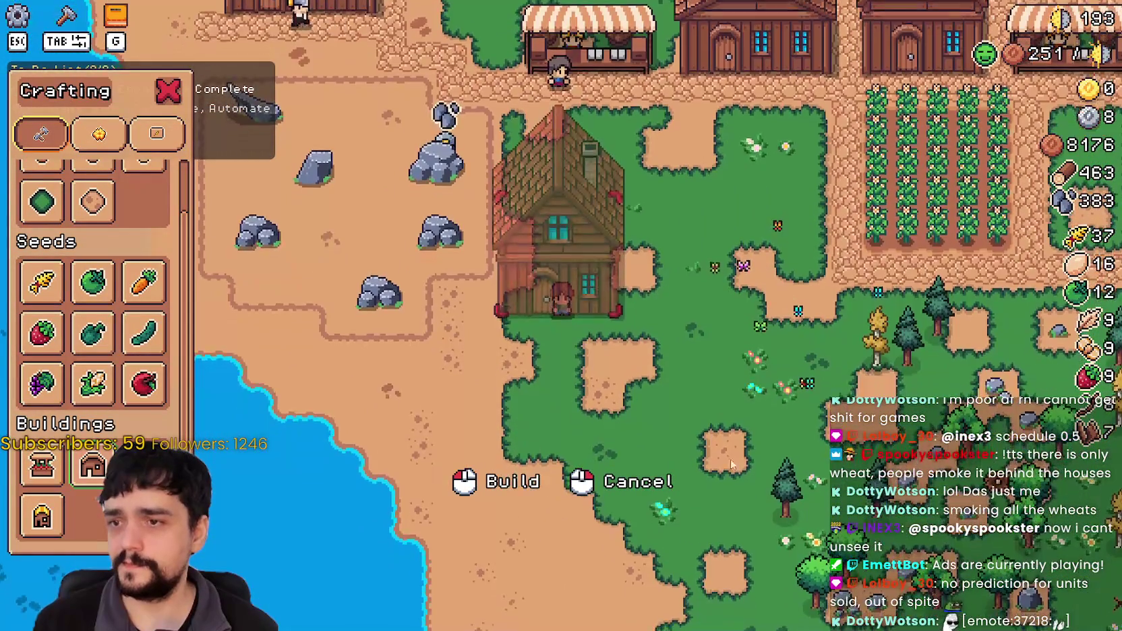
pyautogui.press('w')
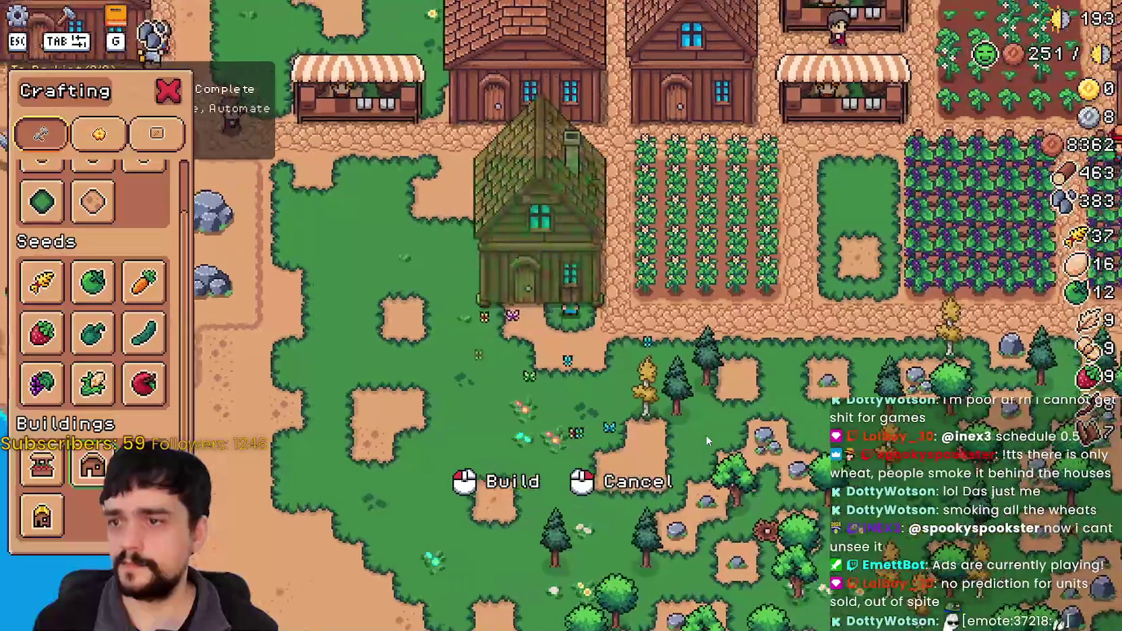
pyautogui.click(685, 416)
# Place a second house beside the first, then exit build mode and select it.
pyautogui.press('a')
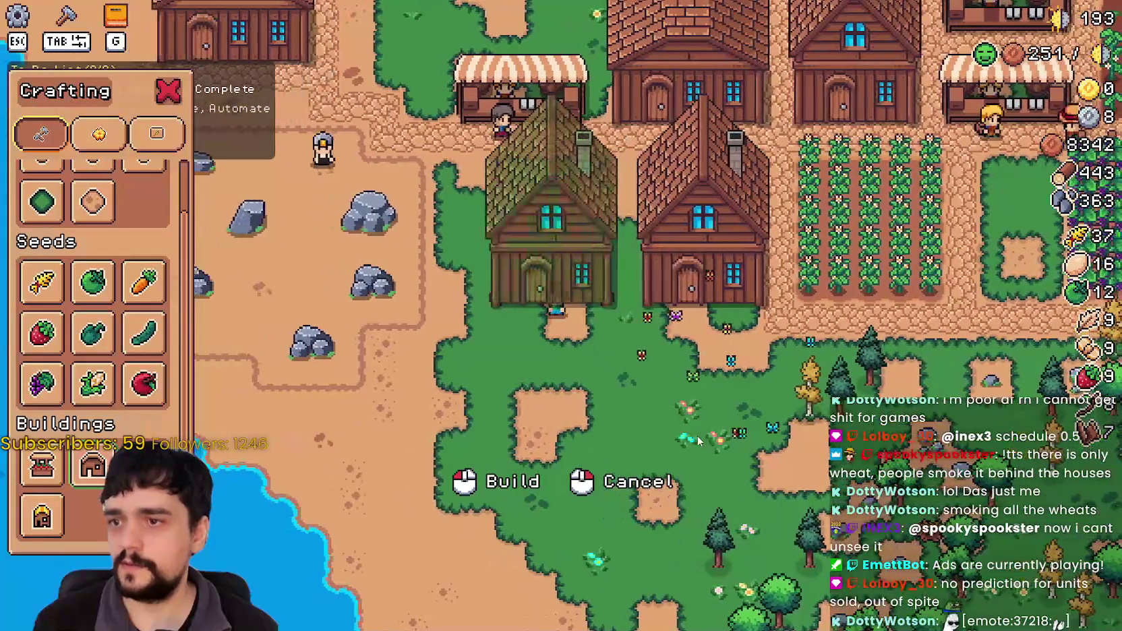
pyautogui.scroll(3)
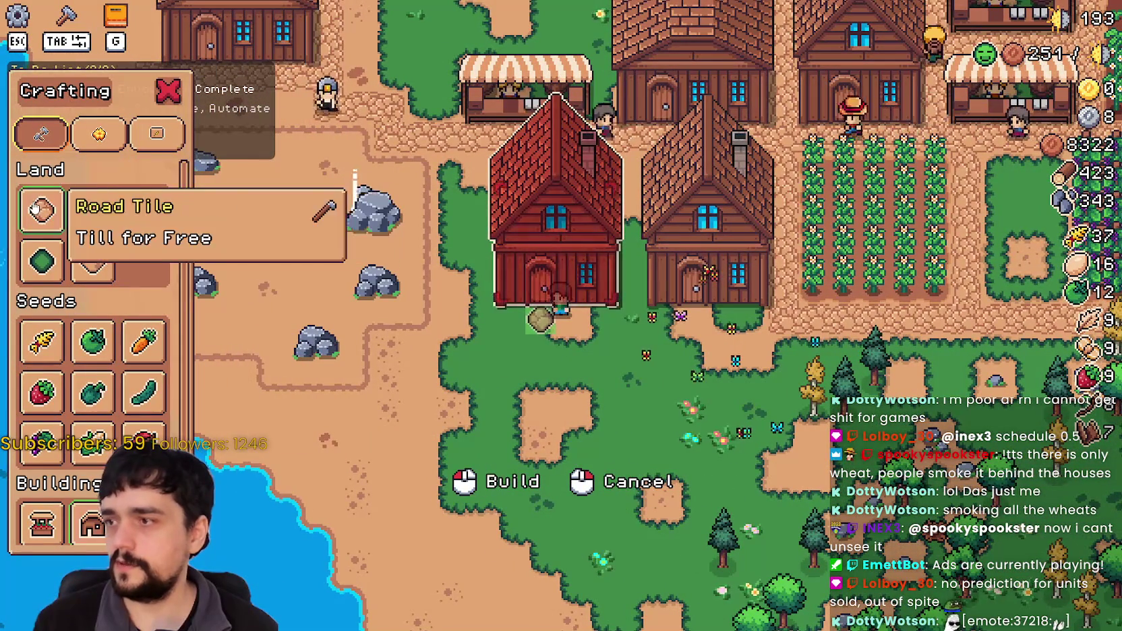
pyautogui.press('d')
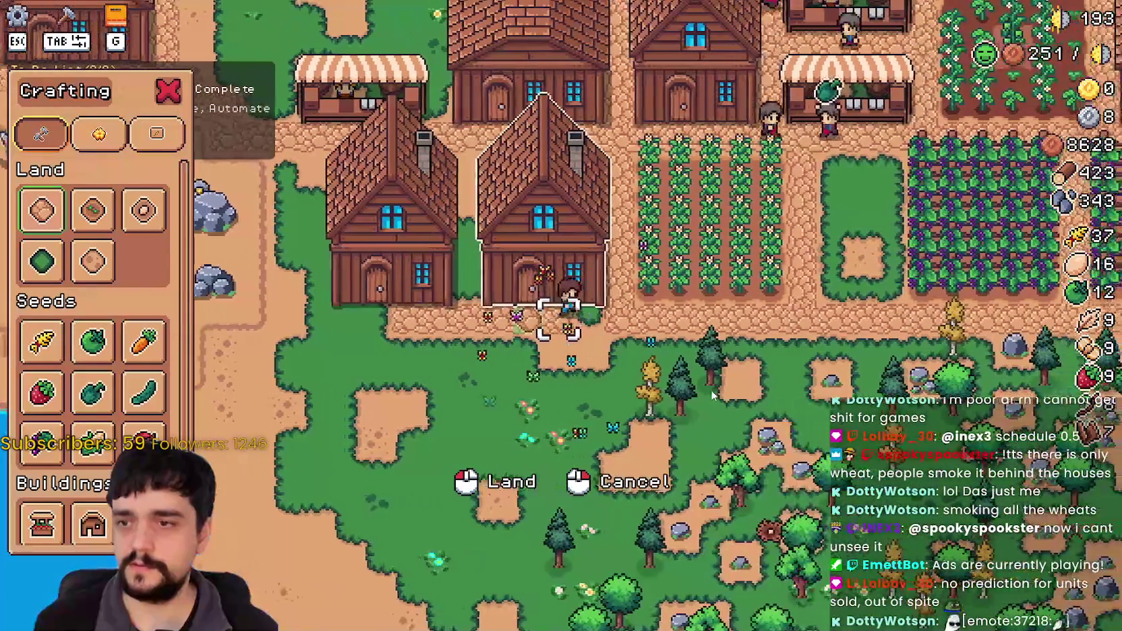
pyautogui.press('a')
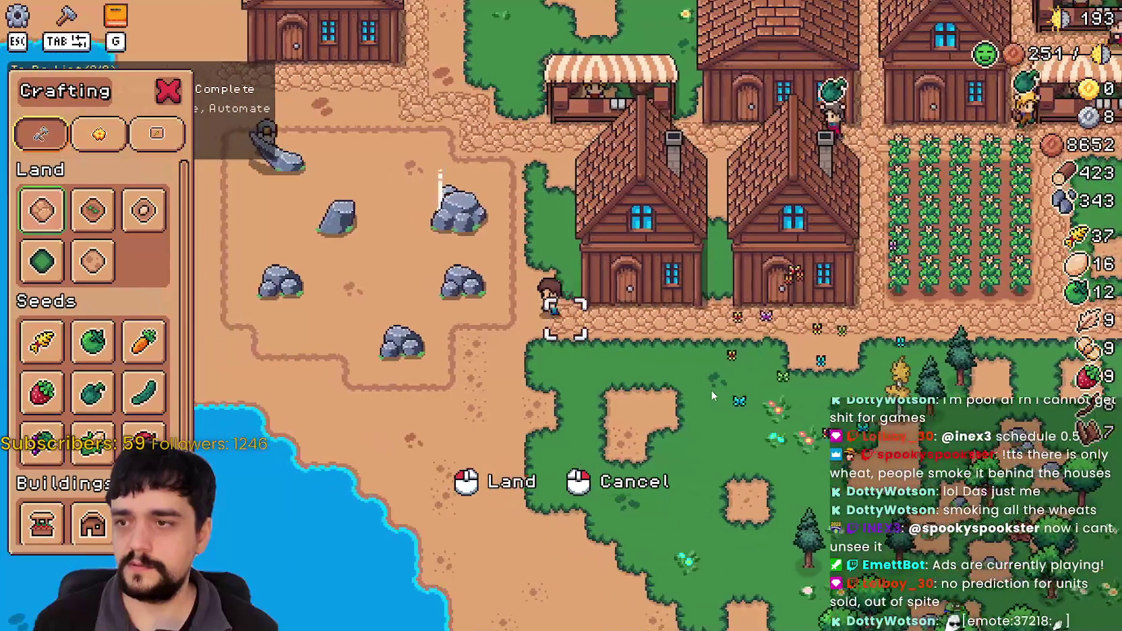
pyautogui.scroll(3)
pyautogui.press('w')
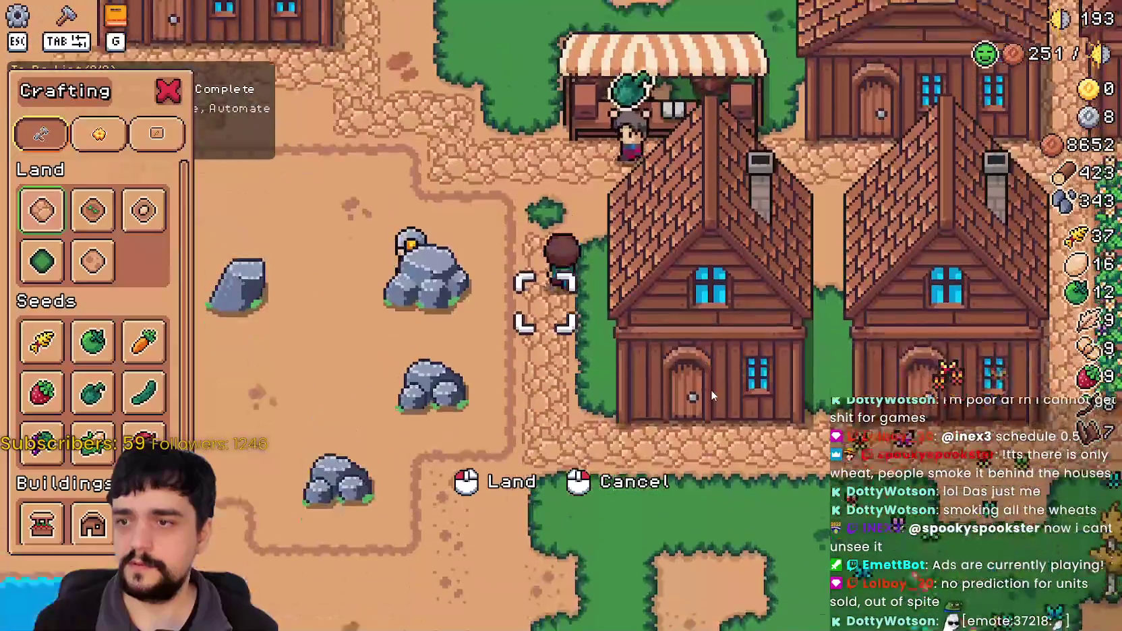
pyautogui.rightClick(710, 395)
pyautogui.scroll(-3)
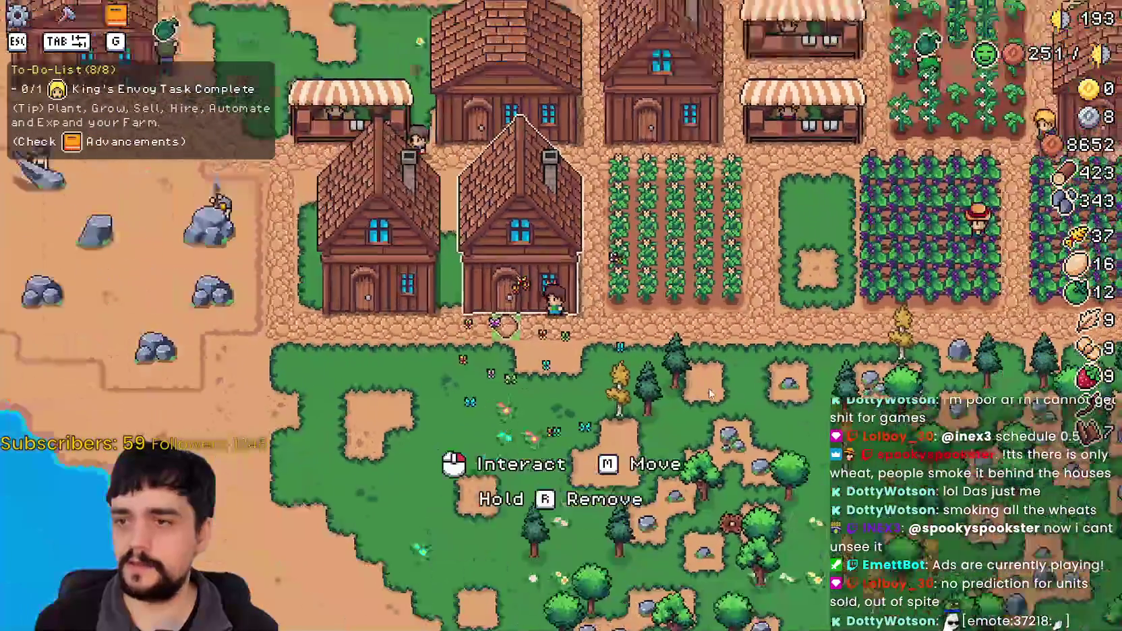
pyautogui.click(711, 395)
# Set Grapes as the new house's item and hire a Farmer into one bed.
pyautogui.scroll(3)
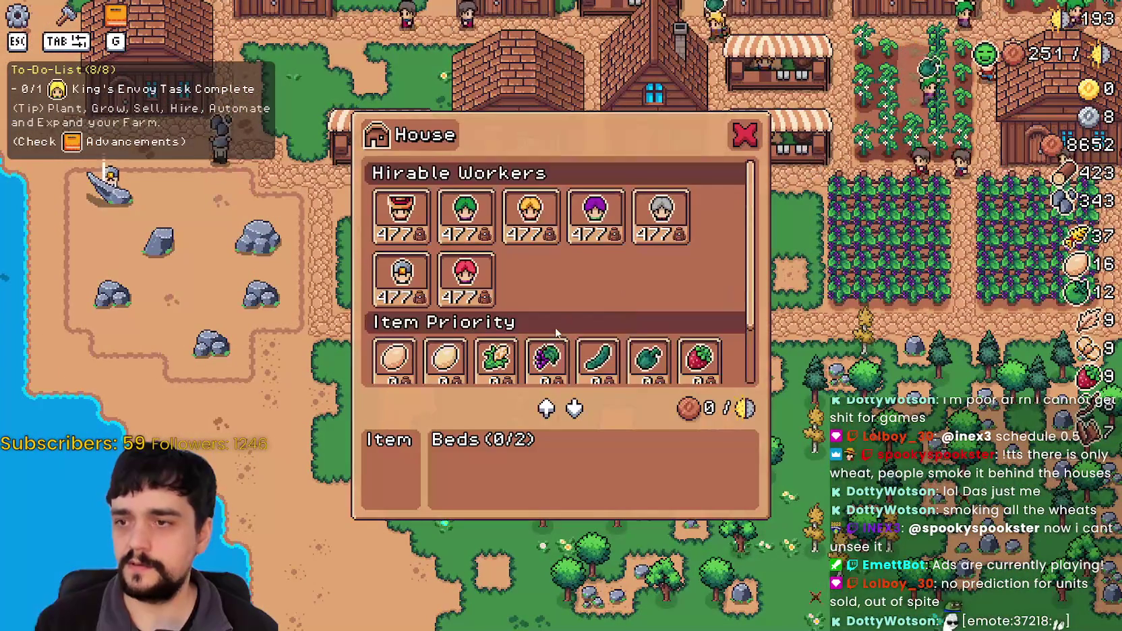
pyautogui.click(546, 356)
pyautogui.scroll(3)
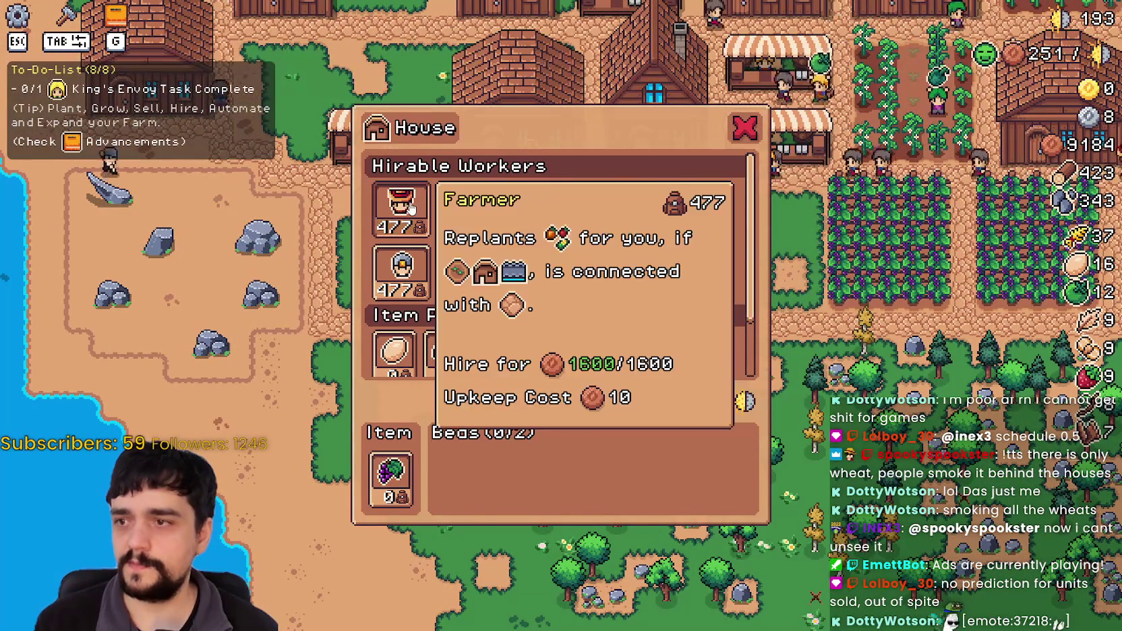
pyautogui.press('Escape')
pyautogui.scroll(3)
pyautogui.click(681, 362)
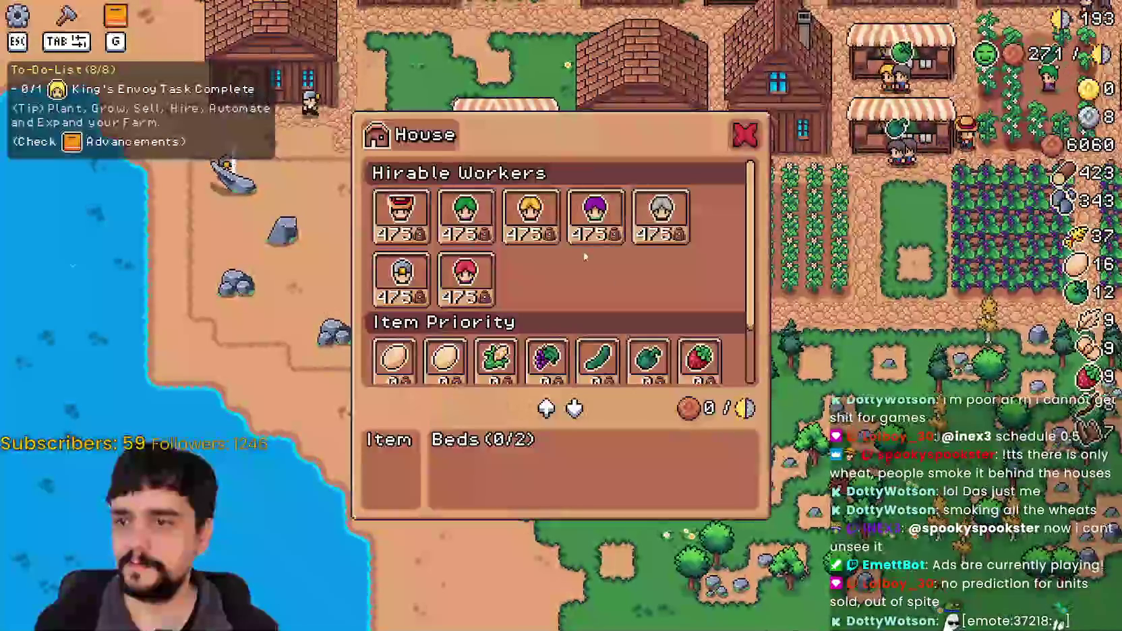
pyautogui.scroll(-3)
pyautogui.scroll(3)
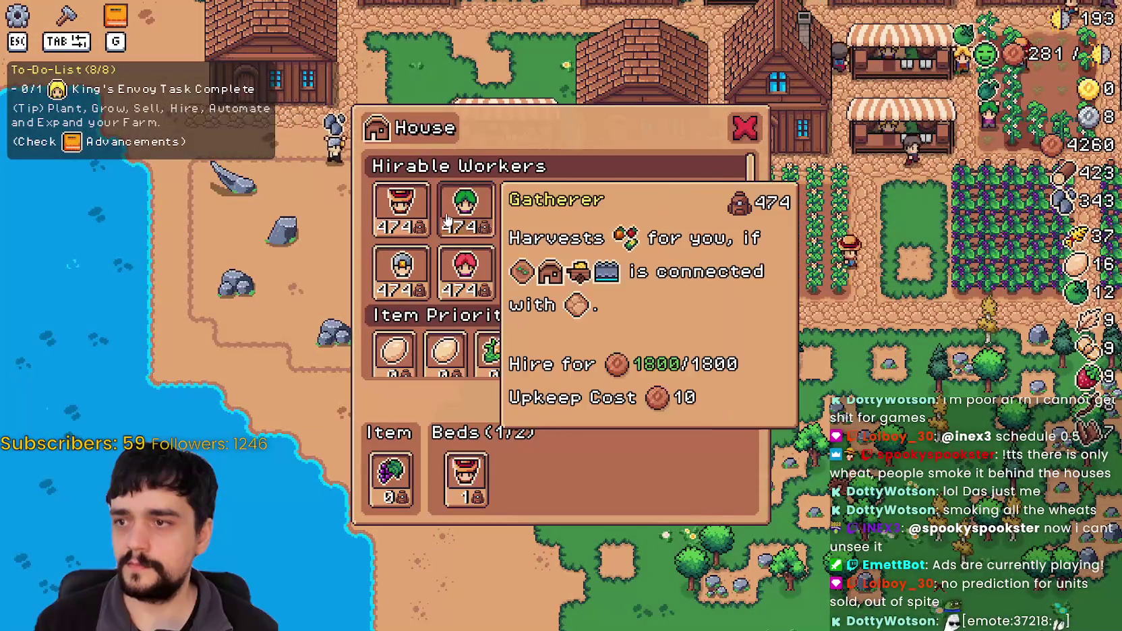
pyautogui.press('Escape')
pyautogui.scroll(-3)
pyautogui.press('d')
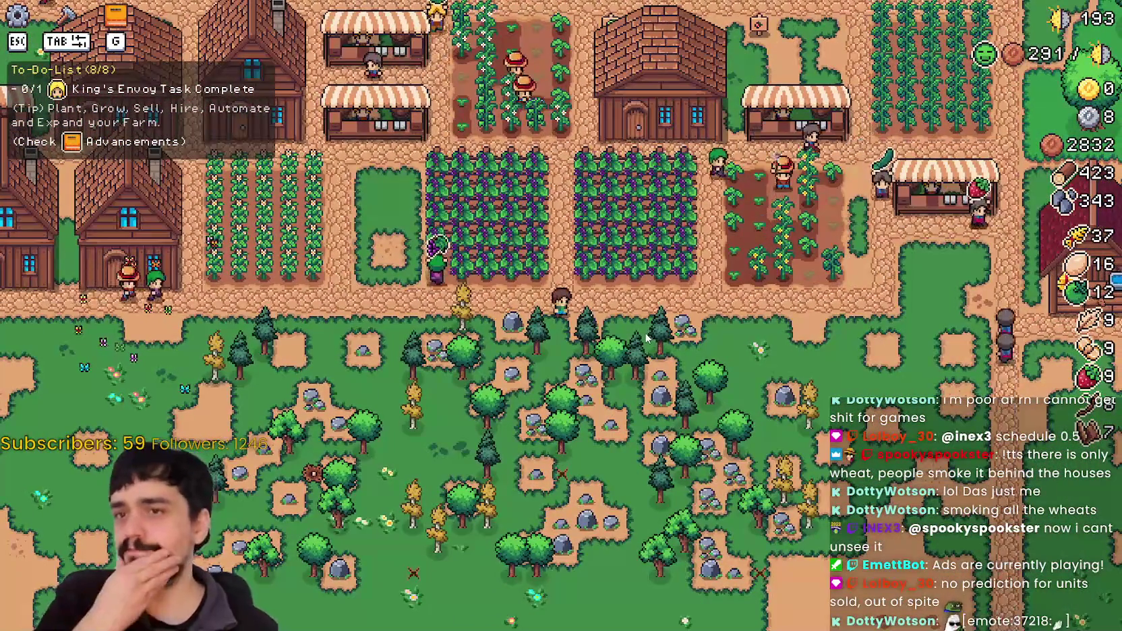
# Build another wooden house beside the path south of the market stalls and open it.
pyautogui.scroll(-3)
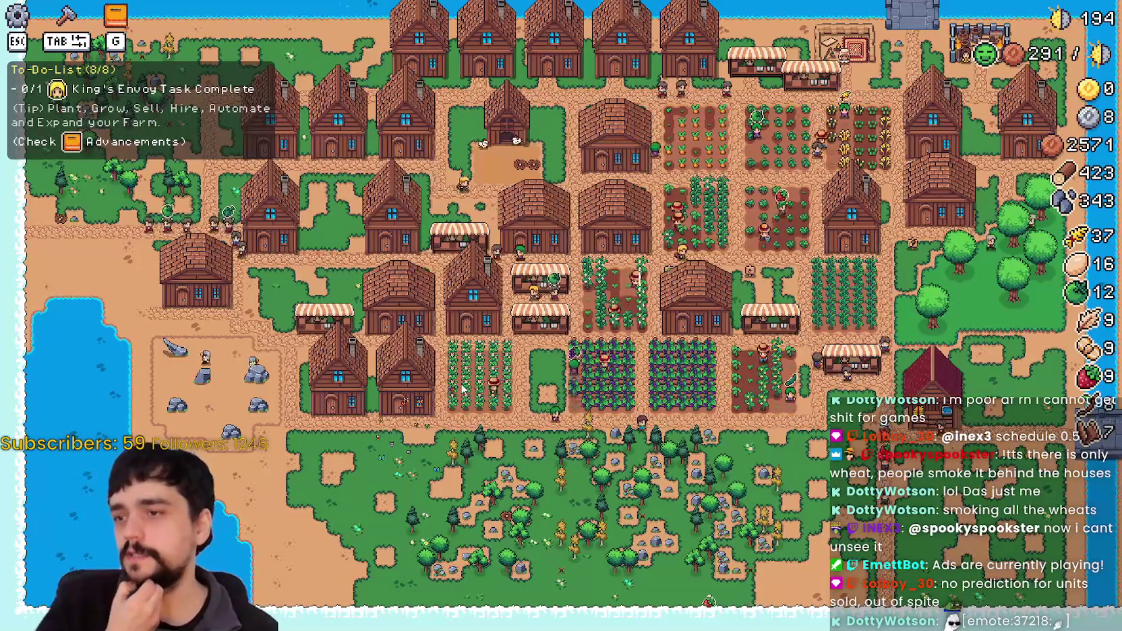
pyautogui.scroll(3)
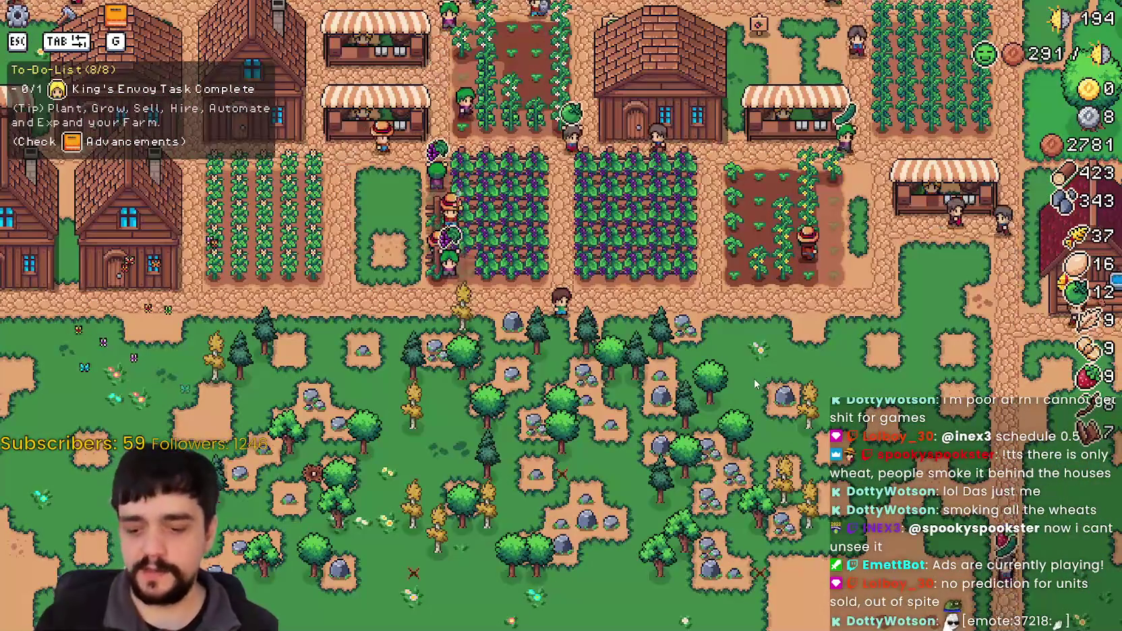
pyautogui.press('d')
pyautogui.press('w')
pyautogui.press('Tab')
pyautogui.press('s')
pyautogui.scroll(-3)
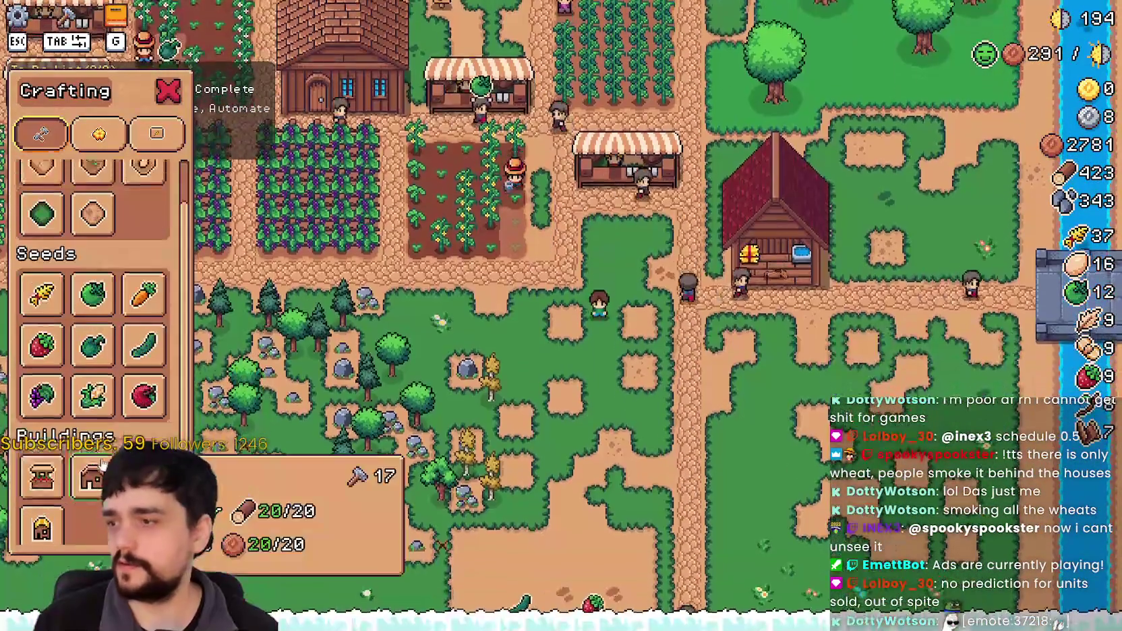
pyautogui.press('s')
pyautogui.press('a')
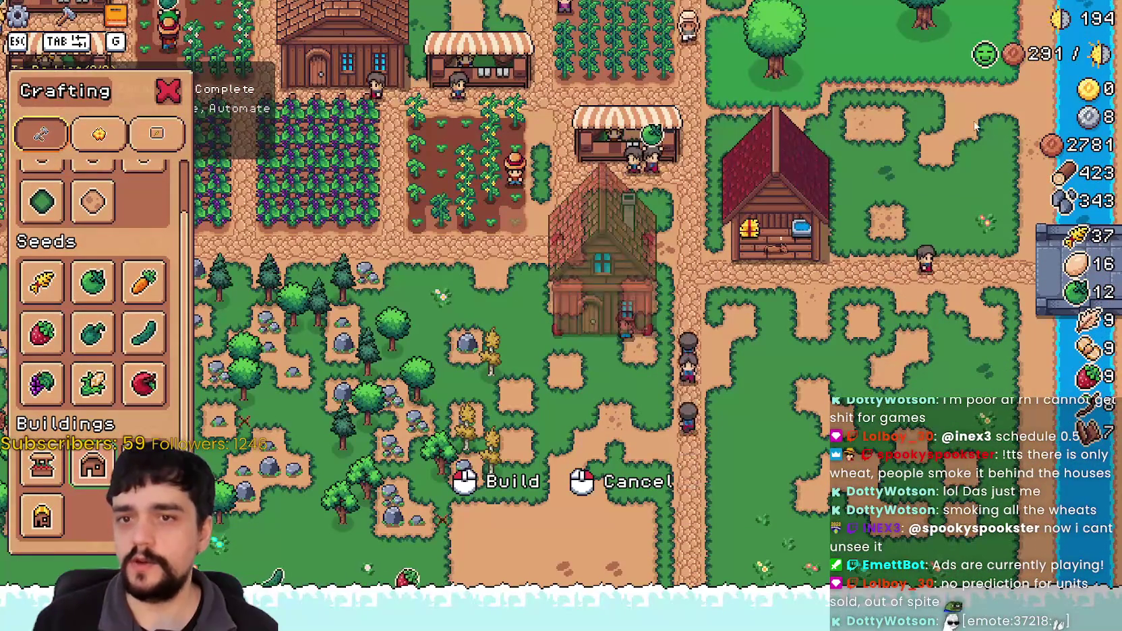
pyautogui.press('w')
pyautogui.press('d')
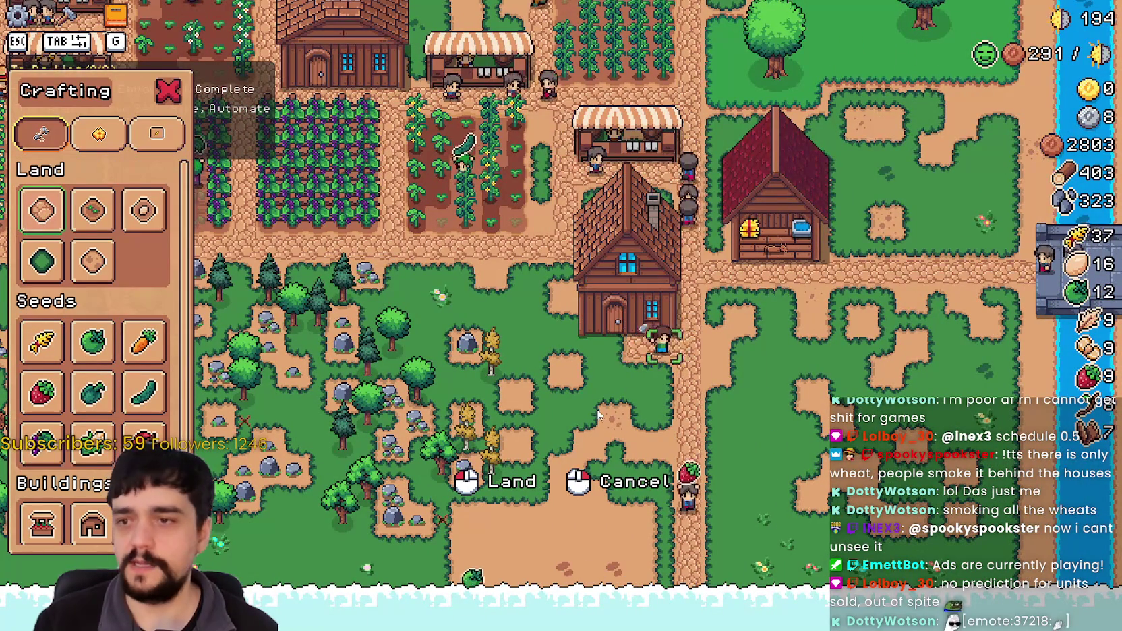
pyautogui.press('w')
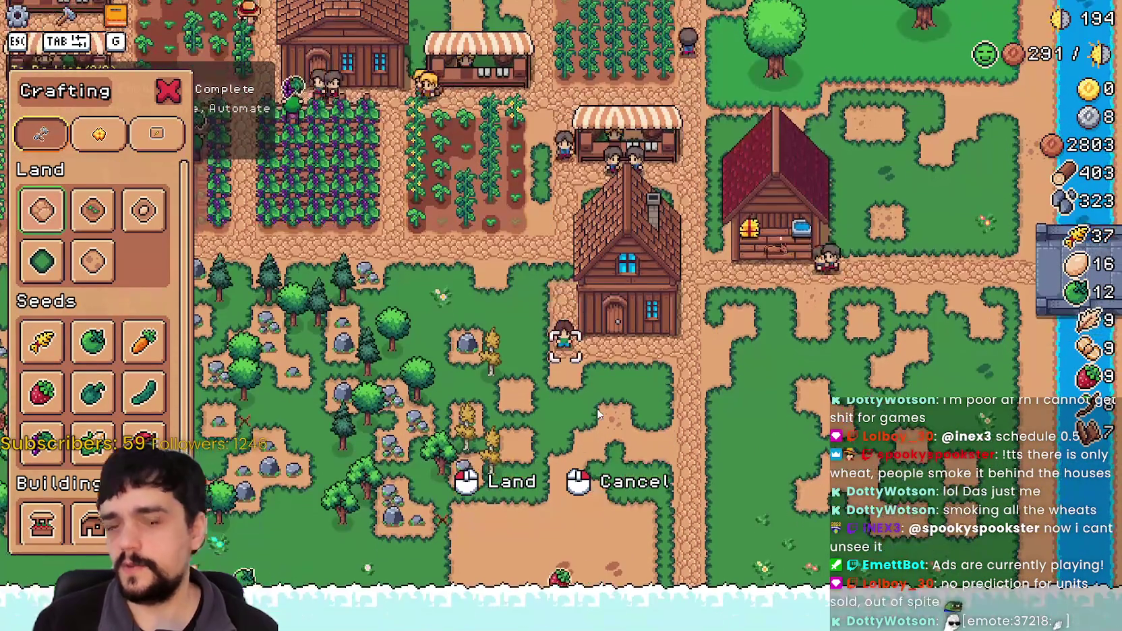
pyautogui.rightClick(597, 414)
pyautogui.click(627, 283)
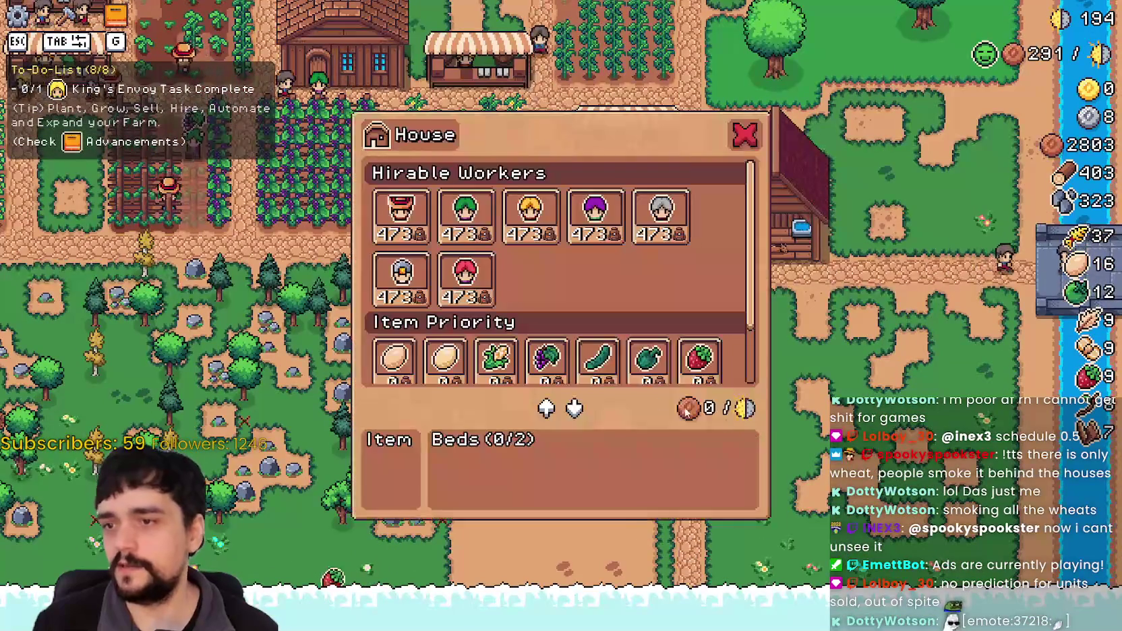
# Compare the Farmer and Gatherer, hire the Gatherer for 2000 coins, and close the window.
pyautogui.scroll(-3)
pyautogui.scroll(3)
pyautogui.moveTo(402, 223)
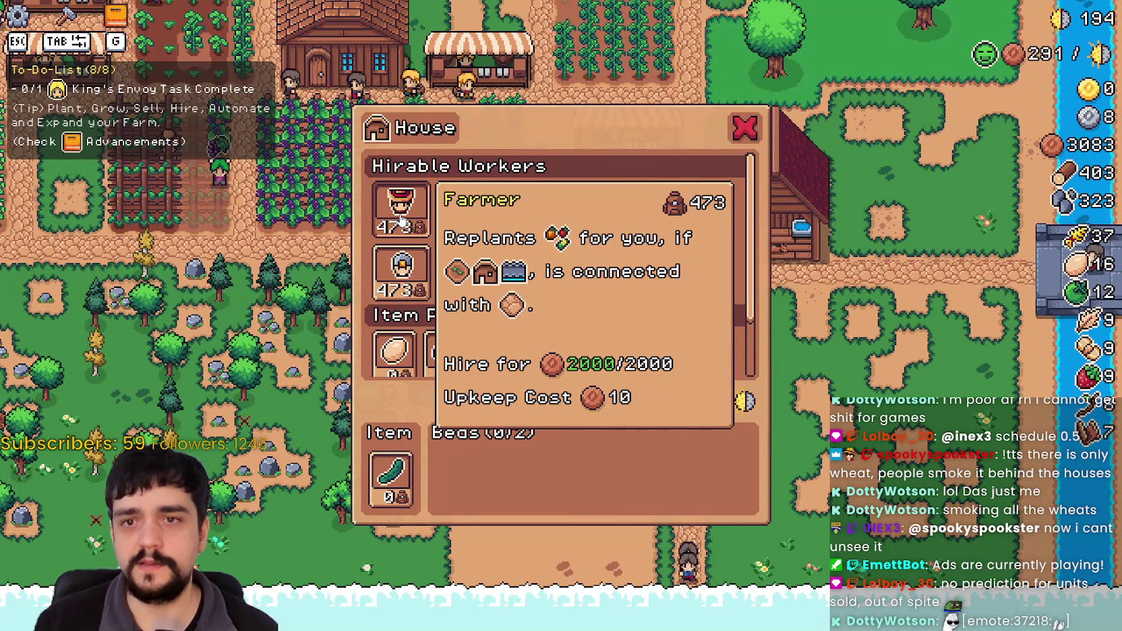
pyautogui.moveTo(450, 203)
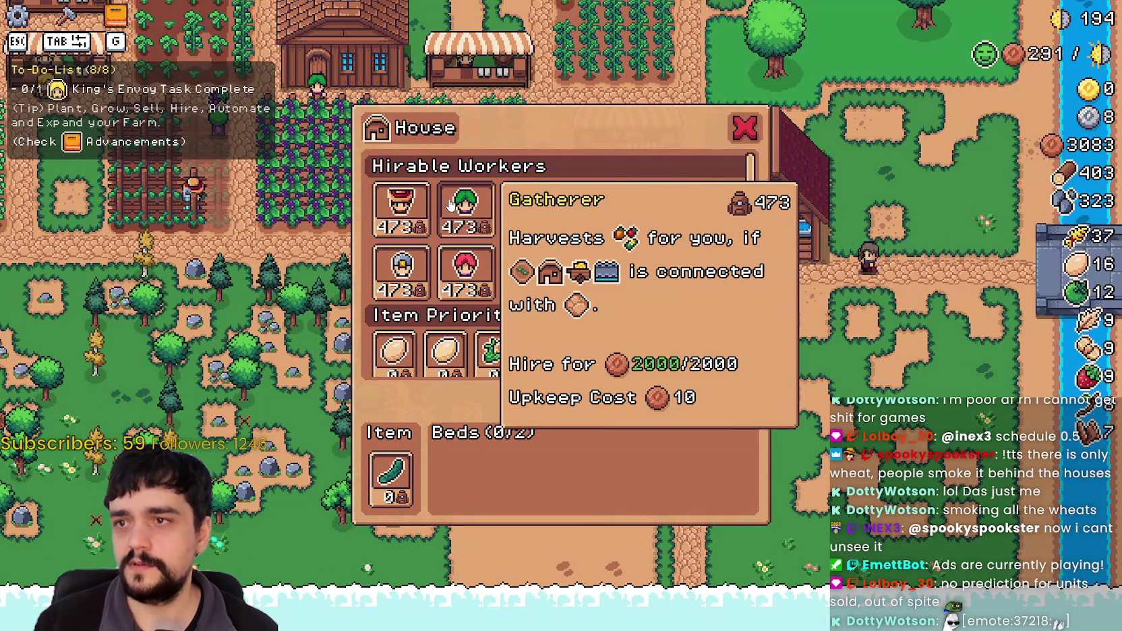
pyautogui.click(483, 224)
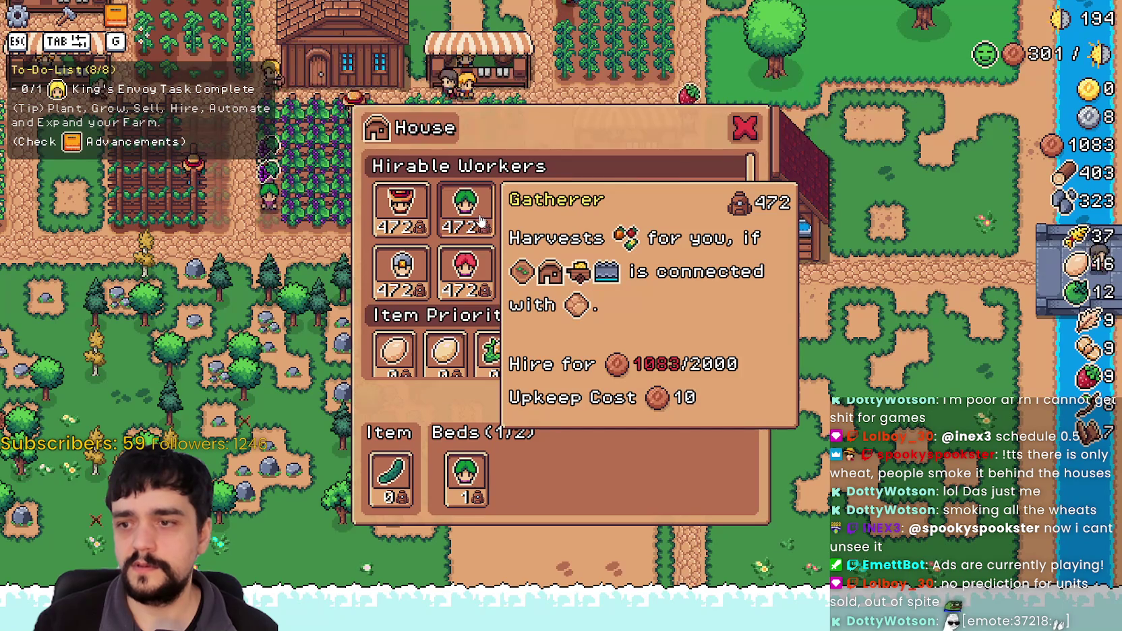
pyautogui.press('Escape')
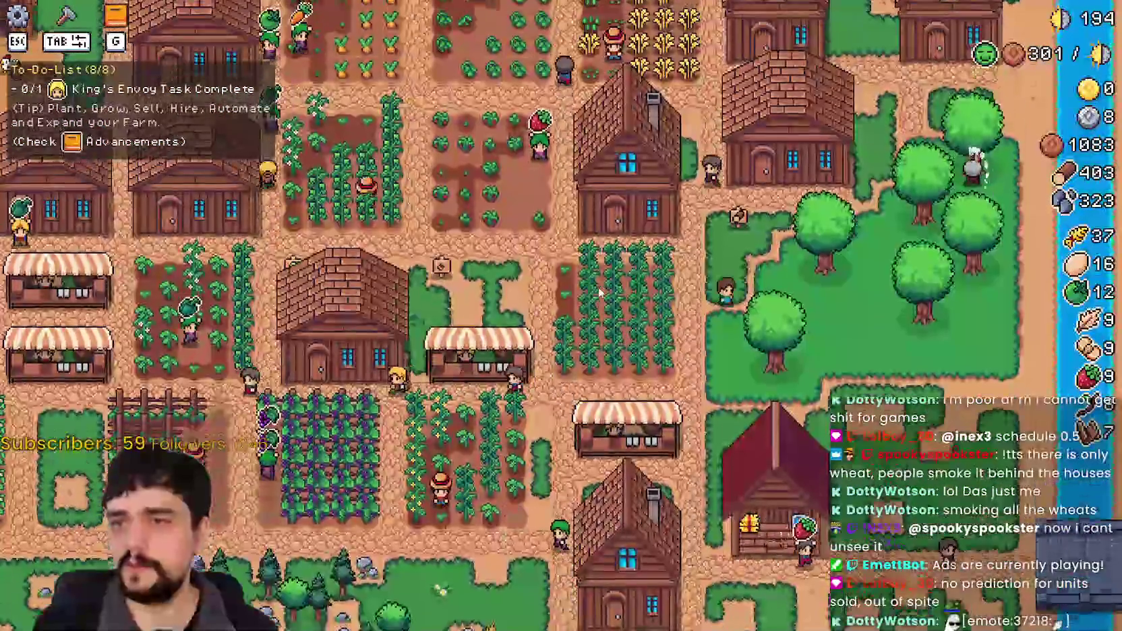
pyautogui.press('w')
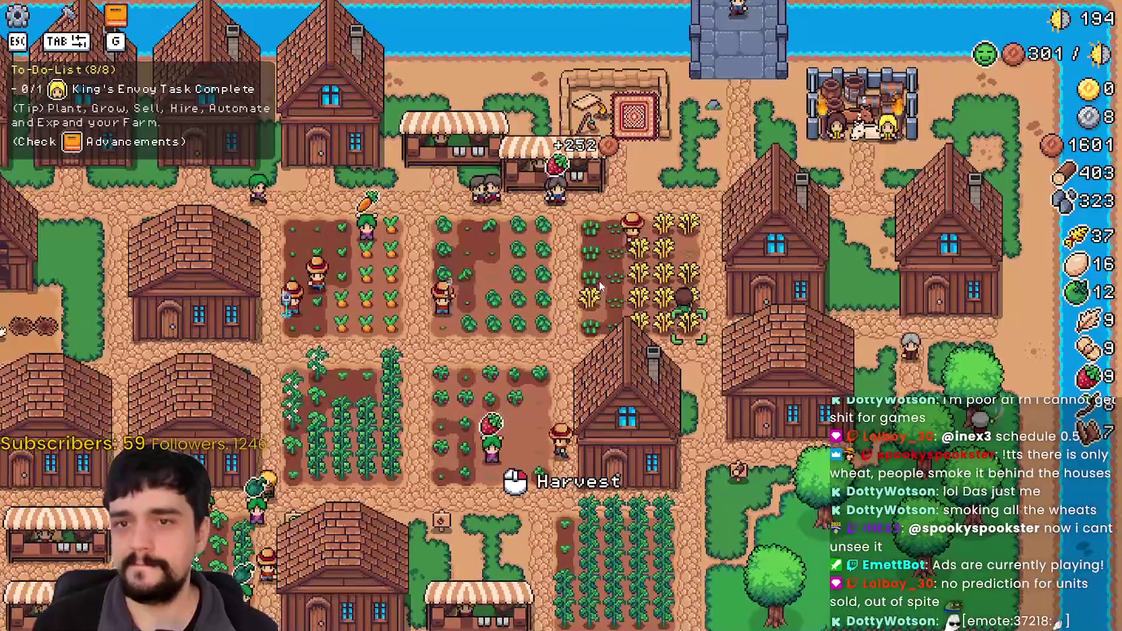
pyautogui.press('g')
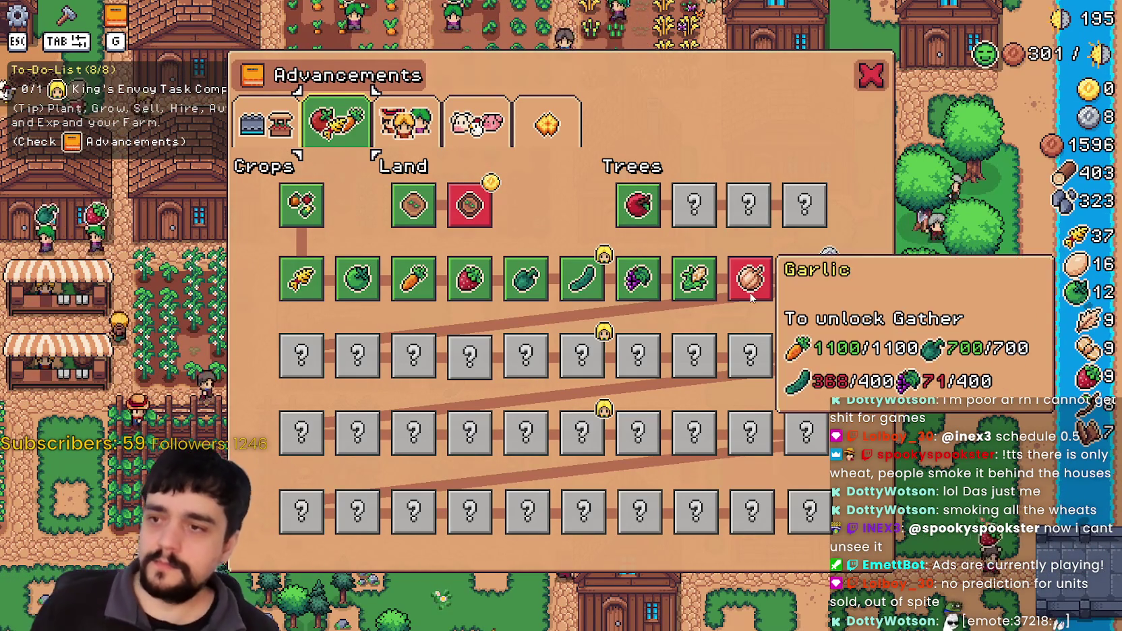
pyautogui.moveTo(491, 202)
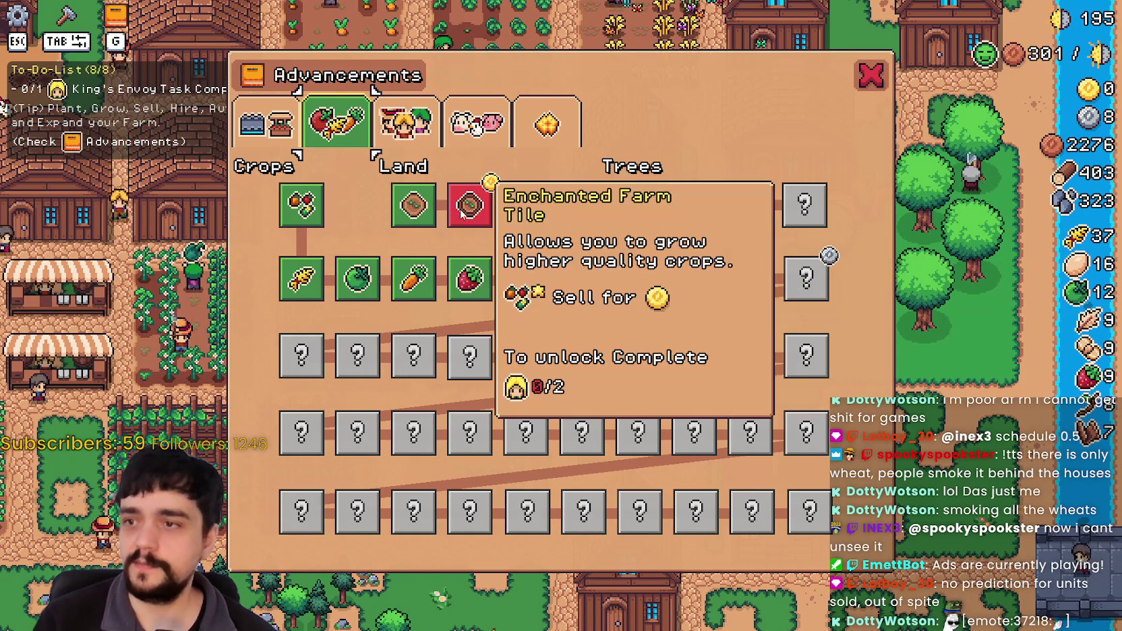
pyautogui.moveTo(766, 291)
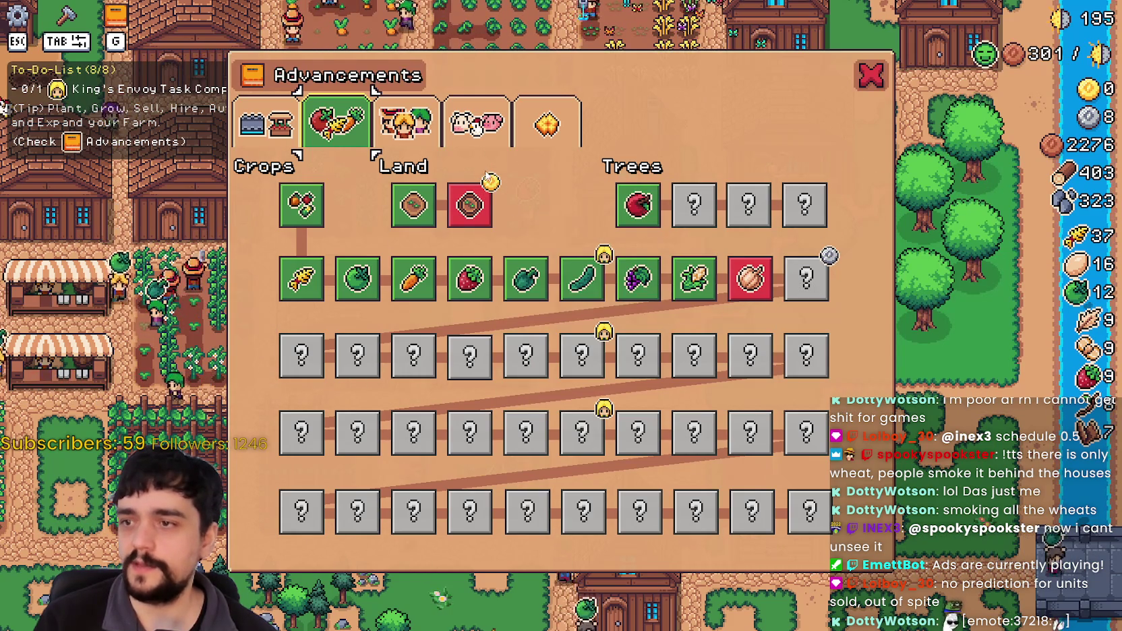
pyautogui.press('Escape')
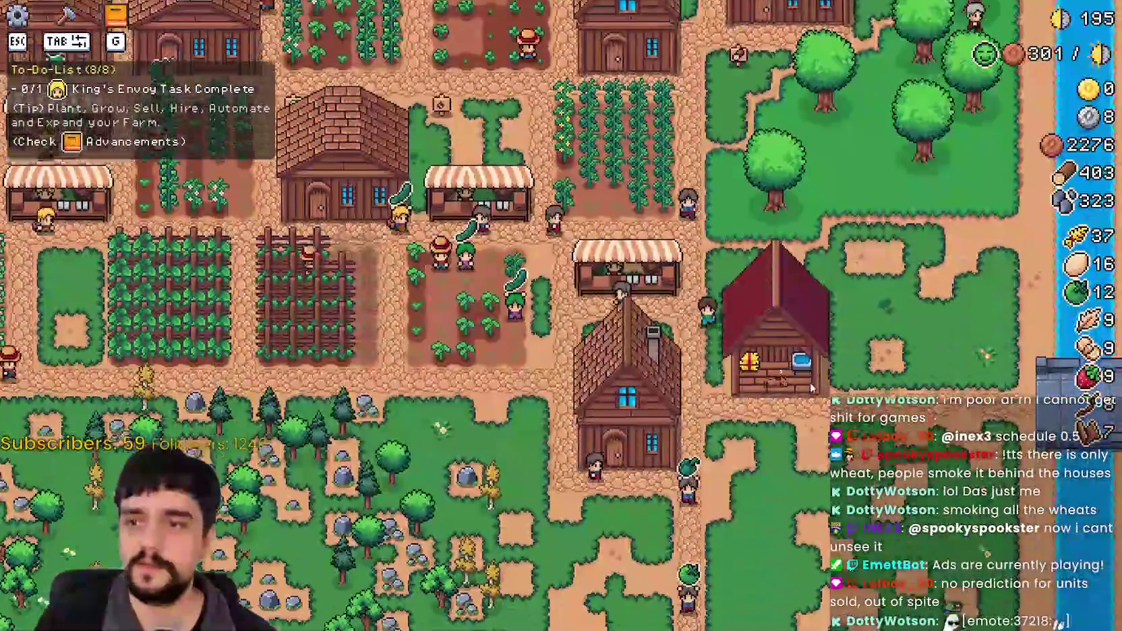
pyautogui.press('s')
pyautogui.press('e')
pyautogui.press('Escape')
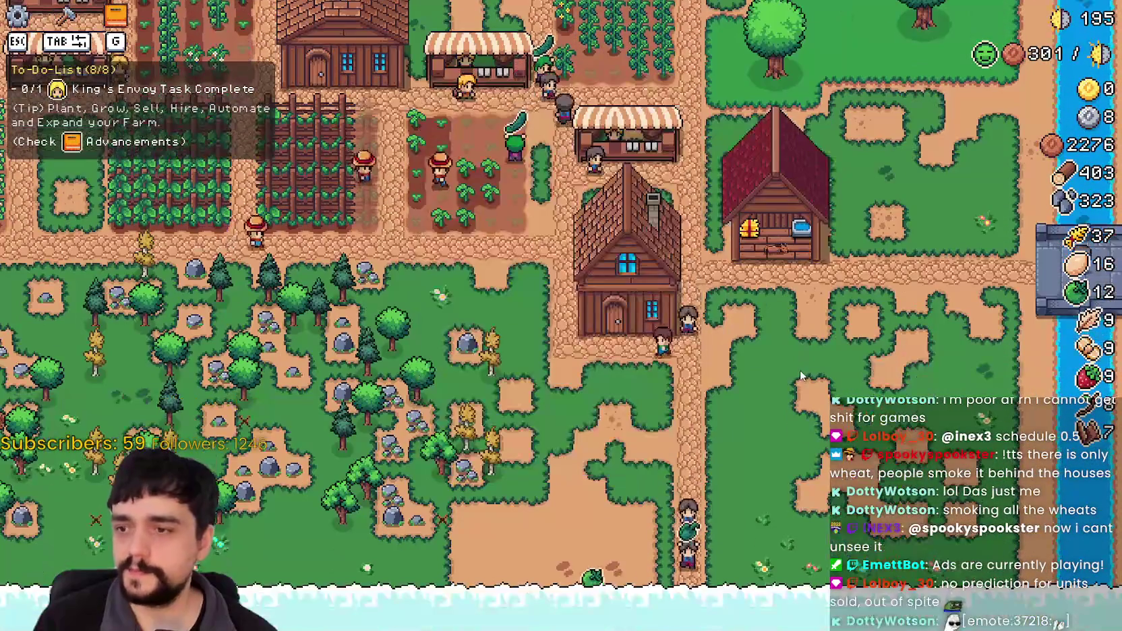
pyautogui.press('e')
pyautogui.press('Escape')
pyautogui.press('w')
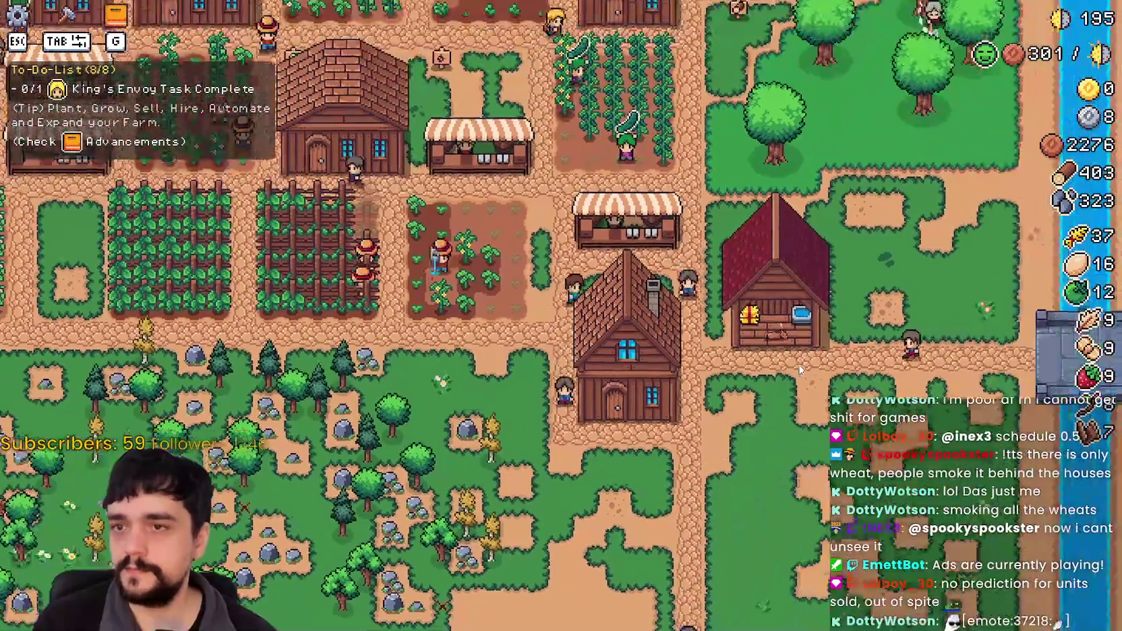
pyautogui.press('w')
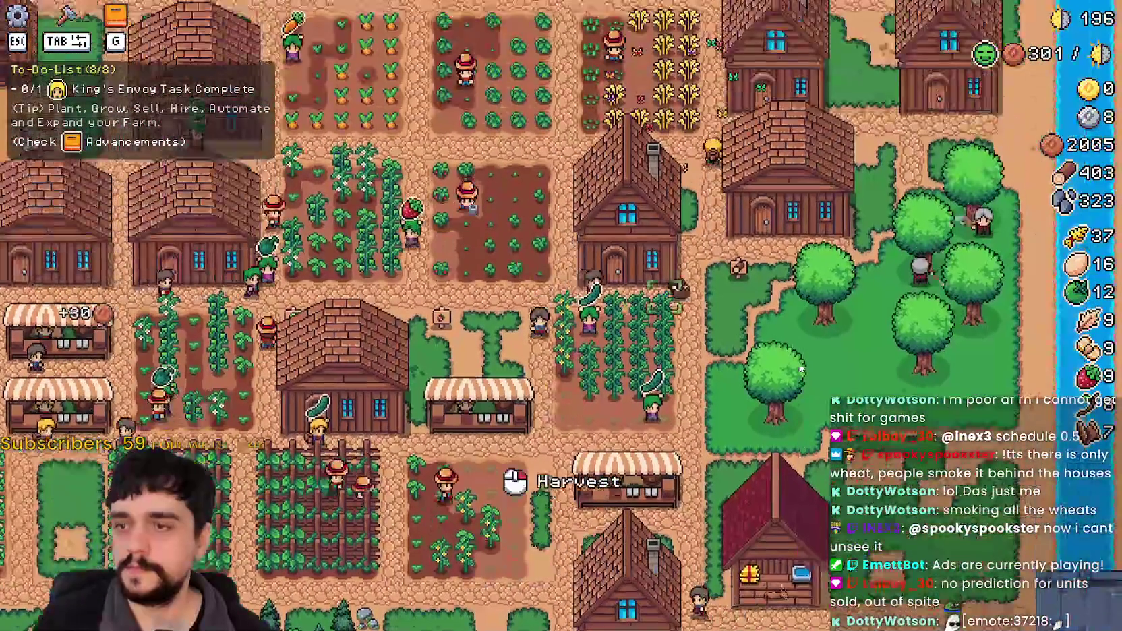
# Talk to the King's Envoy to review the delivery task.
pyautogui.press('w')
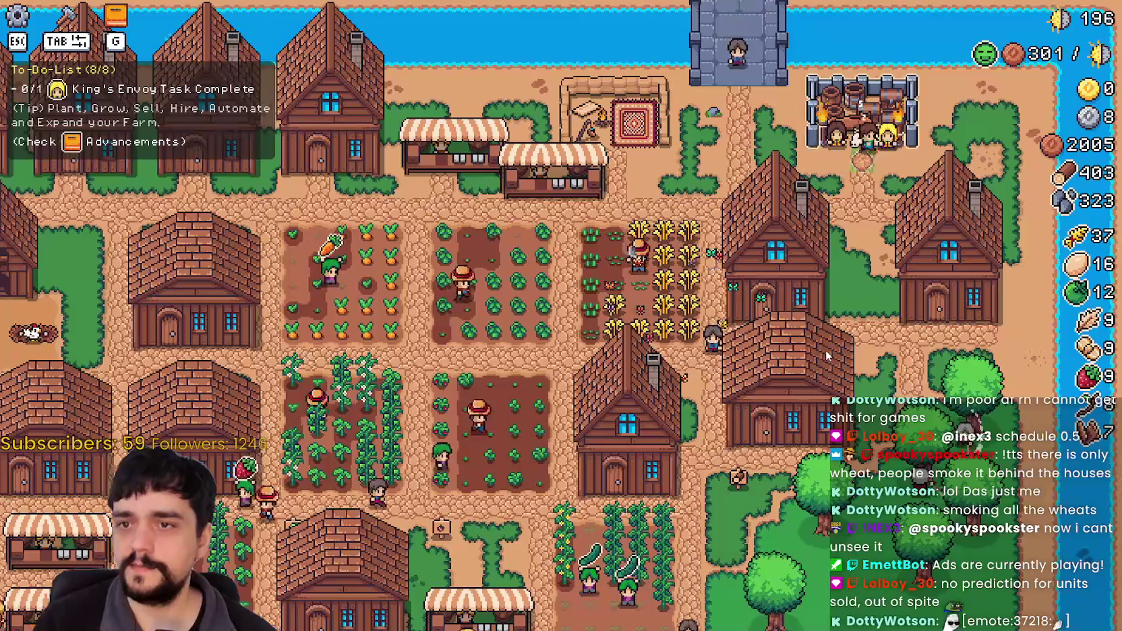
pyautogui.press('e')
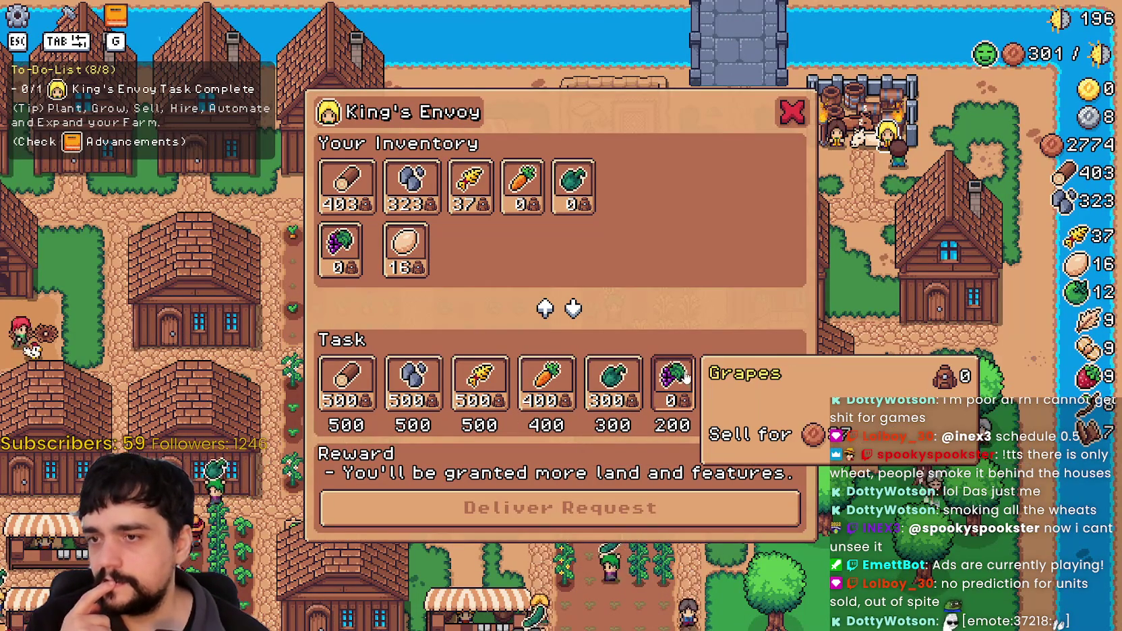
pyautogui.click(792, 112)
pyautogui.press('s')
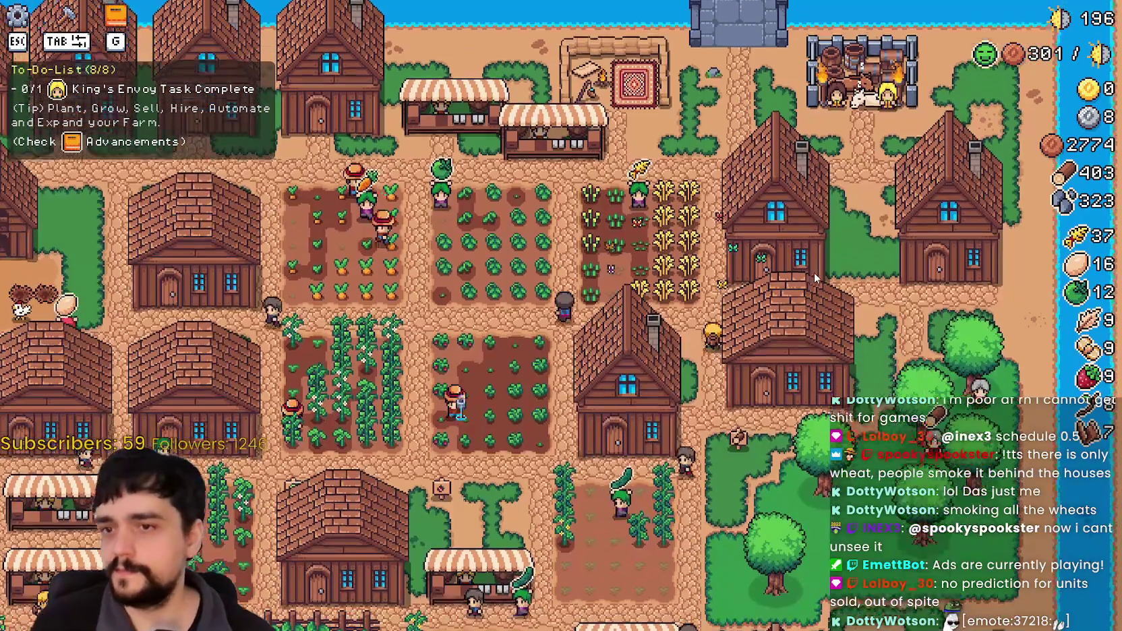
# Set warehouse stock to 50 grapes and 15 of the green vegetable.
pyautogui.click(814, 275)
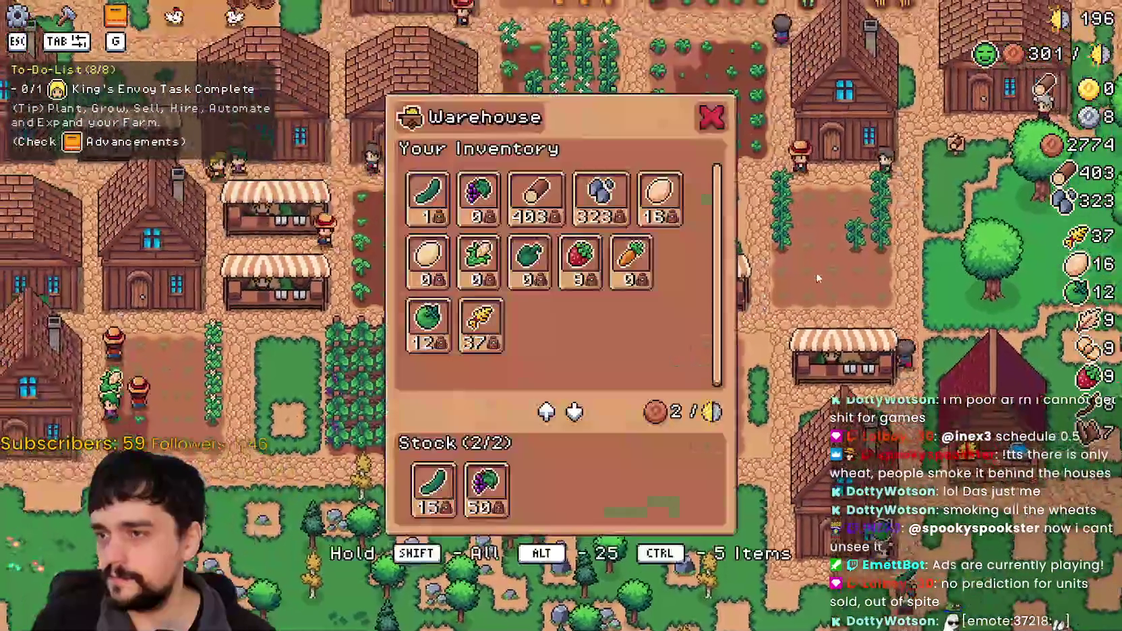
pyautogui.press('Escape')
pyautogui.click(643, 394)
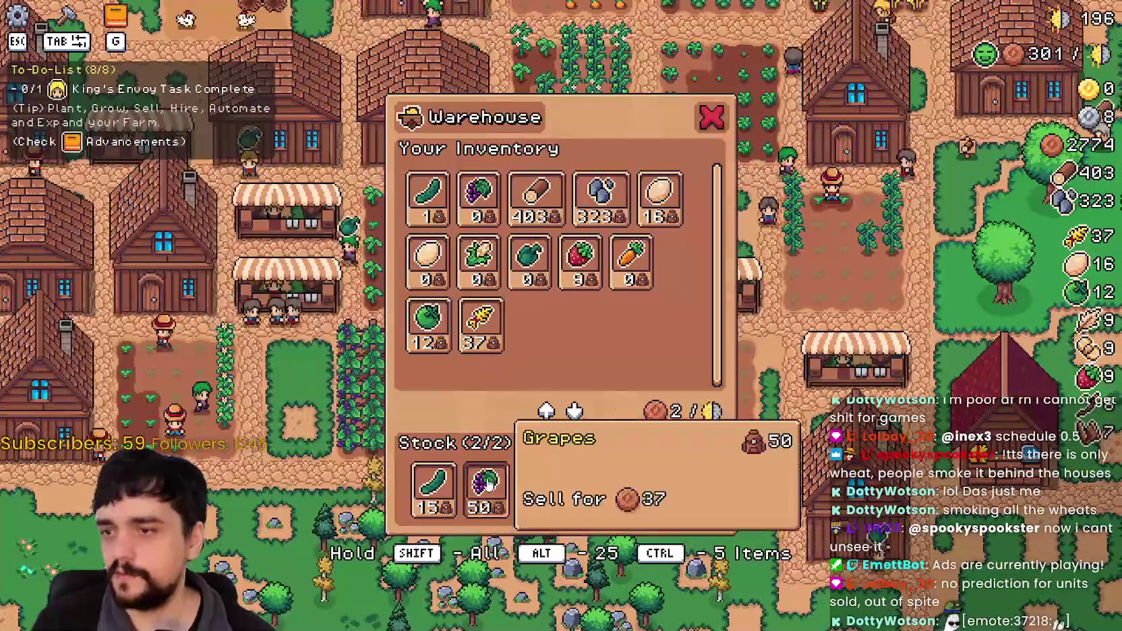
pyautogui.press('Escape')
pyautogui.press('w')
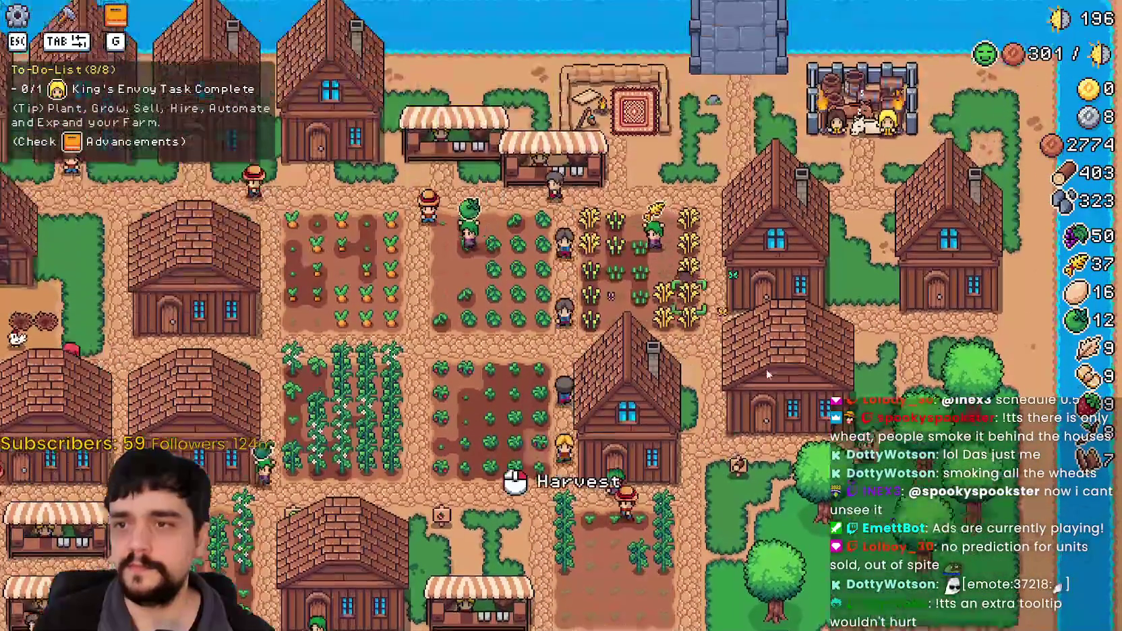
# Recheck the King's Envoy task, now counting the 50 grapes.
pyautogui.click(781, 373)
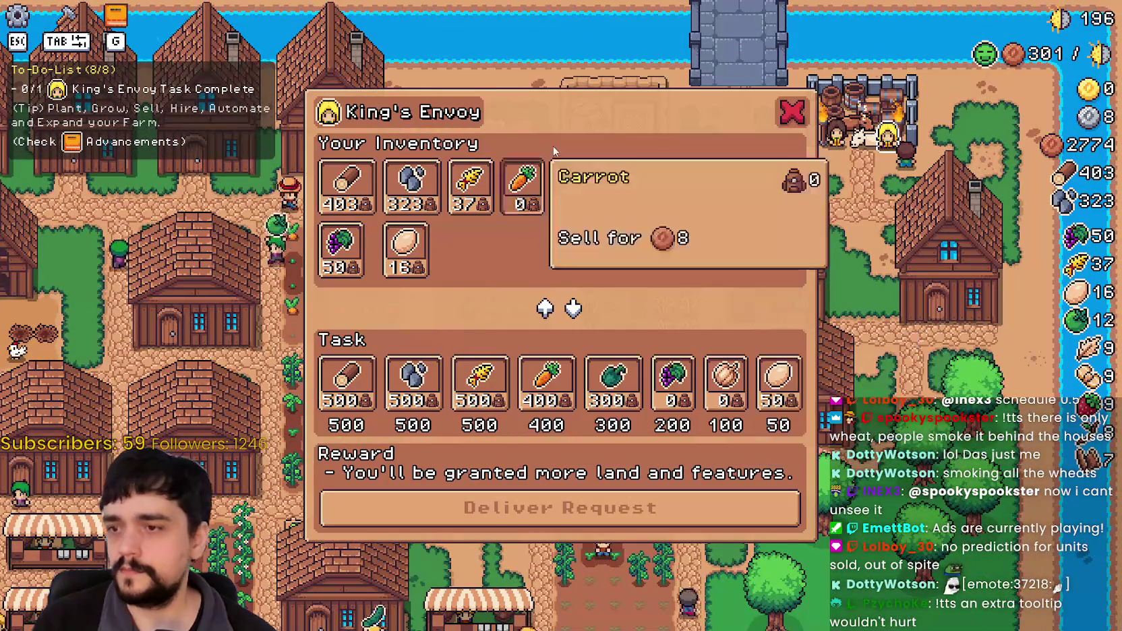
pyautogui.press('Escape')
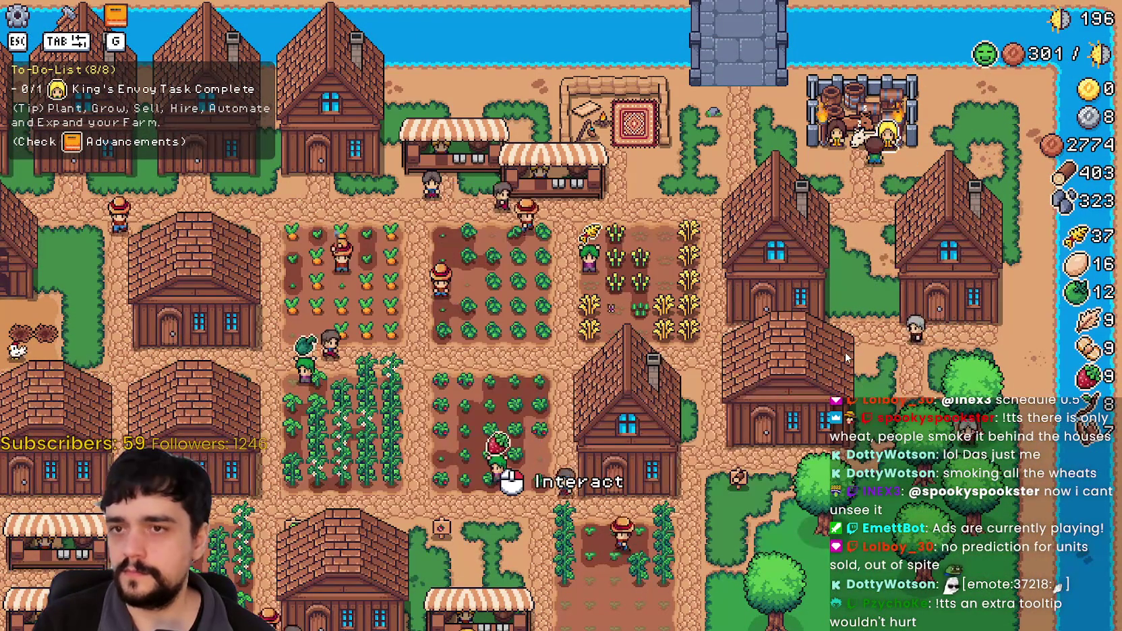
pyautogui.click(499, 481)
# Close the Envoy window, survey the farm, and check garlic unlock progress in Advancements.
pyautogui.press('Escape')
pyautogui.press('s')
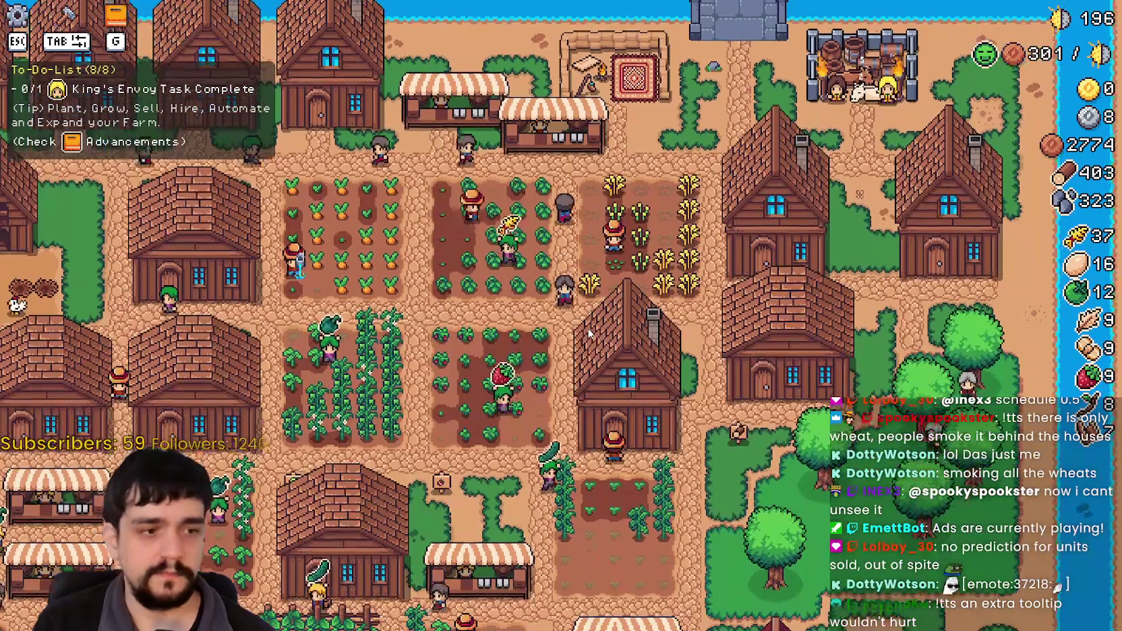
pyautogui.press('s')
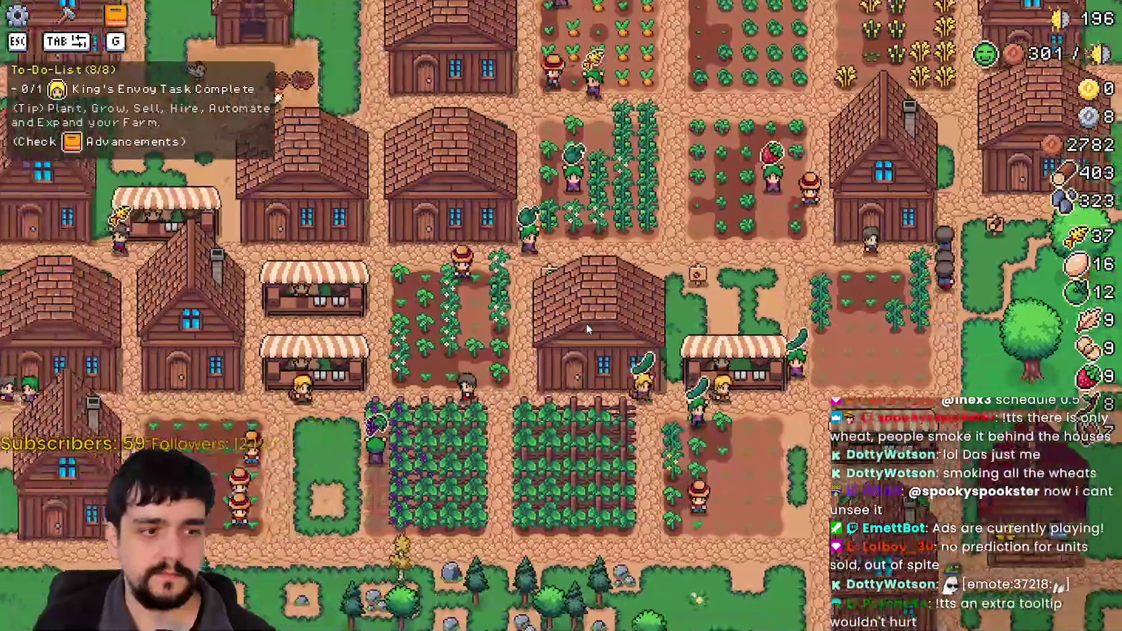
pyautogui.press('a')
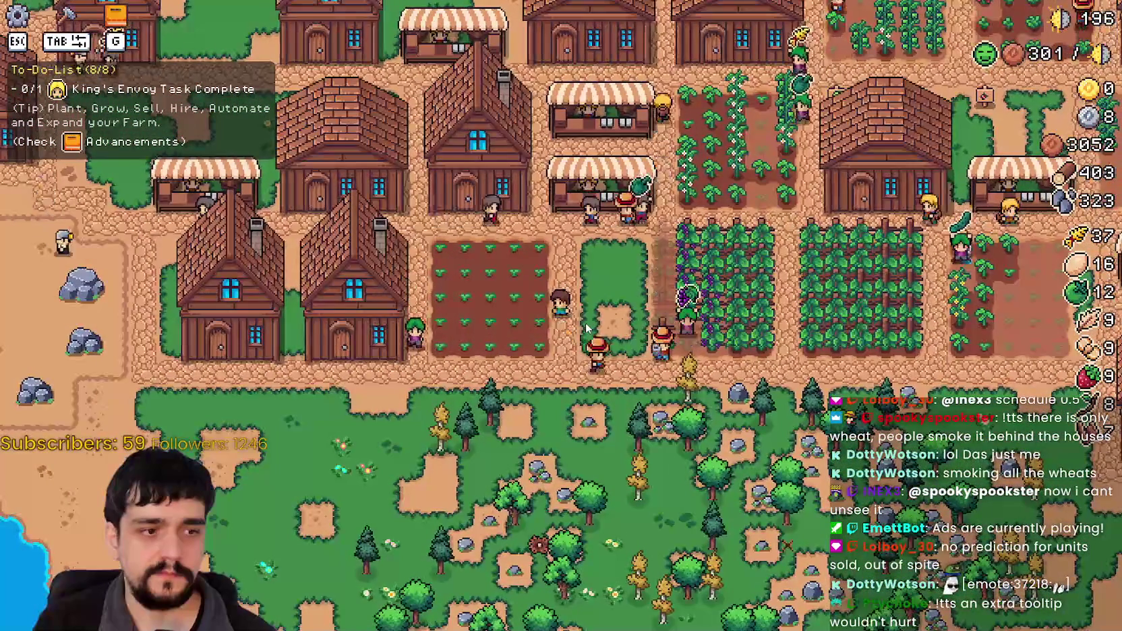
pyautogui.press('a')
pyautogui.press('w')
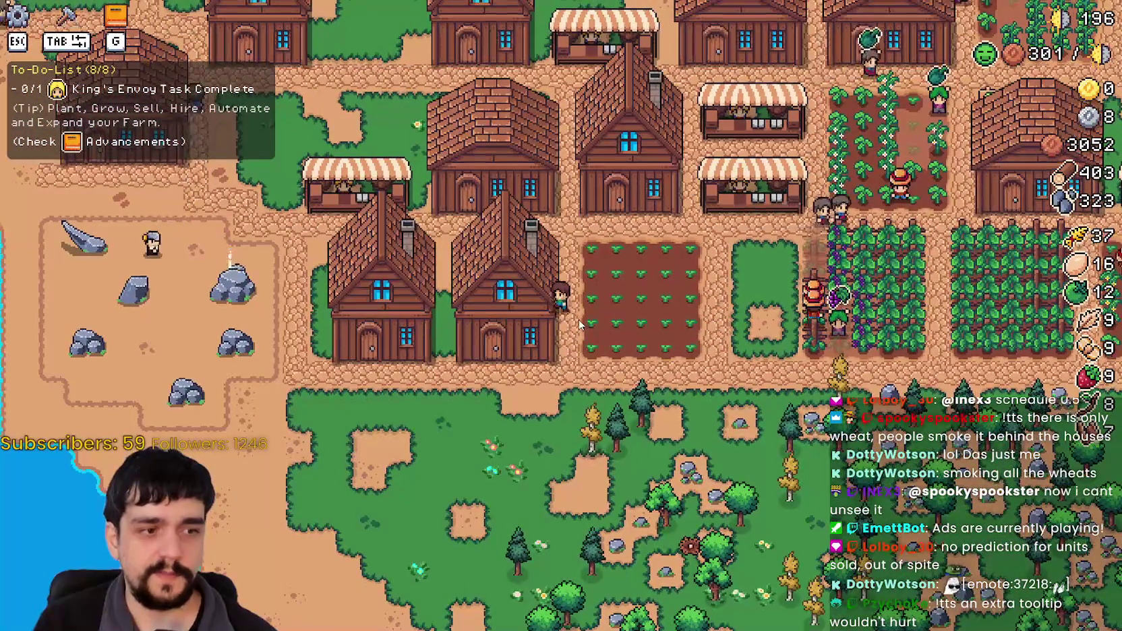
pyautogui.press('s')
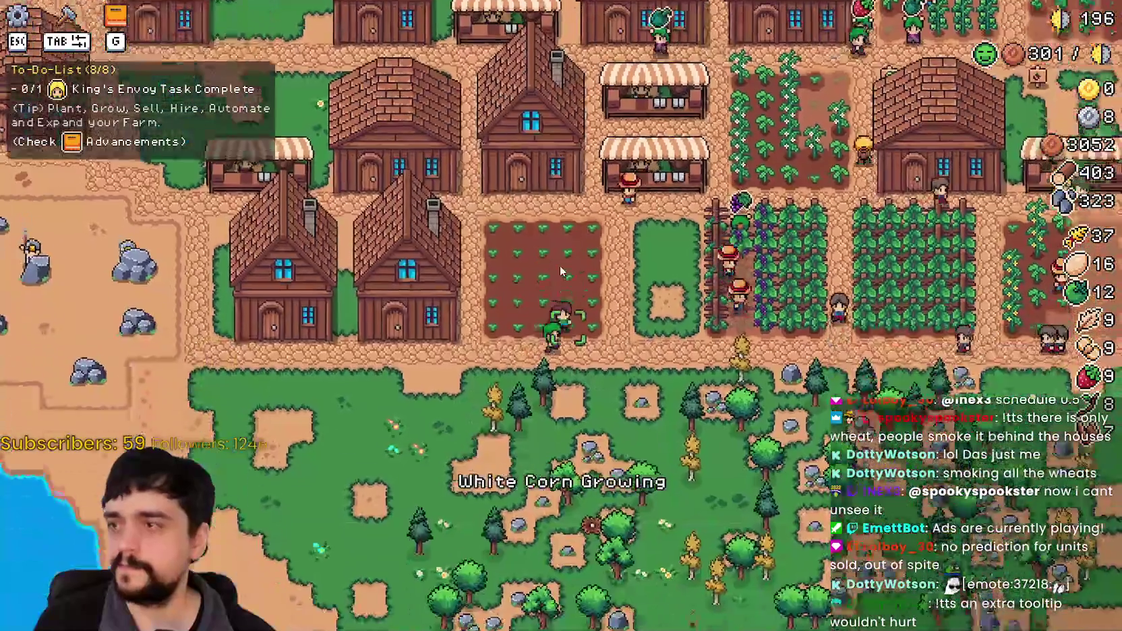
pyautogui.press('g')
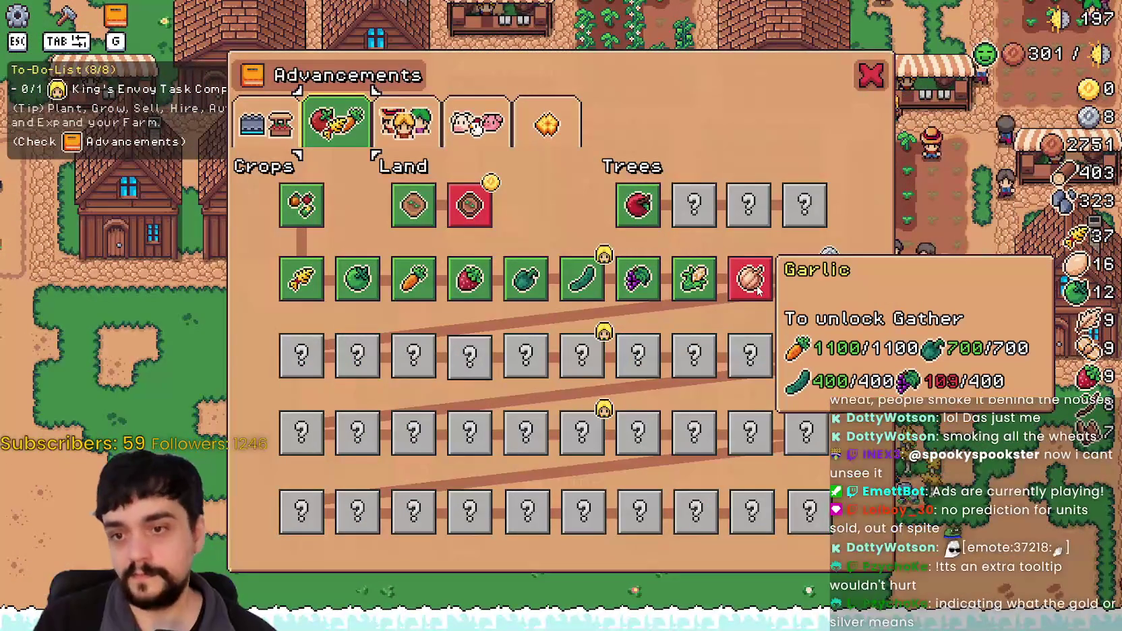
pyautogui.press('g')
pyautogui.press('g')
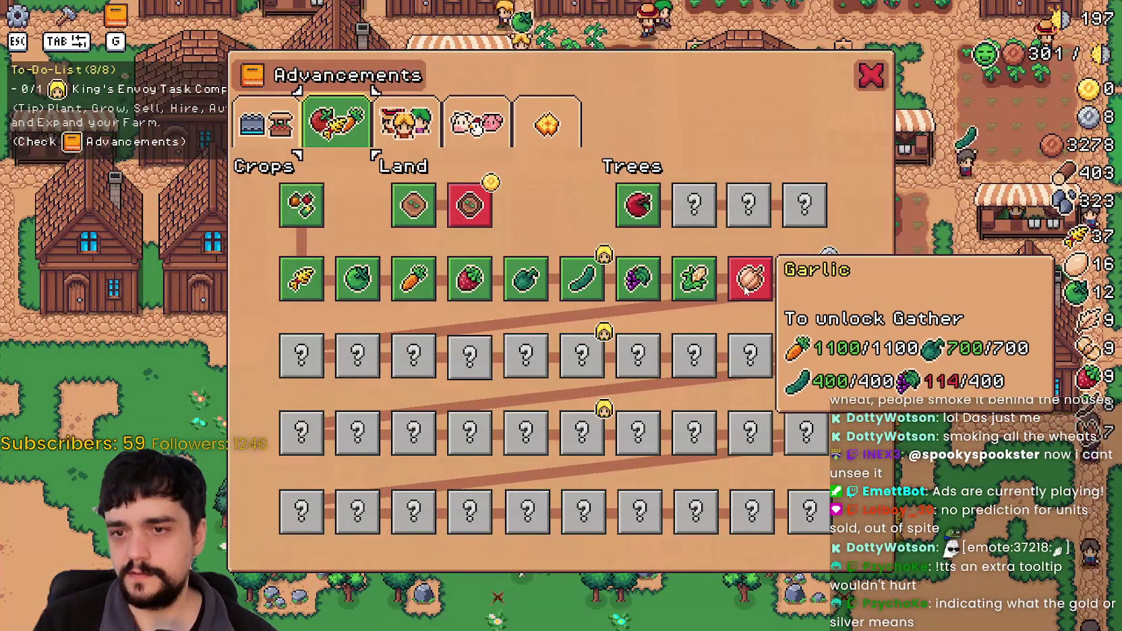
pyautogui.press('g')
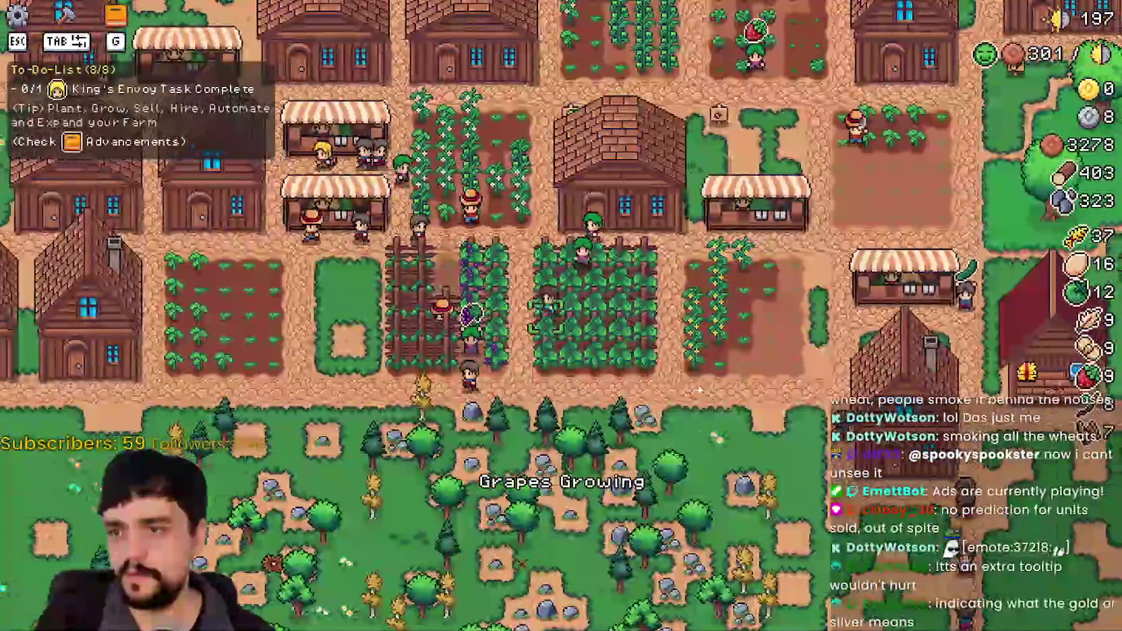
# Select the Farm Tile land item in the Crafting panel.
pyautogui.scroll(-3)
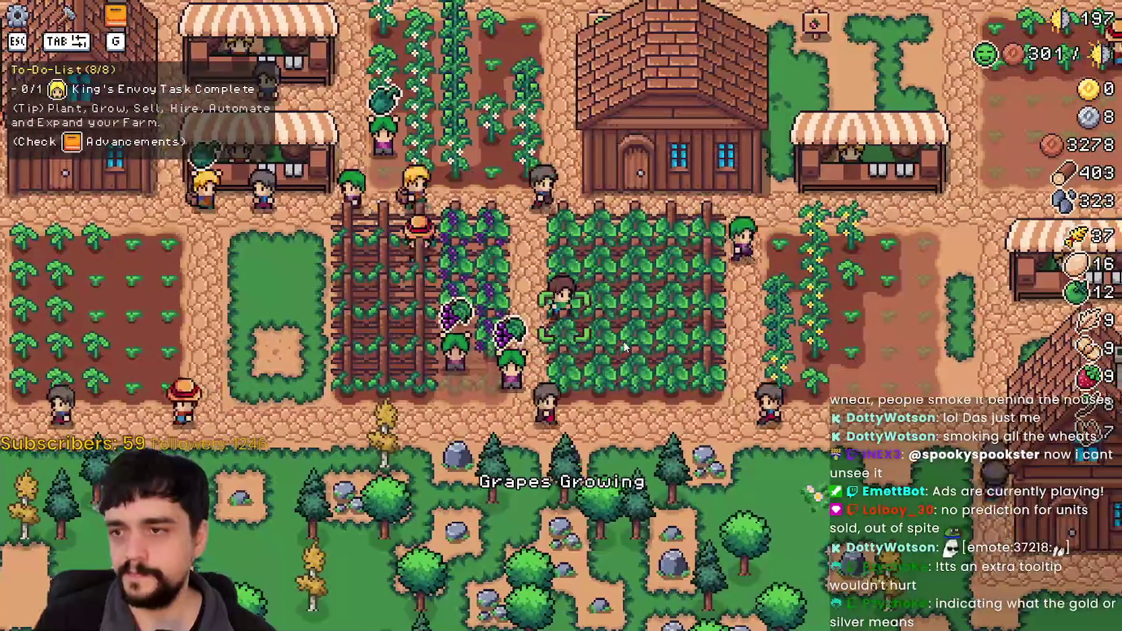
pyautogui.press('a')
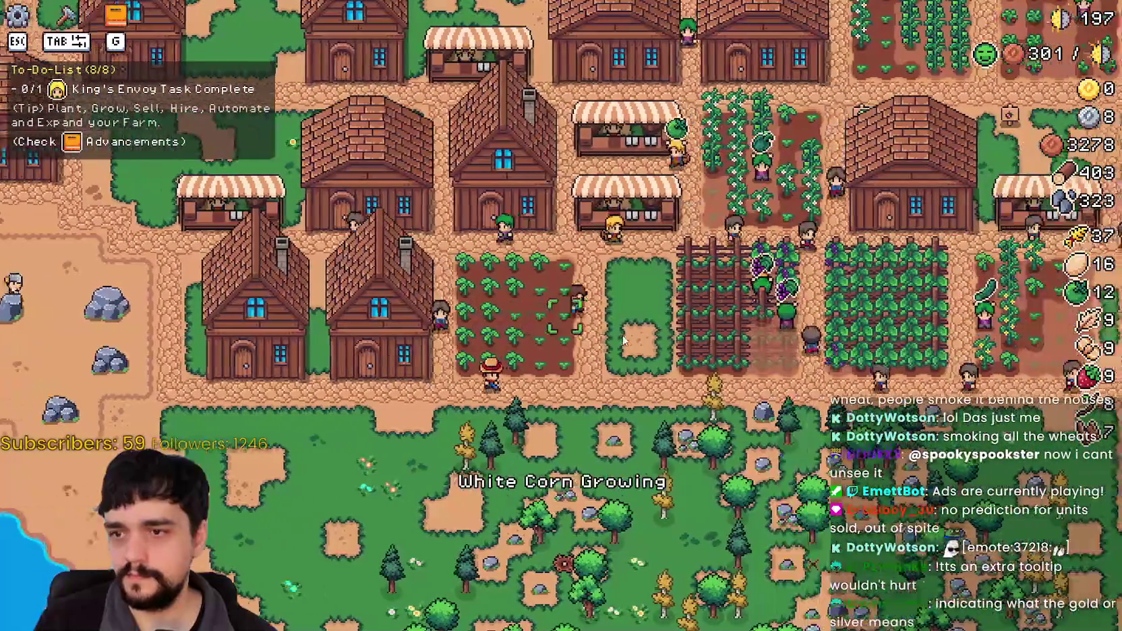
pyautogui.press('Tab')
pyautogui.click(93, 209)
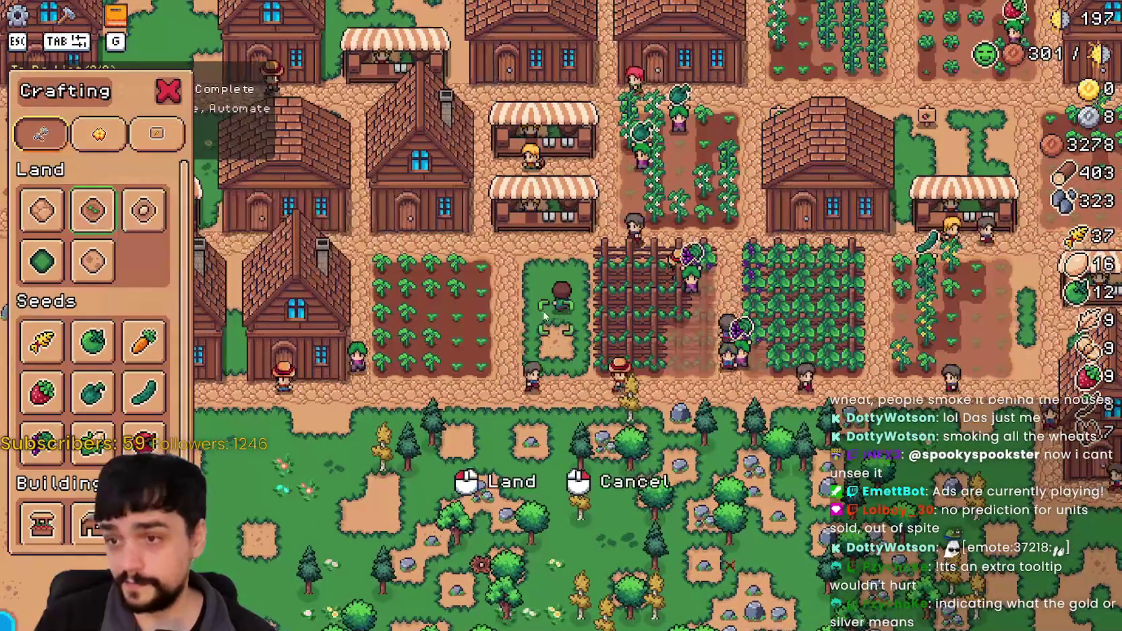
# Till a new farm plot on the empty ground beside the grape field.
pyautogui.press('s')
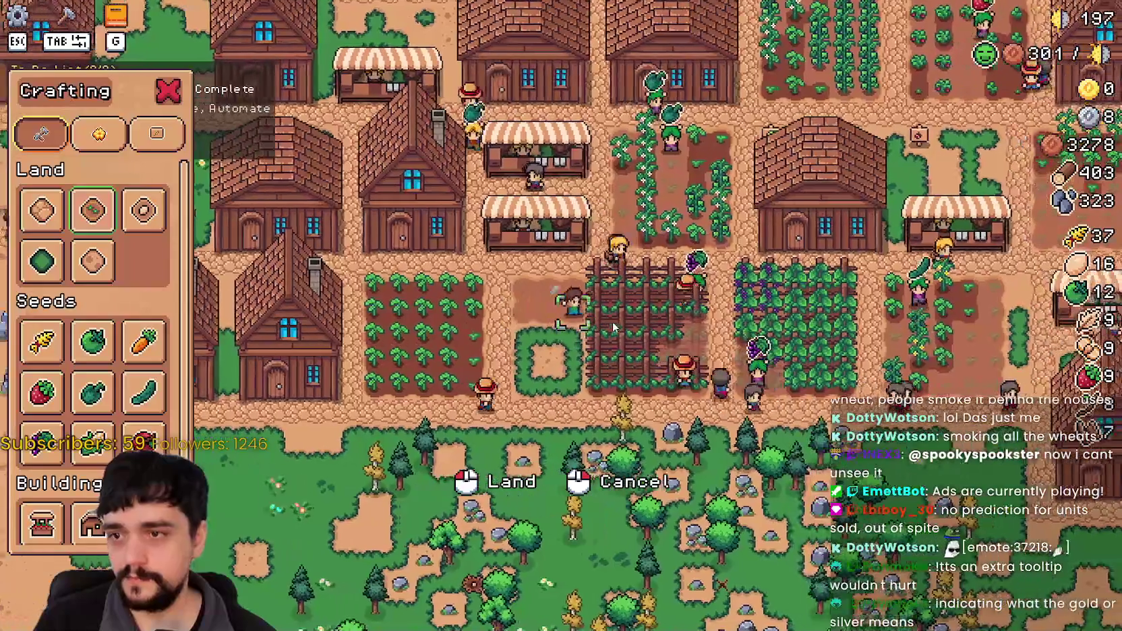
pyautogui.press('a')
pyautogui.press('s')
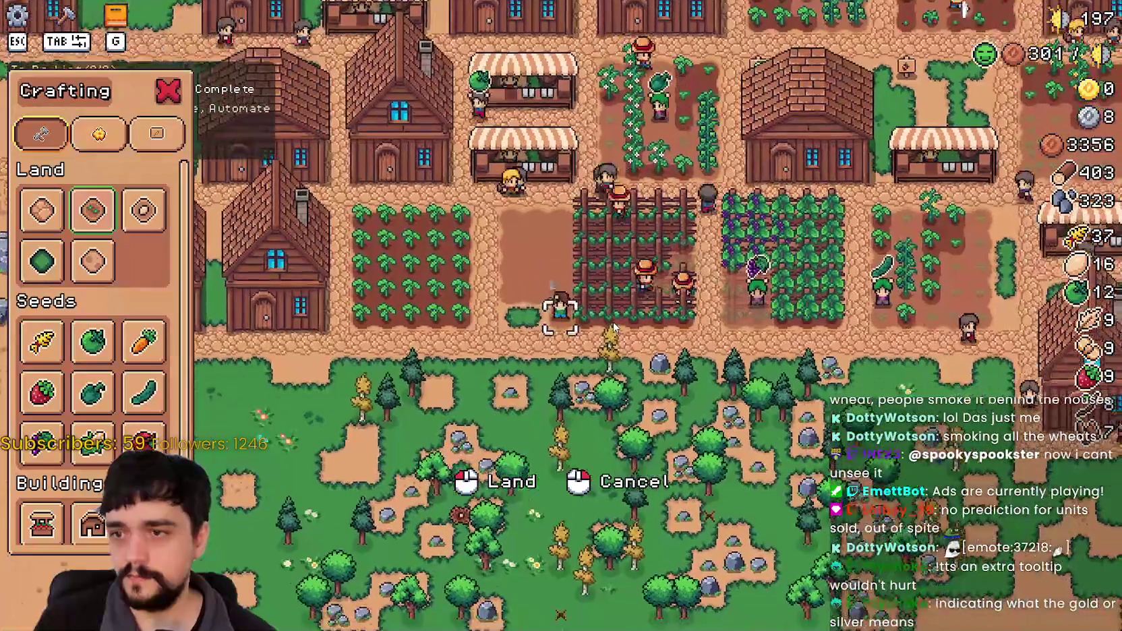
pyautogui.press('w')
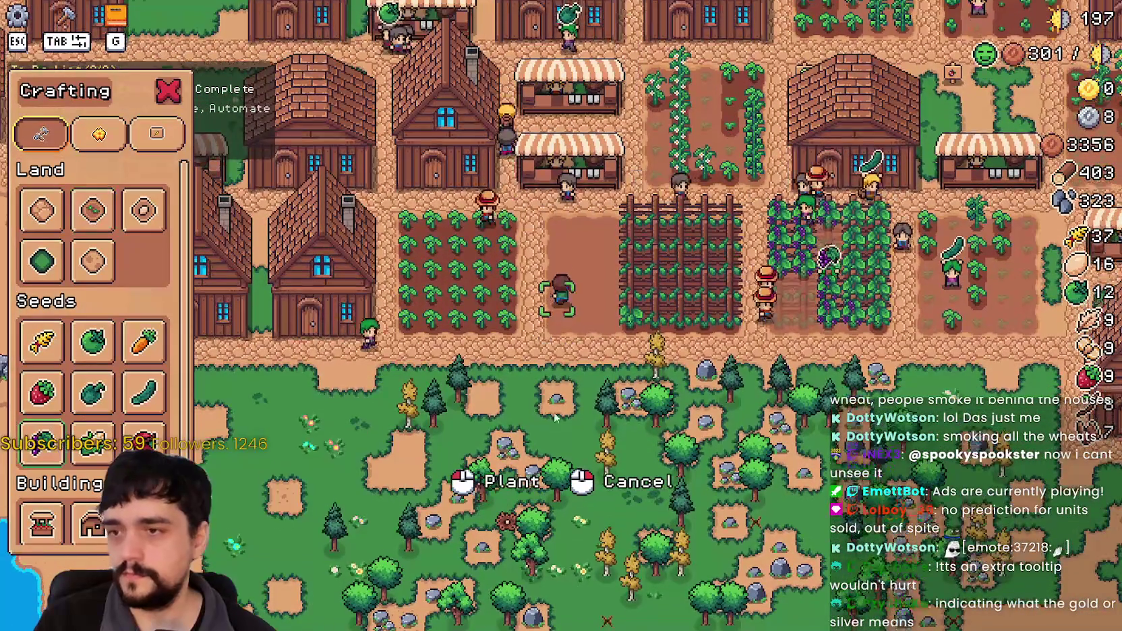
pyautogui.click(581, 412)
pyautogui.press('d')
pyautogui.click(578, 398)
# Plant grapes across the new plot and water them.
pyautogui.press('a')
pyautogui.press('s')
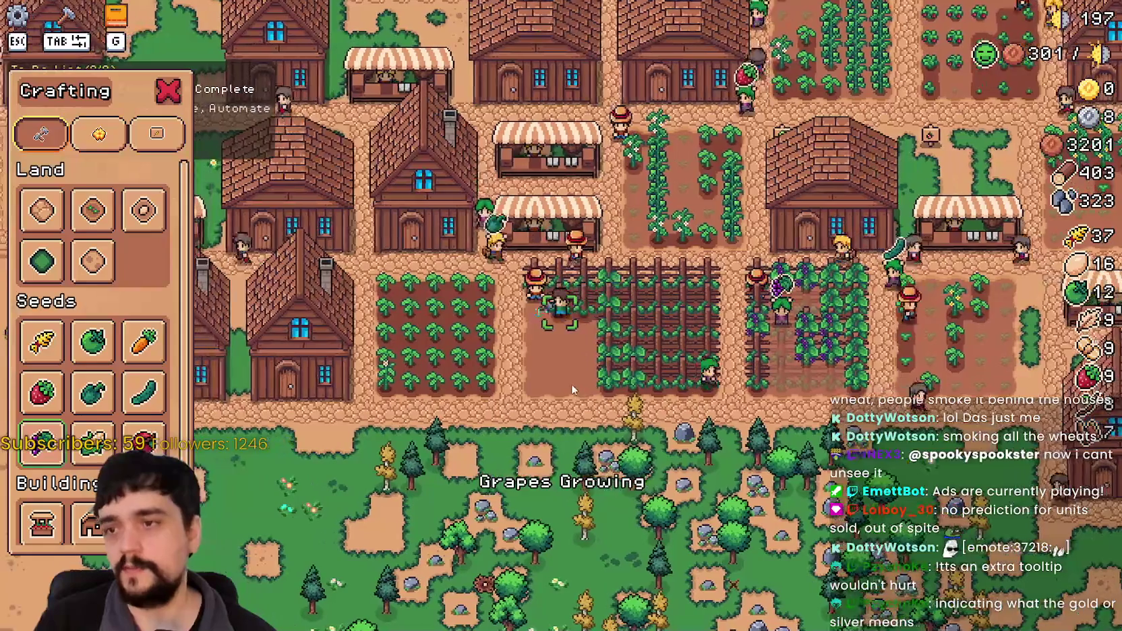
pyautogui.click(572, 390)
pyautogui.press('w')
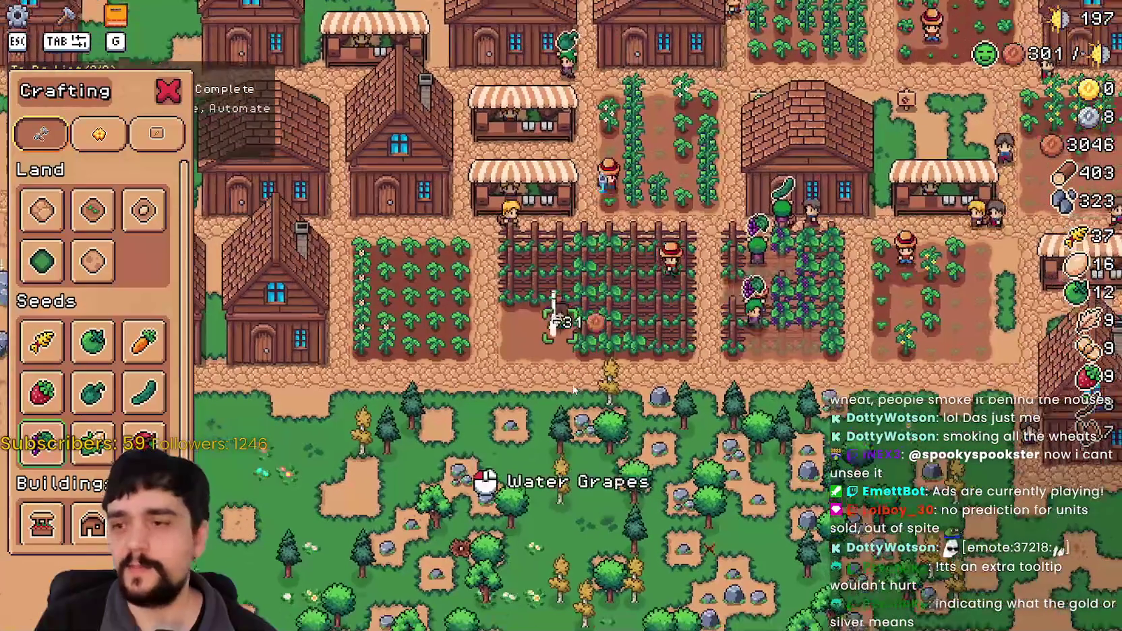
pyautogui.click(570, 384)
pyautogui.press('d')
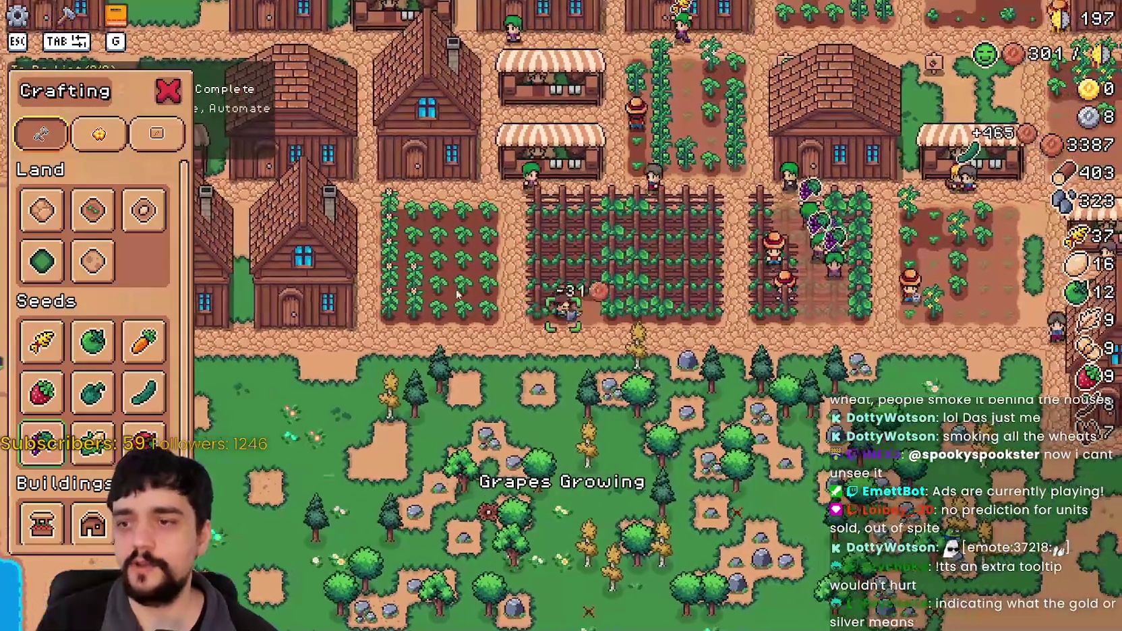
pyautogui.press('d')
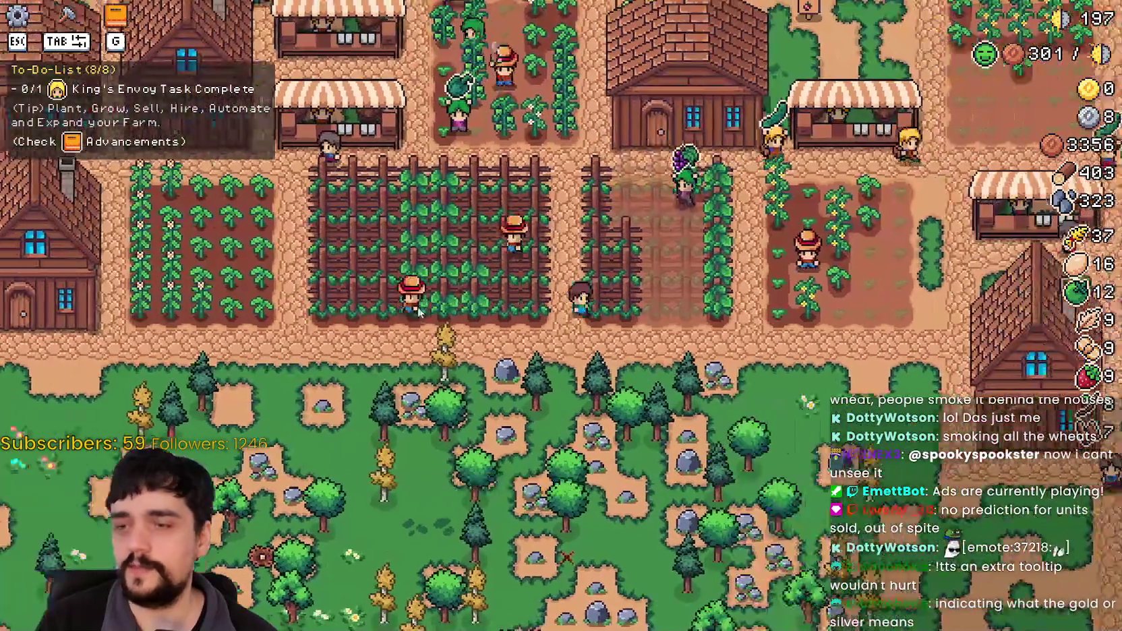
pyautogui.press('w')
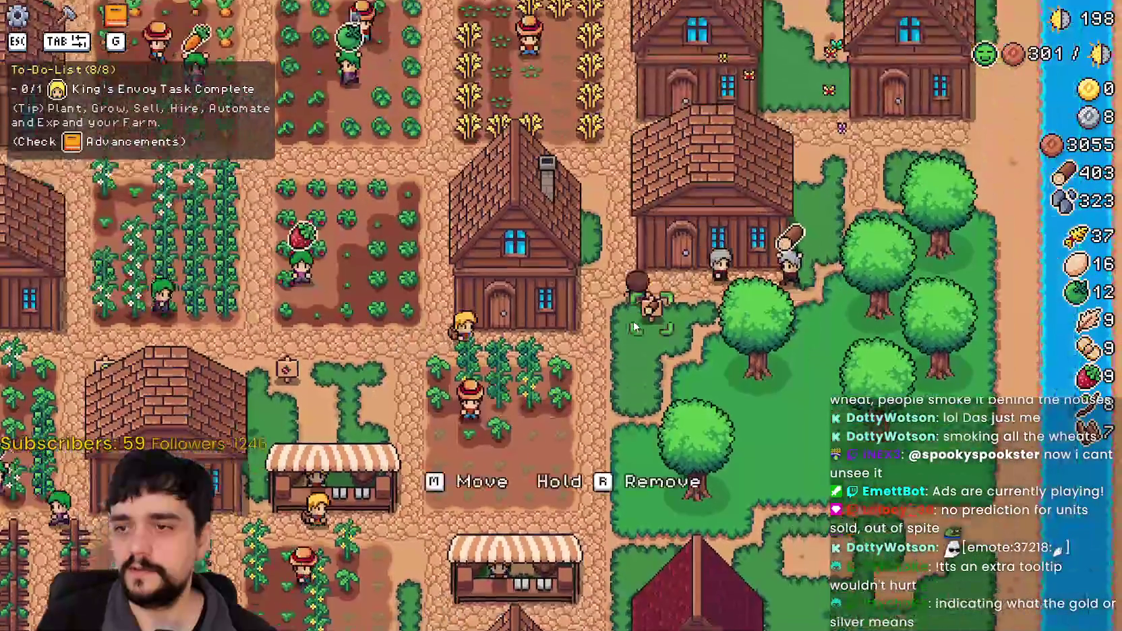
pyautogui.press('w')
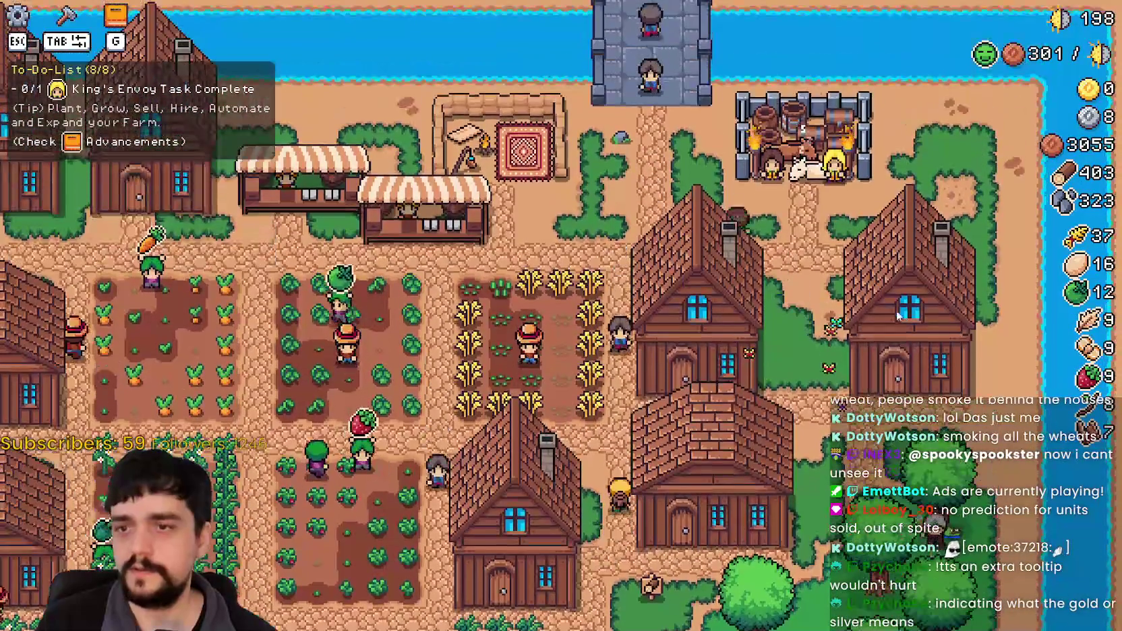
pyautogui.press('e')
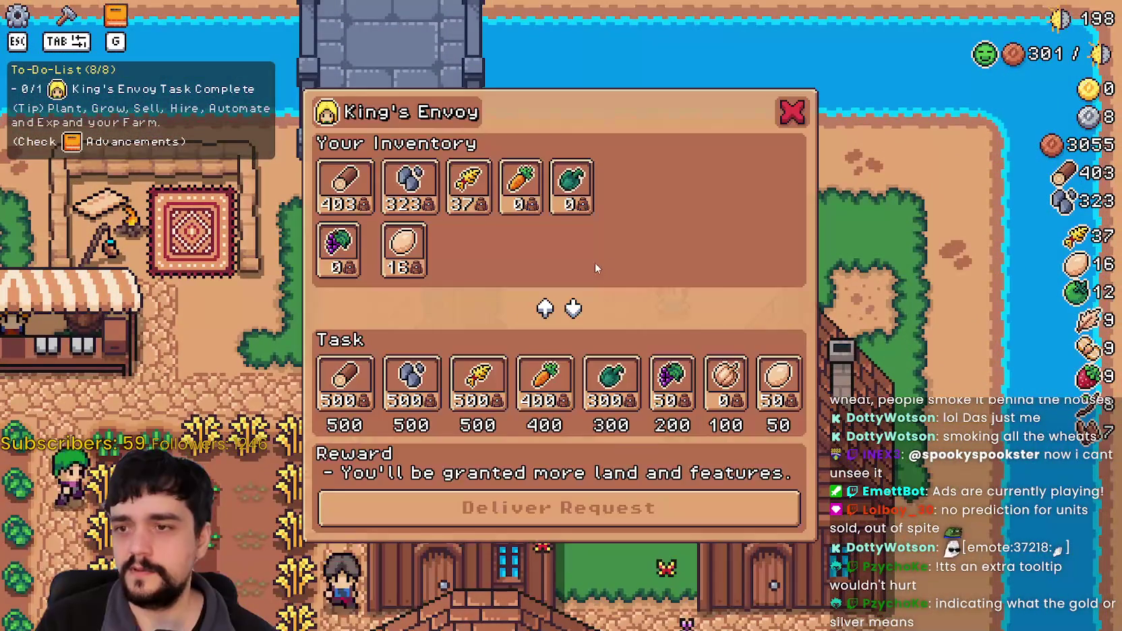
pyautogui.press('Escape')
pyautogui.press('s')
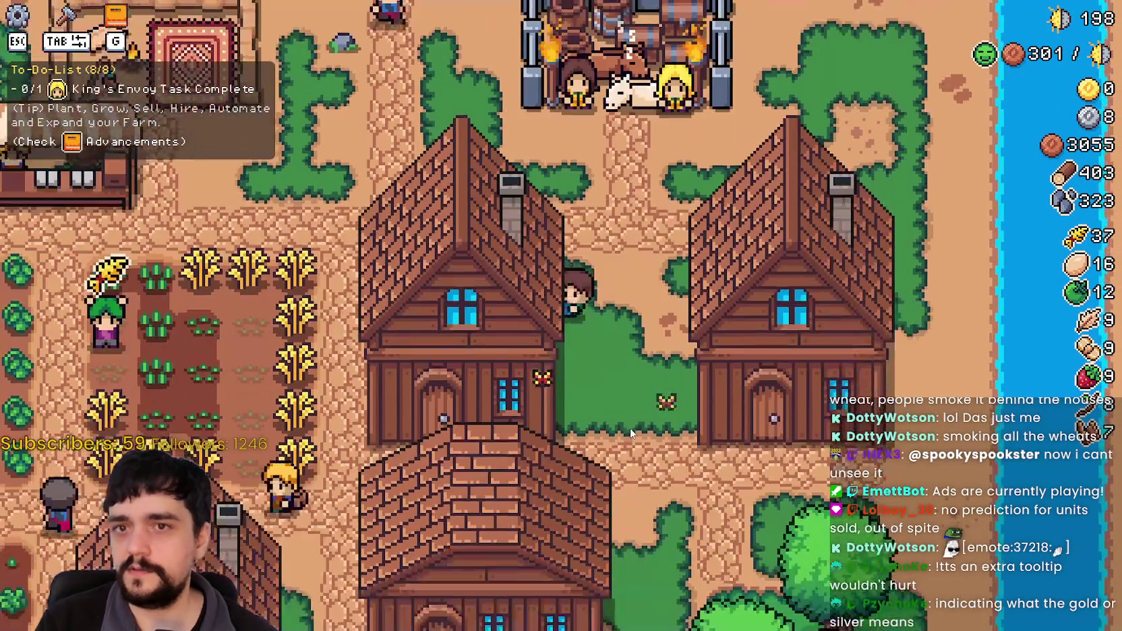
pyautogui.press('s')
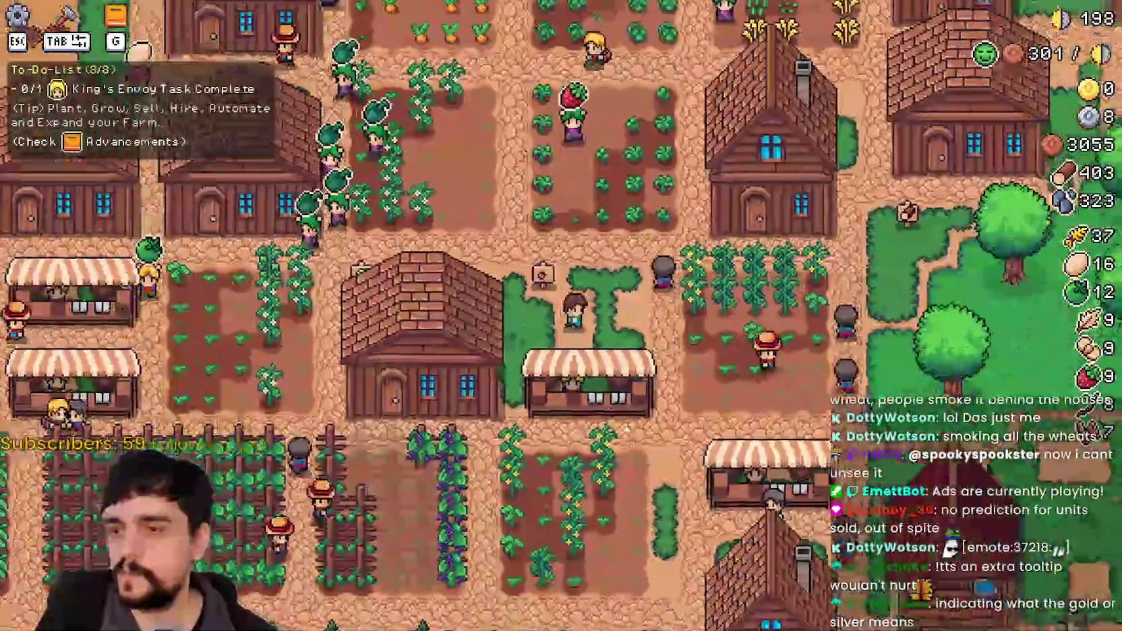
pyautogui.press('a')
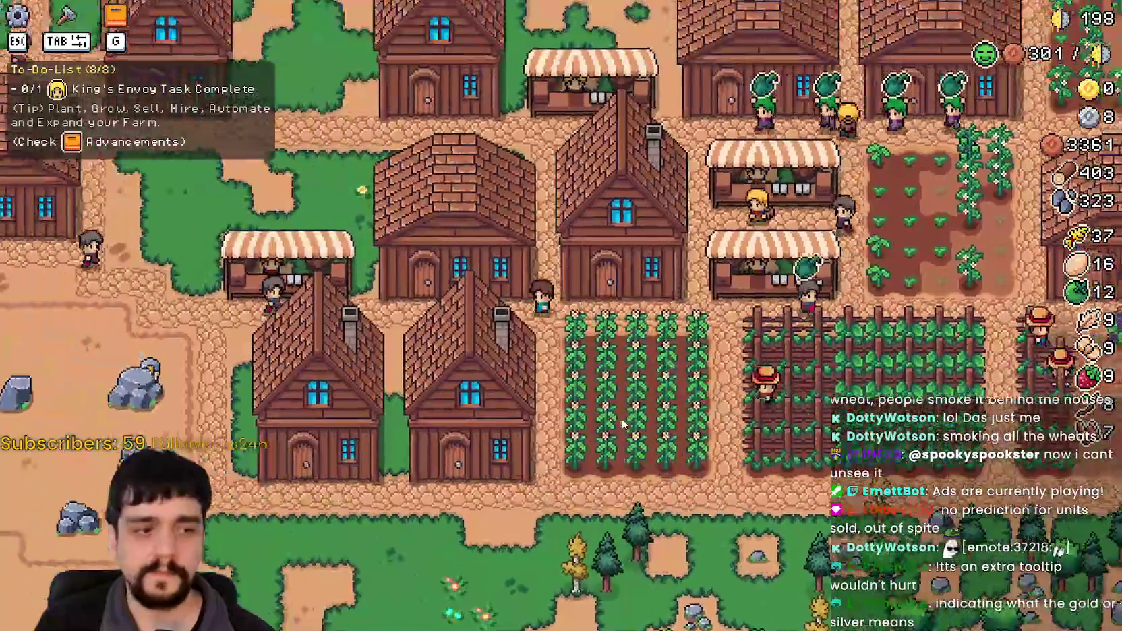
pyautogui.press('w')
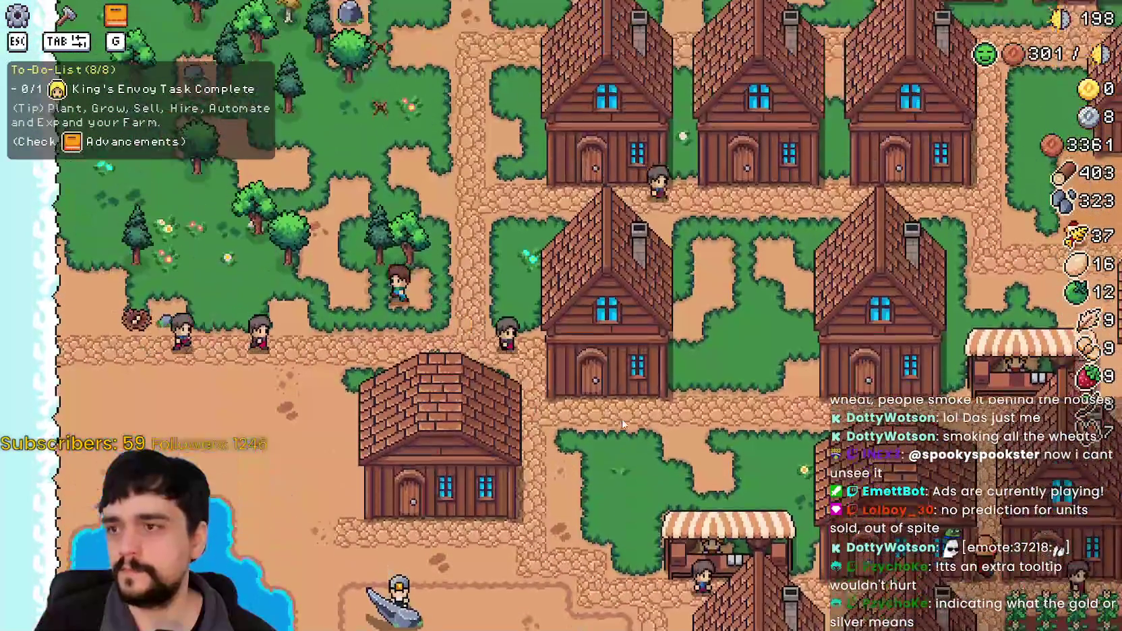
pyautogui.press('w')
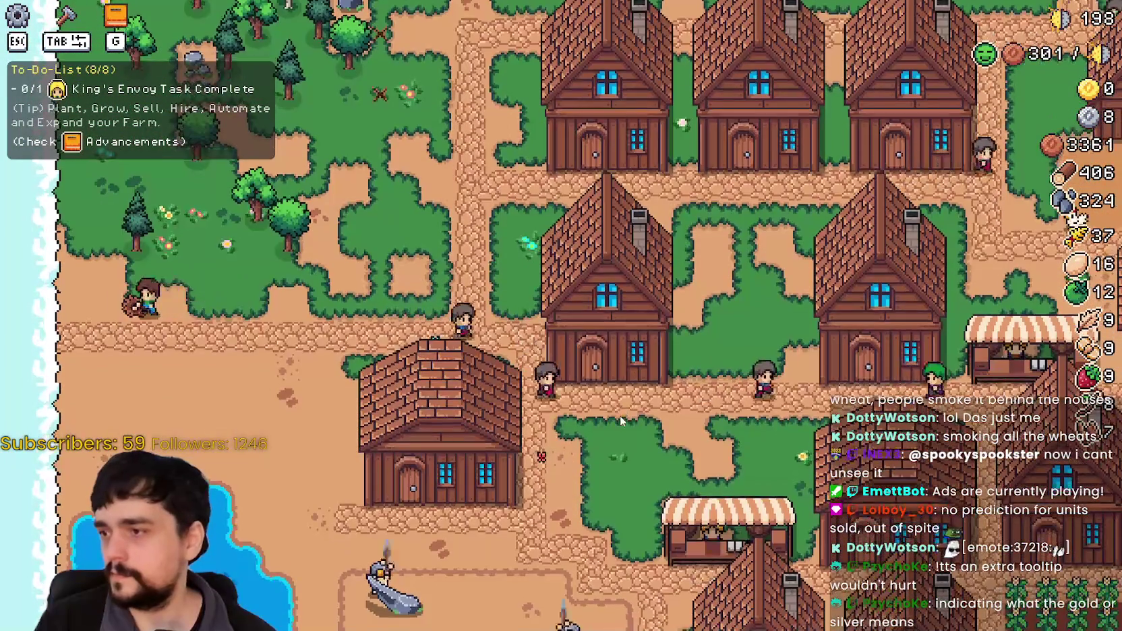
pyautogui.press('w')
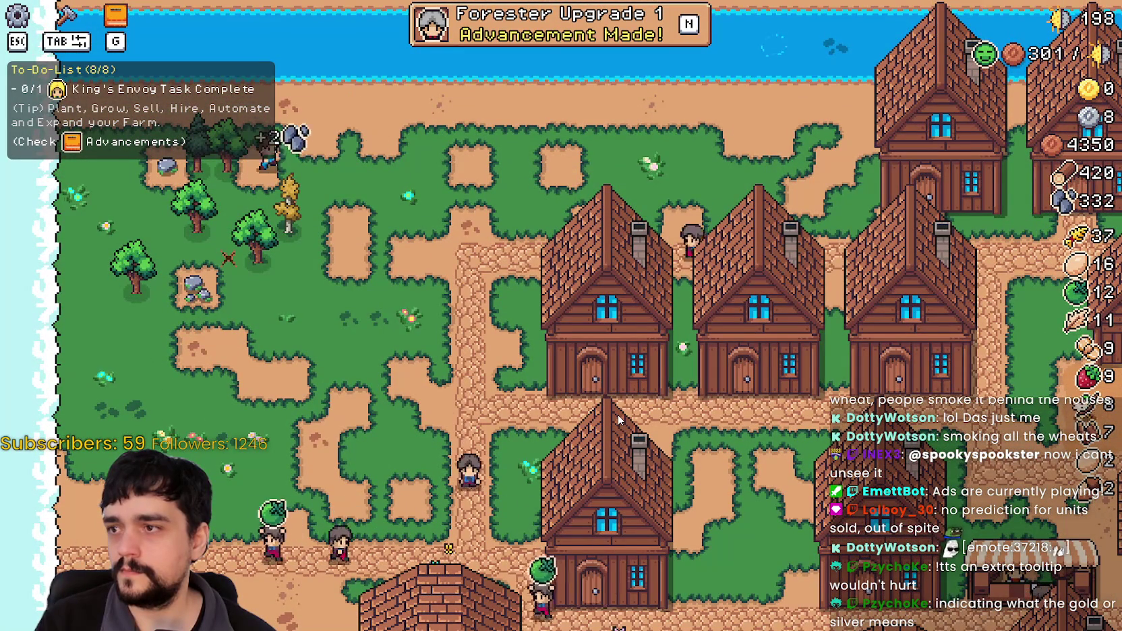
pyautogui.scroll(-3)
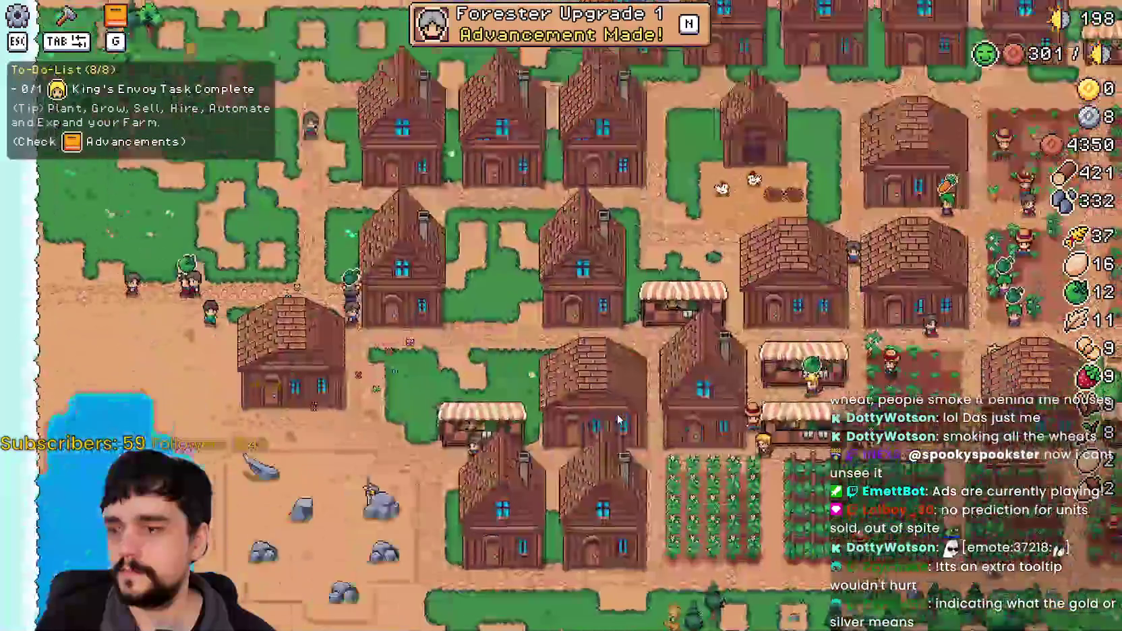
pyautogui.scroll(3)
# Check the Warehouse stock and a house's worker-hiring window, closing each.
pyautogui.click(705, 455)
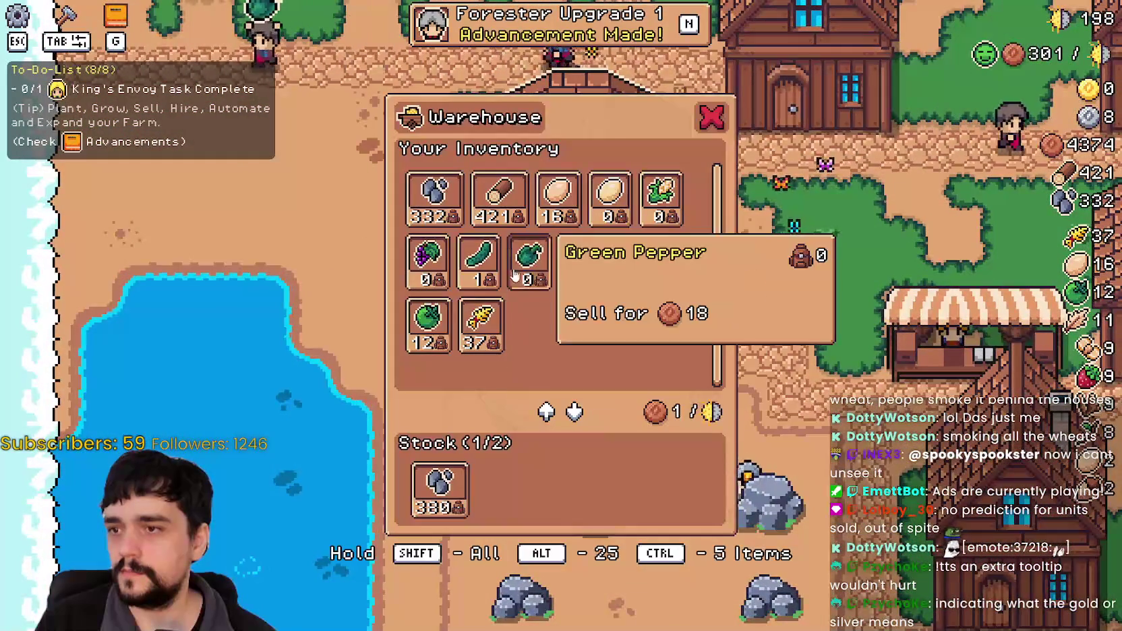
pyautogui.press('Escape')
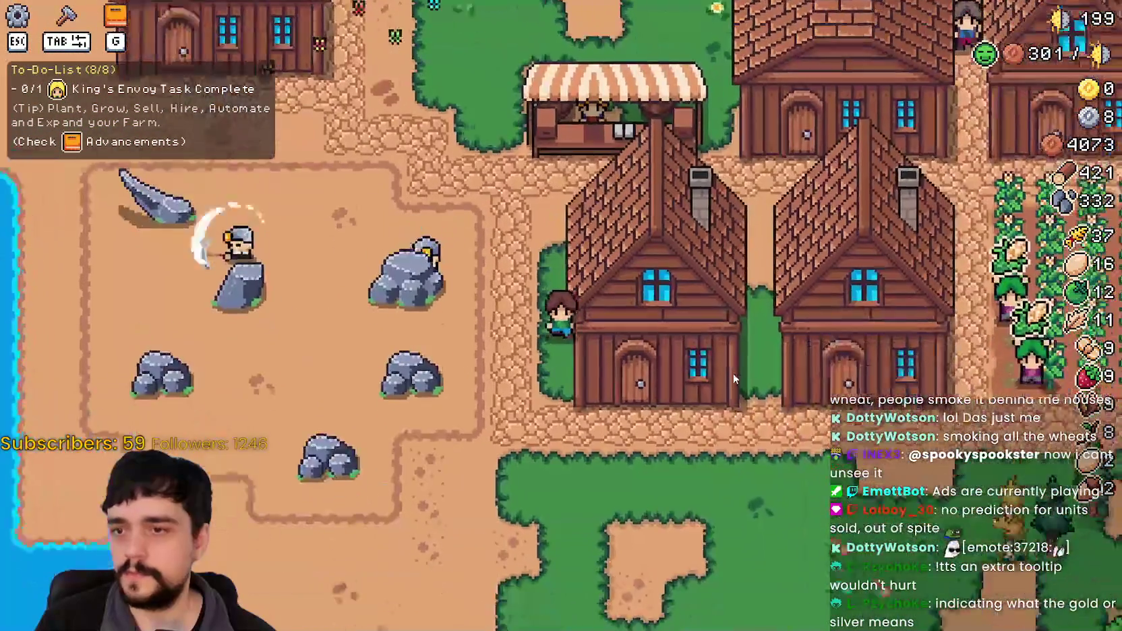
pyautogui.click(681, 336)
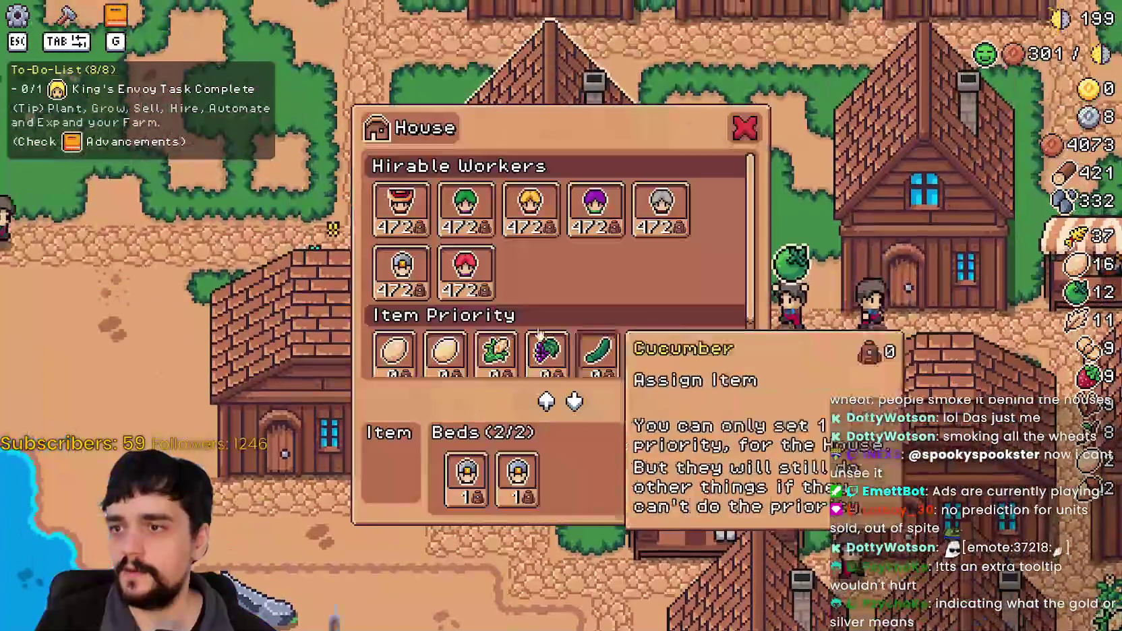
pyautogui.press('Escape')
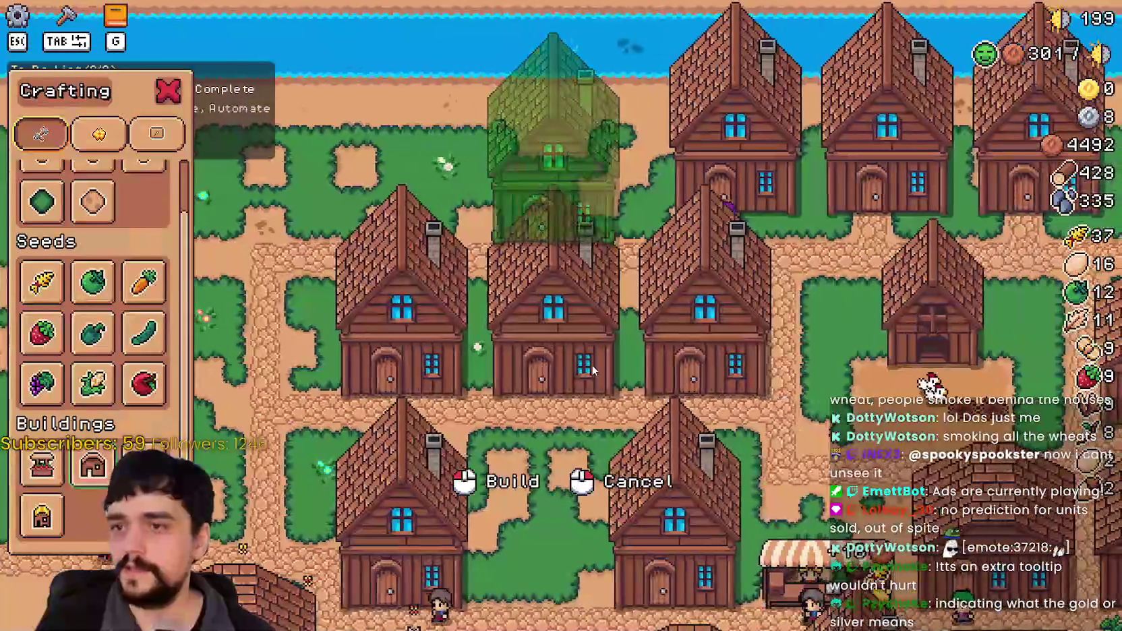
# Place three new houses in the empty lot near the water.
pyautogui.click(591, 364)
pyautogui.click(572, 375)
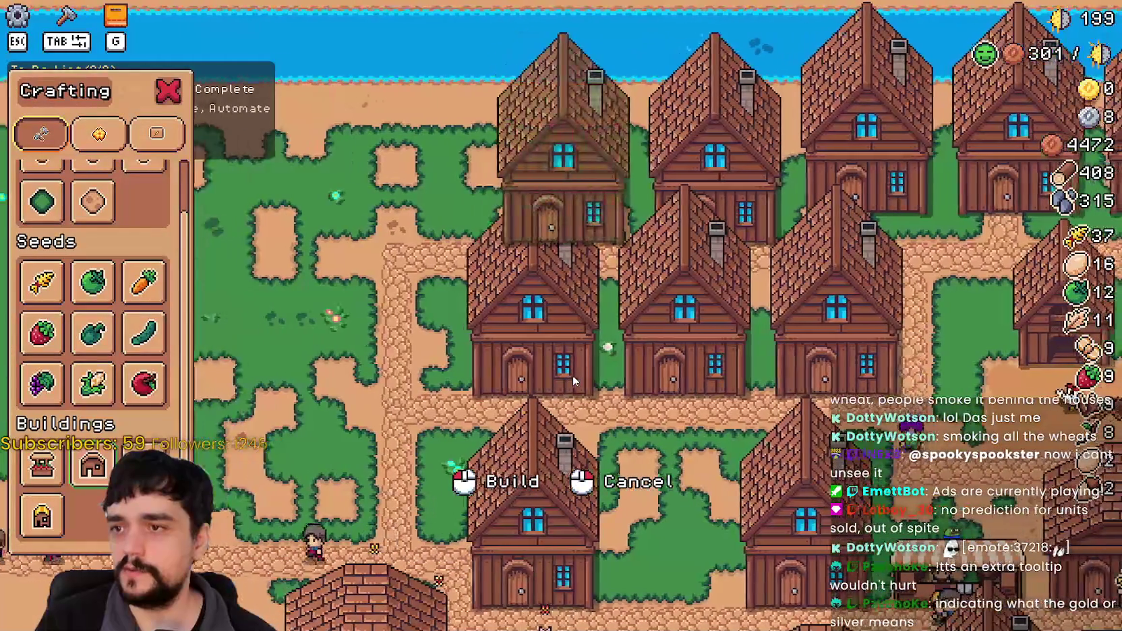
pyautogui.click(573, 377)
pyautogui.scroll(3)
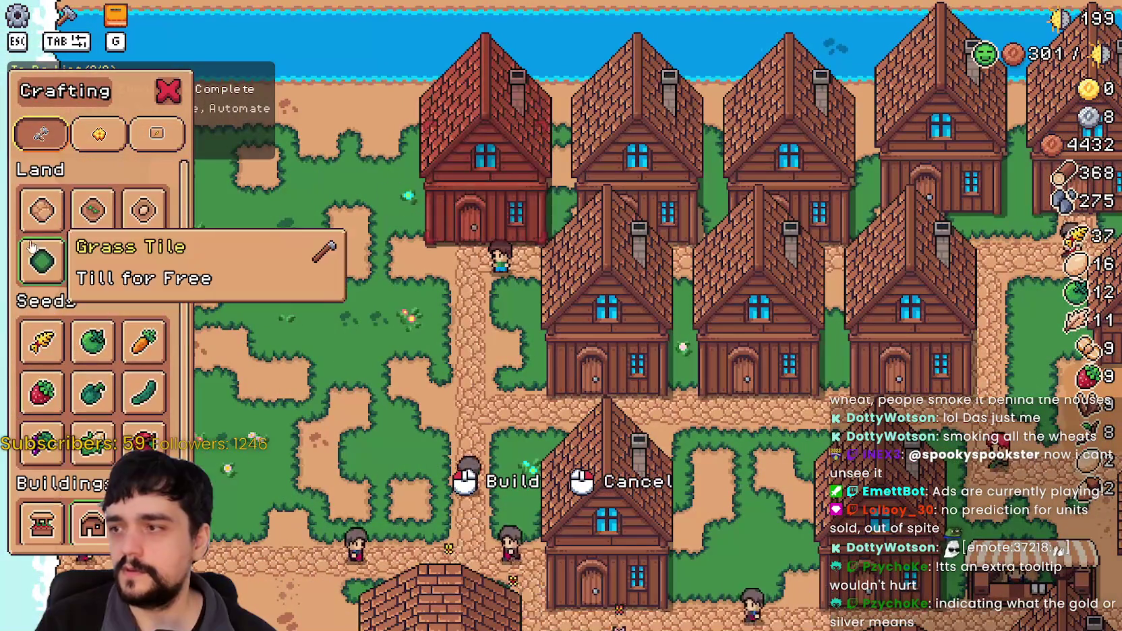
# Close Crafting and hire a Carrier plus a second worker into the new house.
pyautogui.press('Tab')
pyautogui.press('e')
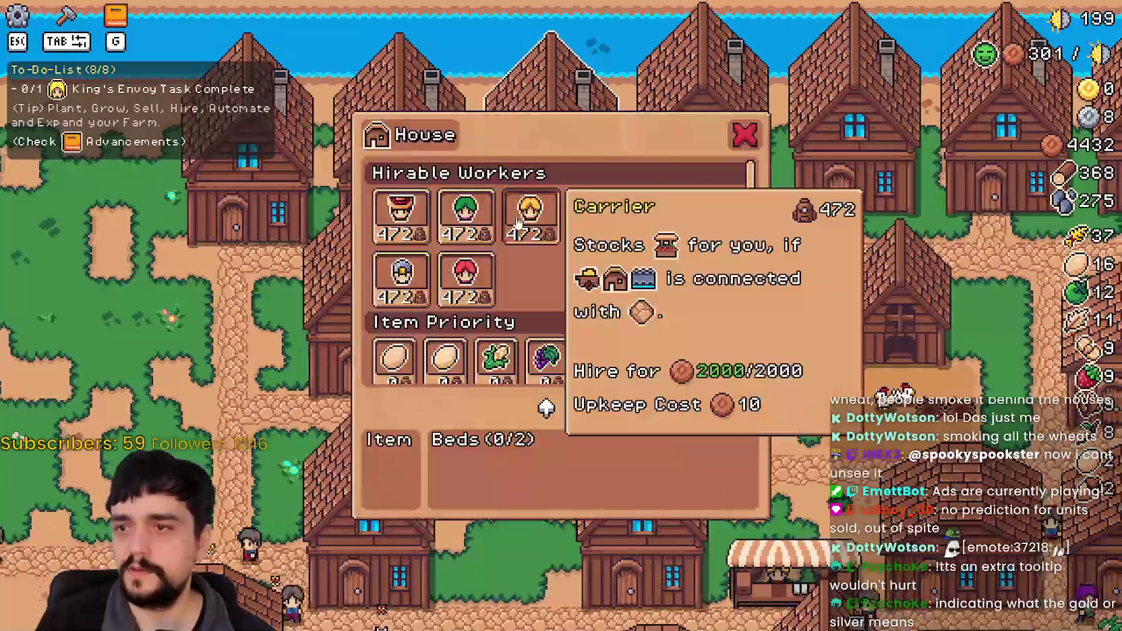
pyautogui.click(536, 228)
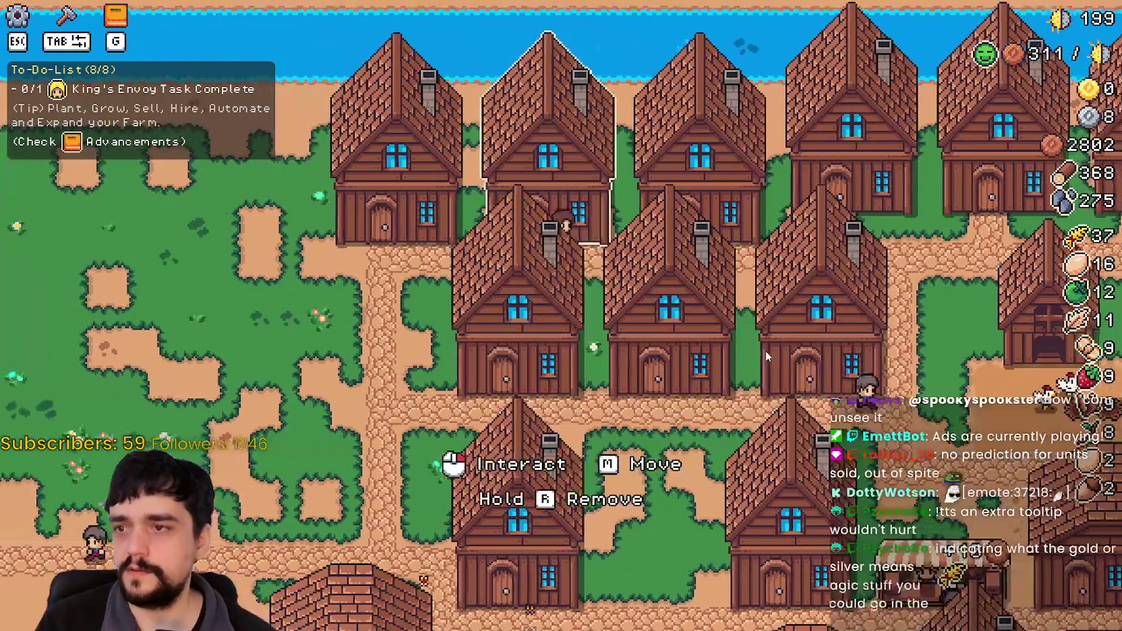
pyautogui.click(536, 216)
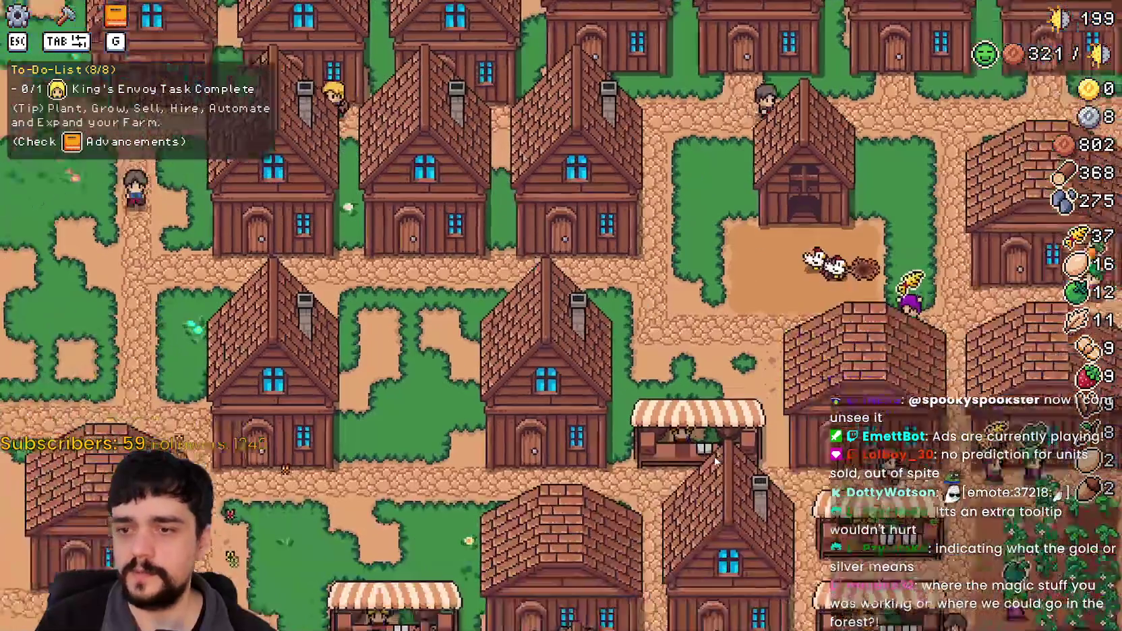
# Check the market window, then walk across the farm toward the fields.
pyautogui.press('s')
pyautogui.press('e')
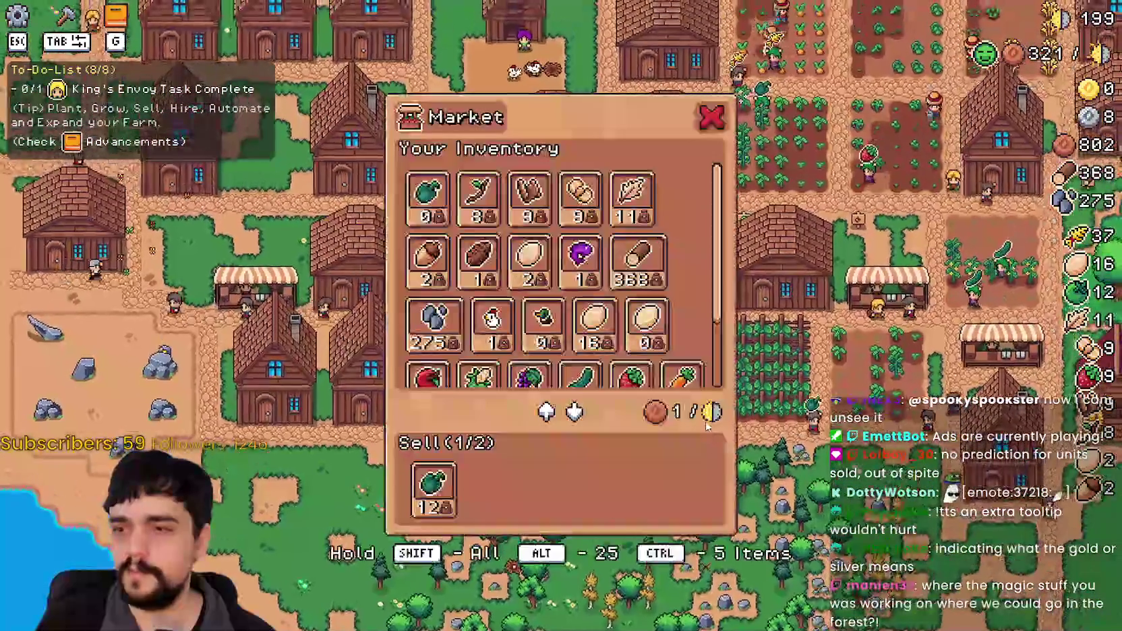
pyautogui.press('Escape')
pyautogui.press('a')
pyautogui.press('d')
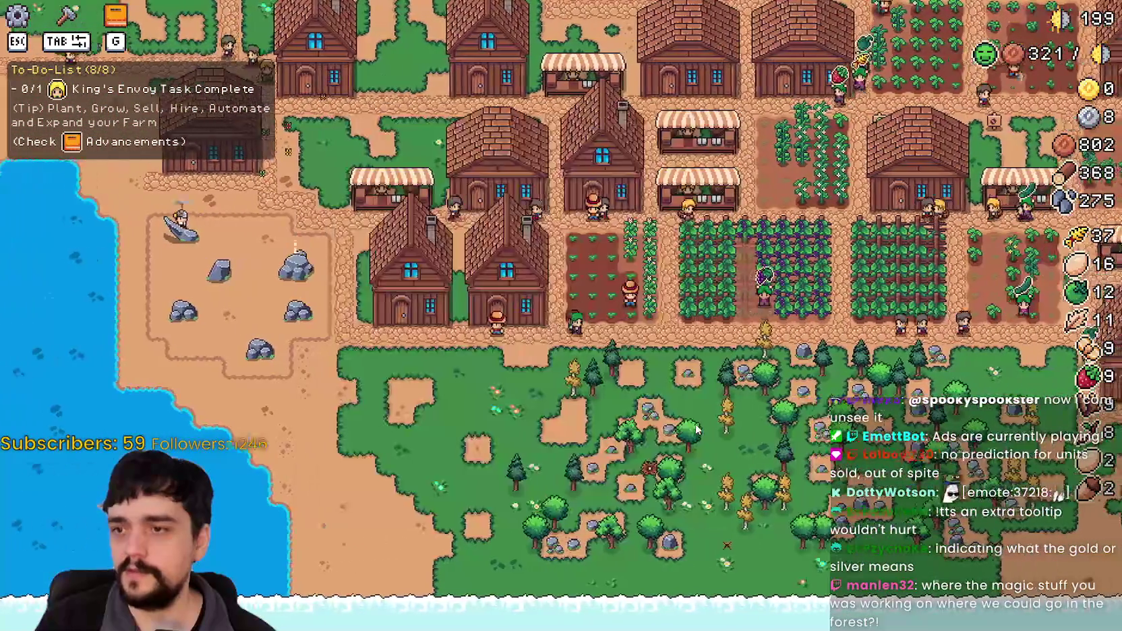
pyautogui.press('d')
pyautogui.press('w')
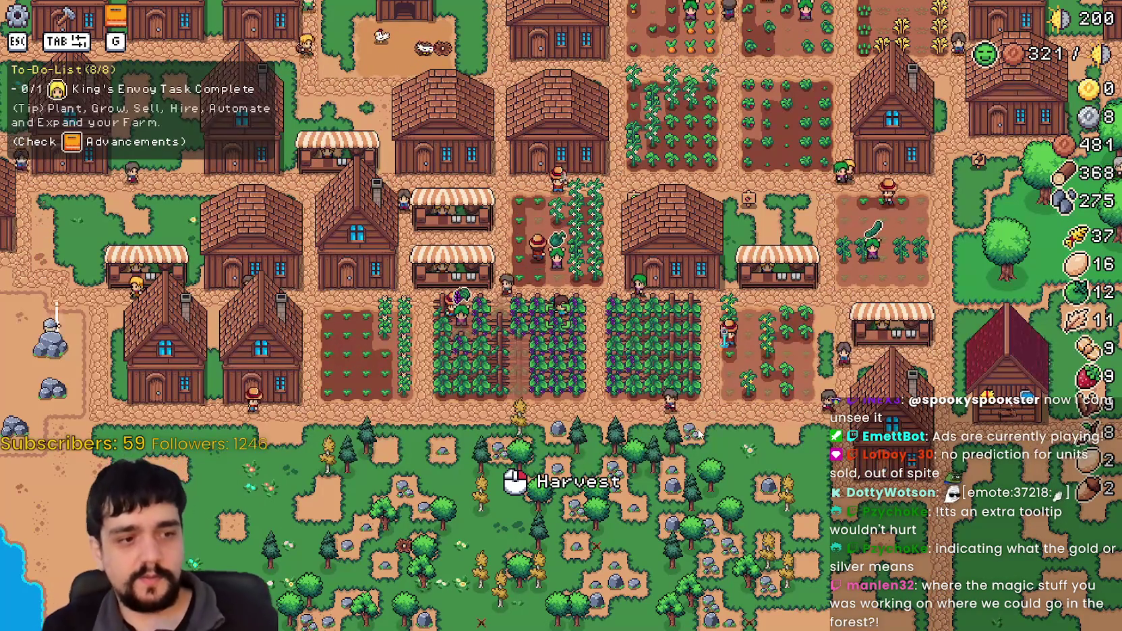
# Walk over to the market stall and open its trading window.
pyautogui.scroll(3)
pyautogui.press('d')
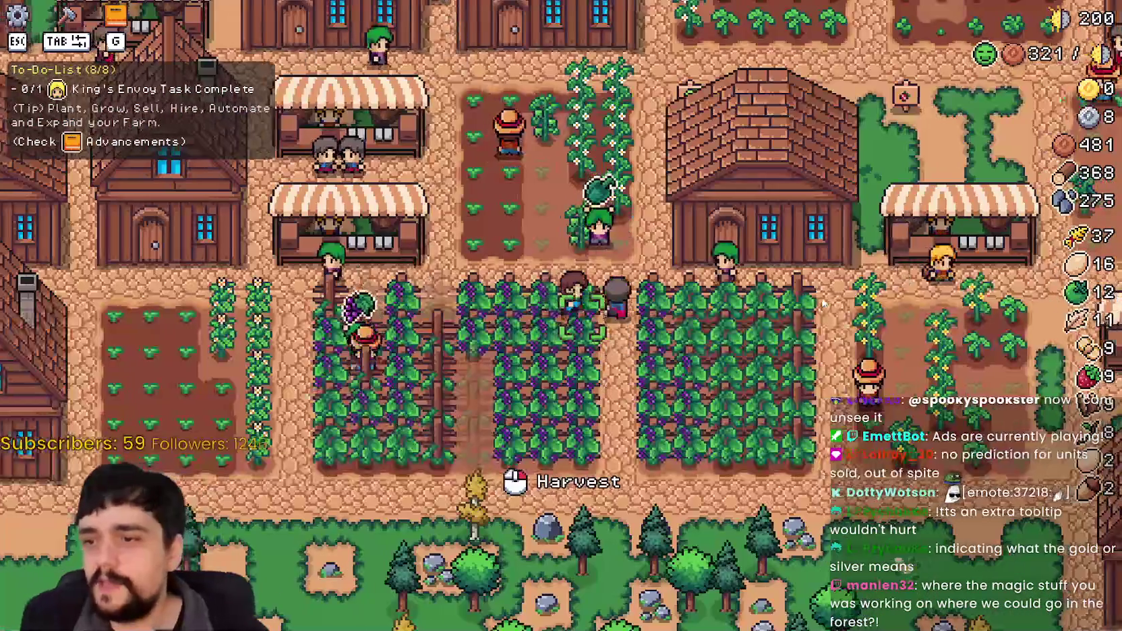
pyautogui.scroll(-3)
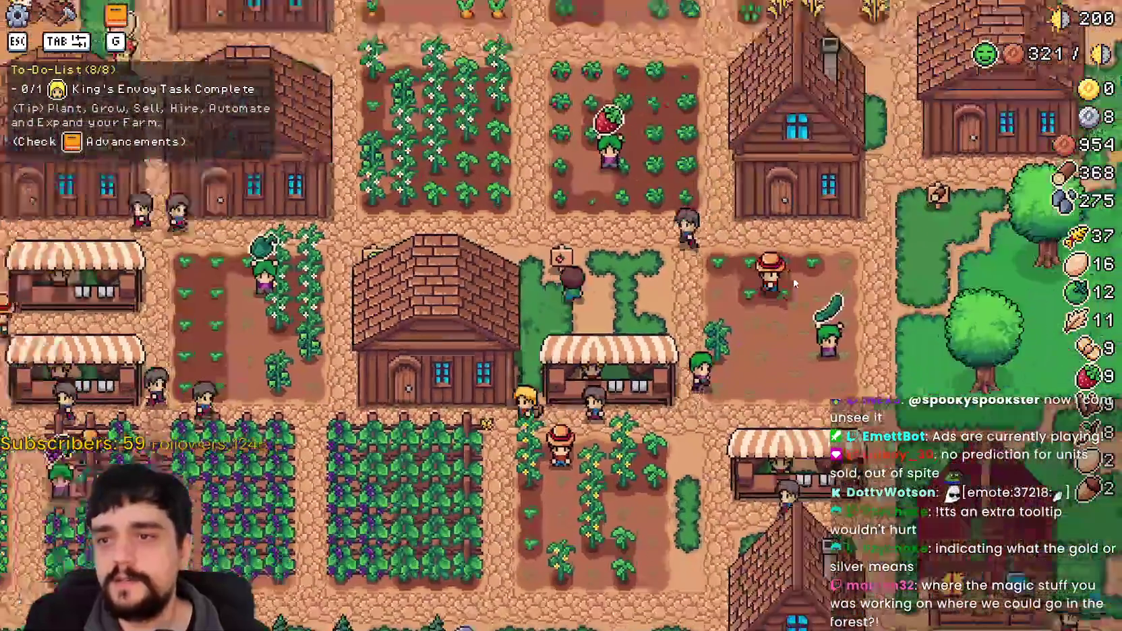
pyautogui.scroll(3)
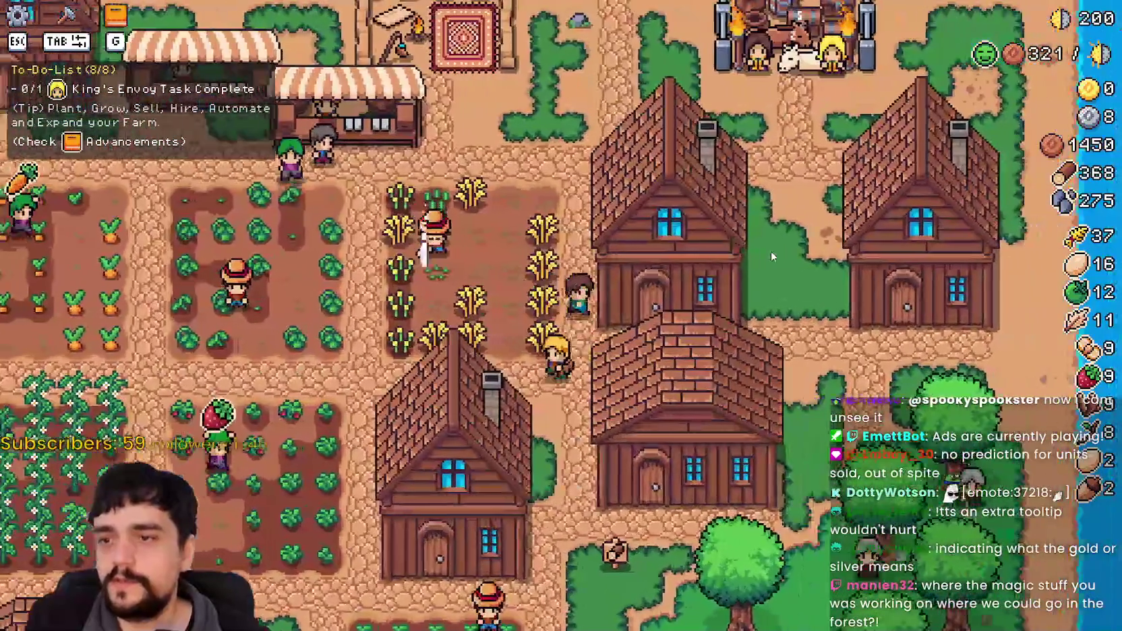
pyautogui.press('a')
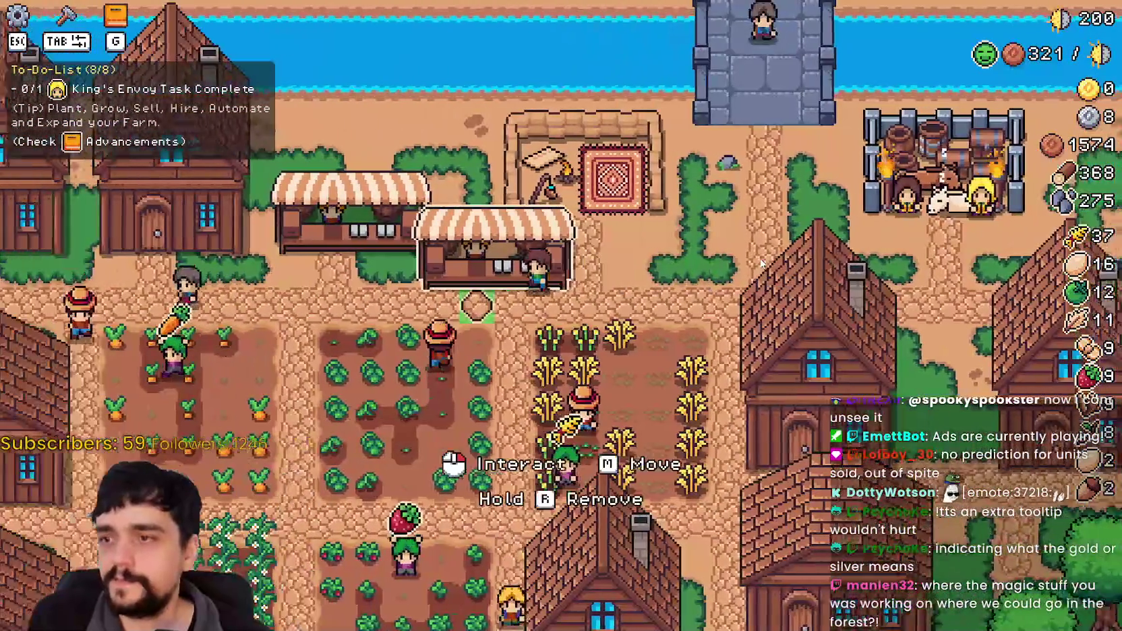
pyautogui.click(759, 258)
# Harvest wheat, view the warehouse stock, and walk to the castle gate's Royal's Envoy.
pyautogui.press('d')
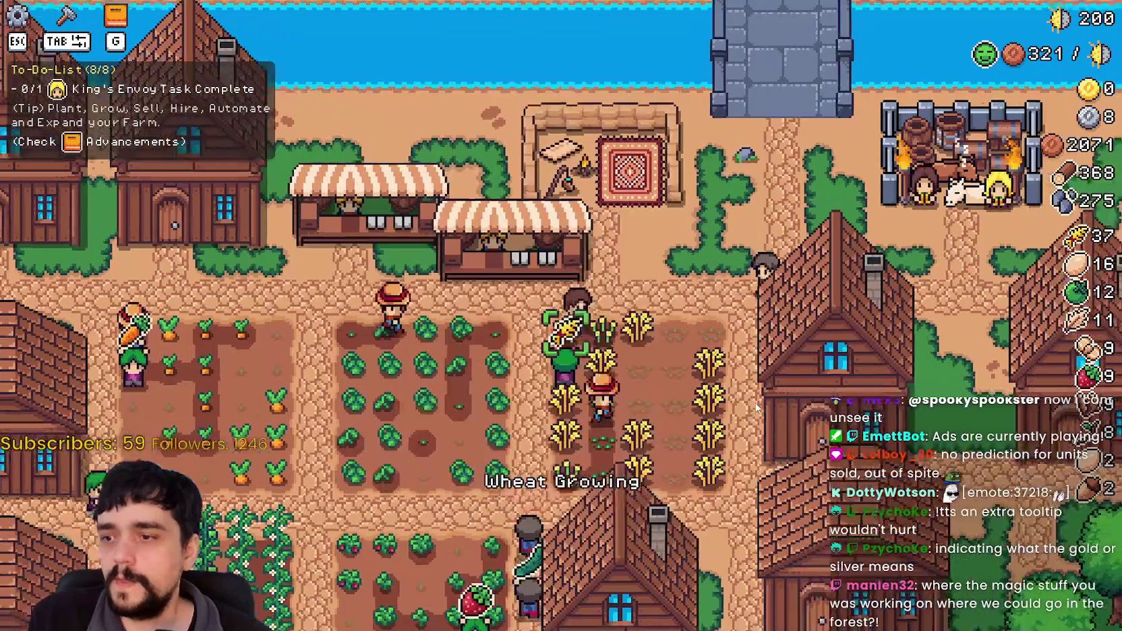
pyautogui.press('s')
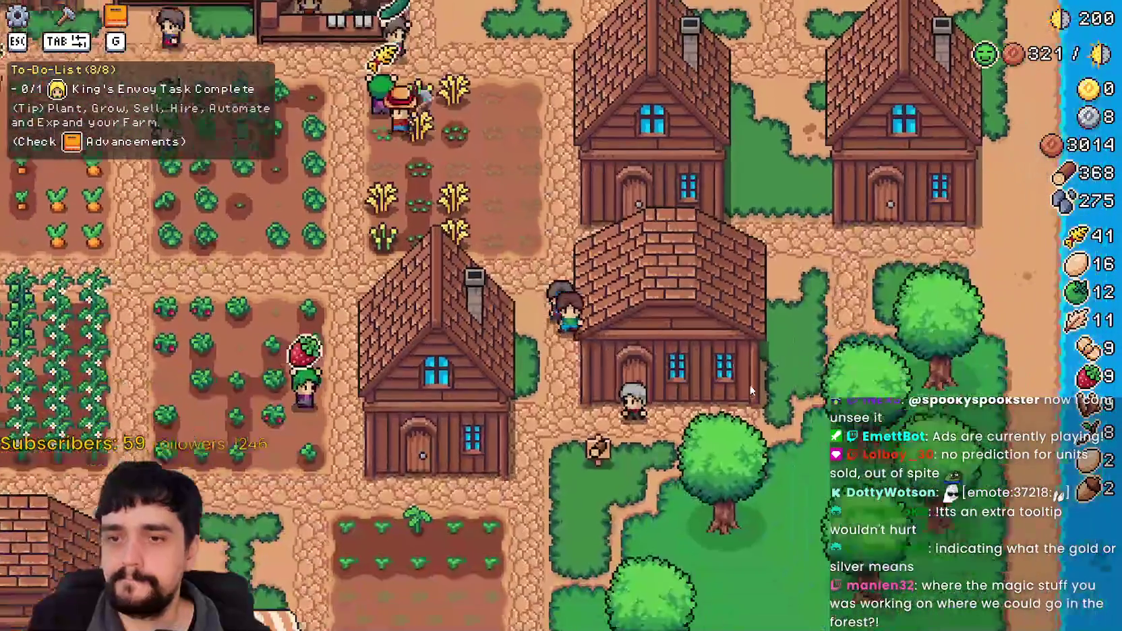
pyautogui.press('w')
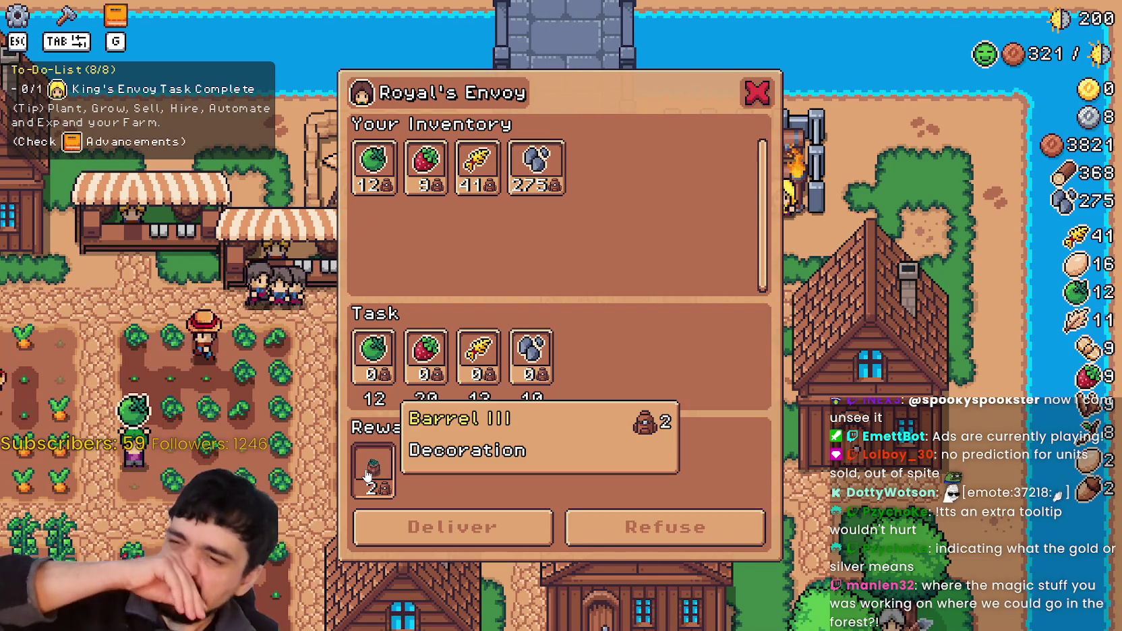
# Close the Royal's Envoy task window with its red X.
pyautogui.click(758, 94)
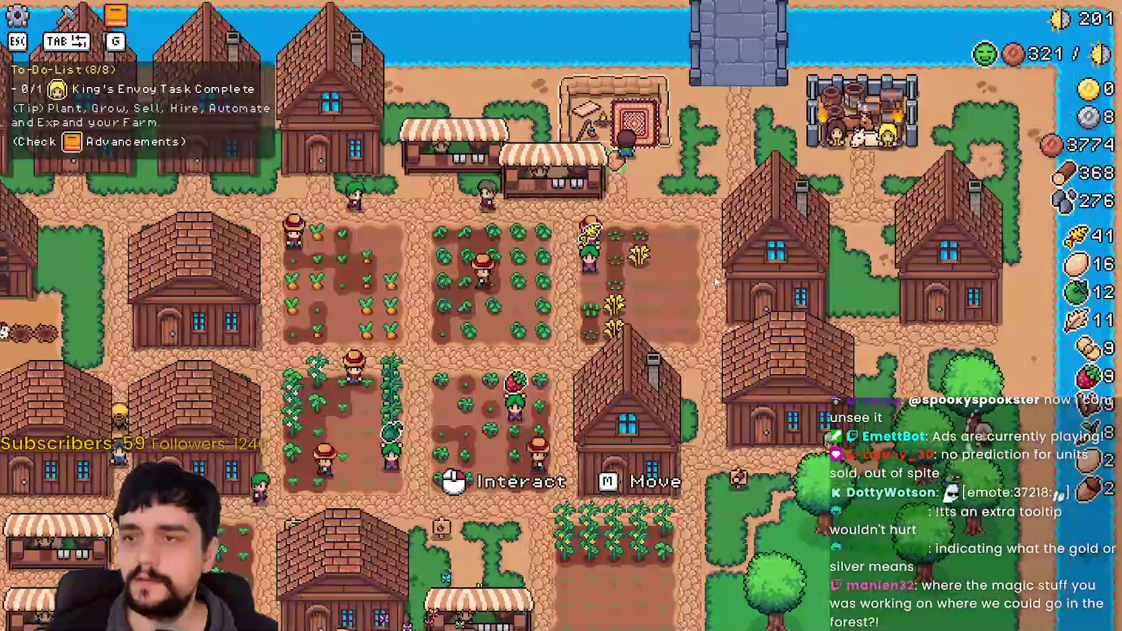
pyautogui.moveTo(716, 281)
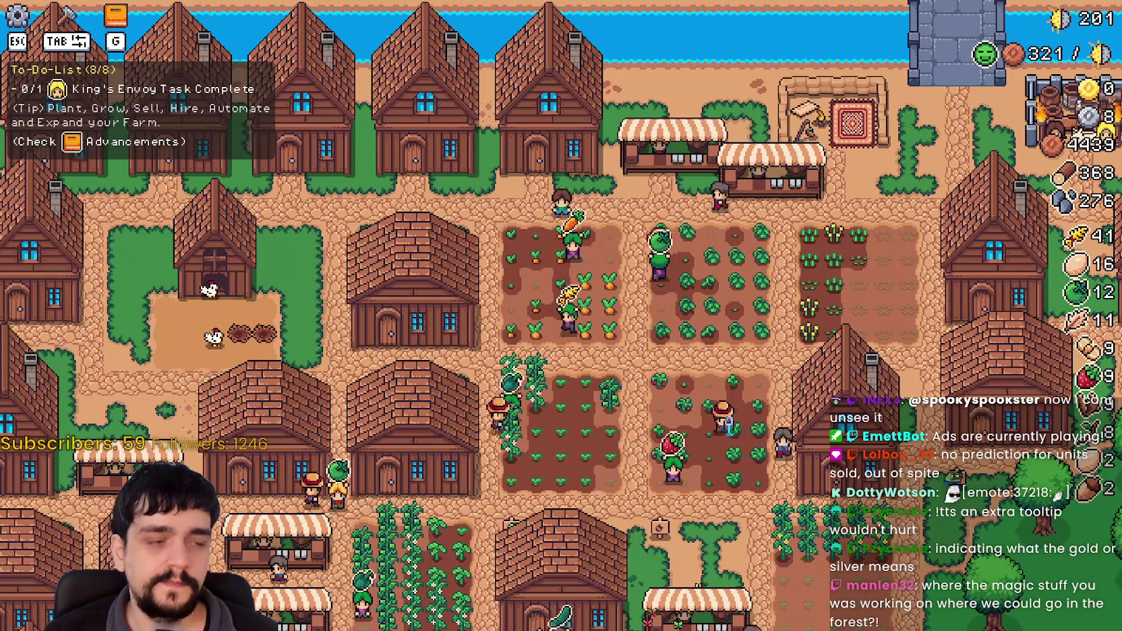
pyautogui.hotkey('alt', 'Tab')
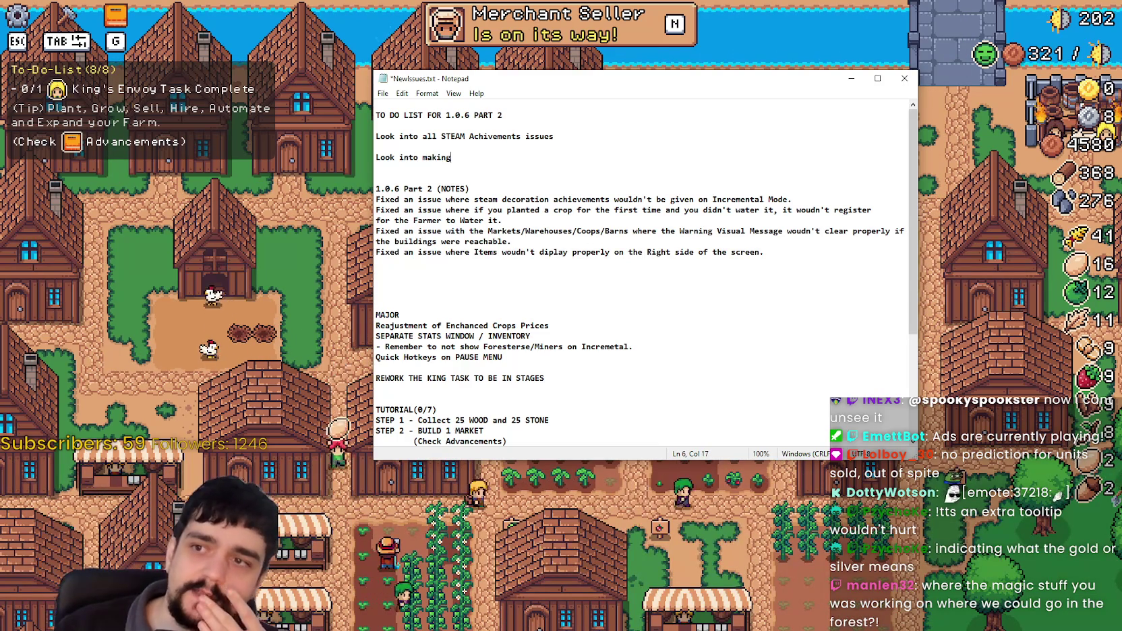
pyautogui.click(267, 129)
pyautogui.scroll(3)
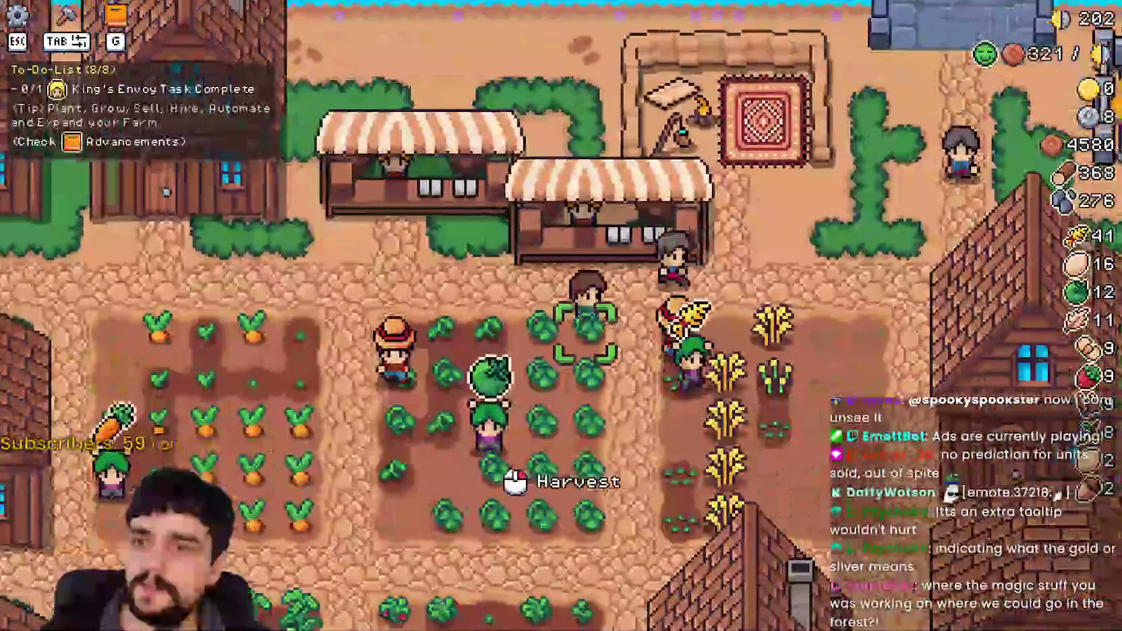
# Pan and zoom around the village while workers harvest until Garlic unlocks at 6401 coins.
pyautogui.scroll(-3)
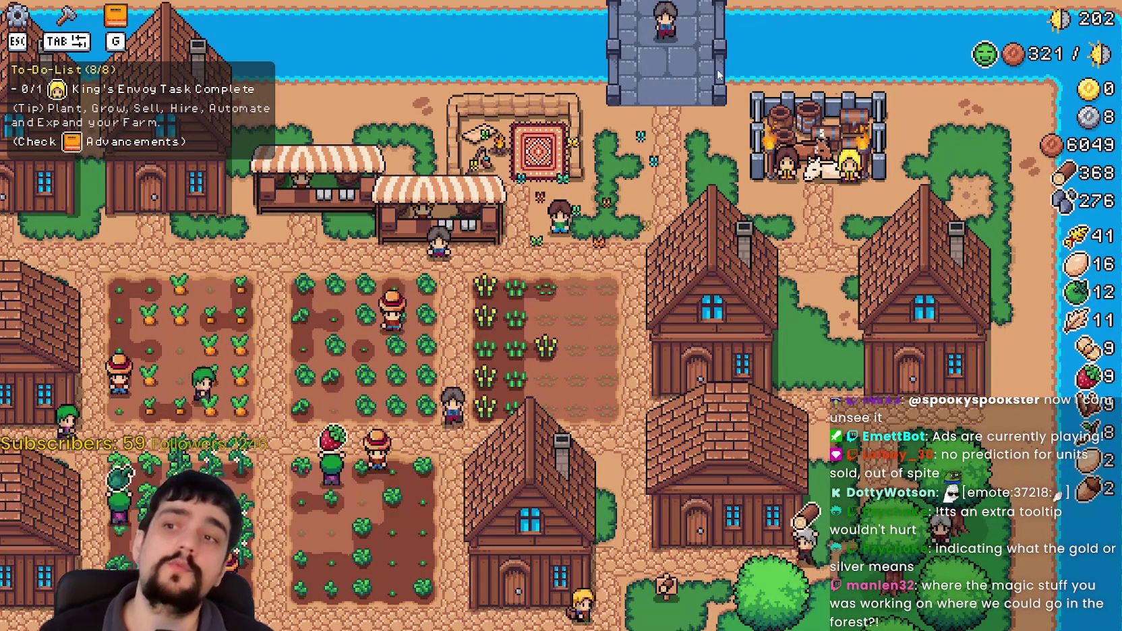
pyautogui.moveTo(536, 150); pyautogui.dragTo(585, 156)
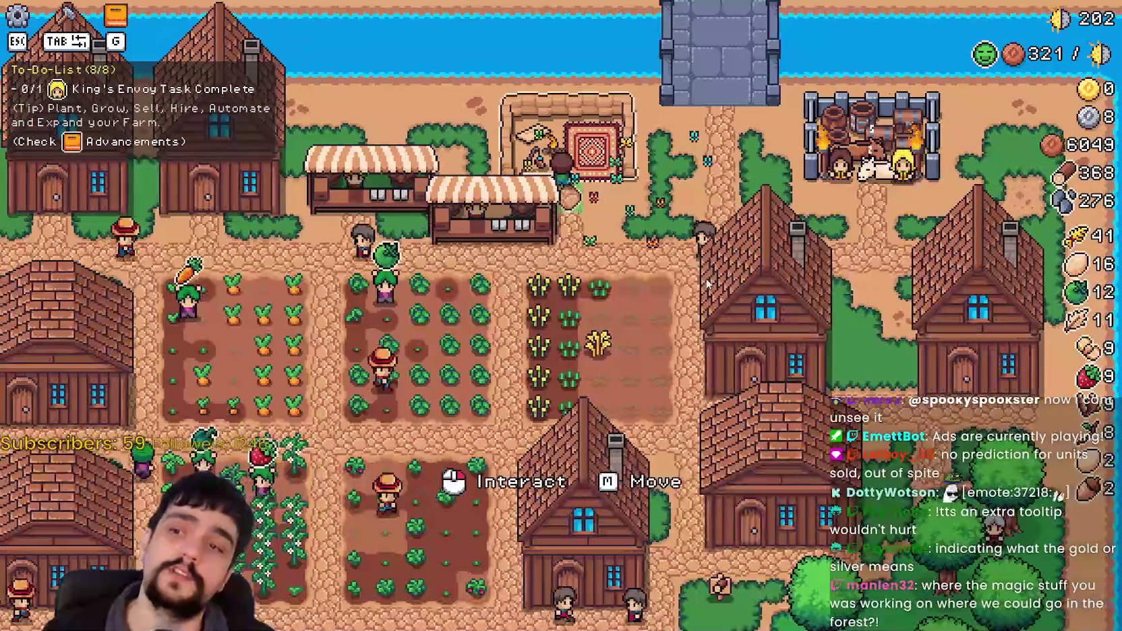
pyautogui.scroll(-3)
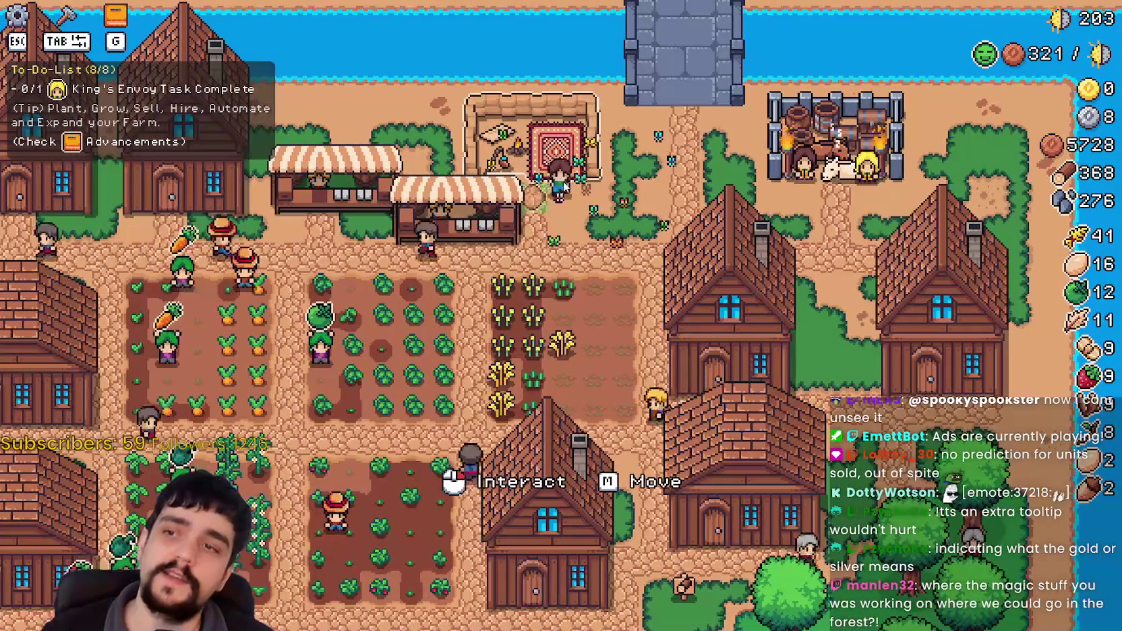
pyautogui.scroll(-3)
pyautogui.scroll(3)
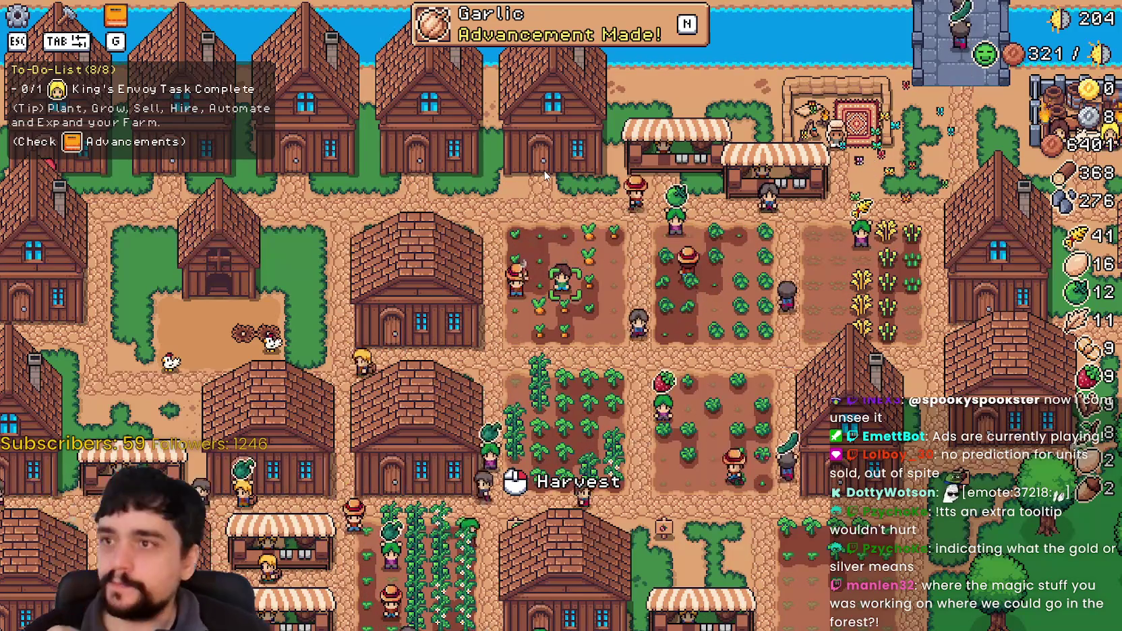
# Review crop unlocks in the advancements tree and the King's Envoy's task.
pyautogui.press('d')
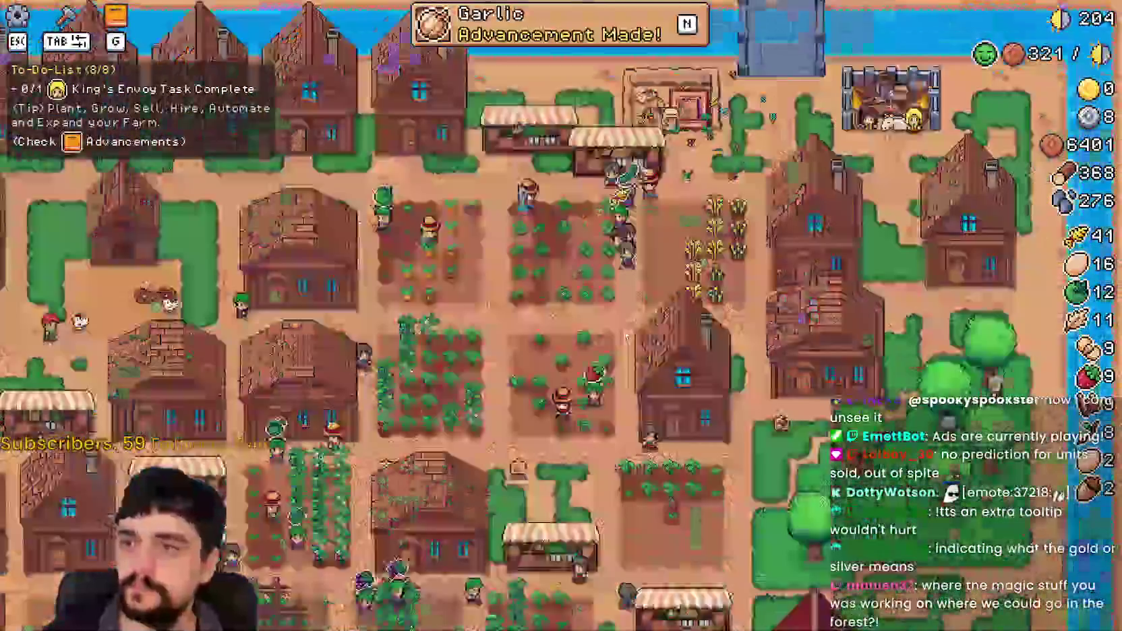
pyautogui.press('n')
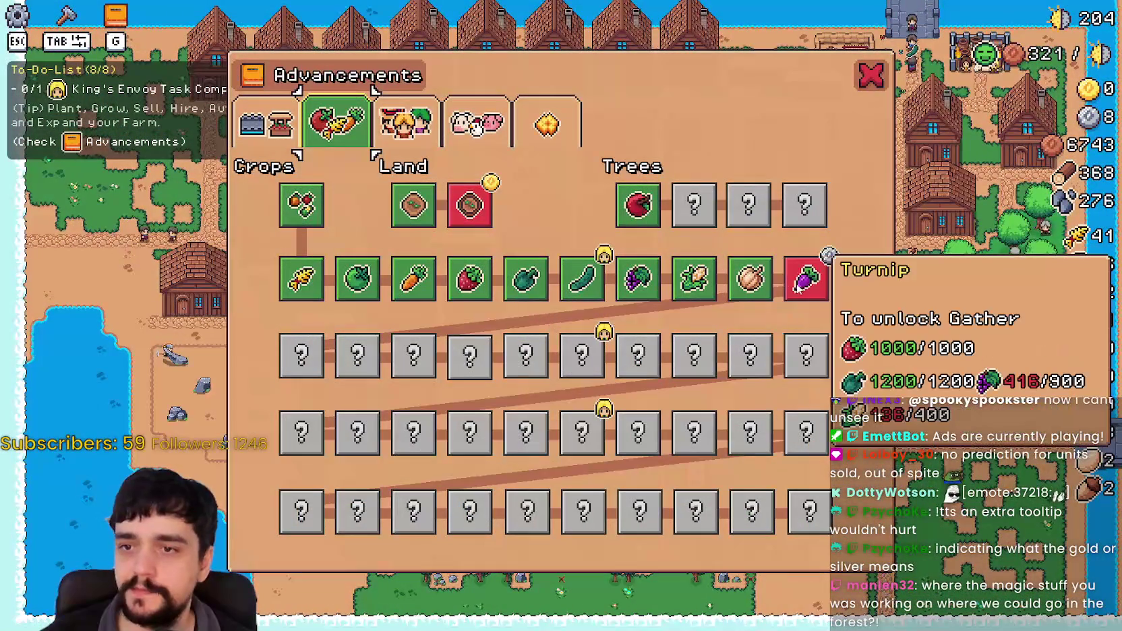
pyautogui.click(872, 75)
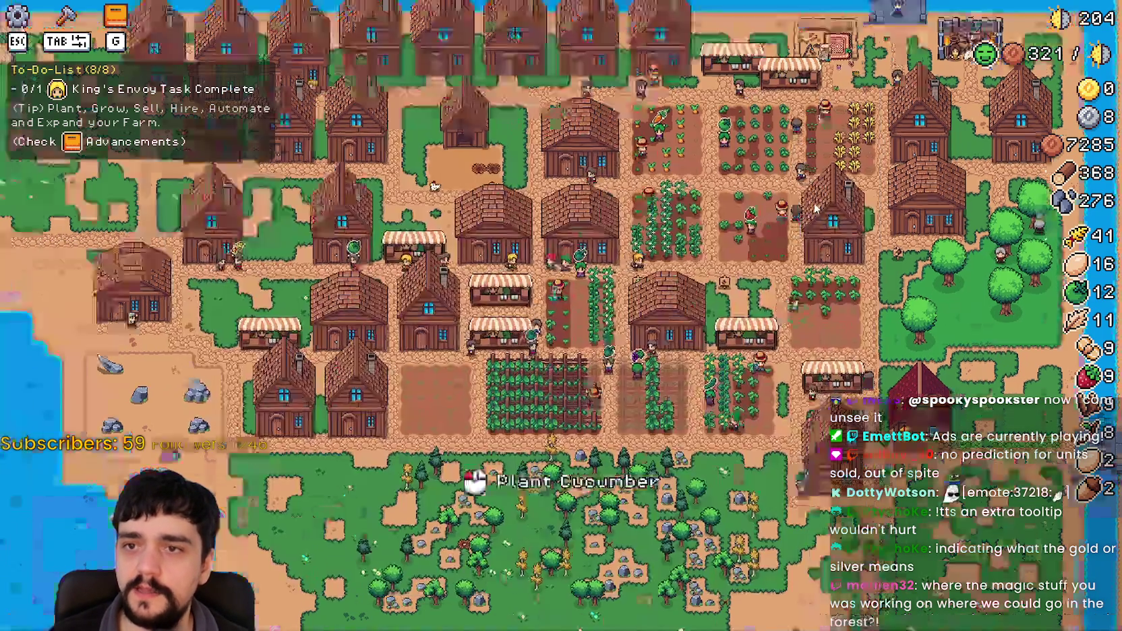
pyautogui.scroll(3)
pyautogui.click(822, 195)
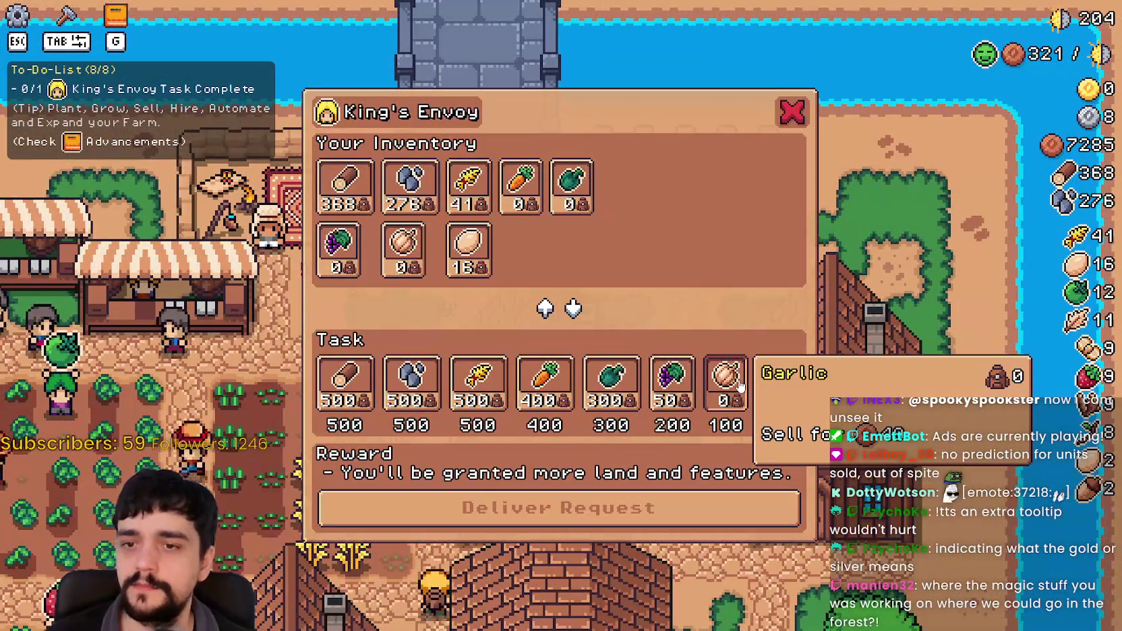
pyautogui.press('g')
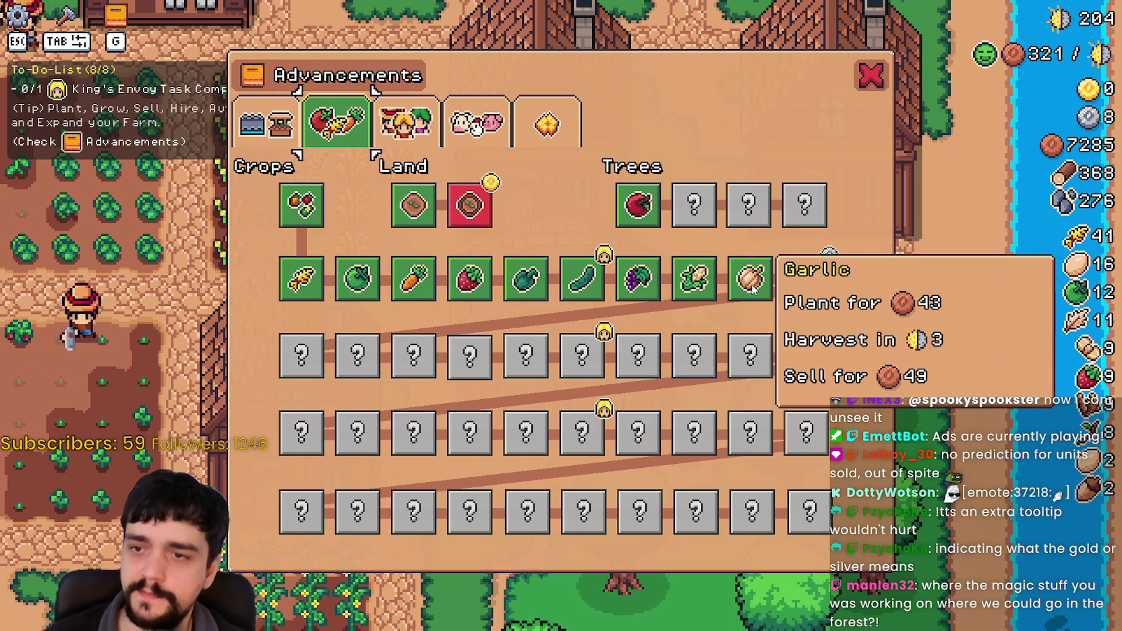
pyautogui.click(869, 77)
pyautogui.scroll(-3)
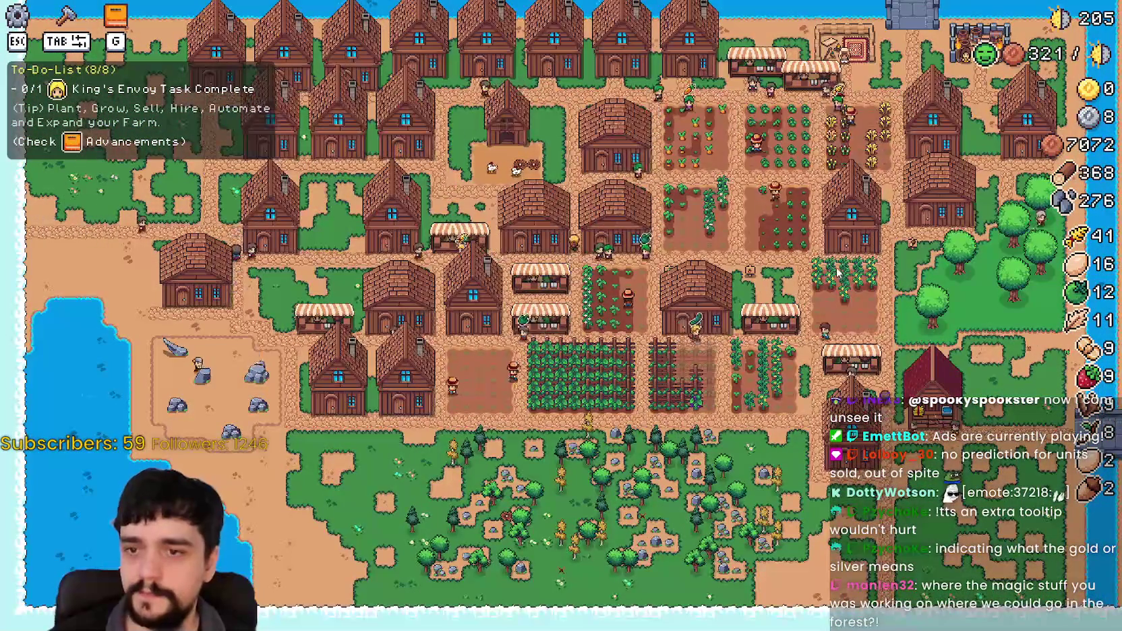
pyautogui.press('g')
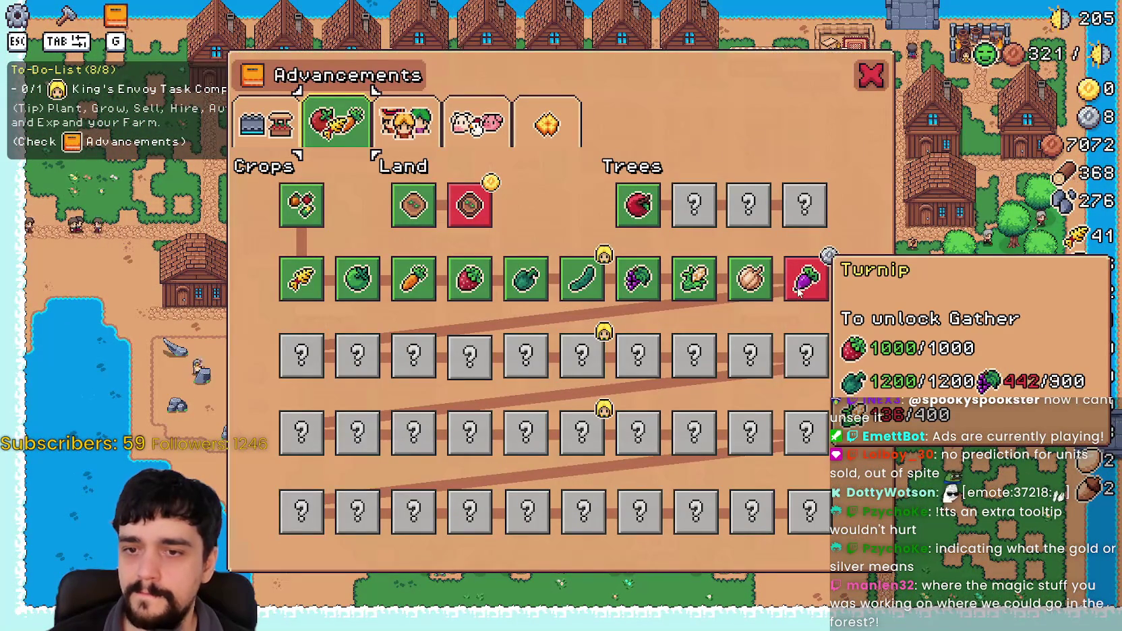
pyautogui.press('g')
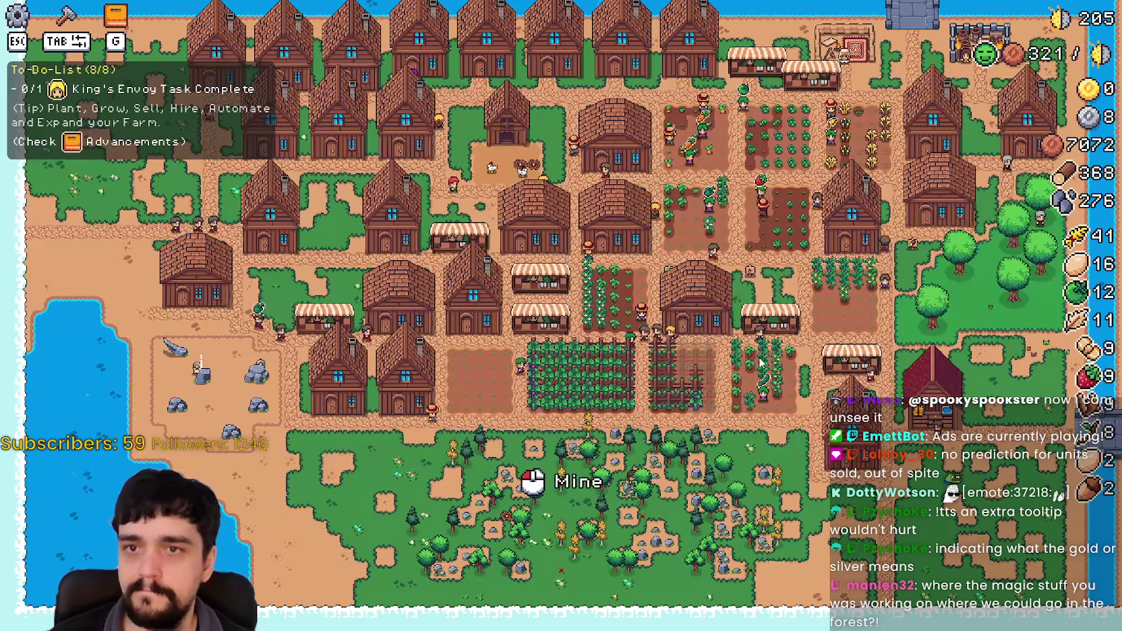
# Glance at the crafting list and the King's Envoy task list, then close both.
pyautogui.press('Tab')
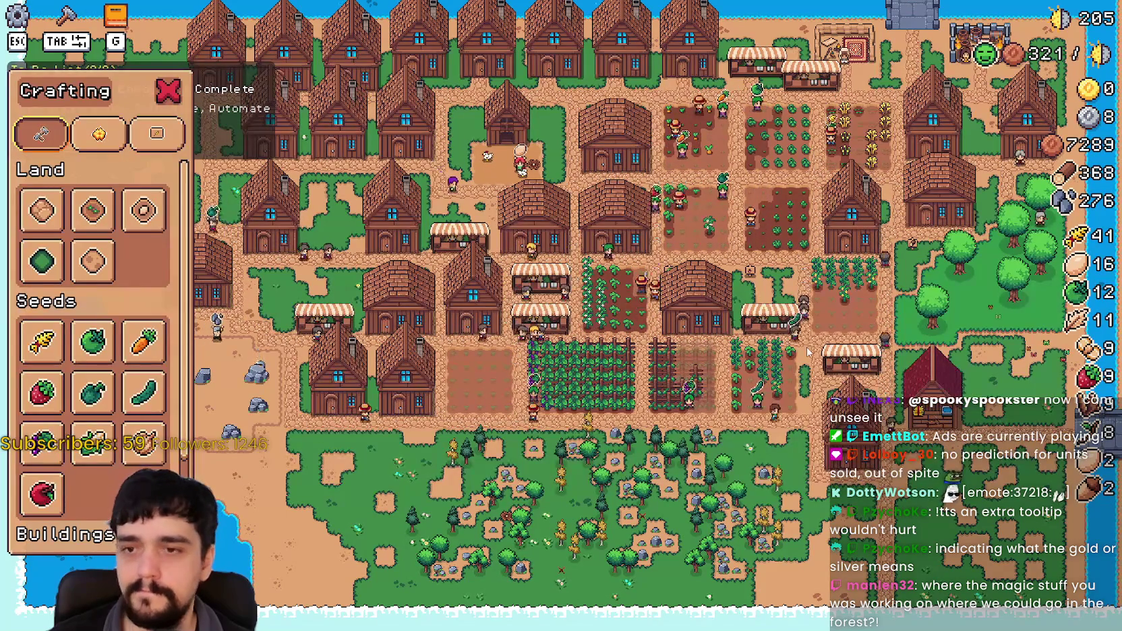
pyautogui.press('Tab')
pyautogui.scroll(3)
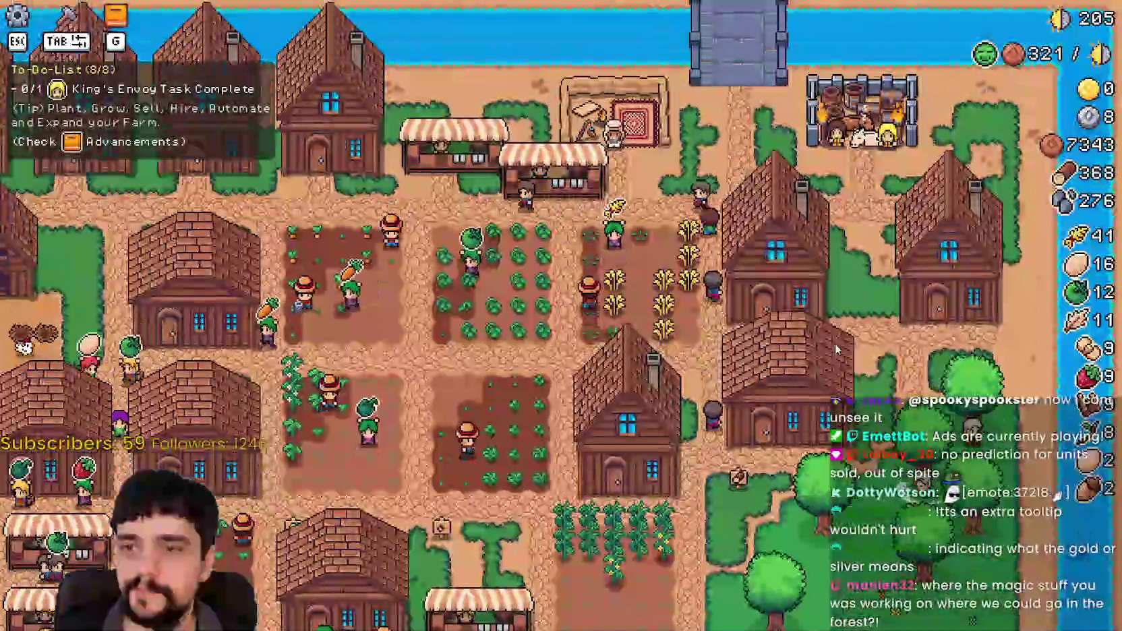
pyautogui.click(532, 465)
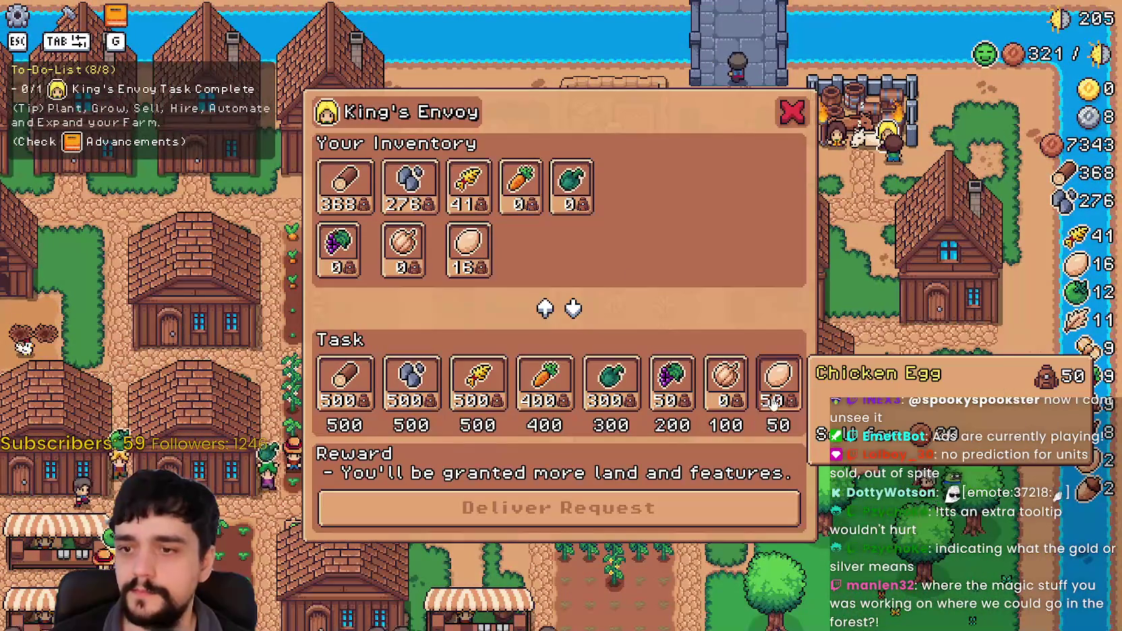
pyautogui.press('Escape')
# Walk south into the forest collecting stone, then bring up the Crafting list with a land plot.
pyautogui.press('s')
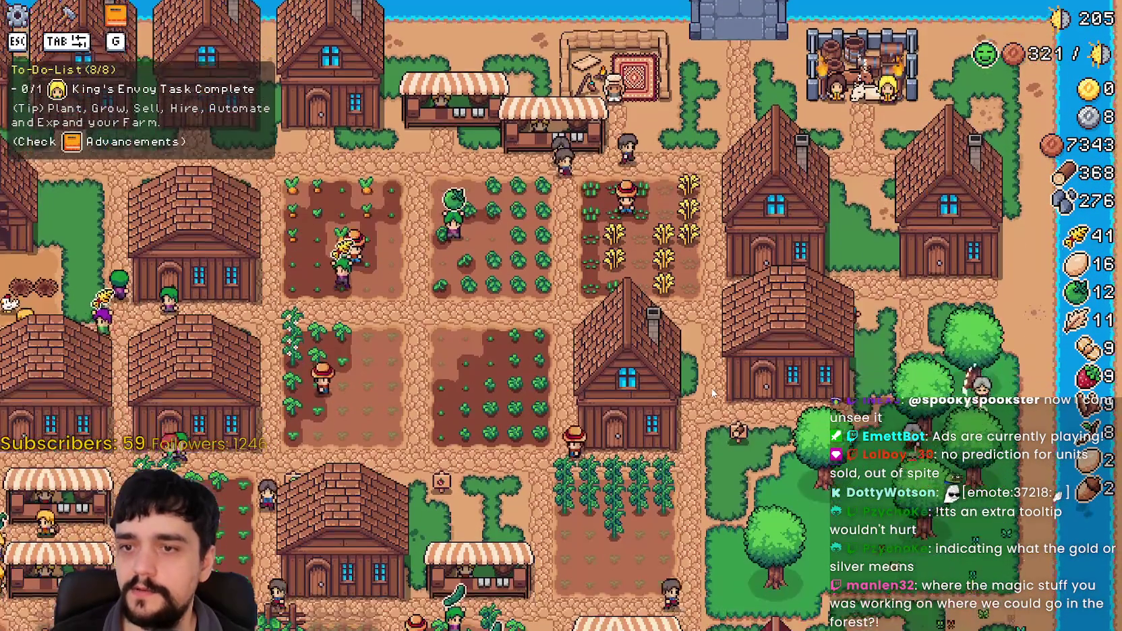
pyautogui.press('a')
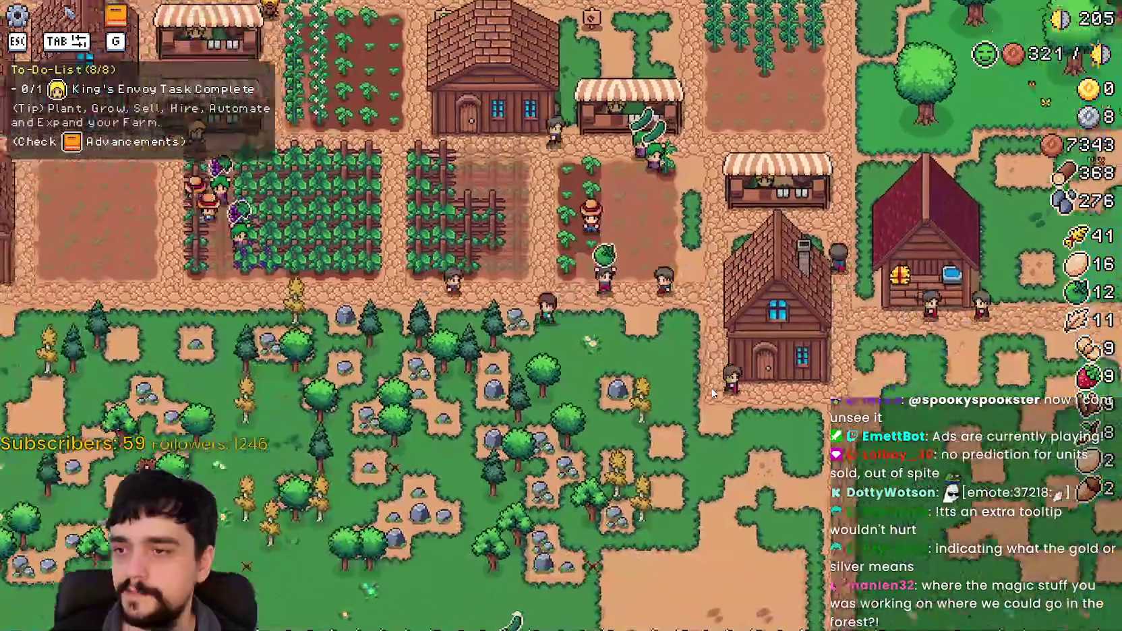
pyautogui.scroll(-3)
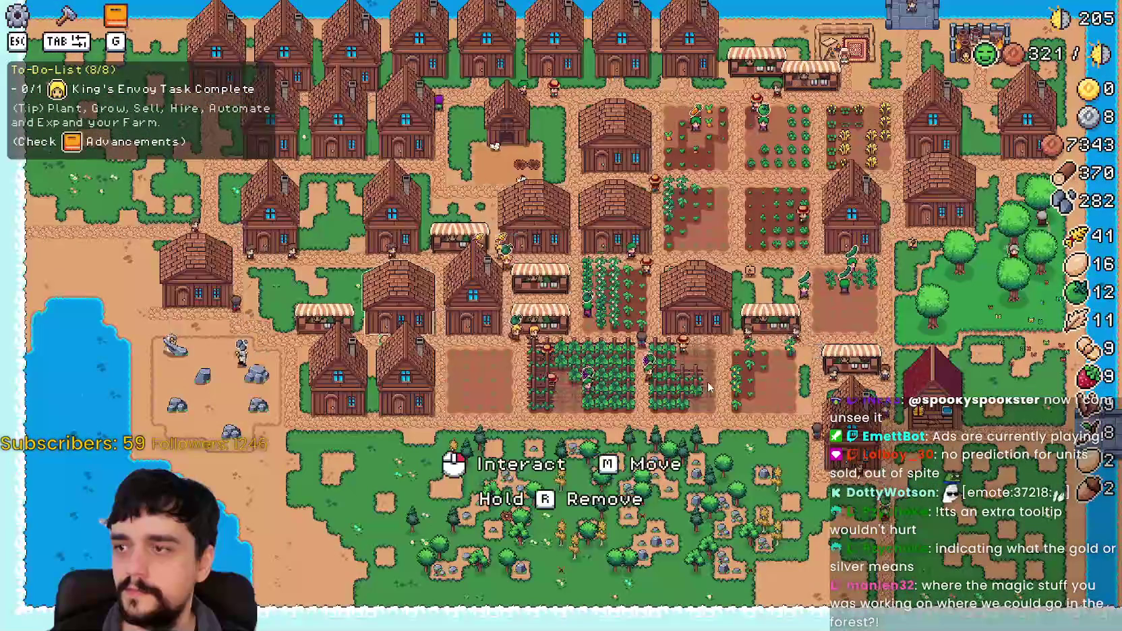
pyautogui.scroll(3)
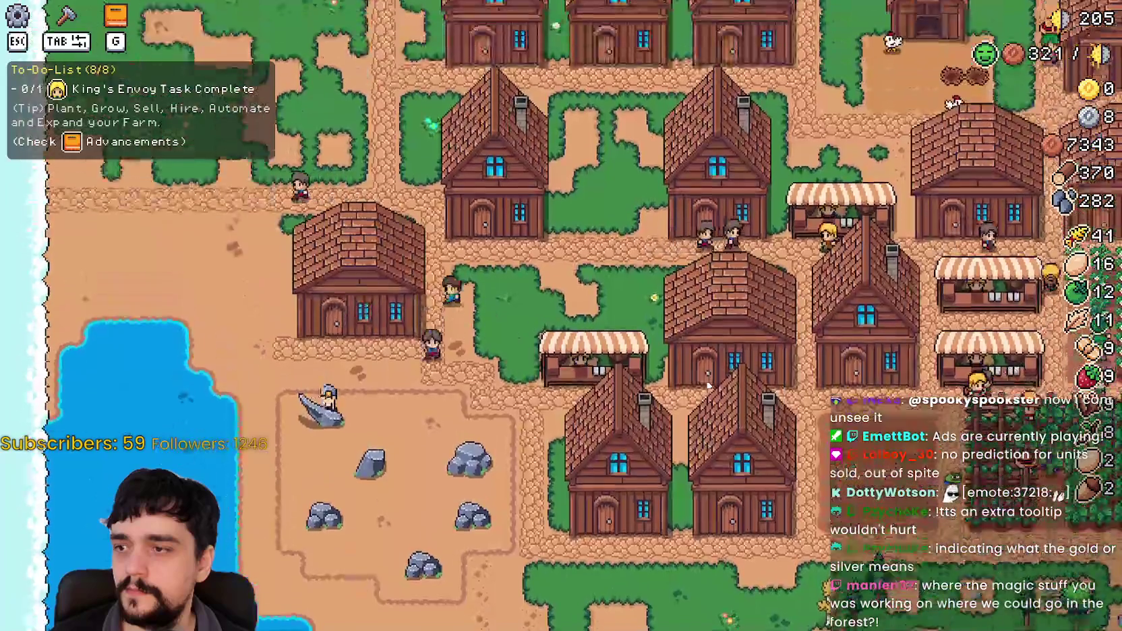
pyautogui.scroll(3)
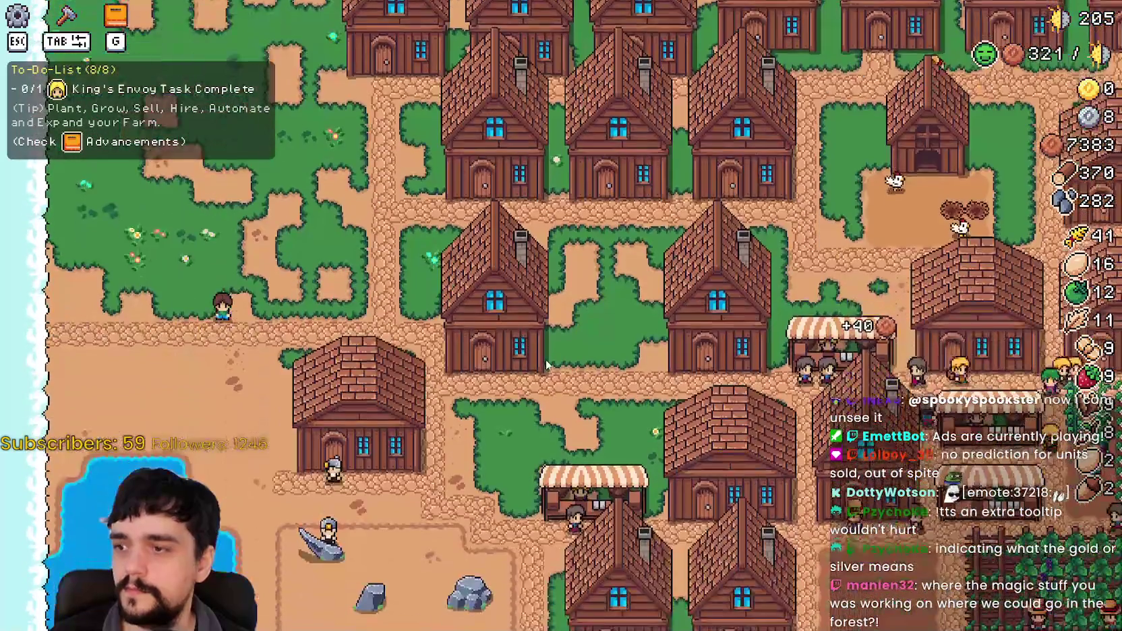
pyautogui.press('Tab')
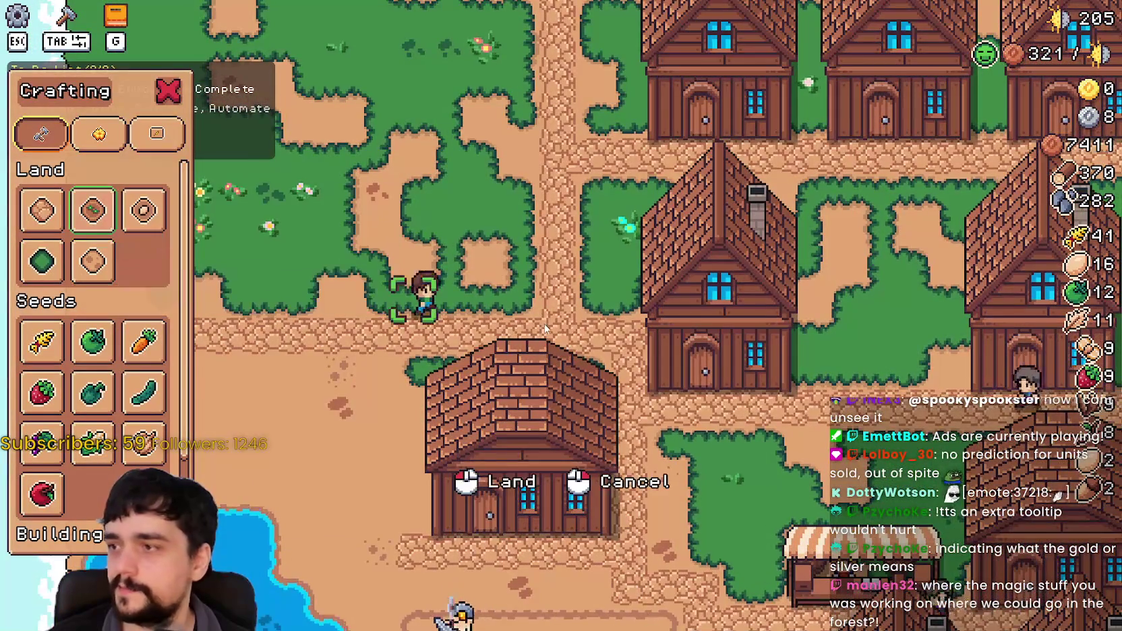
# Till a first farmland plot in the open grass beside the village.
pyautogui.press('d')
pyautogui.press('w')
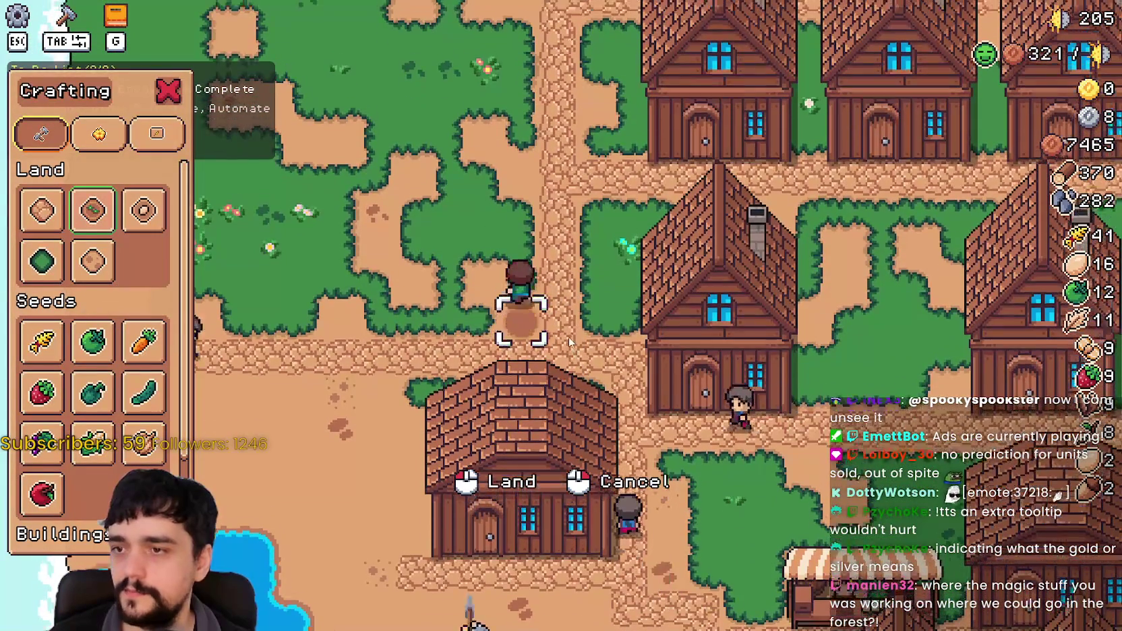
pyautogui.press('w')
pyautogui.click(570, 343)
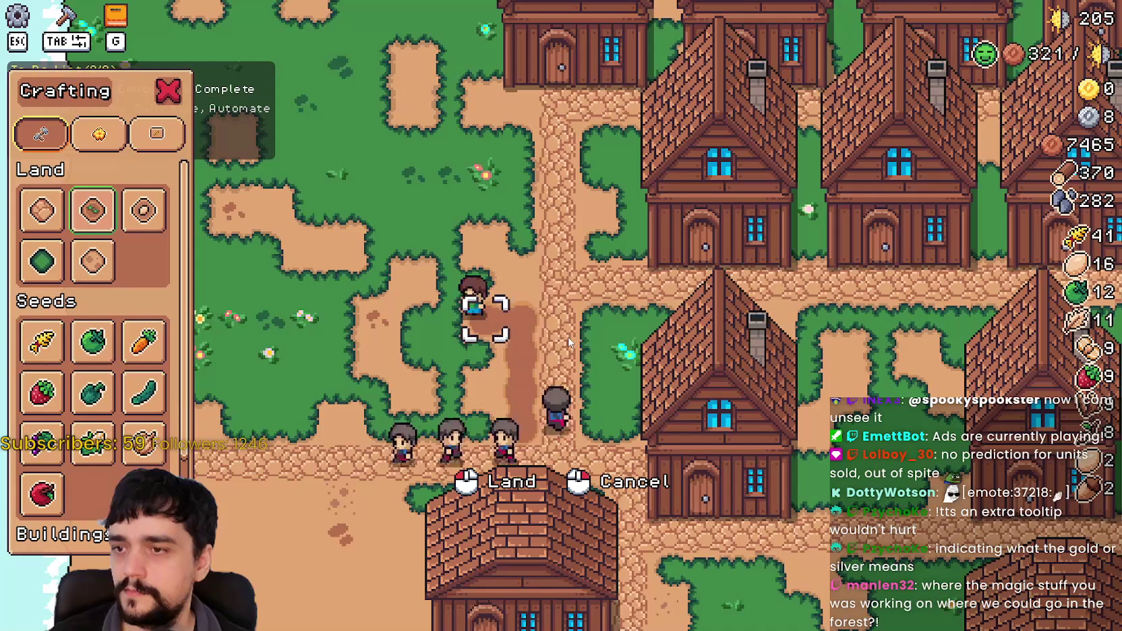
pyautogui.press('w')
pyautogui.press('a')
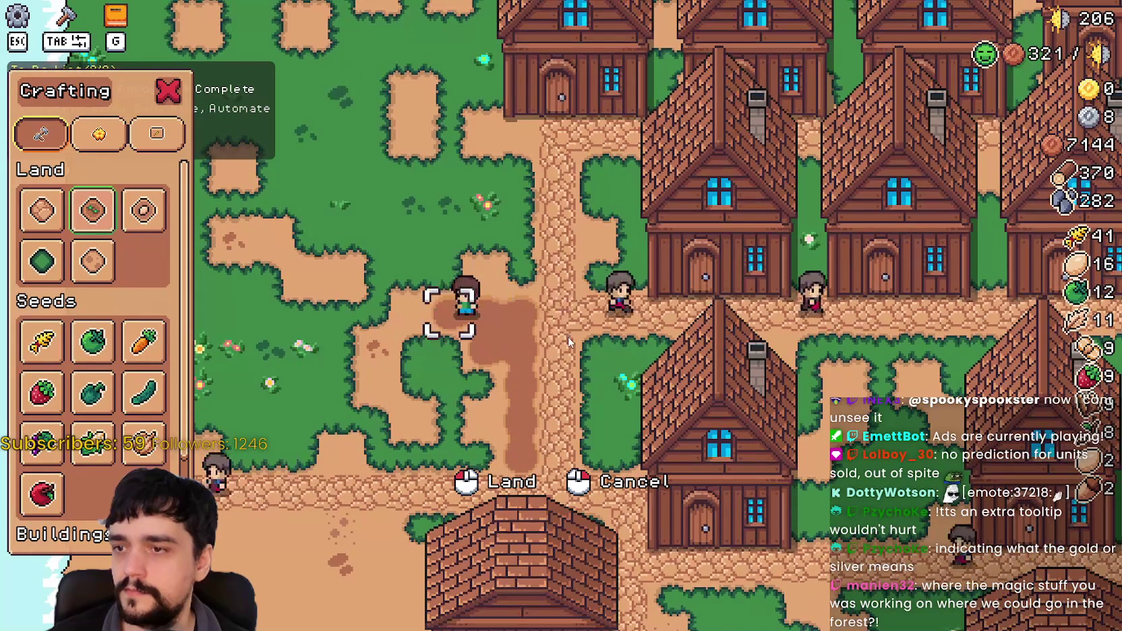
pyautogui.press('a')
pyautogui.press('s')
pyautogui.press('d')
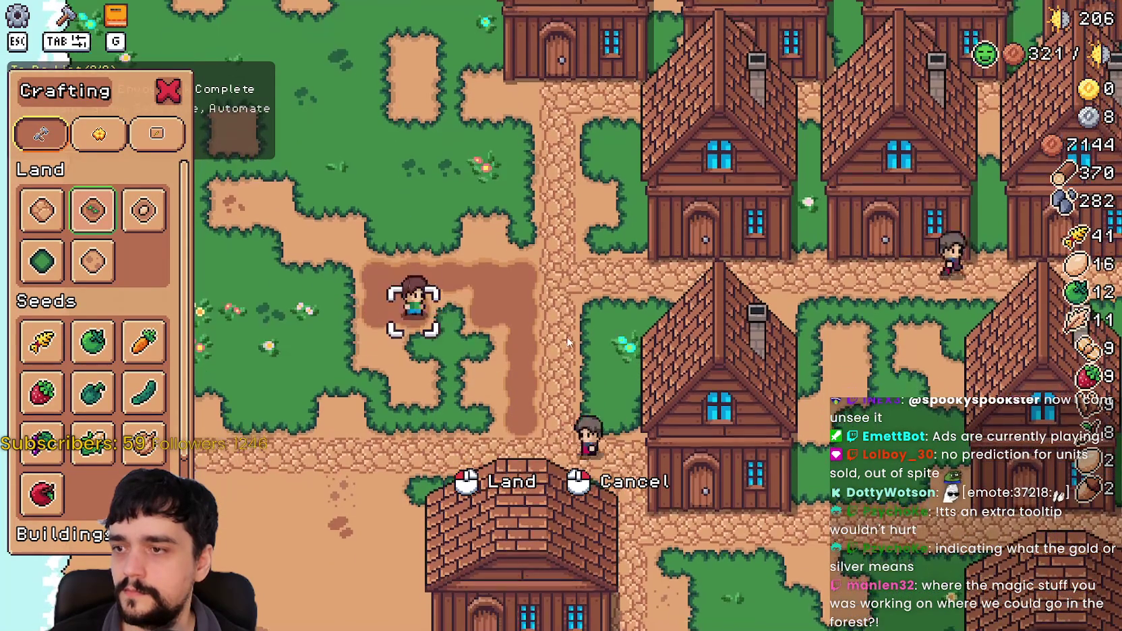
pyautogui.press('s')
pyautogui.press('s')
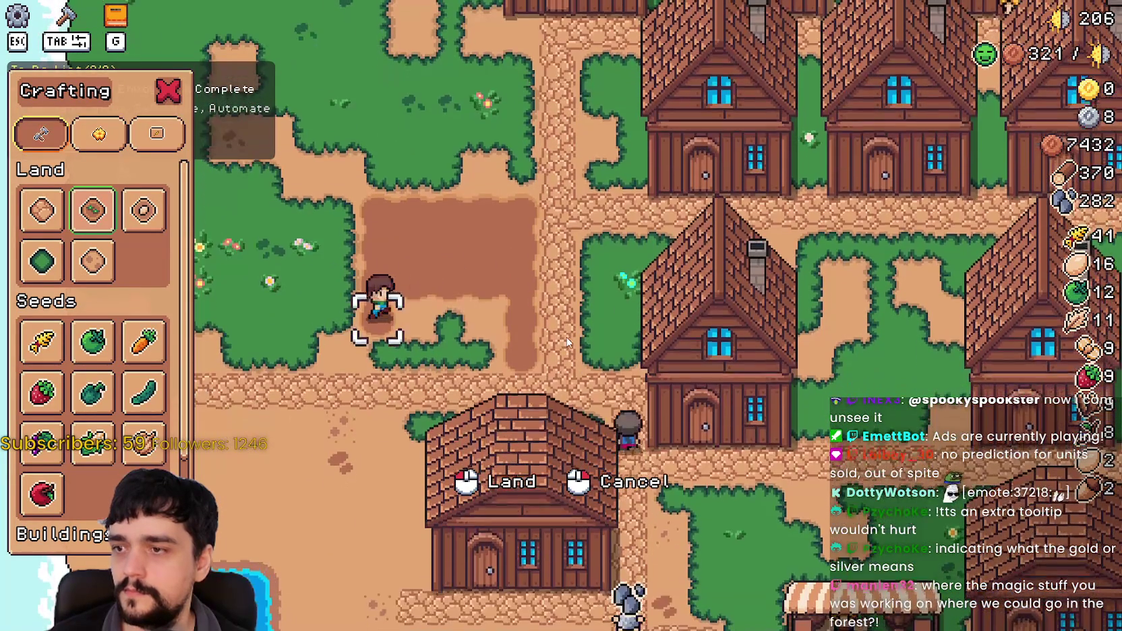
pyautogui.press('a')
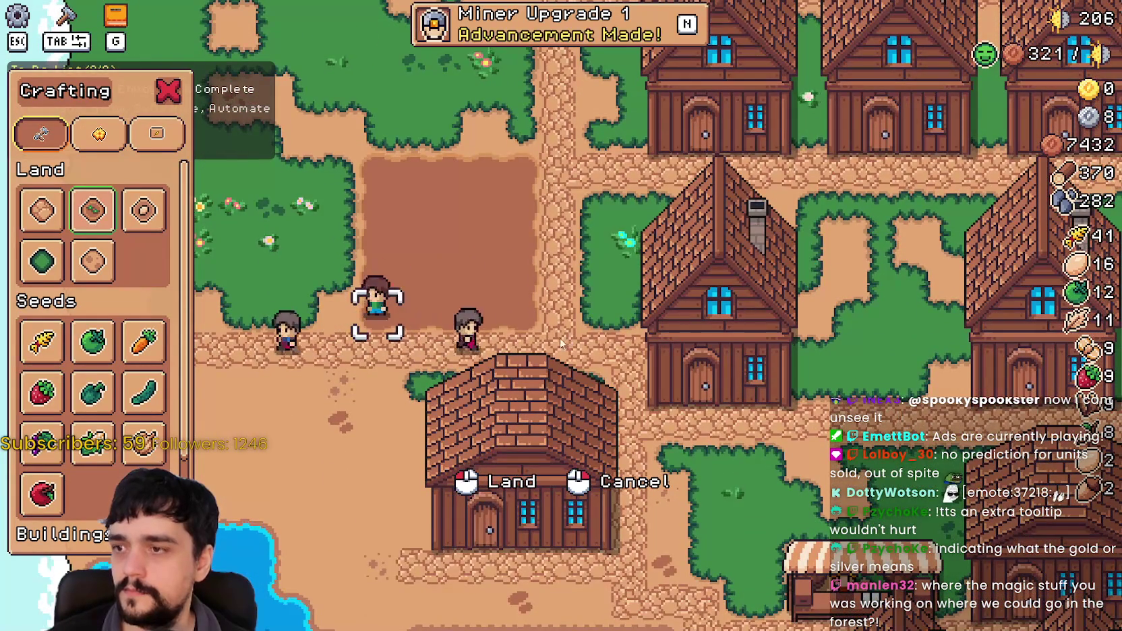
# Till a second plot along the path next to the first.
pyautogui.press('w')
pyautogui.scroll(3)
pyautogui.press('s')
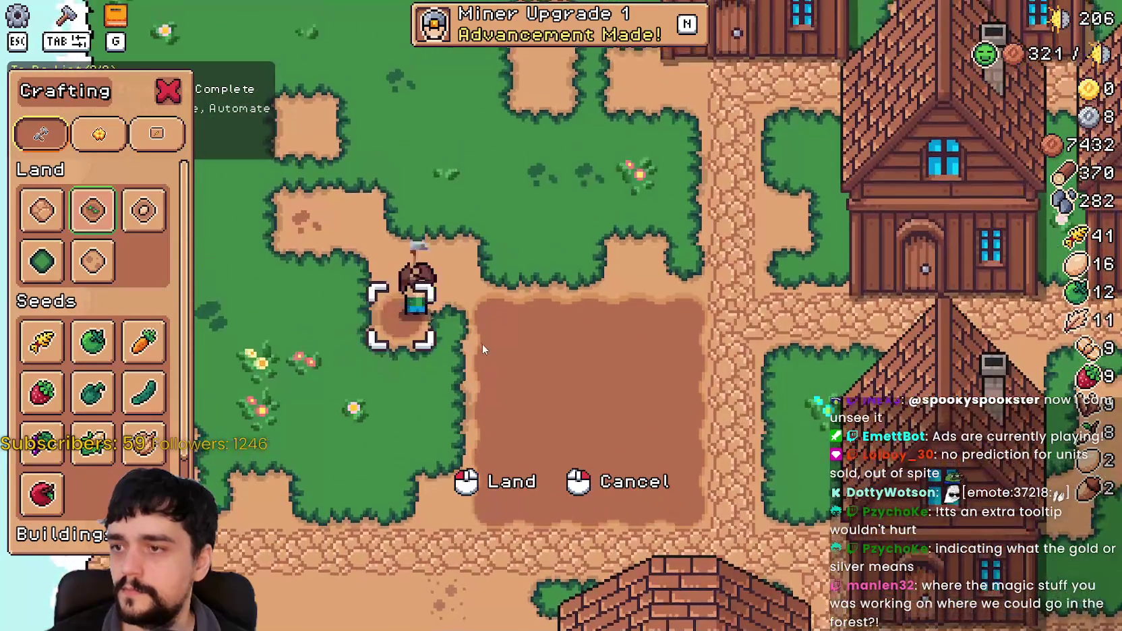
pyautogui.press('a')
pyautogui.press('d')
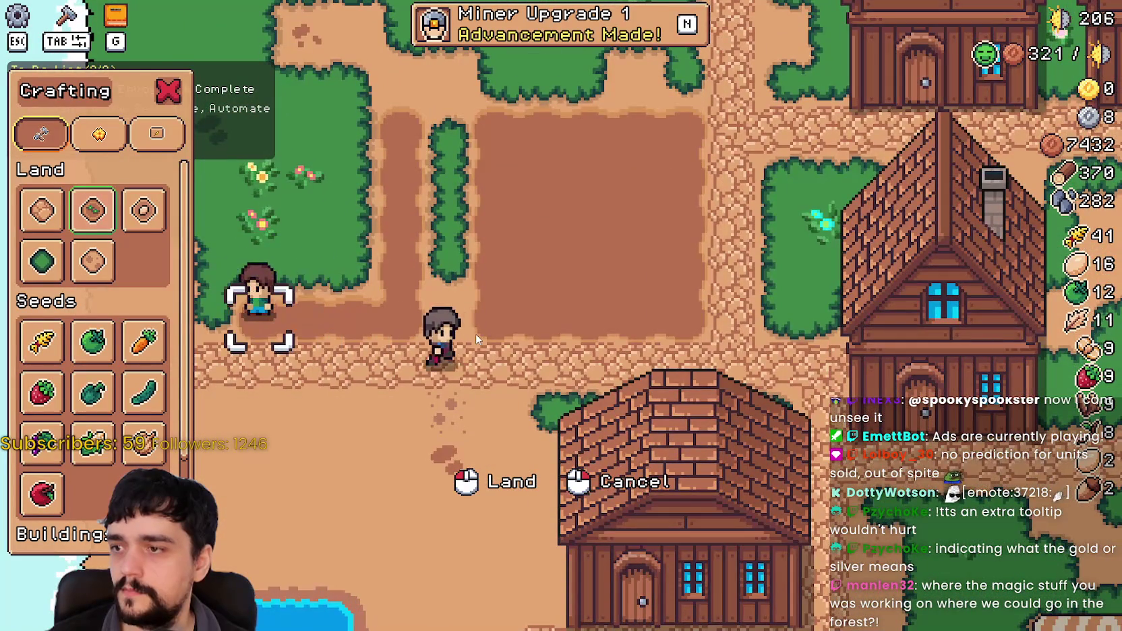
pyautogui.scroll(3)
pyautogui.press('w')
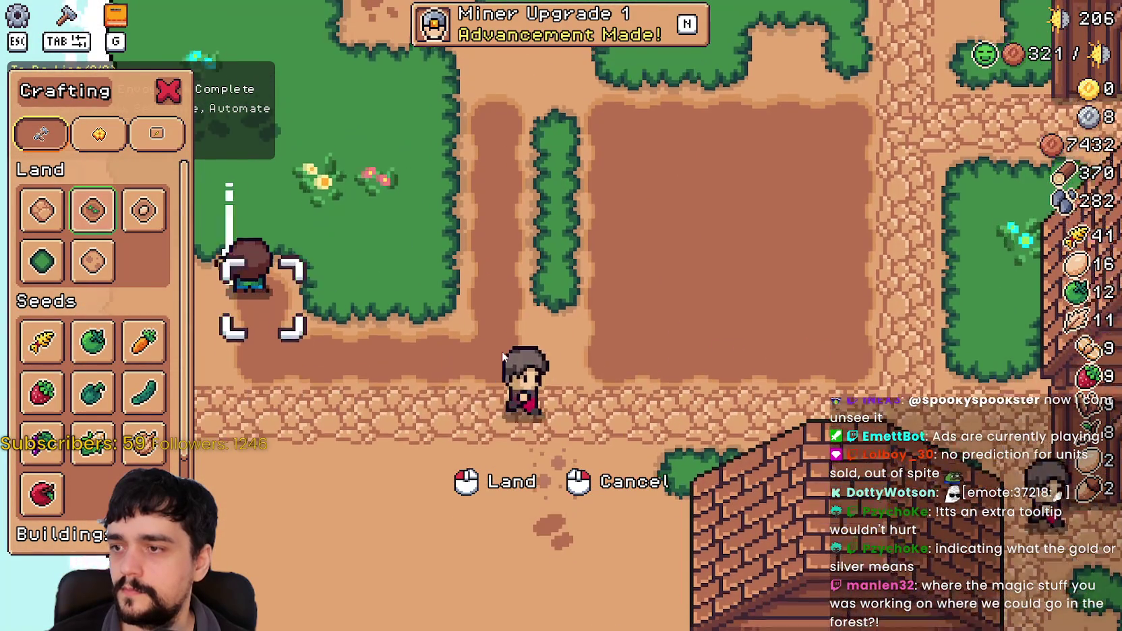
pyautogui.press('d')
pyautogui.press('s')
pyautogui.press('a')
pyautogui.press('d')
pyautogui.press('a')
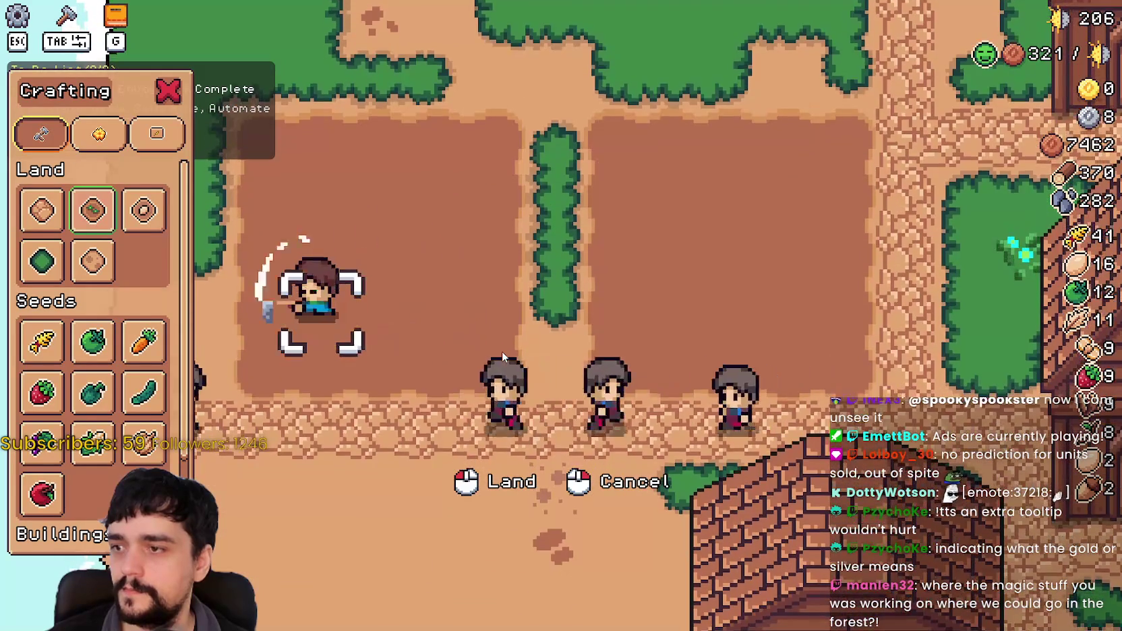
# Select garlic seeds and plant them along the left plot's top row.
pyautogui.click(151, 440)
pyautogui.press('w')
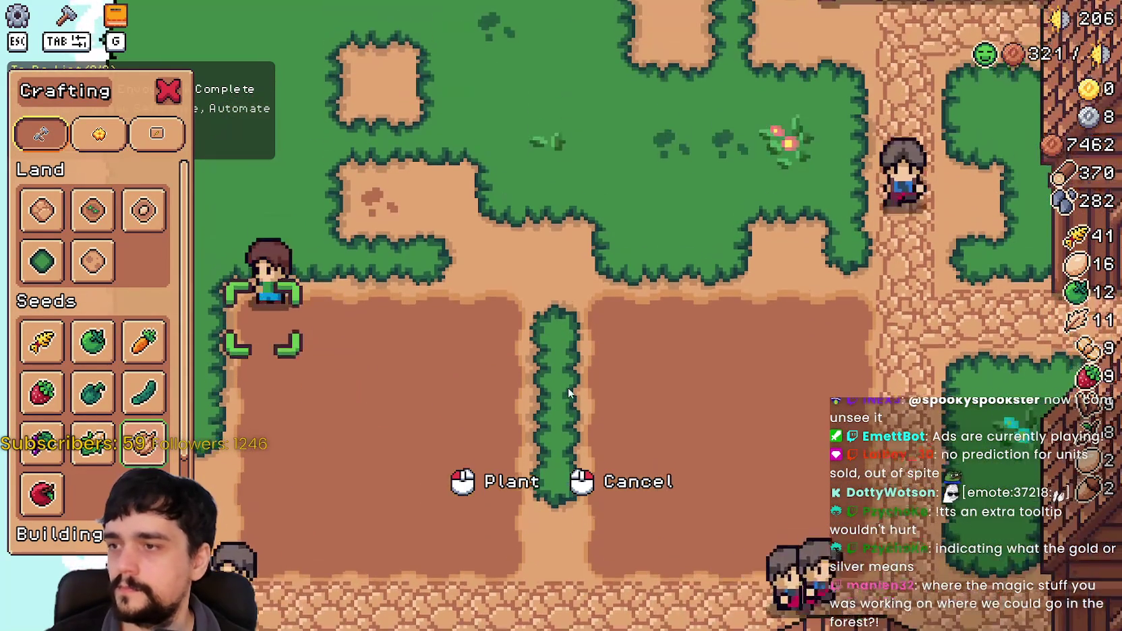
pyautogui.click(487, 326)
pyautogui.press('d')
pyautogui.press('d')
pyautogui.click(475, 421)
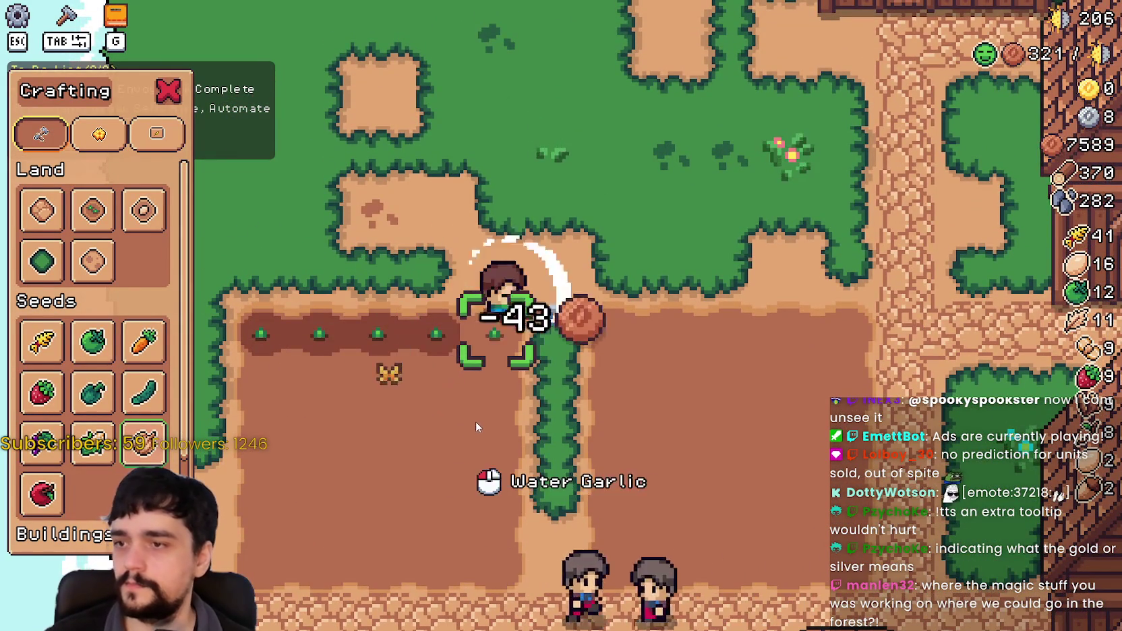
# Plant garlic seedlings row by row across the left plot.
pyautogui.press('s')
pyautogui.click(541, 382)
pyautogui.press('a')
pyautogui.click(596, 379)
pyautogui.press('a')
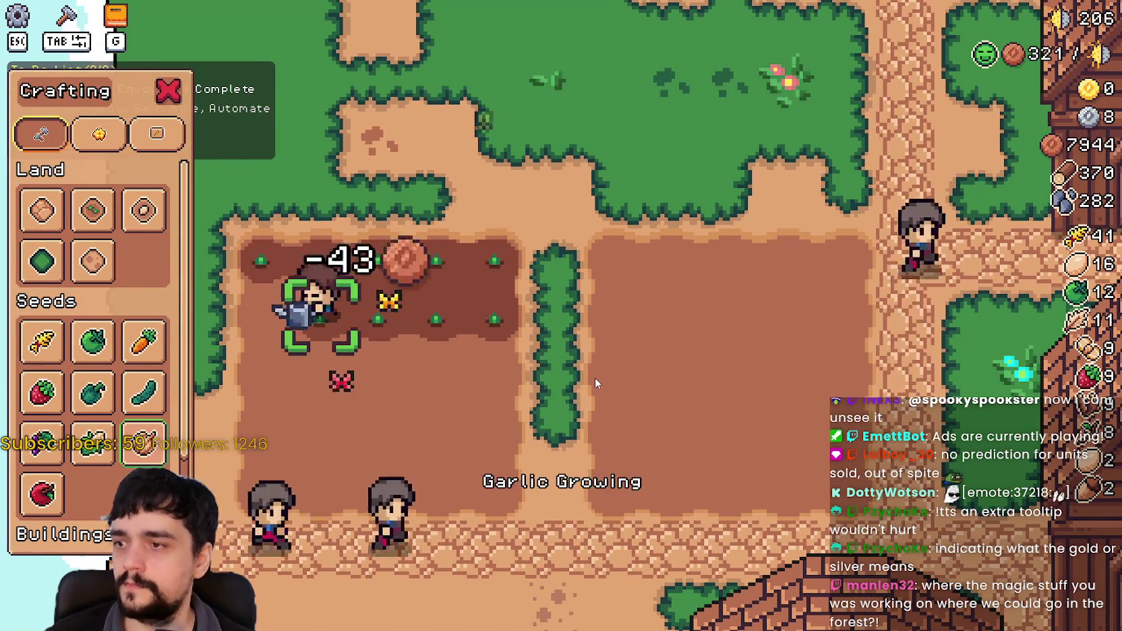
pyautogui.click(595, 378)
pyautogui.press('s')
pyautogui.click(590, 376)
pyautogui.press('d')
pyautogui.press('d')
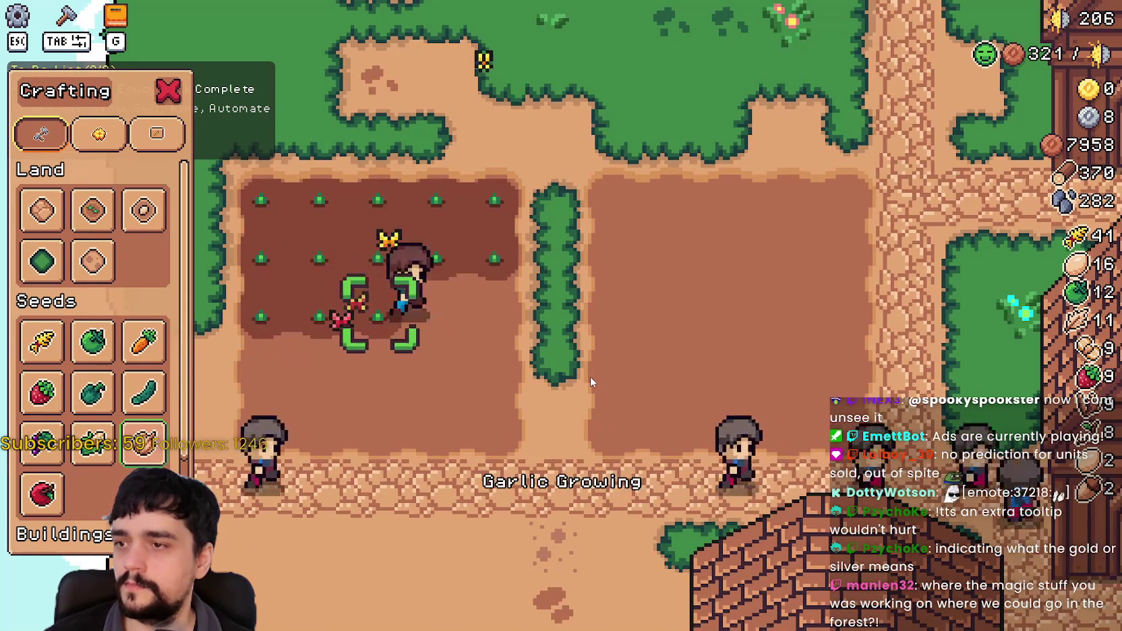
pyautogui.click(590, 376)
pyautogui.press('s')
pyautogui.press('a')
pyautogui.click(588, 374)
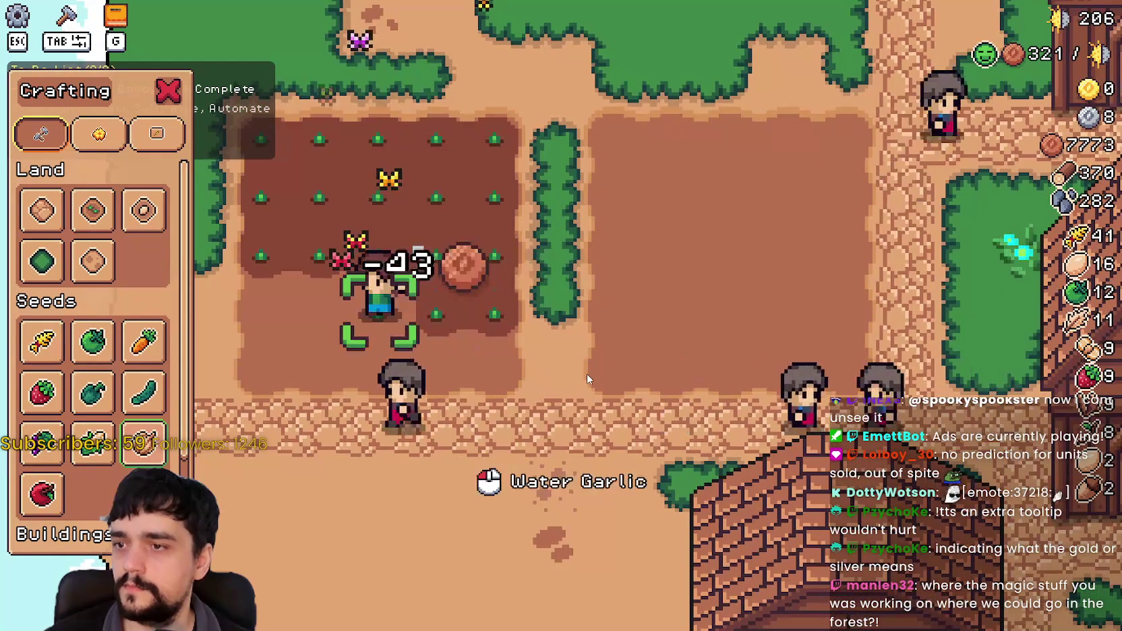
pyautogui.click(586, 373)
pyautogui.click(586, 372)
pyautogui.press('s')
pyautogui.click(586, 373)
pyautogui.press('d')
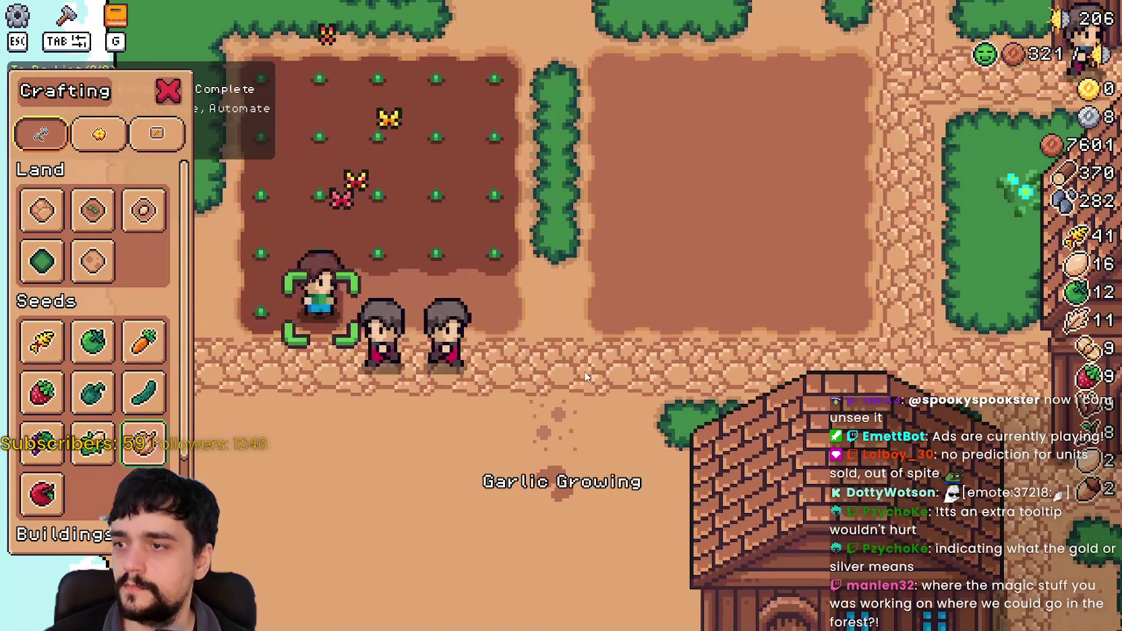
pyautogui.press('d')
pyautogui.click(582, 371)
# Plant garlic along the top two rows of the right plot.
pyautogui.press('w')
pyautogui.click(581, 370)
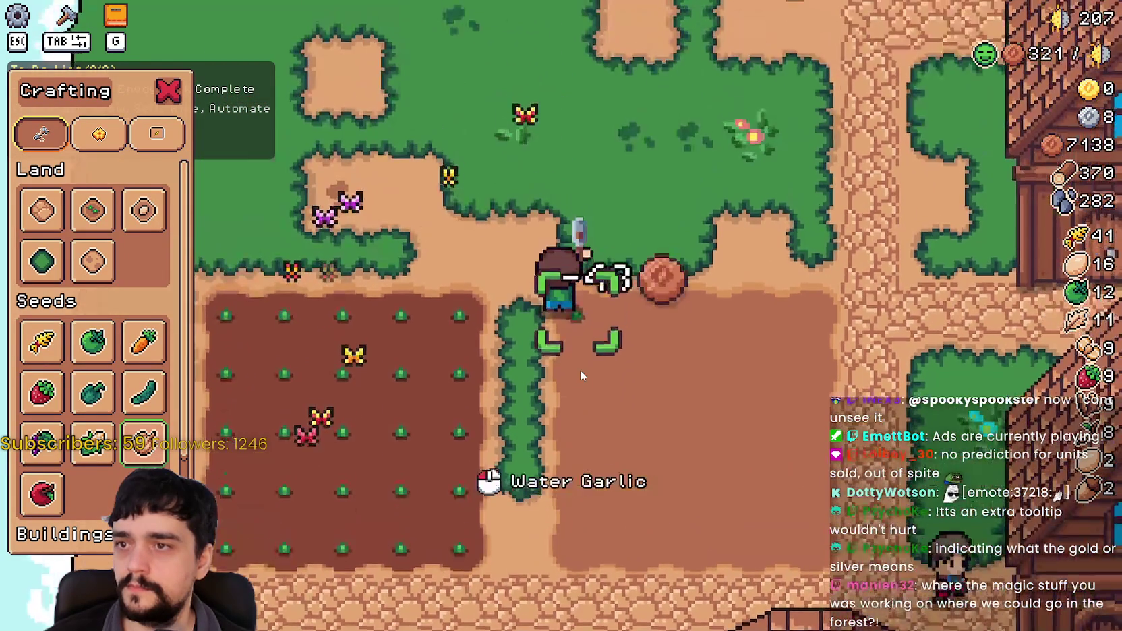
pyautogui.press('d')
pyautogui.click(557, 353)
pyautogui.press('d')
pyautogui.click(557, 354)
pyautogui.press('d')
pyautogui.click(557, 353)
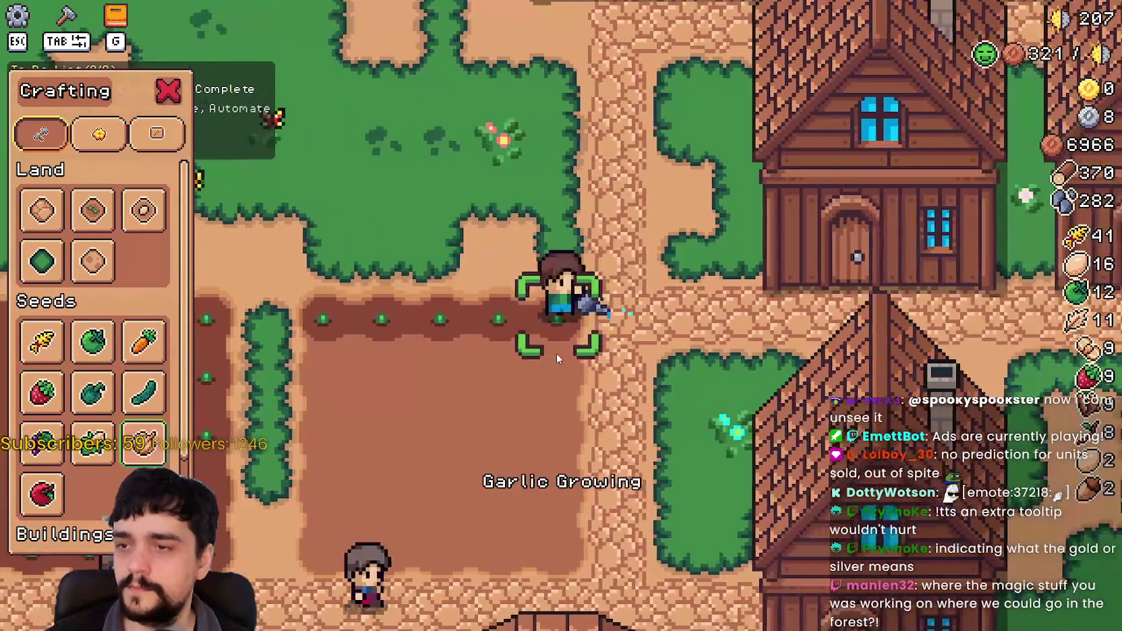
pyautogui.press('d')
pyautogui.click(557, 353)
pyautogui.press('s')
pyautogui.click(557, 354)
pyautogui.press('a')
pyautogui.click(557, 353)
pyautogui.press('a')
pyautogui.click(557, 354)
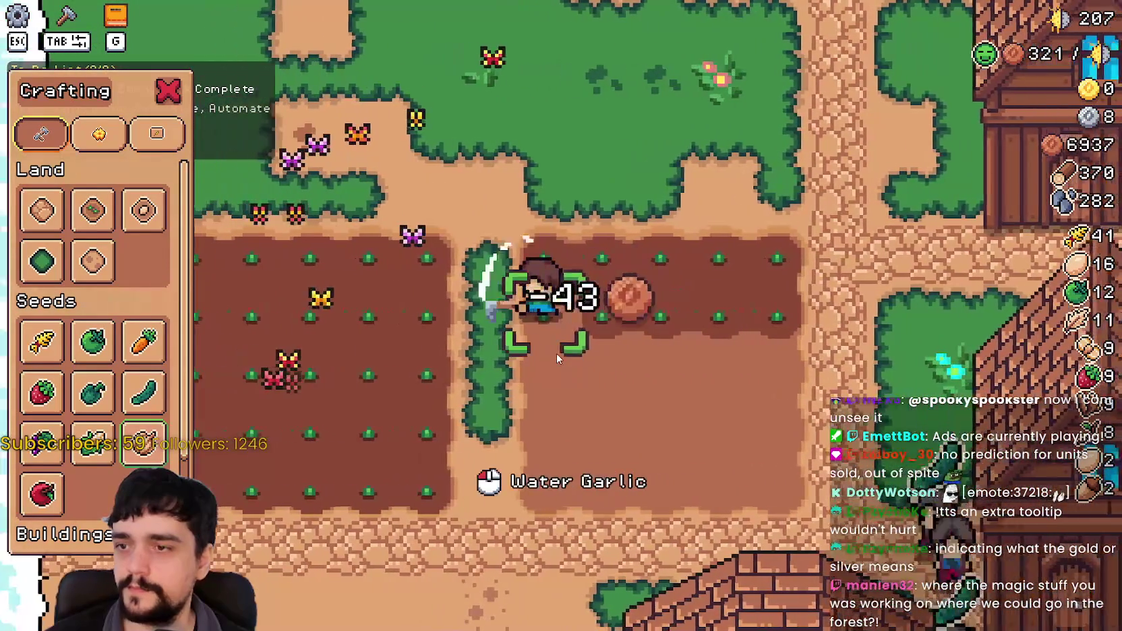
pyautogui.press('a')
pyautogui.click(556, 353)
# Fill the right plot's remaining rows with garlic and walk back onto the grass.
pyautogui.press('d')
pyautogui.click(556, 354)
pyautogui.press('d')
pyautogui.click(557, 355)
pyautogui.press('d')
pyautogui.click(557, 355)
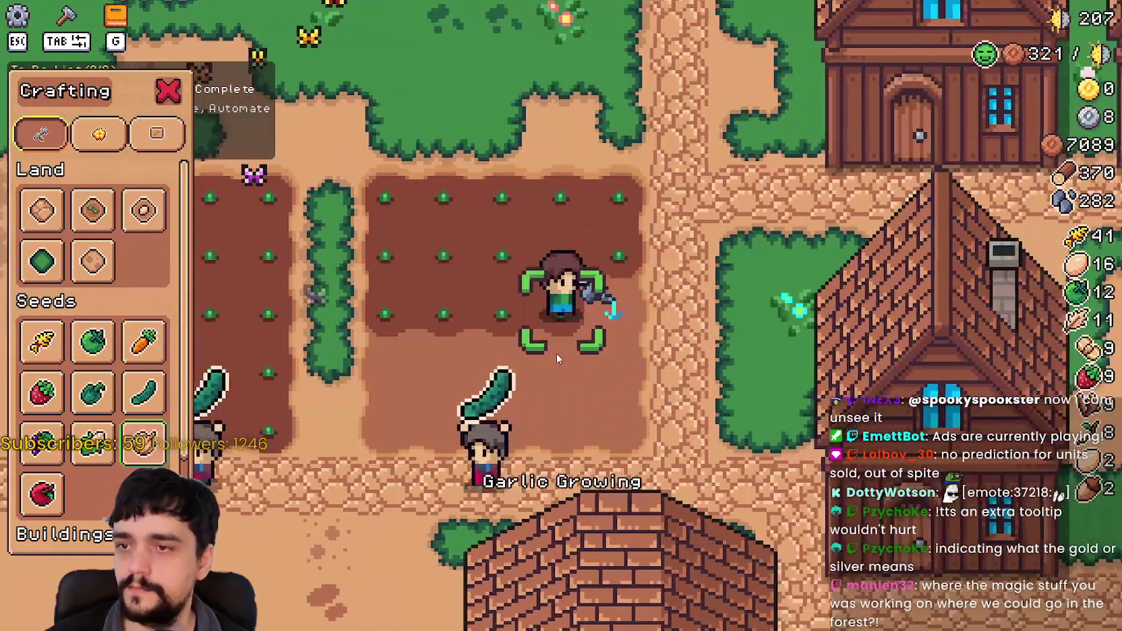
pyautogui.press('d')
pyautogui.click(557, 355)
pyautogui.press('s')
pyautogui.click(557, 353)
pyautogui.press('a')
pyautogui.click(556, 353)
pyautogui.press('a')
pyautogui.click(556, 352)
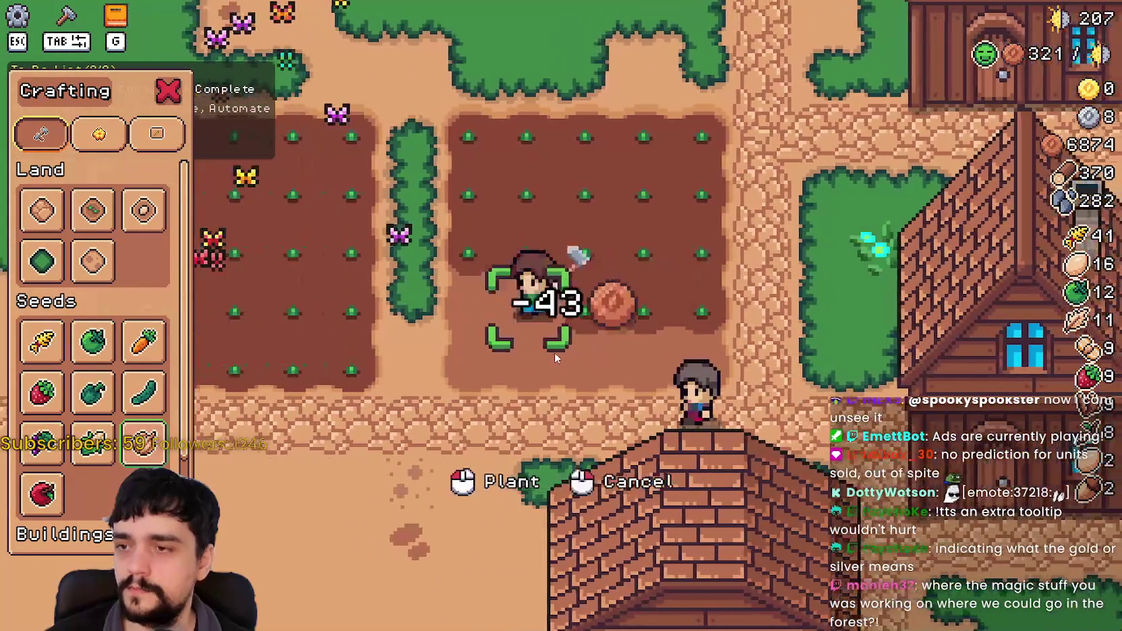
pyautogui.press('a')
pyautogui.click(553, 352)
pyautogui.press('d')
pyautogui.click(554, 353)
pyautogui.press('d')
pyautogui.click(554, 352)
pyautogui.press('d')
pyautogui.click(554, 352)
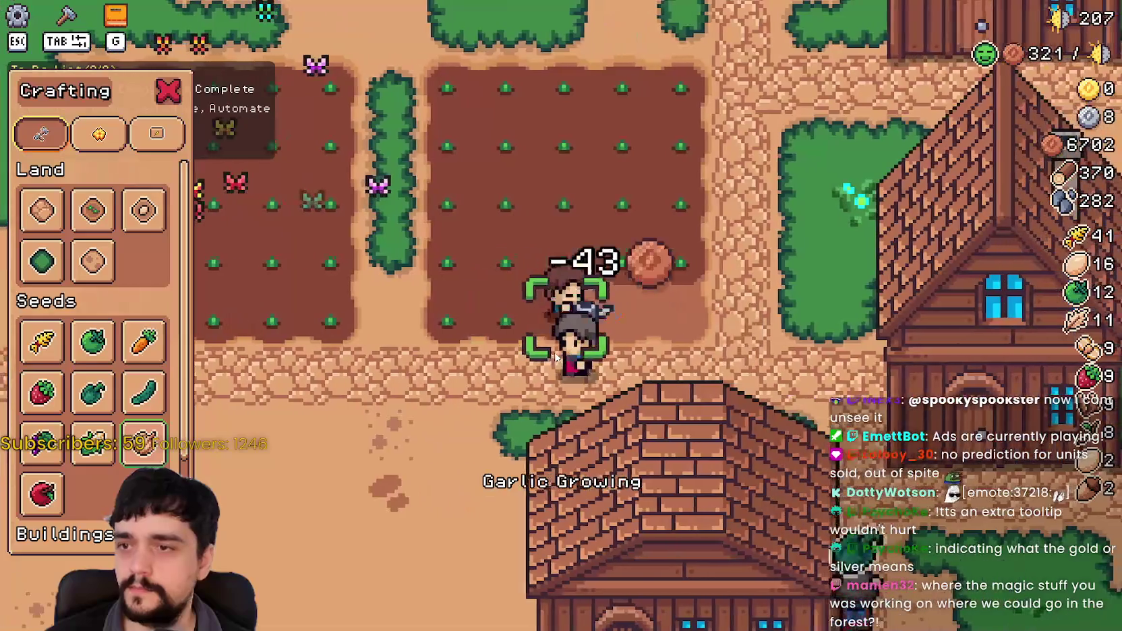
pyautogui.press('d')
pyautogui.click(554, 353)
pyautogui.click(554, 352)
pyautogui.press('a')
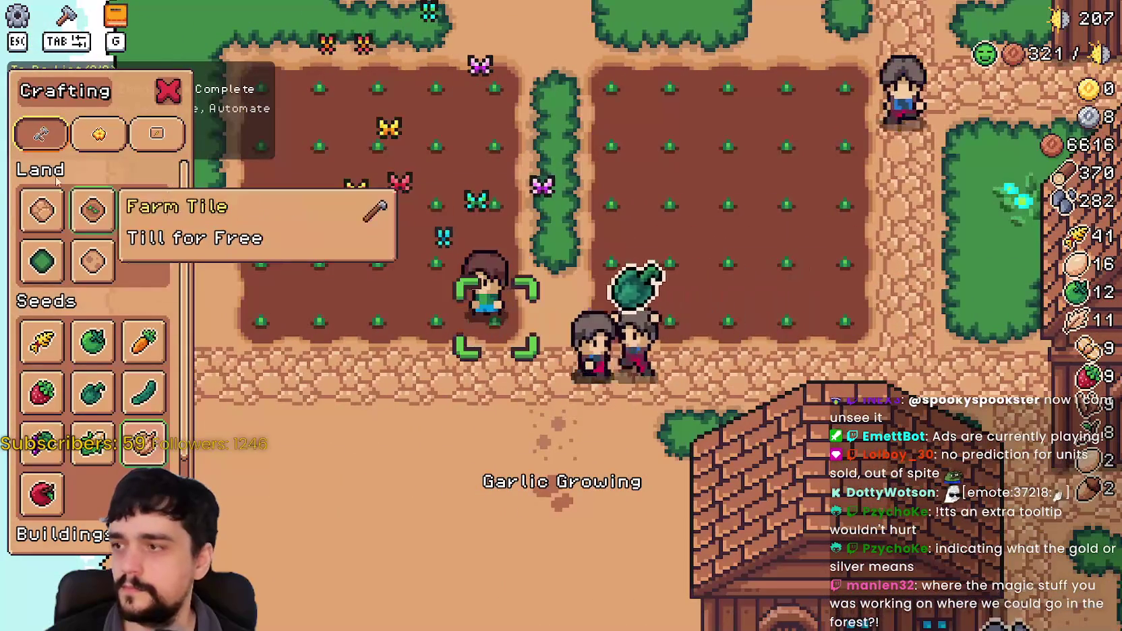
pyautogui.press('w')
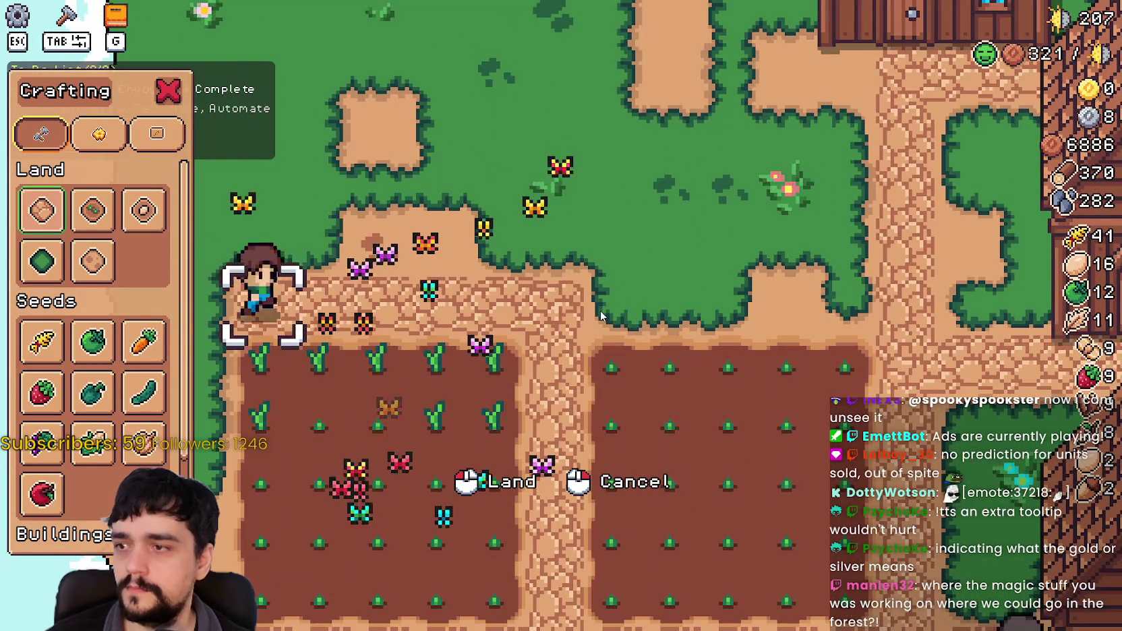
# Build a new house above the fields.
pyautogui.press('d')
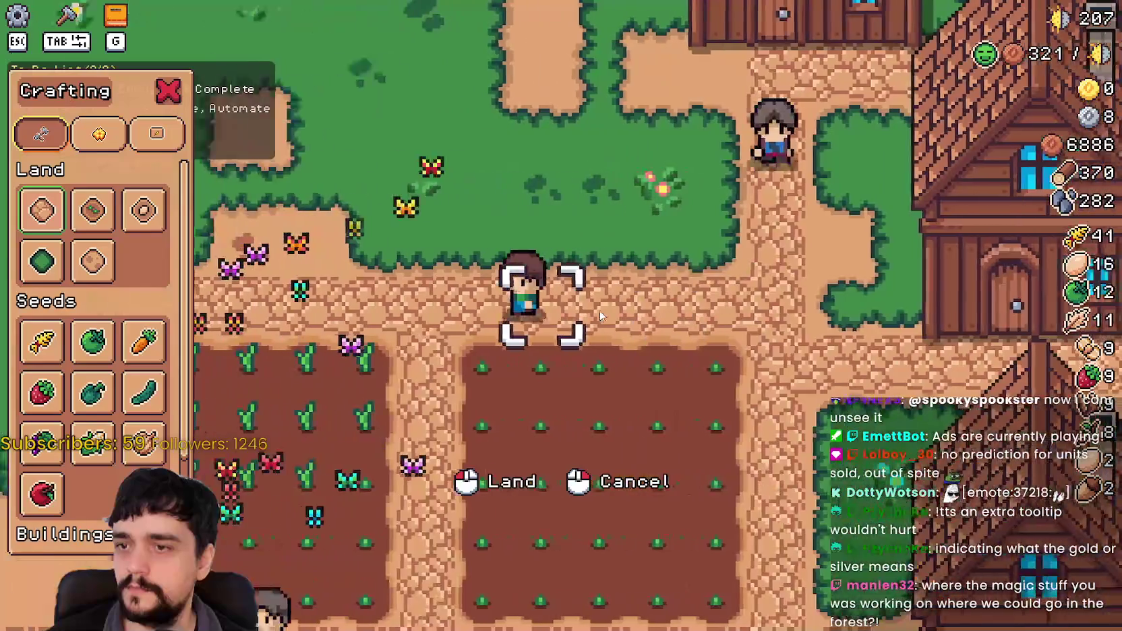
pyautogui.press('a')
pyautogui.scroll(-3)
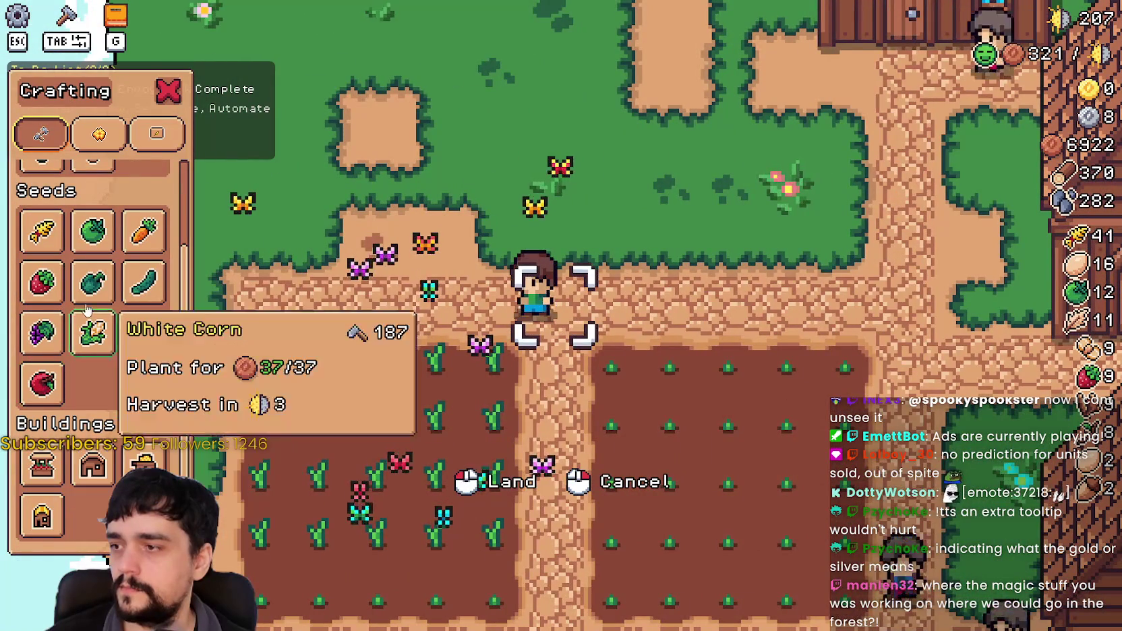
pyautogui.click(92, 465)
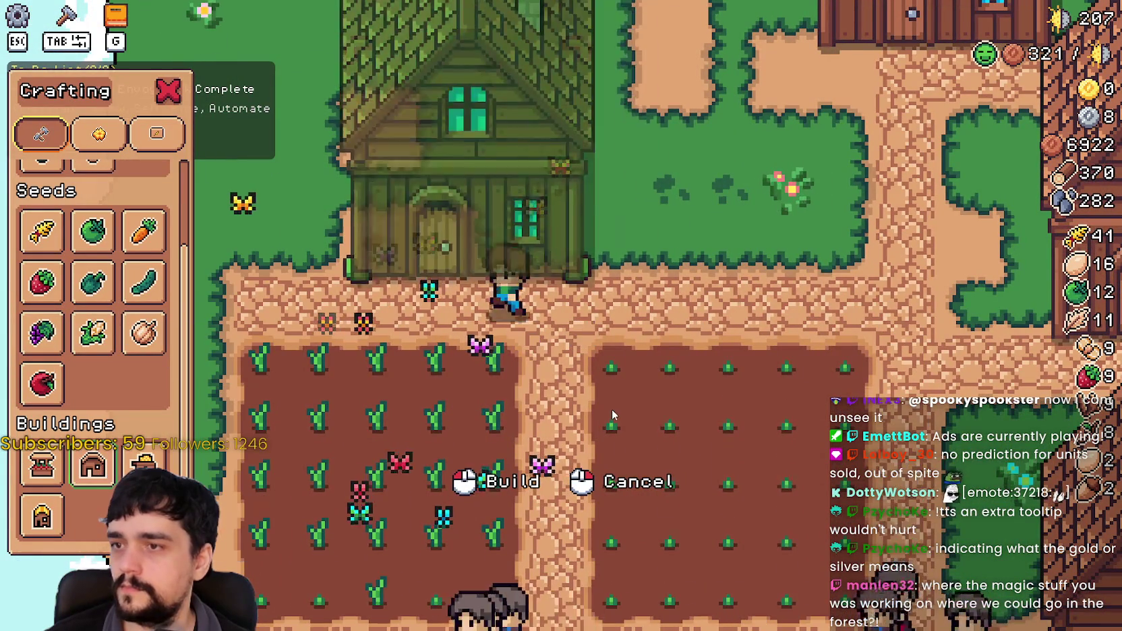
pyautogui.press('a')
pyautogui.click(597, 404)
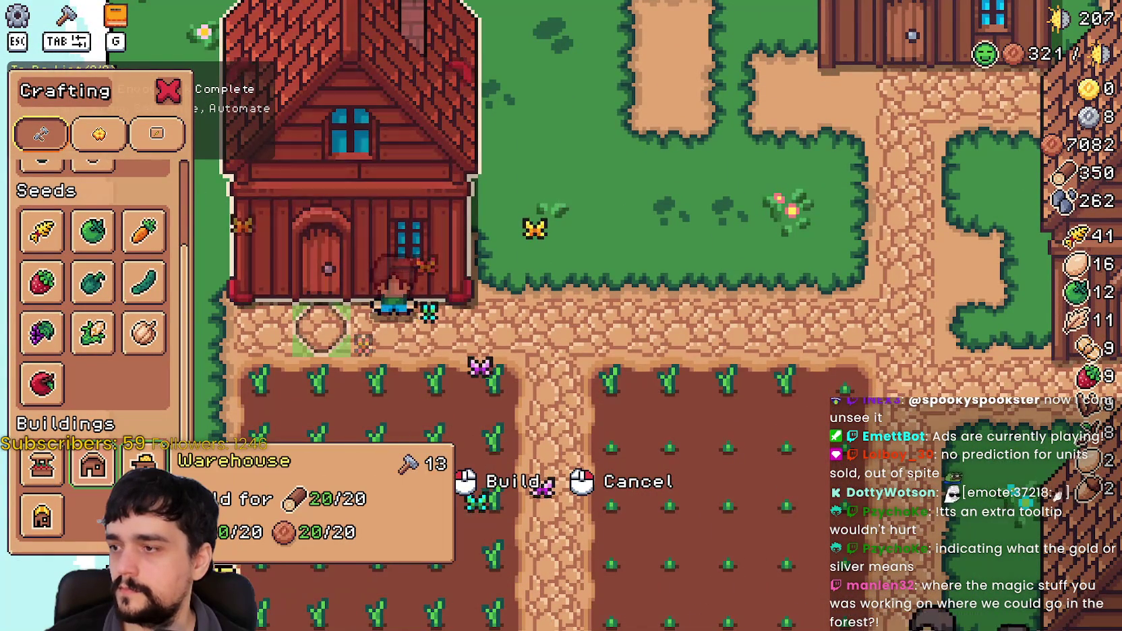
# Place a new warehouse beside the houses.
pyautogui.click(155, 465)
pyautogui.press('d')
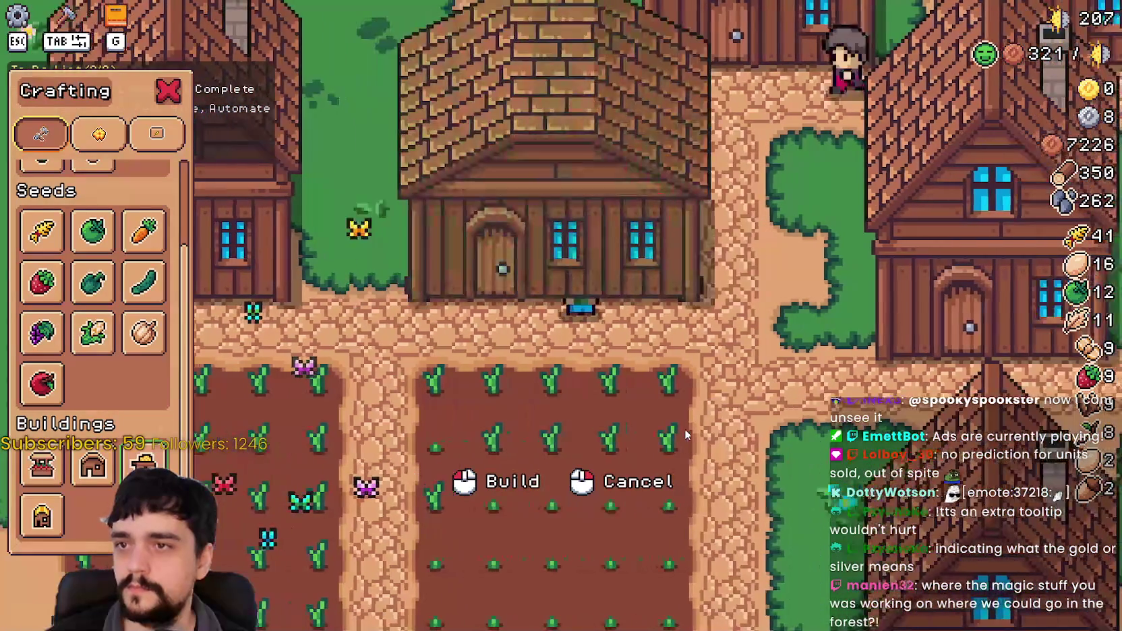
pyautogui.click(683, 434)
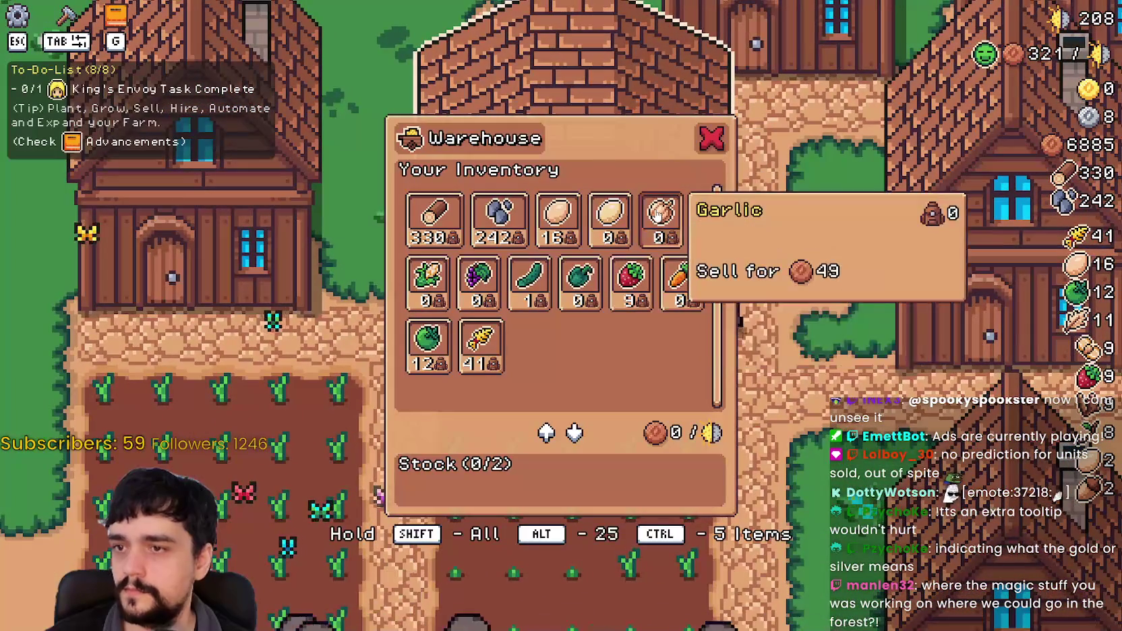
# Set Garlic as the warehouse stock and as the house's item.
pyautogui.click(657, 216)
pyautogui.press('a')
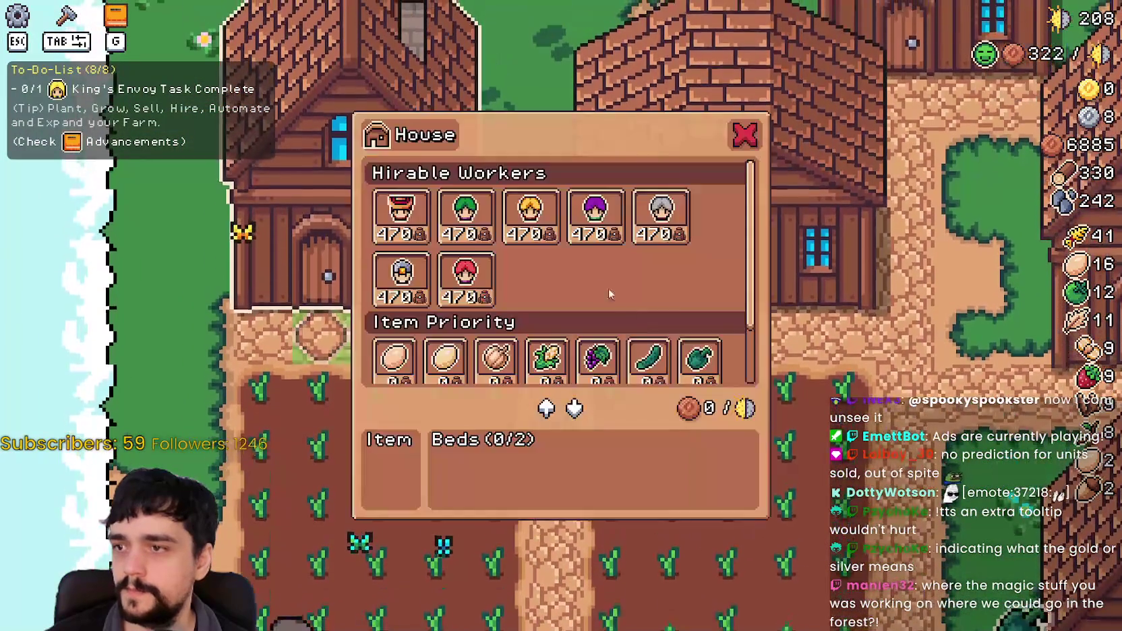
pyautogui.scroll(-3)
pyautogui.click(496, 283)
pyautogui.scroll(3)
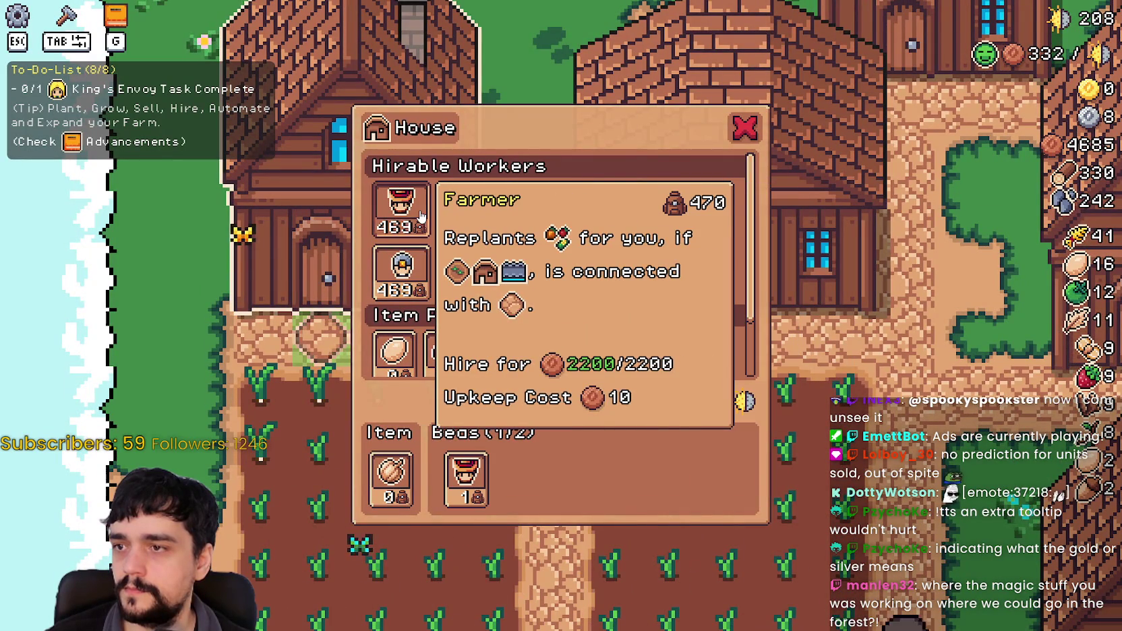
pyautogui.press('Escape')
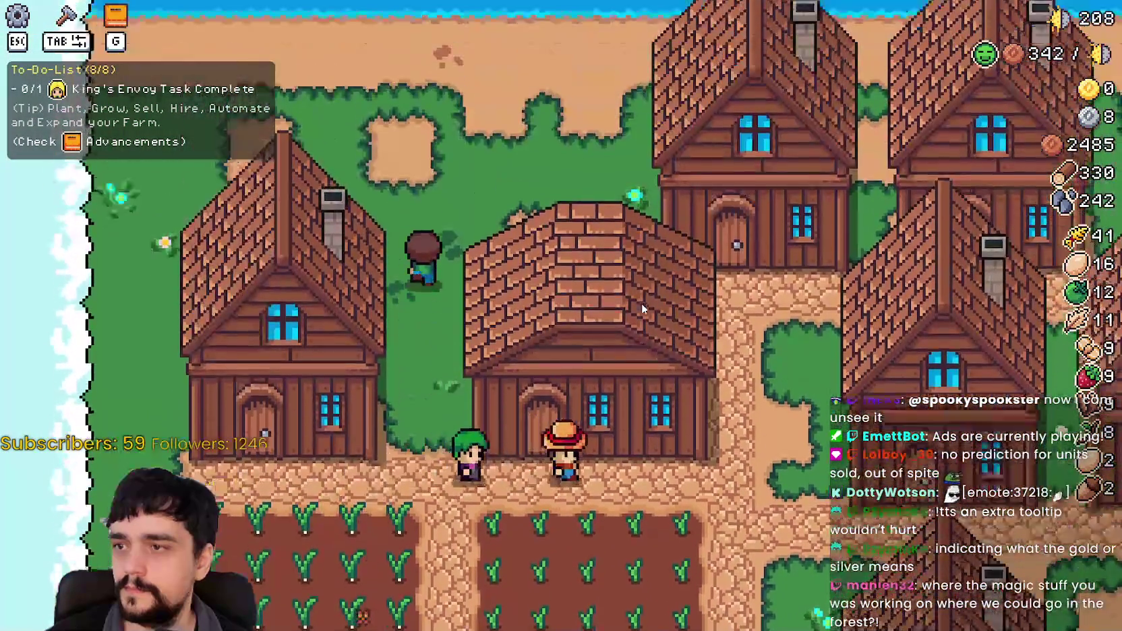
# Walk back toward the houses and bring up the Crafting menu.
pyautogui.press('s')
pyautogui.press('w')
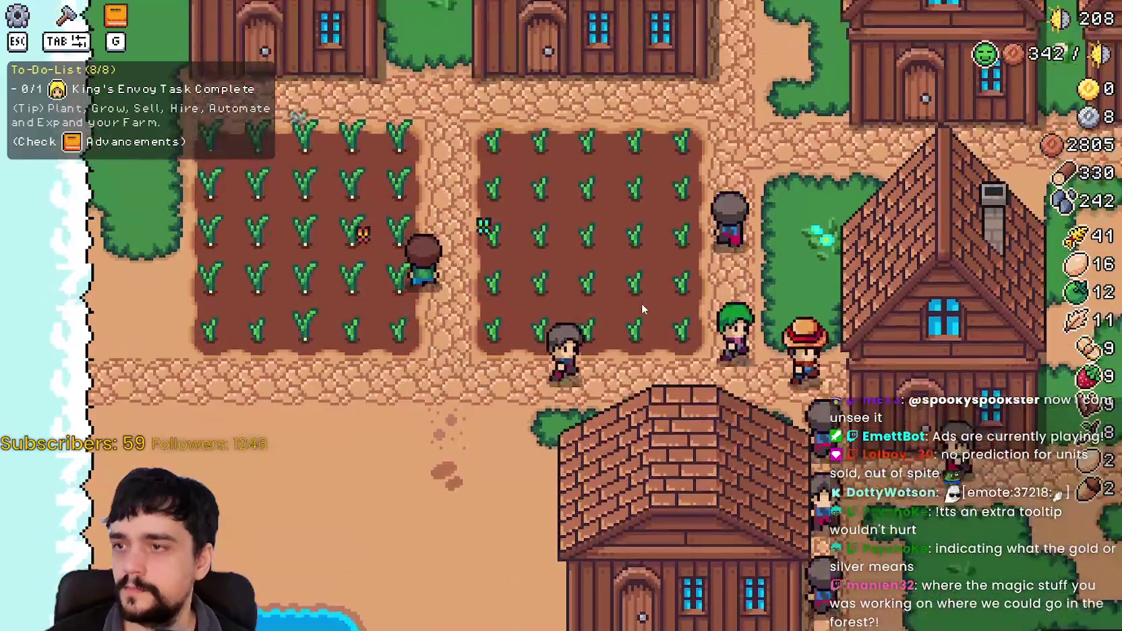
pyautogui.press('Tab')
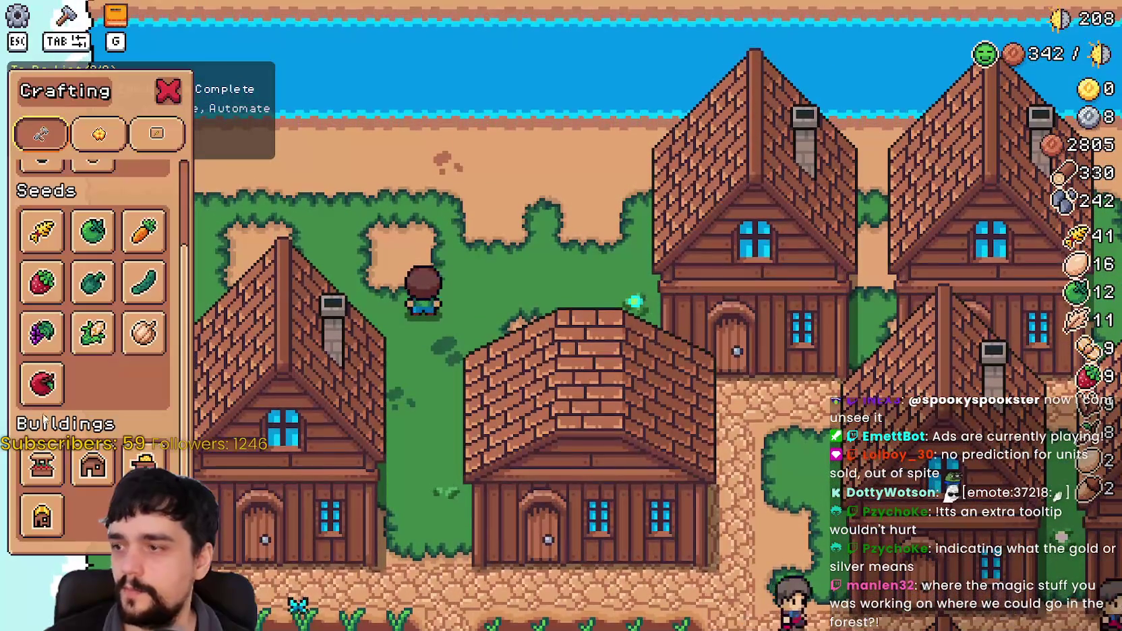
# Build another house above the central house, cancel farm-land placement, and open a house's worker panel.
pyautogui.click(95, 465)
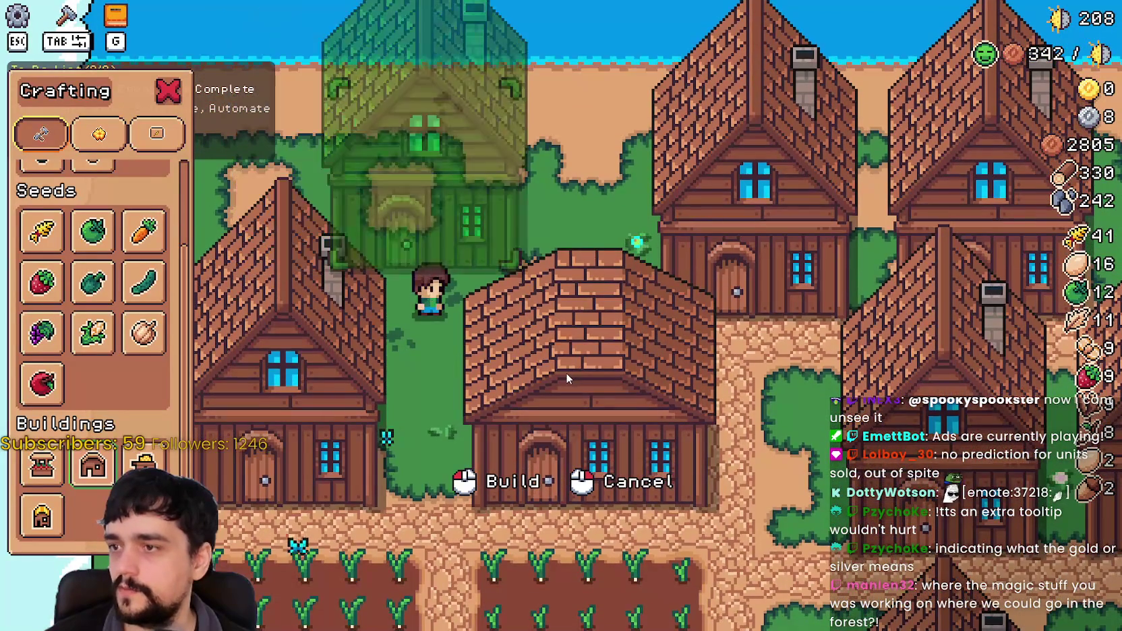
pyautogui.press('d')
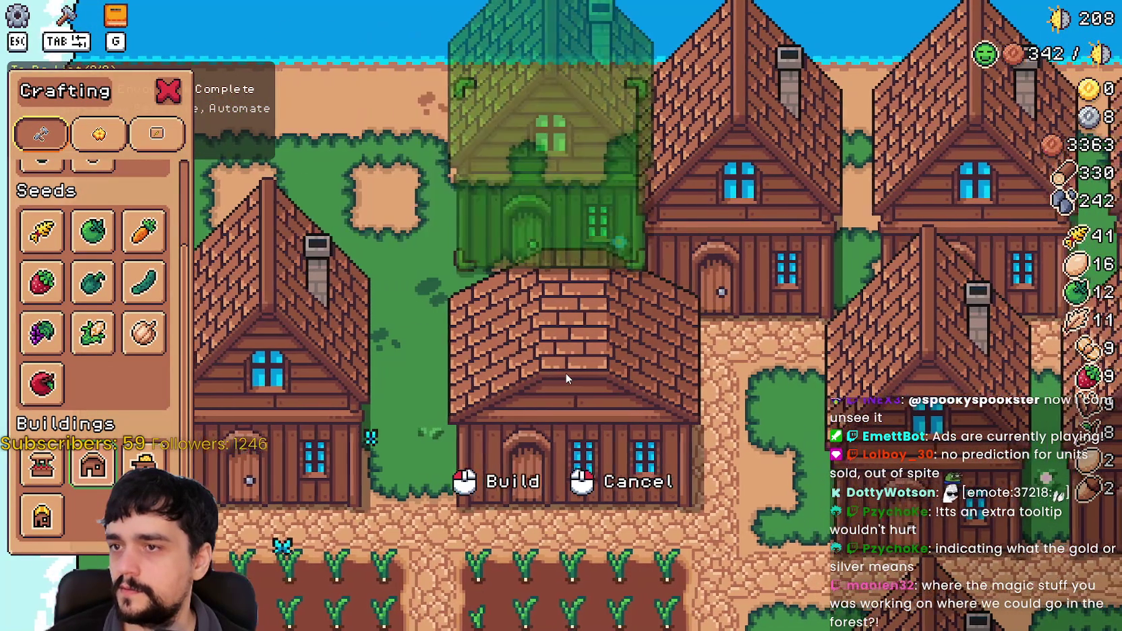
pyautogui.press('a')
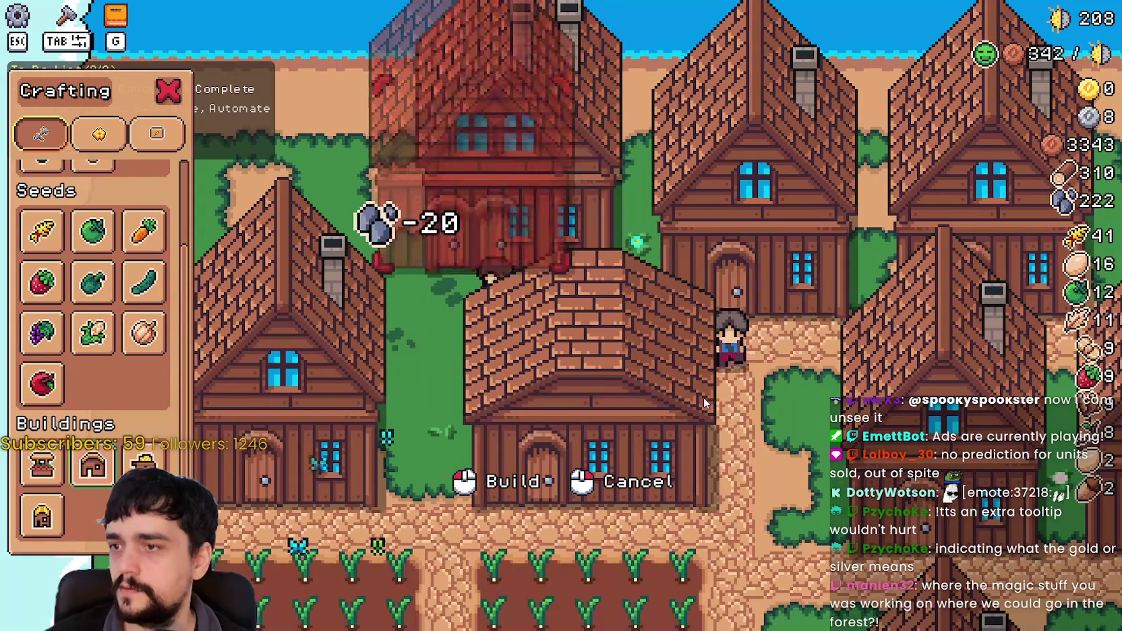
pyautogui.press('s')
pyautogui.press('a')
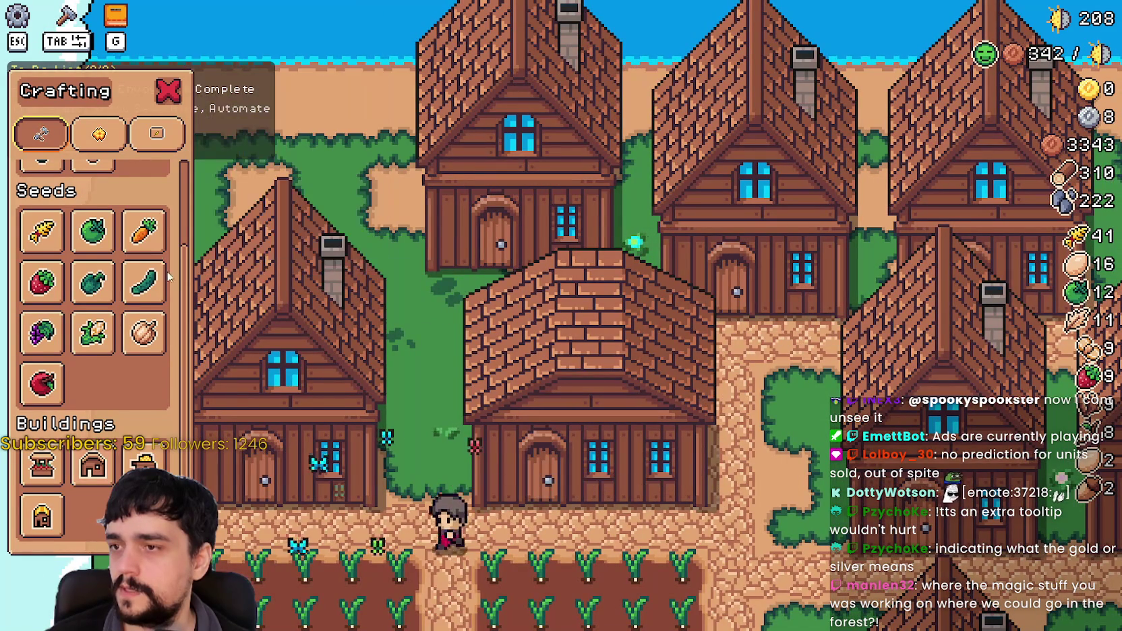
pyautogui.scroll(3)
pyautogui.press('s')
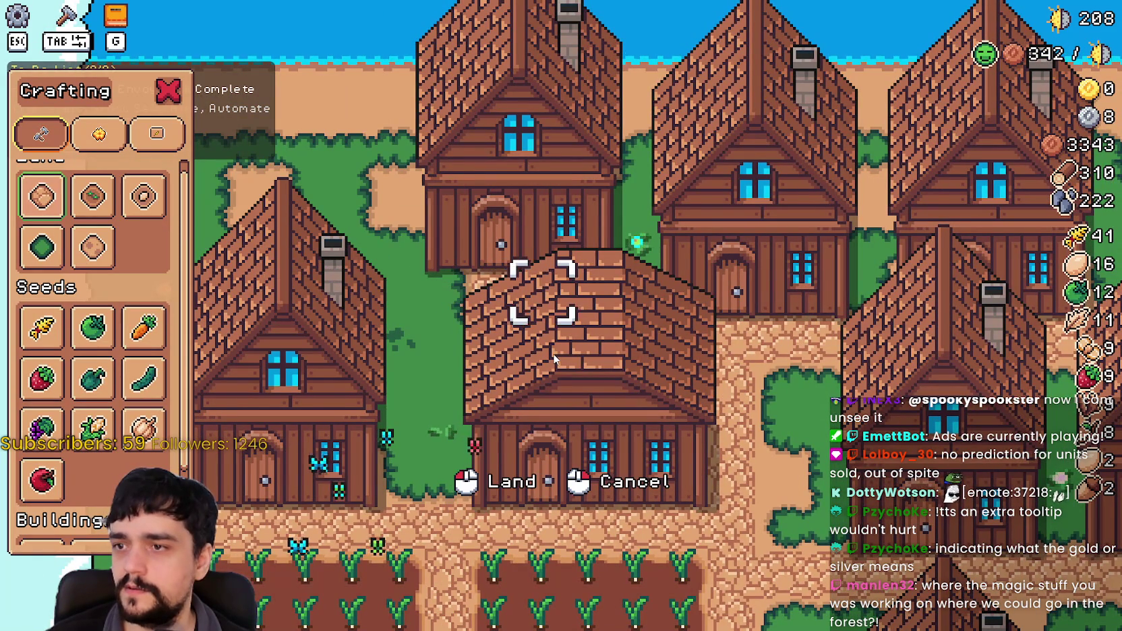
pyautogui.press('a')
pyautogui.press('s')
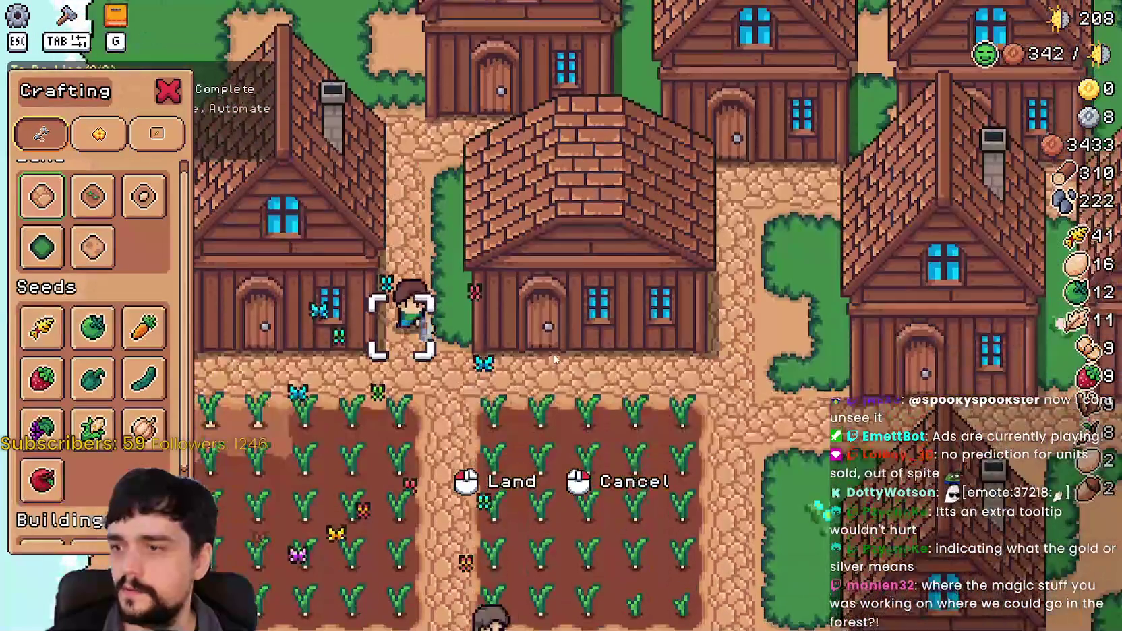
pyautogui.rightClick(554, 359)
pyautogui.click(553, 351)
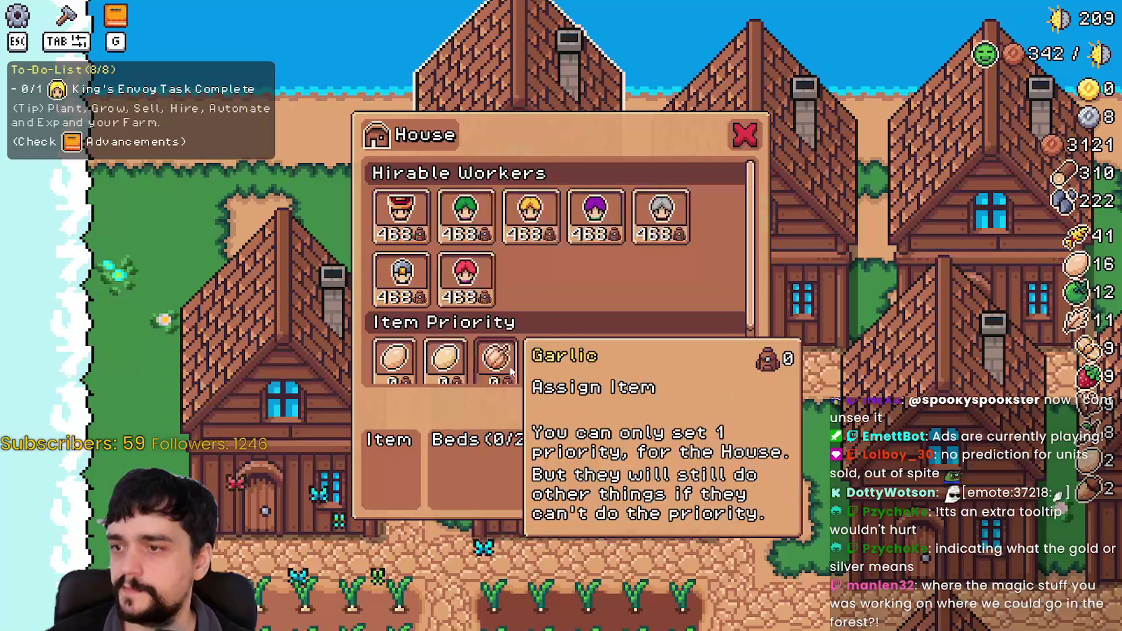
# Hire a Farmer into the newest house, leaving 2059 coins.
pyautogui.scroll(-3)
pyautogui.scroll(3)
pyautogui.scroll(-3)
pyautogui.press('Escape')
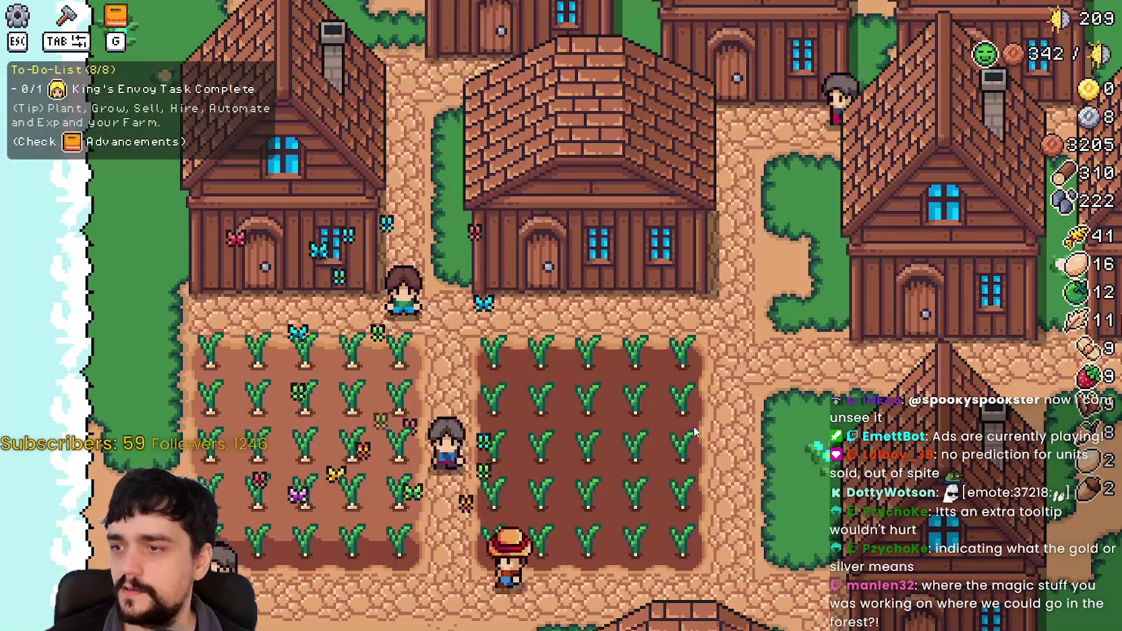
pyautogui.click(691, 418)
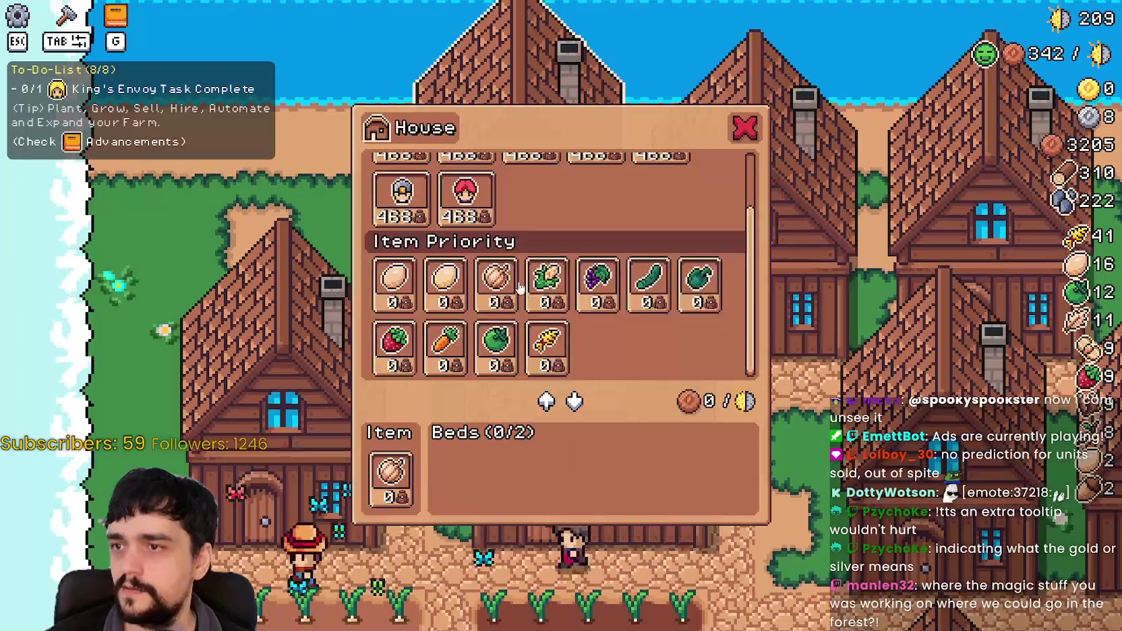
pyautogui.press('Escape')
pyautogui.click(562, 283)
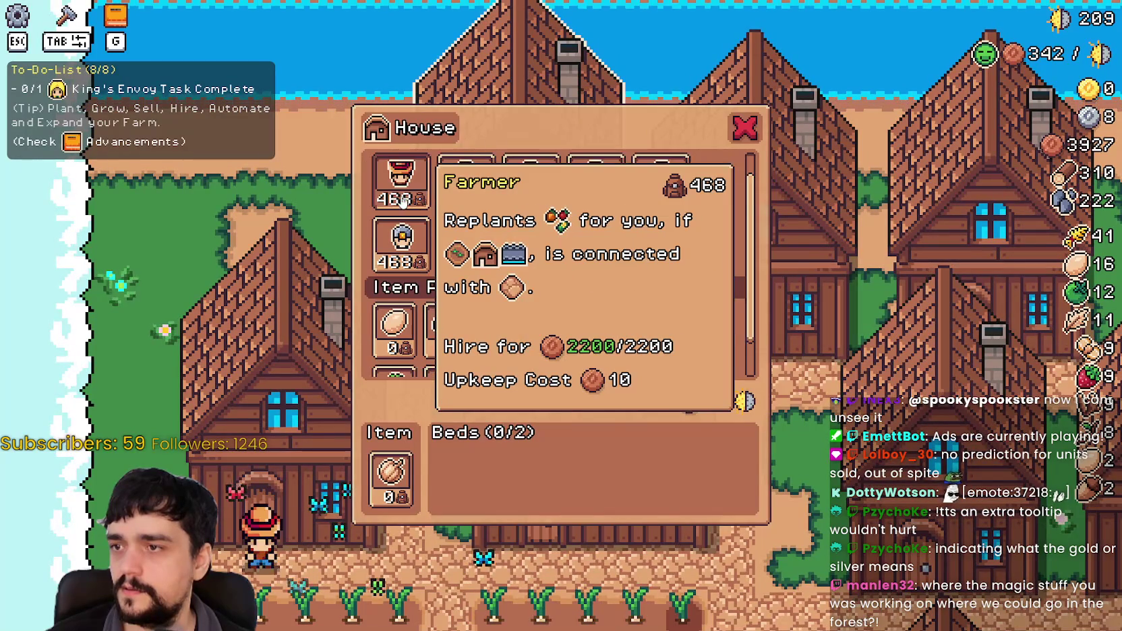
pyautogui.click(402, 201)
pyautogui.press('Escape')
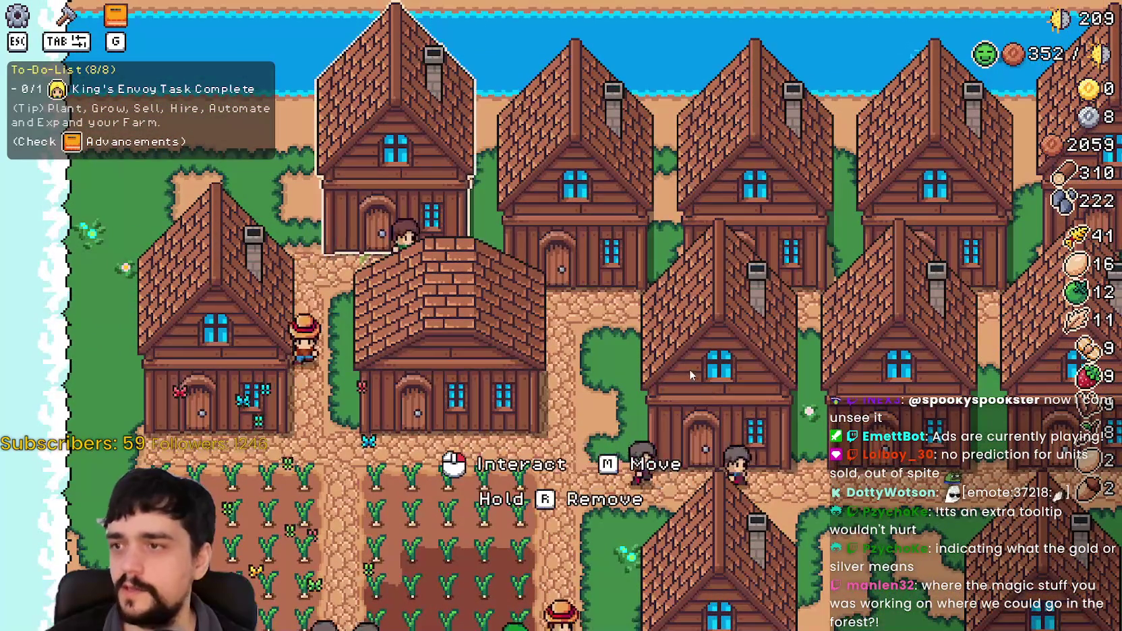
pyautogui.click(689, 374)
pyautogui.press('Escape')
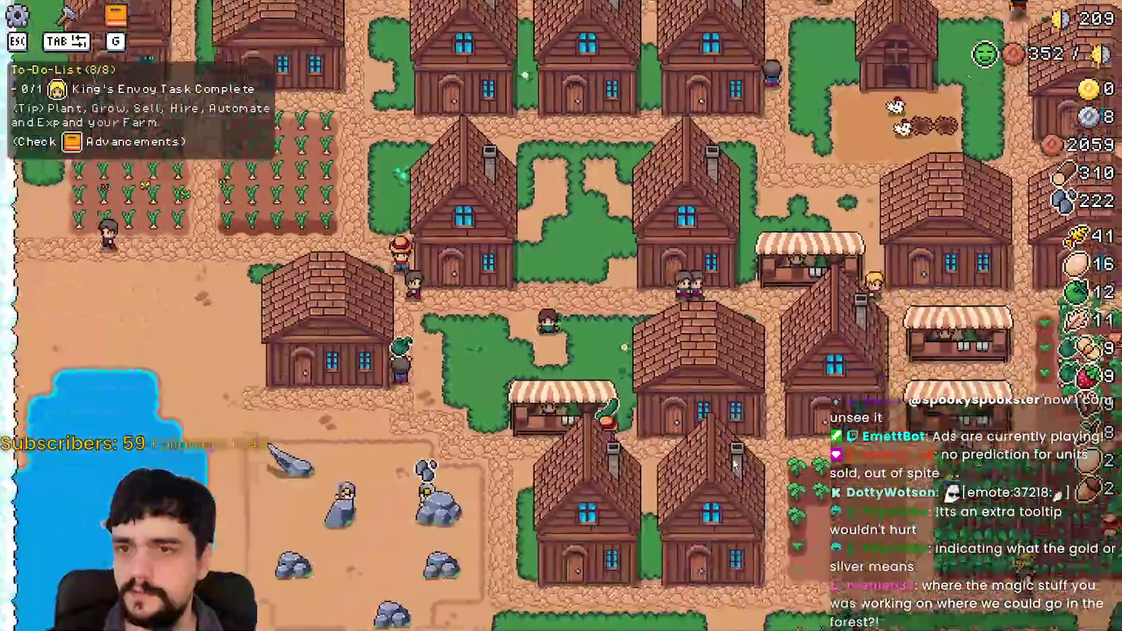
# Check the warehouses and a market, withdrawing strawberries from one warehouse's stock.
pyautogui.click(742, 437)
pyautogui.press('Escape')
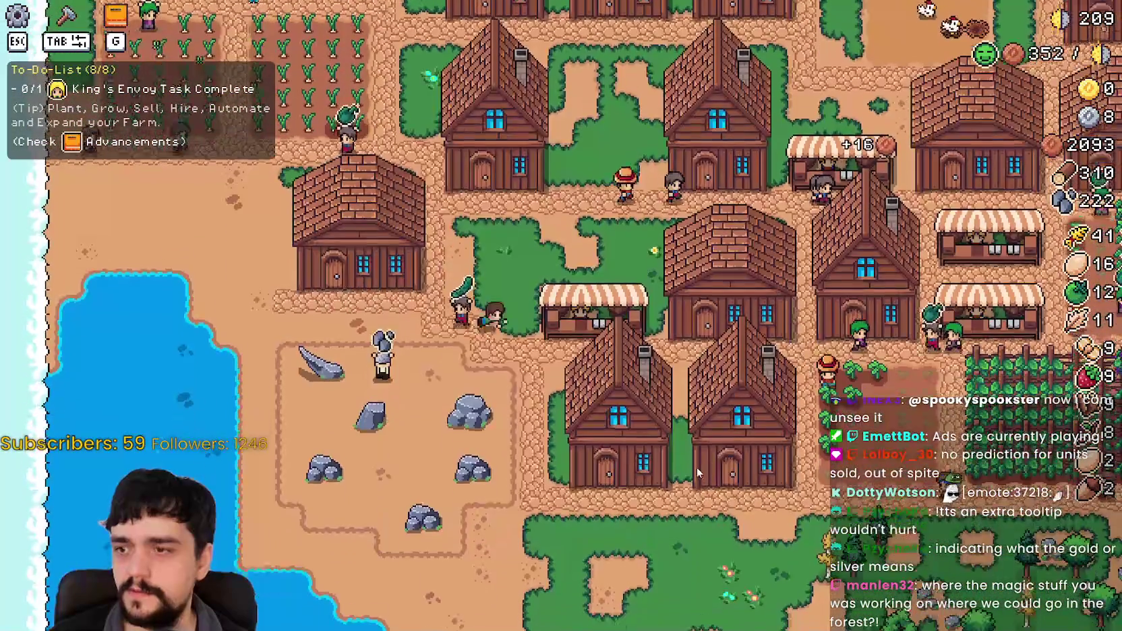
pyautogui.click(703, 458)
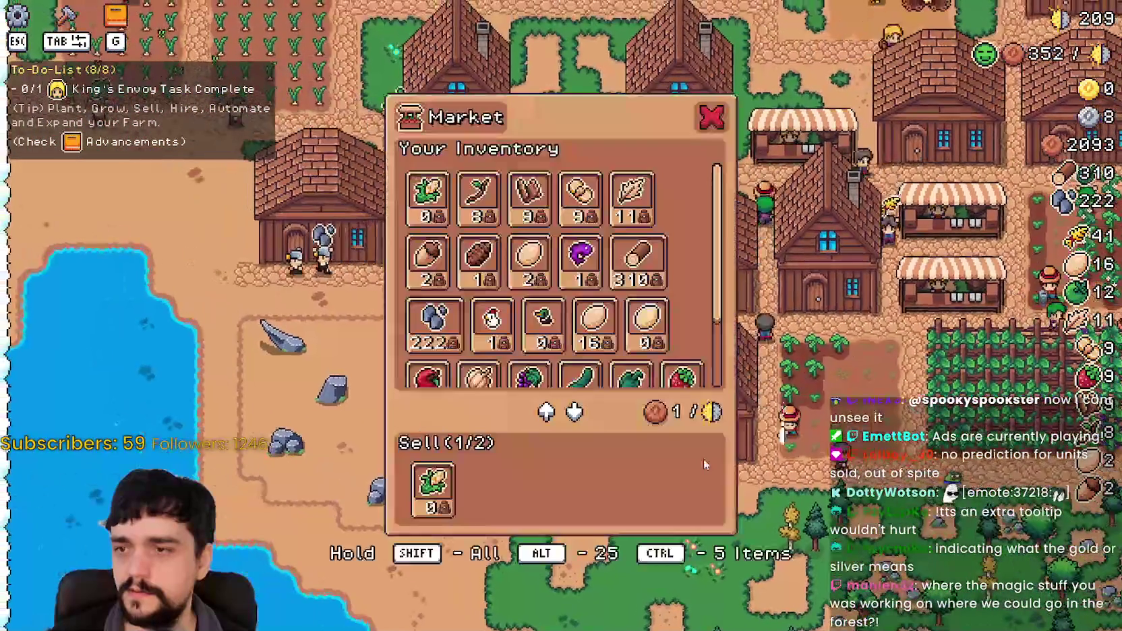
pyautogui.press('Escape')
pyautogui.click(570, 393)
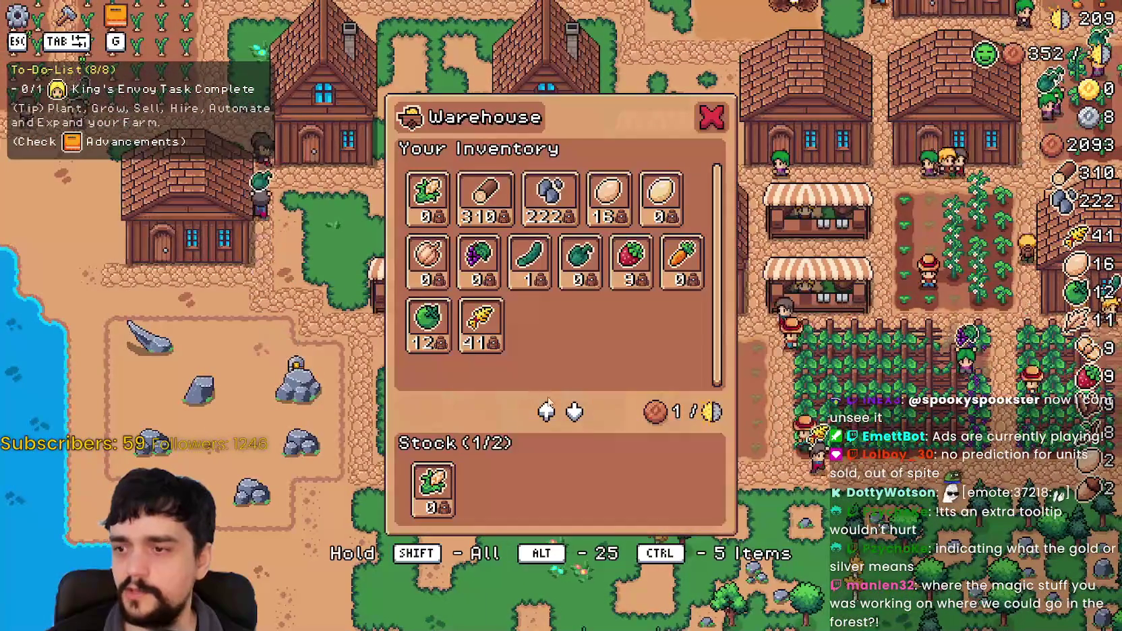
pyautogui.press('Escape')
pyautogui.click(761, 393)
pyautogui.press('Escape')
pyautogui.click(761, 393)
pyautogui.click(441, 486)
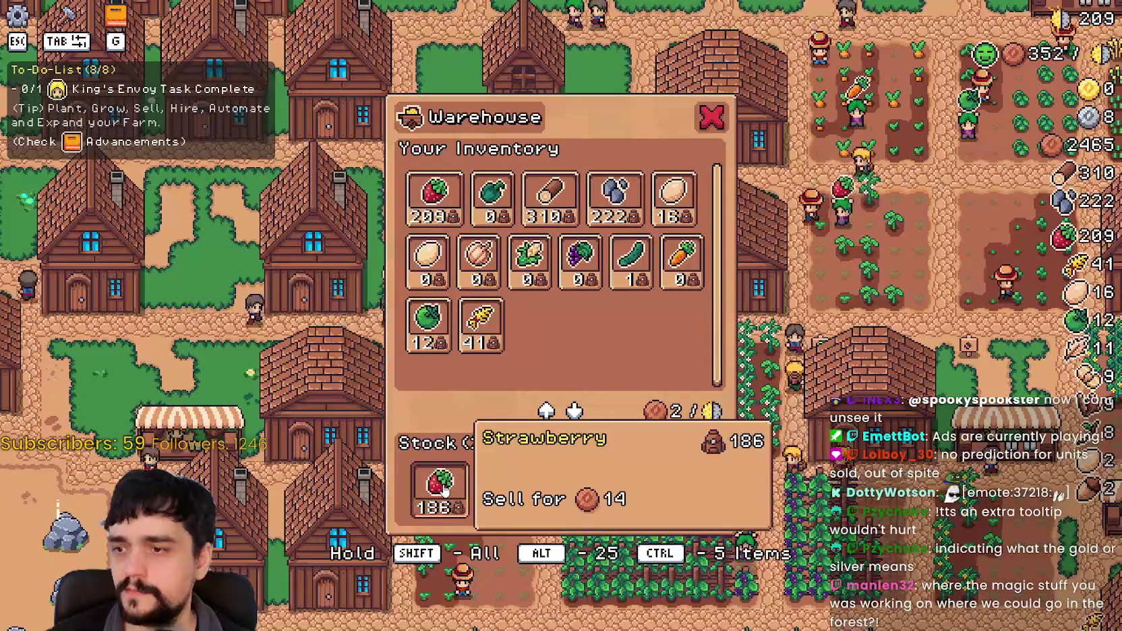
pyautogui.press('Escape')
# Inspect more markets and change the carrot stock amount in the watermelon-and-carrot warehouse.
pyautogui.click(755, 438)
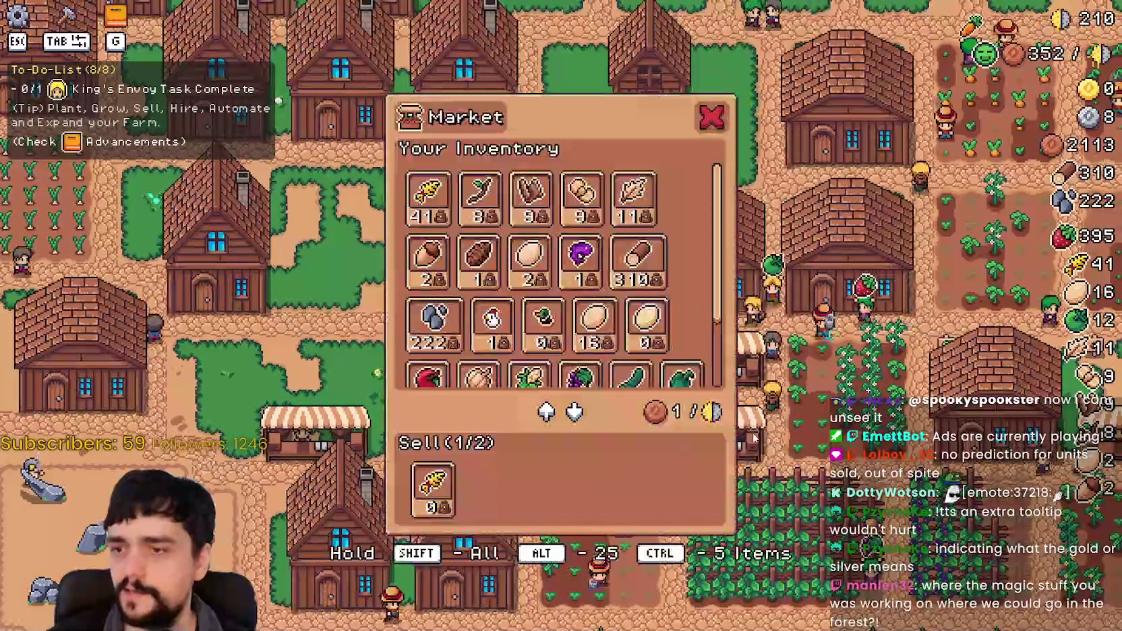
pyautogui.press('Escape')
pyautogui.click(765, 401)
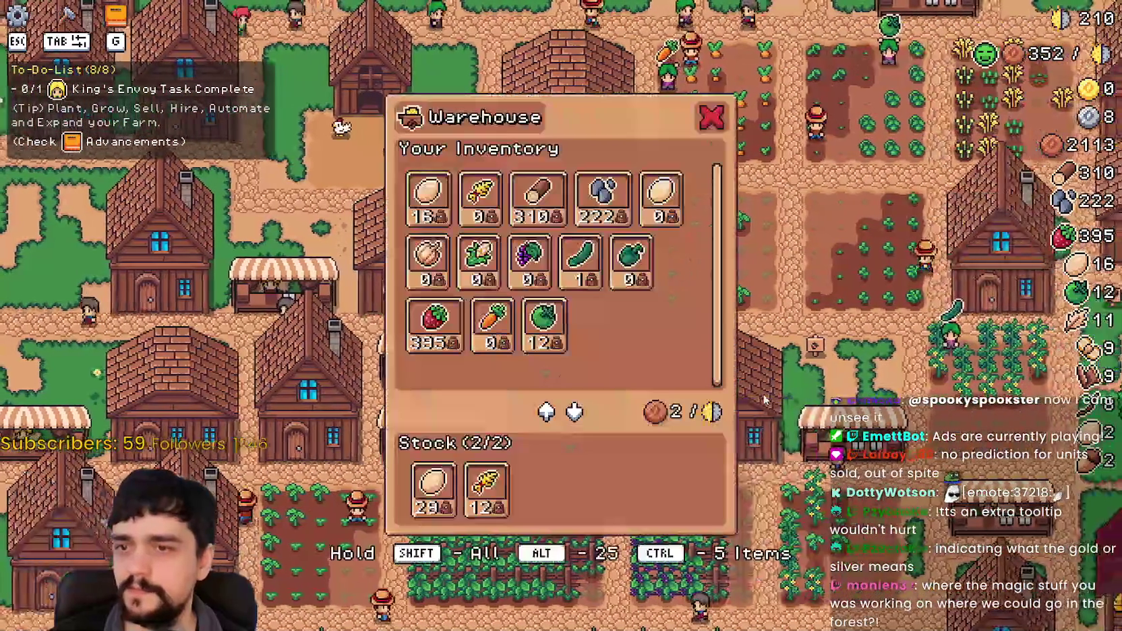
pyautogui.press('Escape')
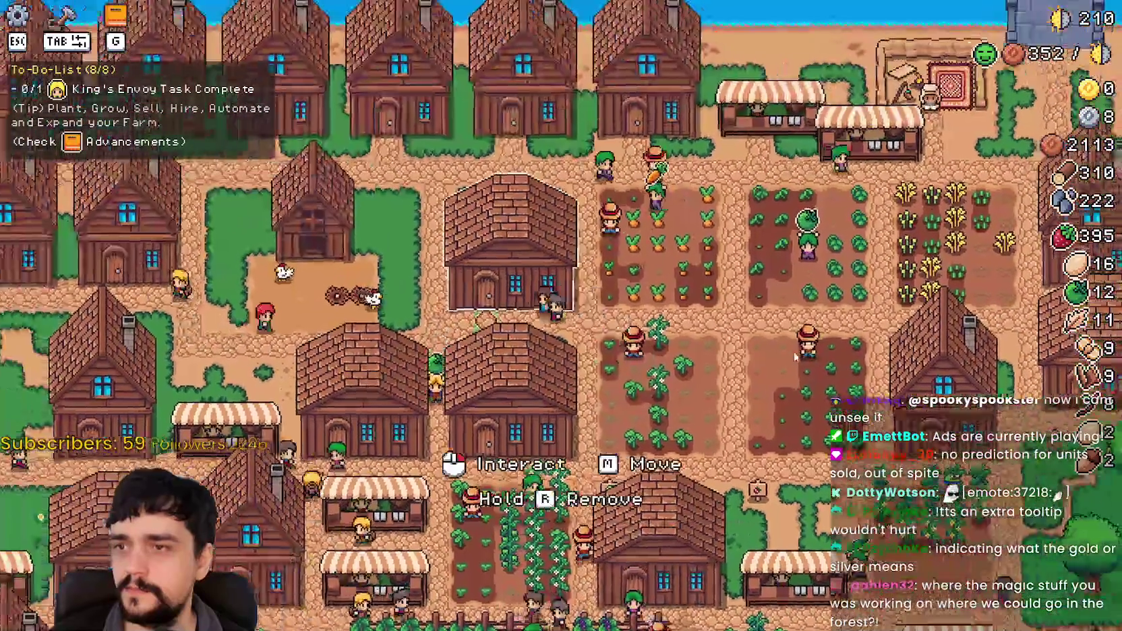
pyautogui.click(796, 357)
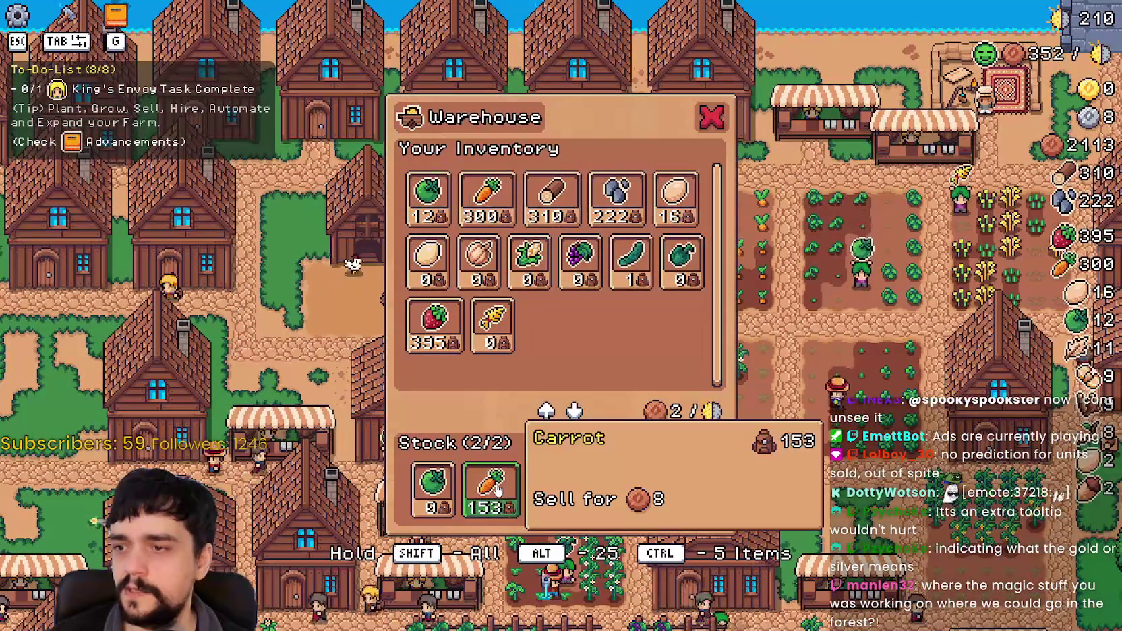
pyautogui.click(497, 489)
pyautogui.press('Escape')
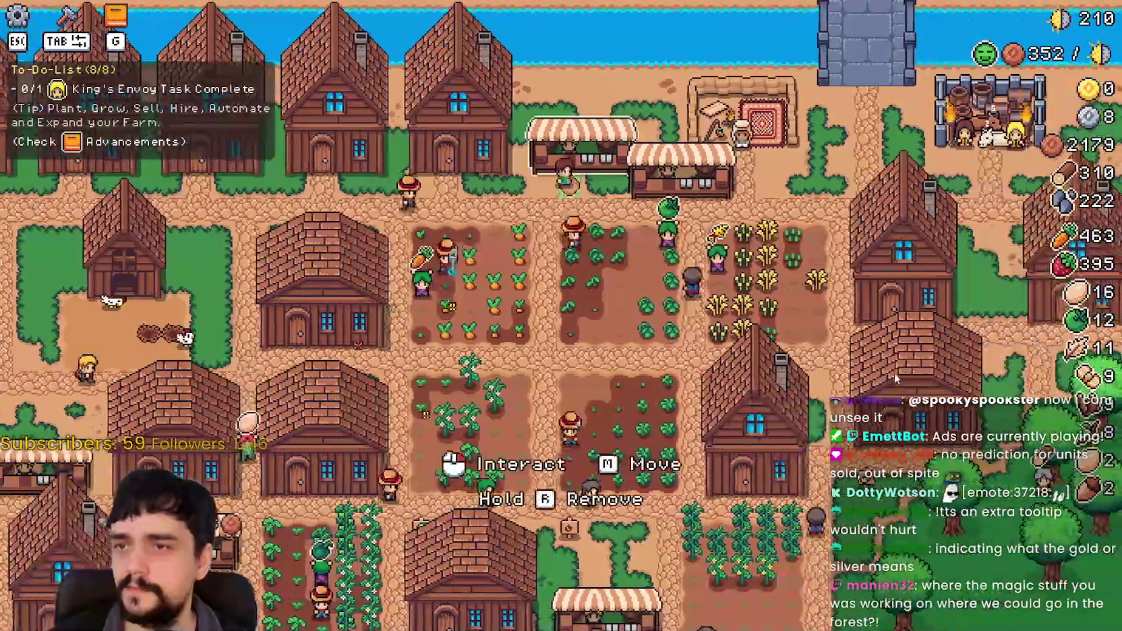
pyautogui.click(606, 393)
pyautogui.press('Escape')
pyautogui.click(795, 369)
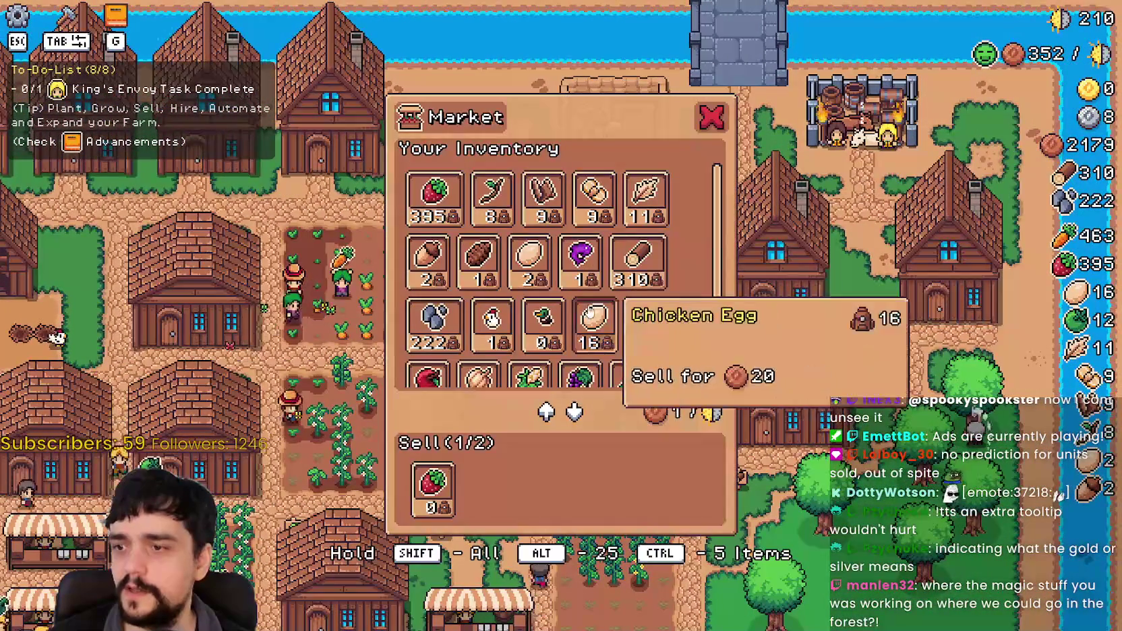
pyautogui.press('Escape')
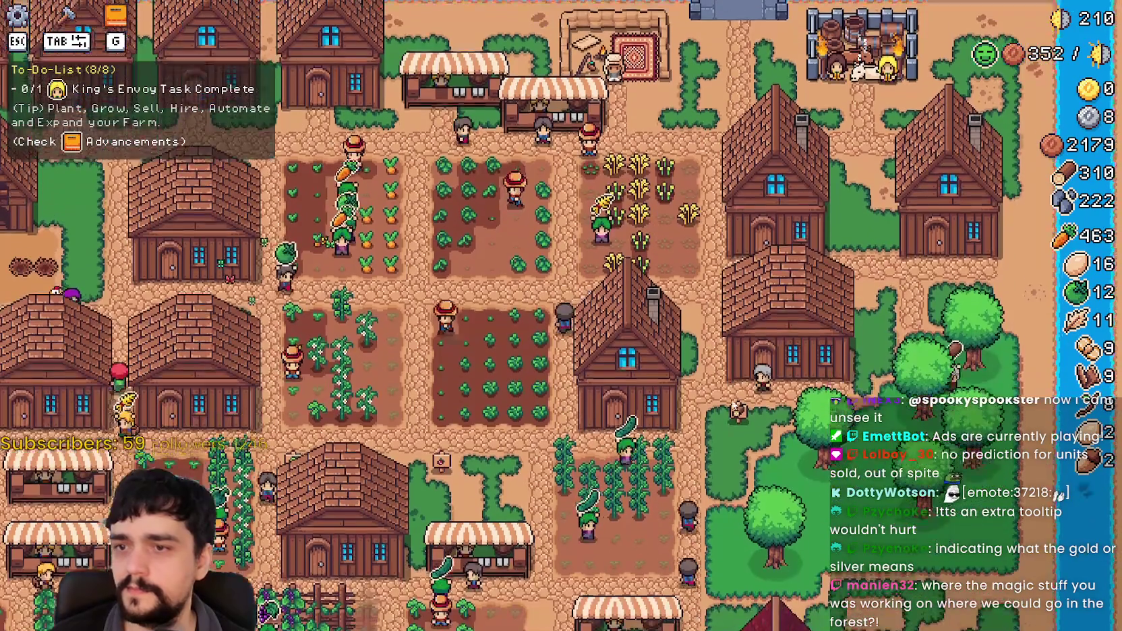
# Take all 75 grapes out of warehouse stock.
pyautogui.click(730, 402)
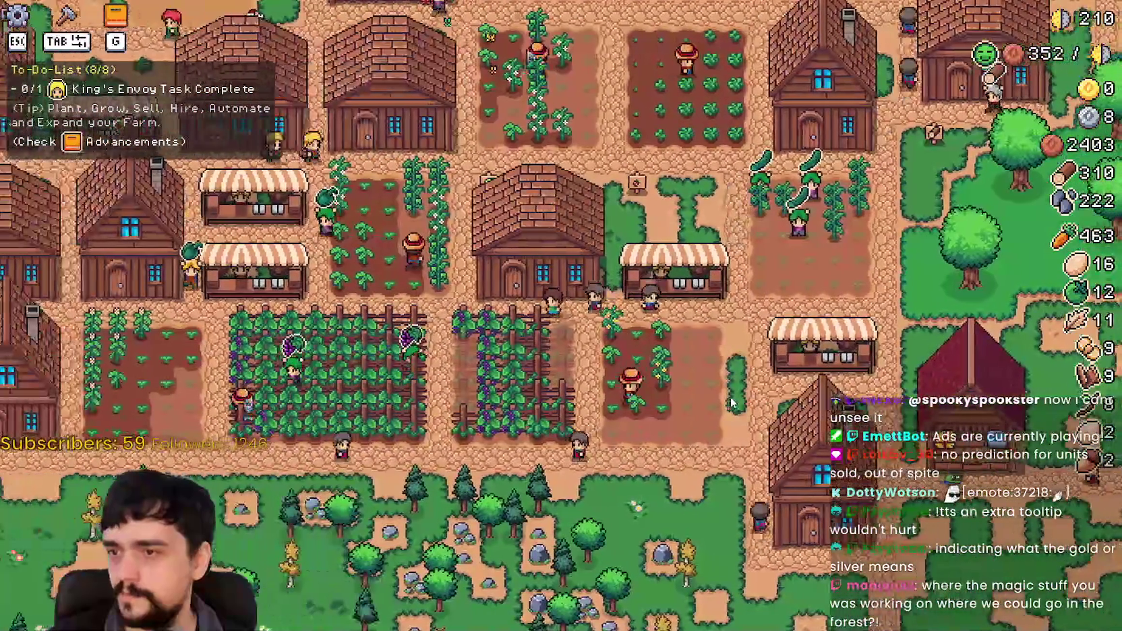
pyautogui.press('Escape')
pyautogui.click(612, 386)
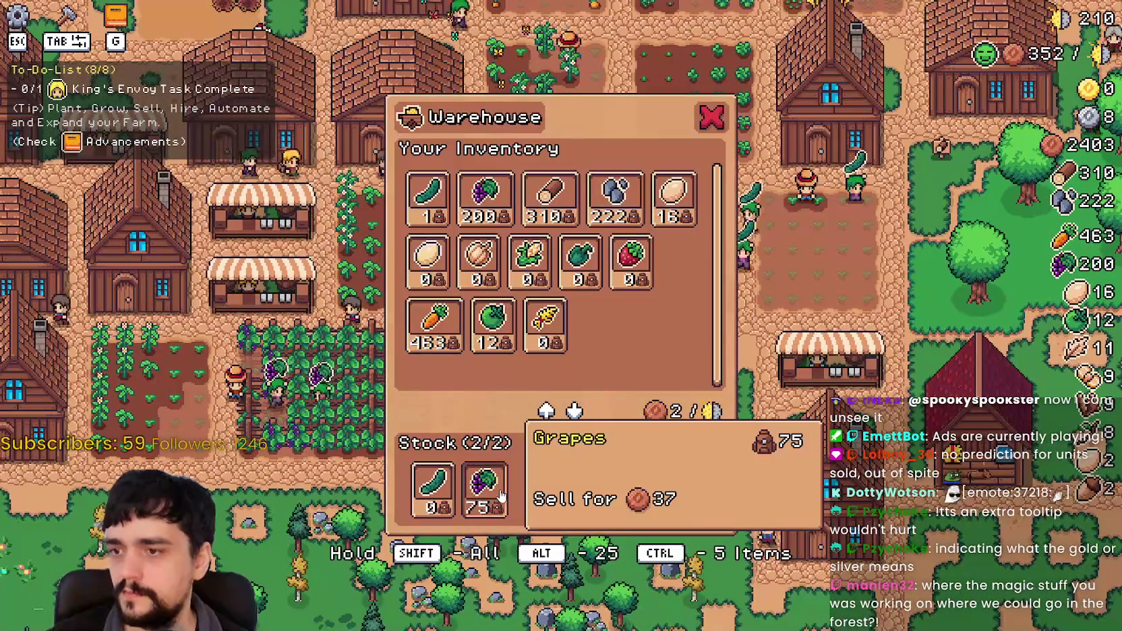
pyautogui.click(501, 495)
pyautogui.press('Escape')
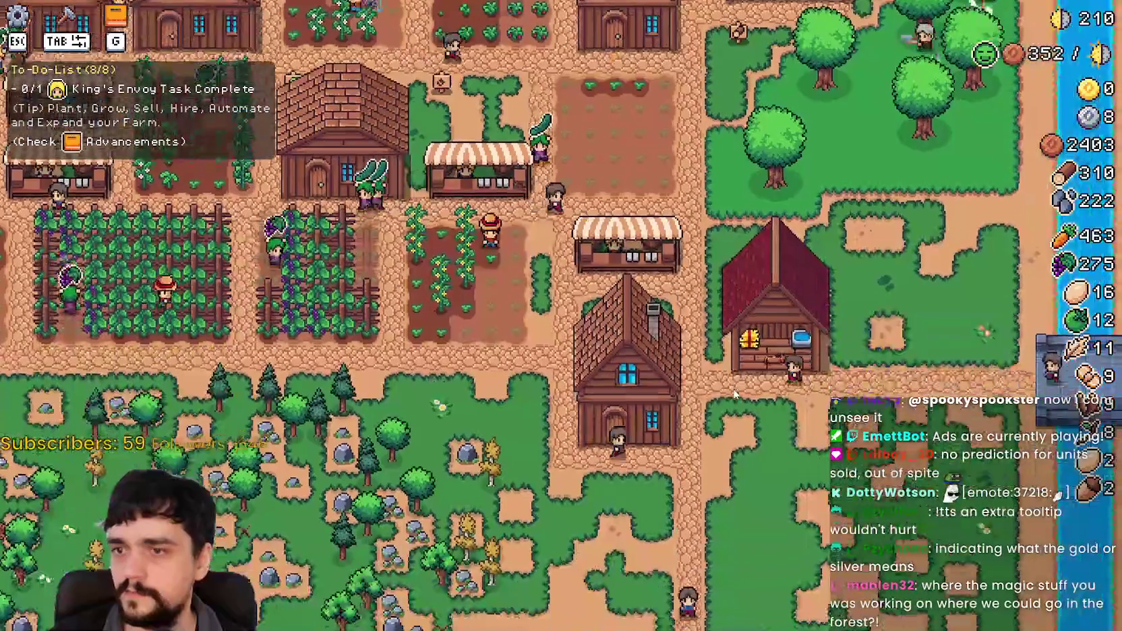
# Check what the carrot, cucumber, strawberry and chicken egg markets sell.
pyautogui.click(627, 263)
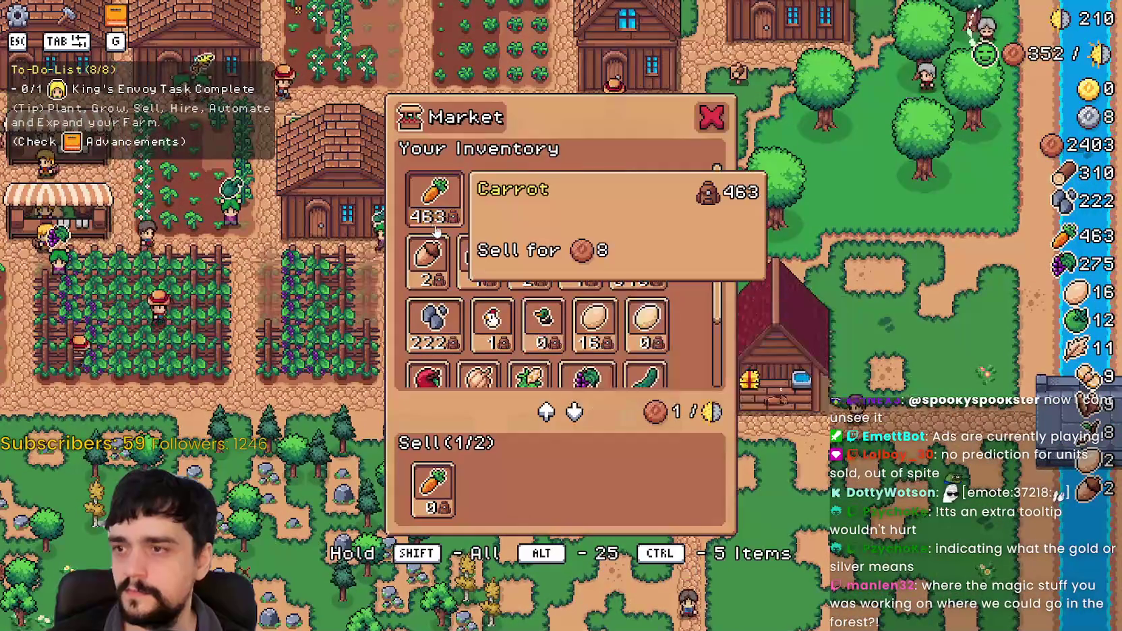
pyautogui.press('Escape')
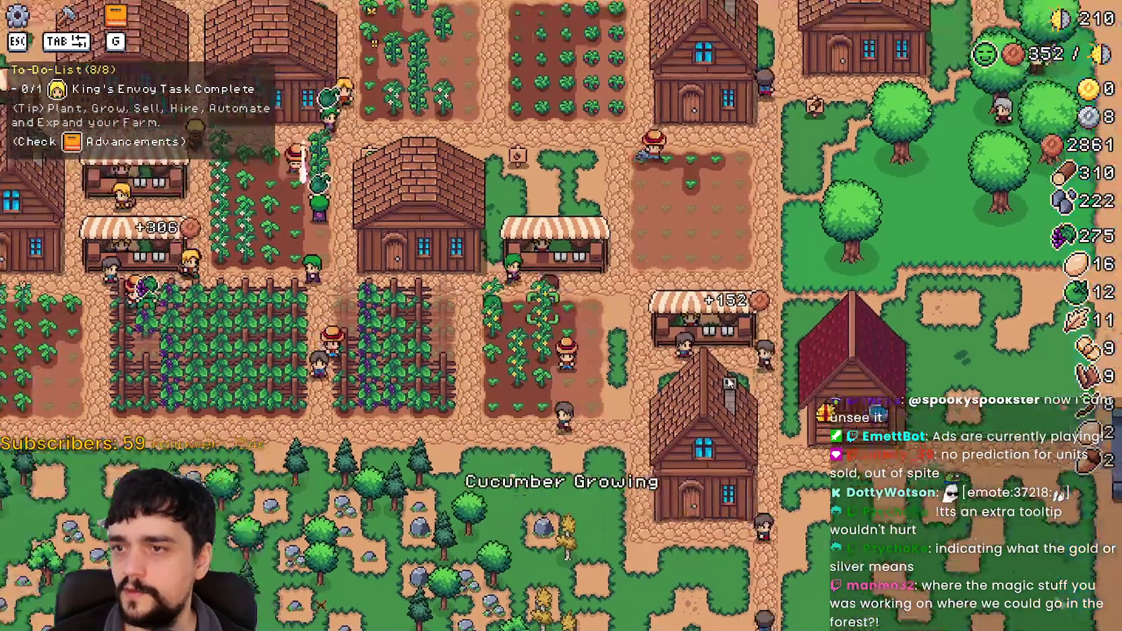
pyautogui.click(381, 201)
pyautogui.press('Escape')
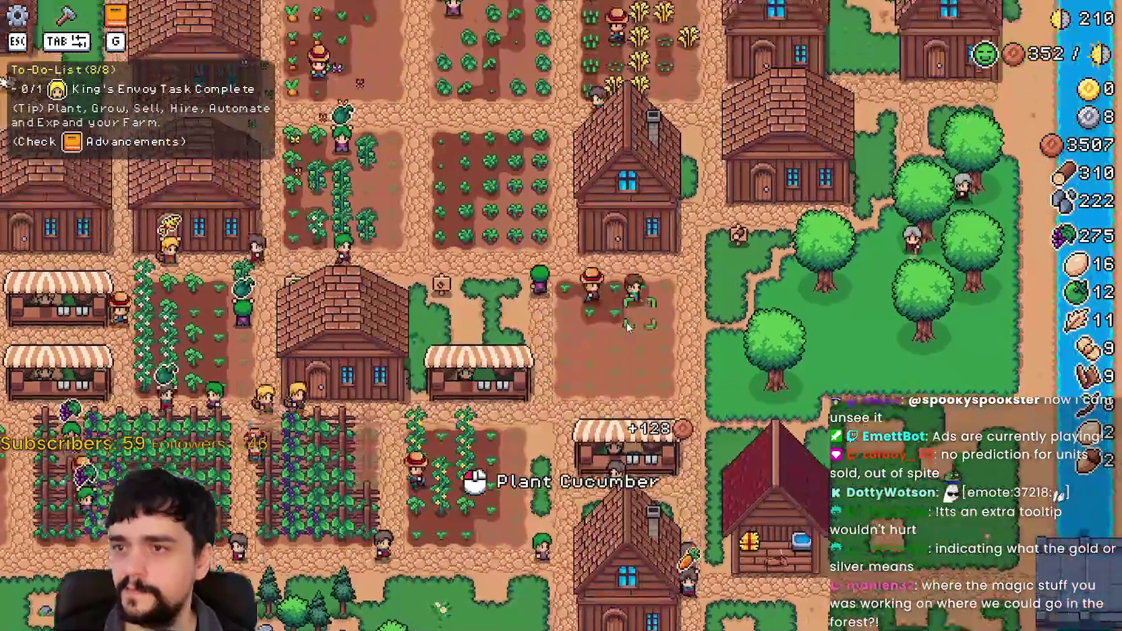
pyautogui.click(503, 287)
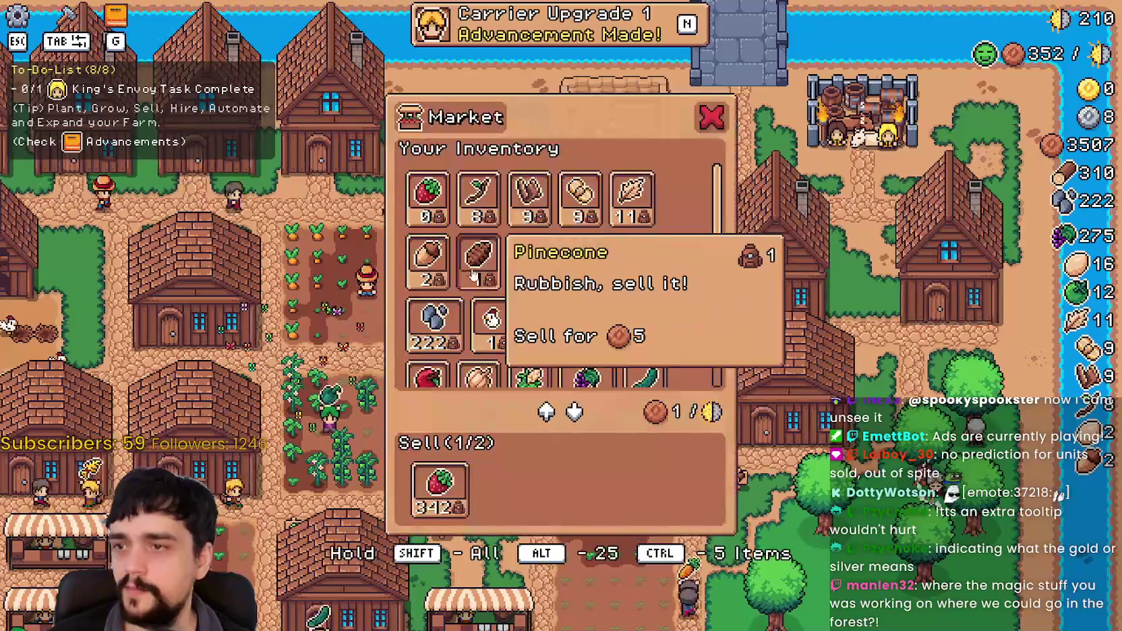
pyautogui.press('Escape')
pyautogui.click(435, 199)
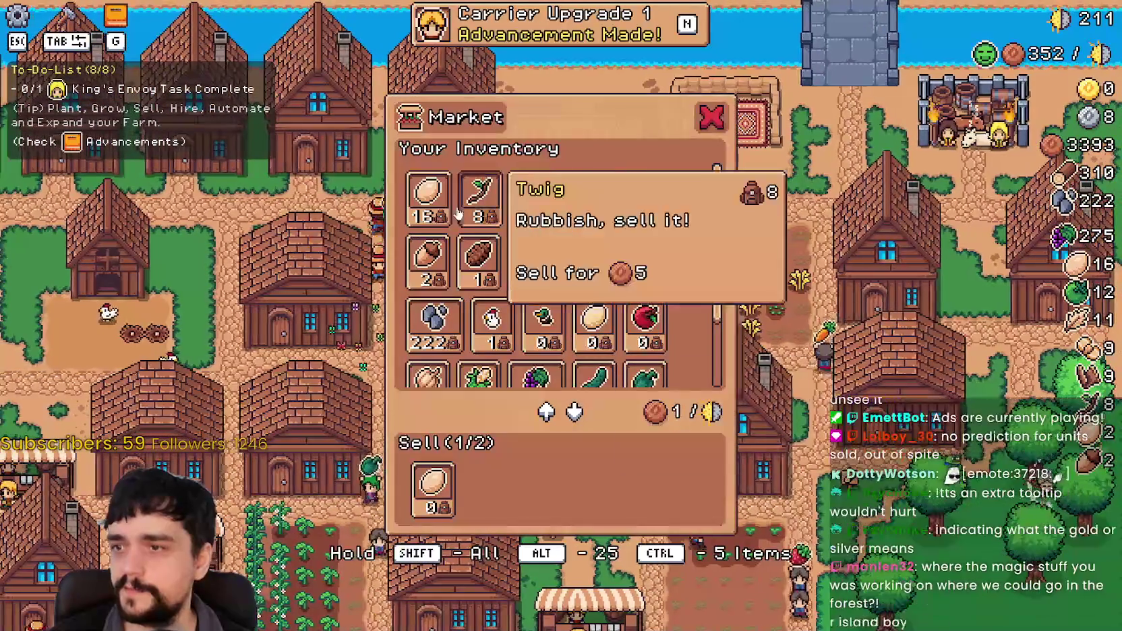
pyautogui.press('Escape')
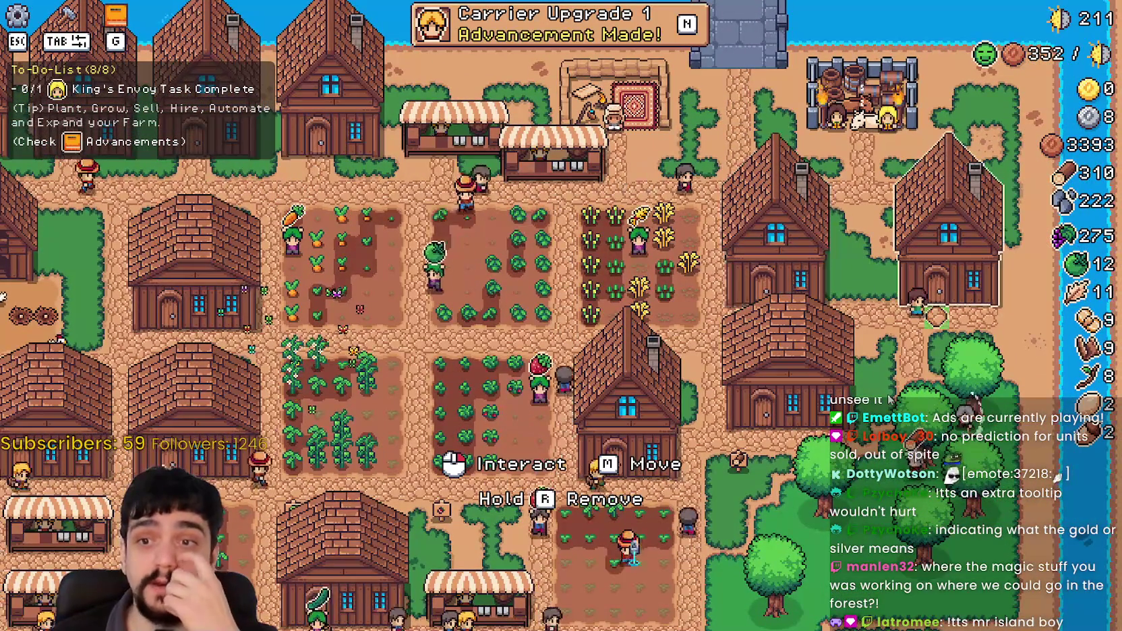
# Build a wooden house between two village houses and hire Carriers for both beds.
pyautogui.scroll(3)
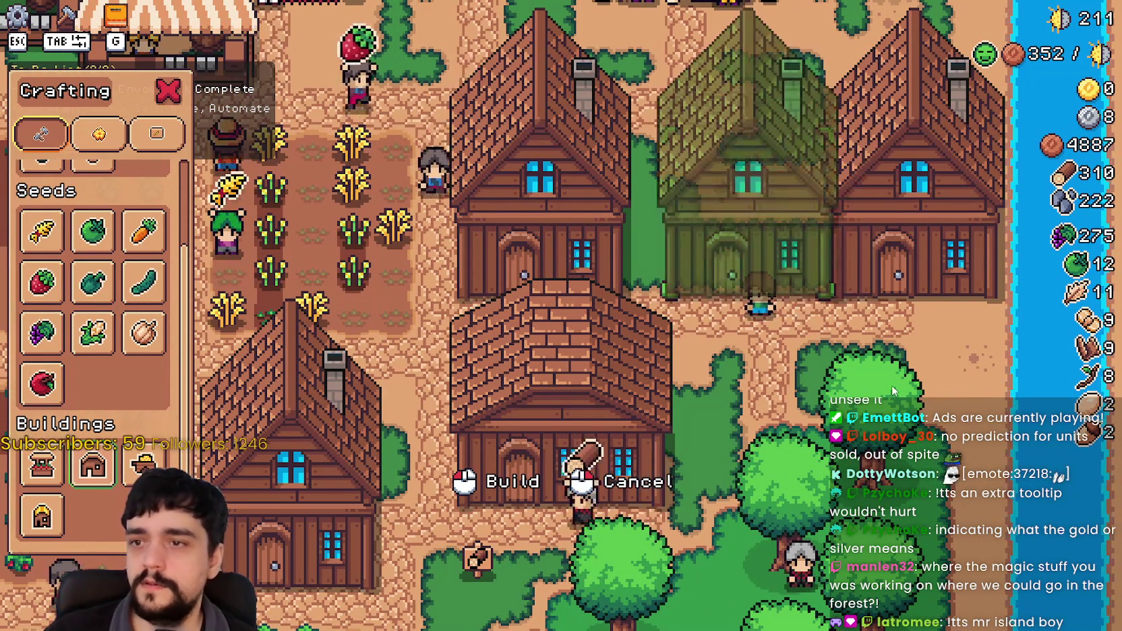
pyautogui.click(881, 384)
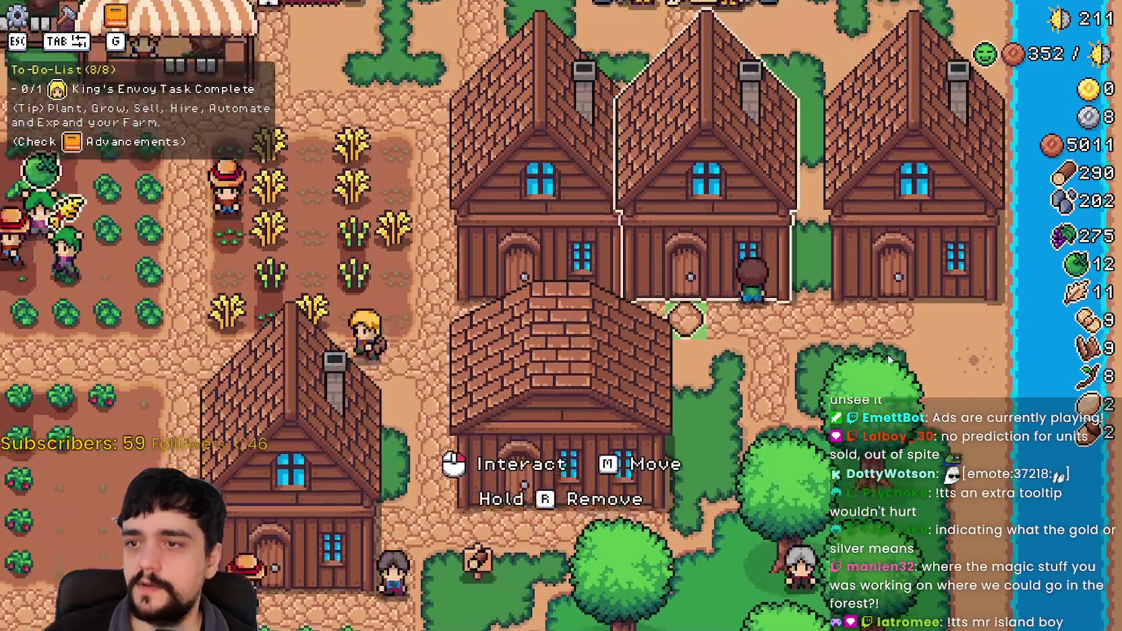
pyautogui.click(683, 317)
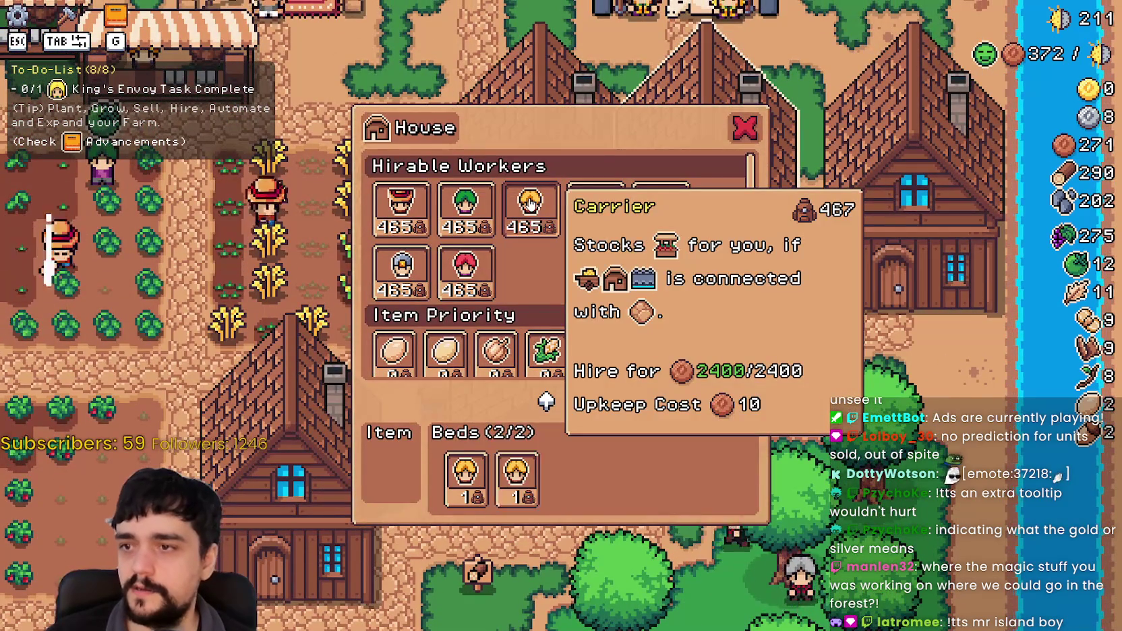
pyautogui.press('Escape')
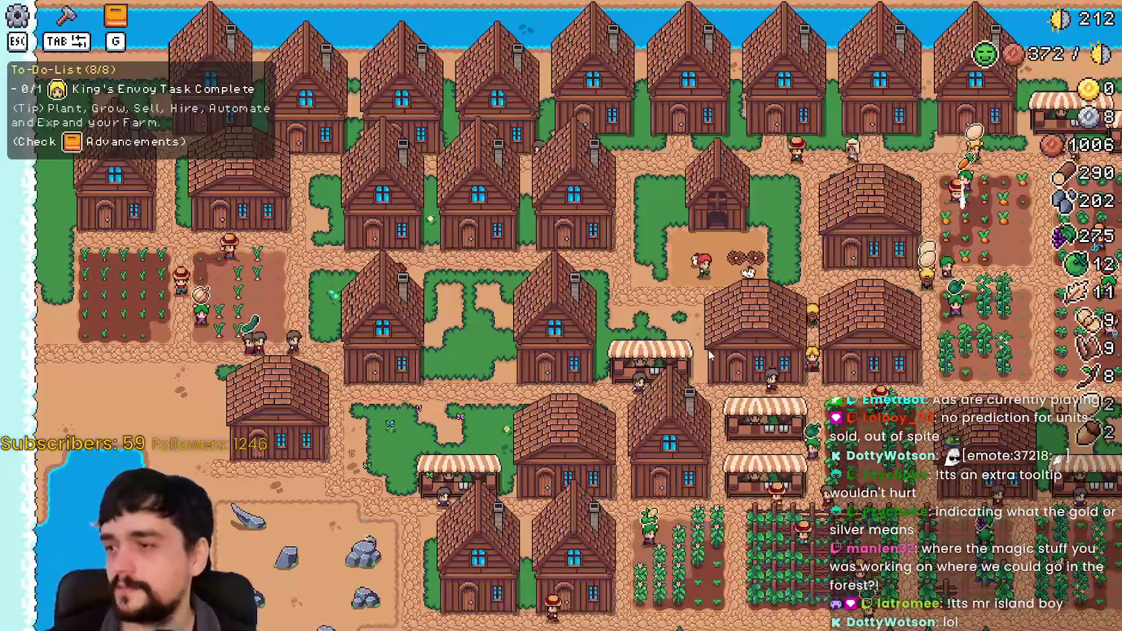
# Check the Warehouse stock.
pyautogui.scroll(3)
pyautogui.click(581, 426)
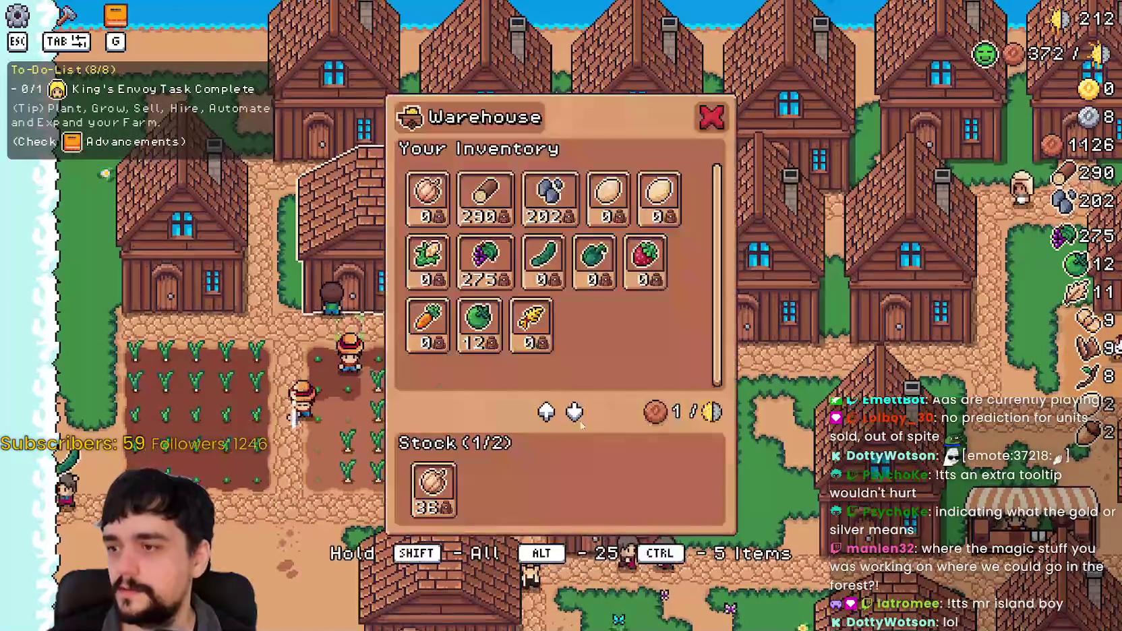
pyautogui.press('Escape')
pyautogui.scroll(-3)
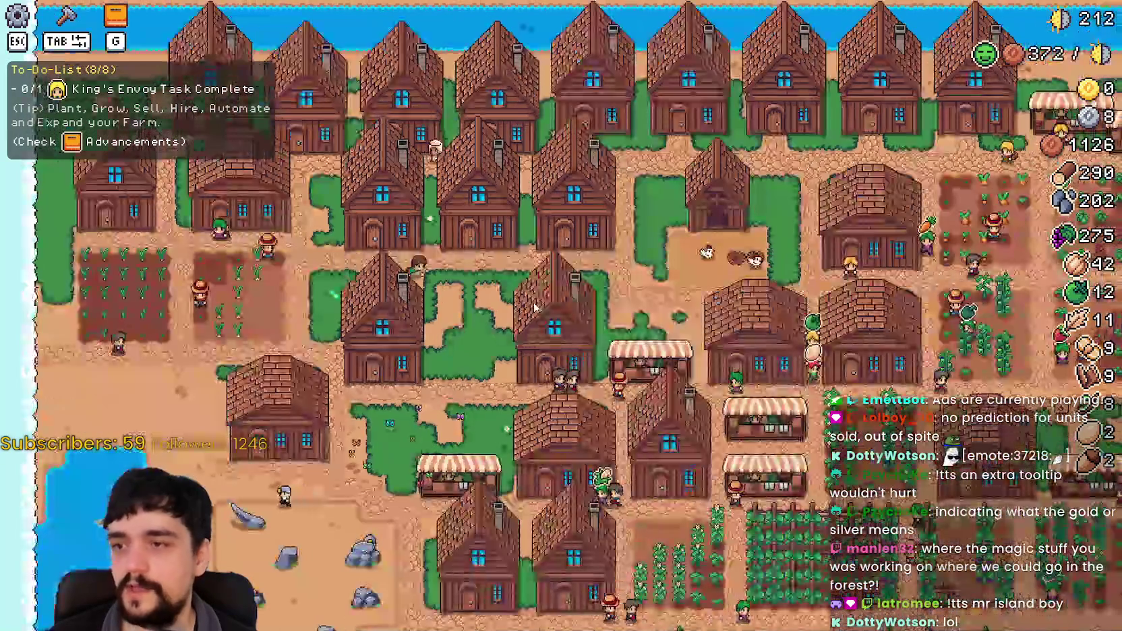
pyautogui.scroll(3)
# Review Advancements and the King's Envoy delivery task, then open the Market selling corn.
pyautogui.press('g')
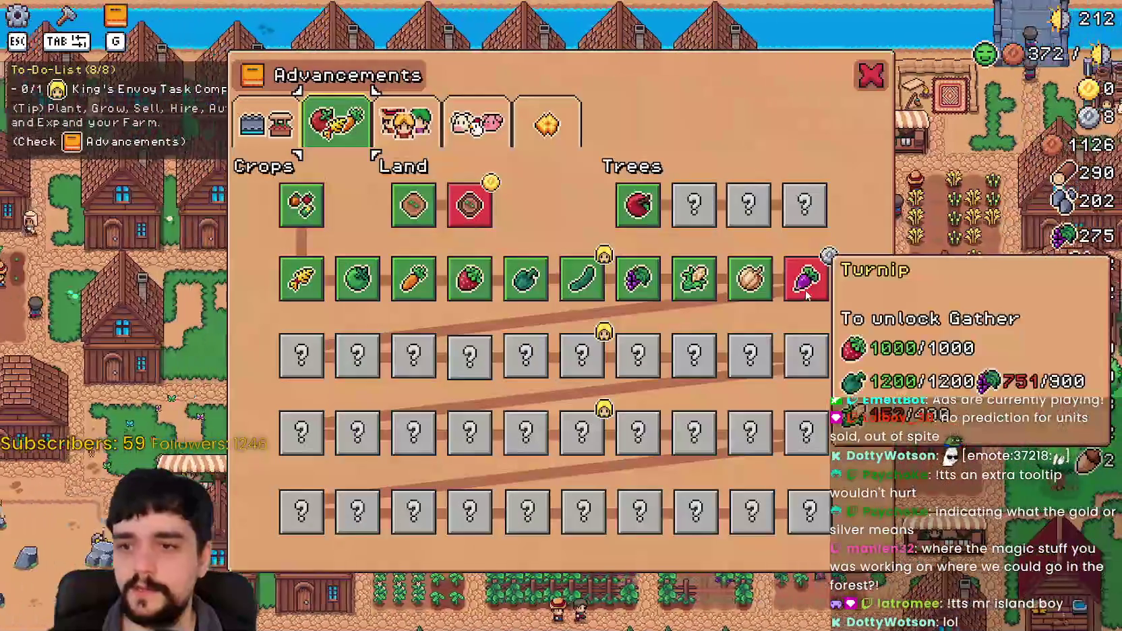
pyautogui.press('Escape')
pyautogui.scroll(-3)
pyautogui.scroll(3)
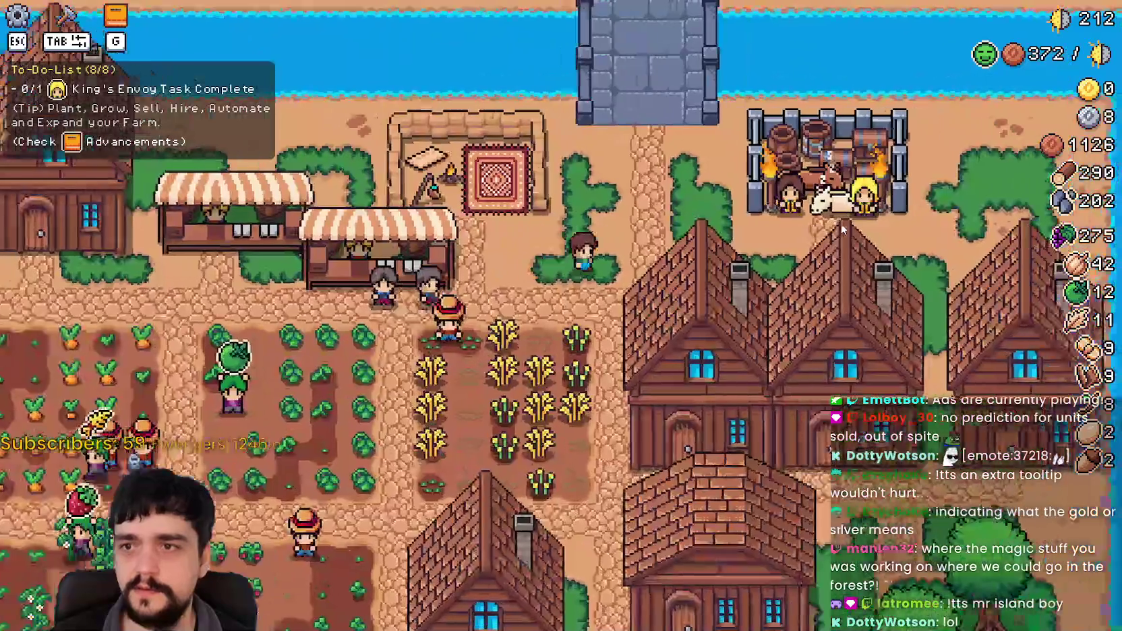
pyautogui.click(875, 309)
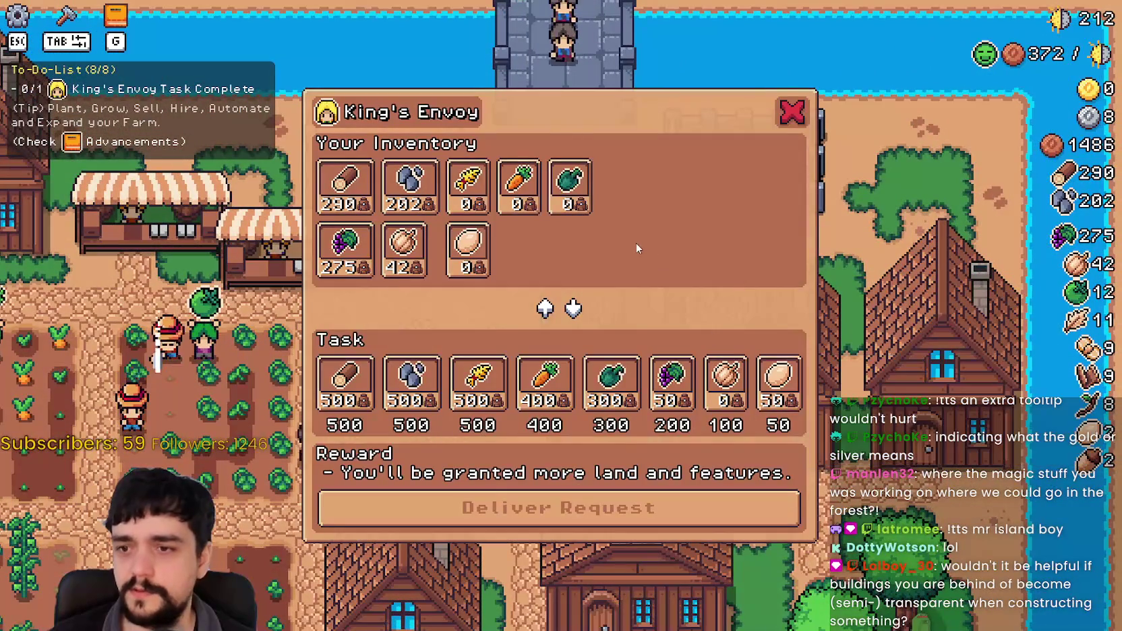
pyautogui.press('Escape')
pyautogui.press('g')
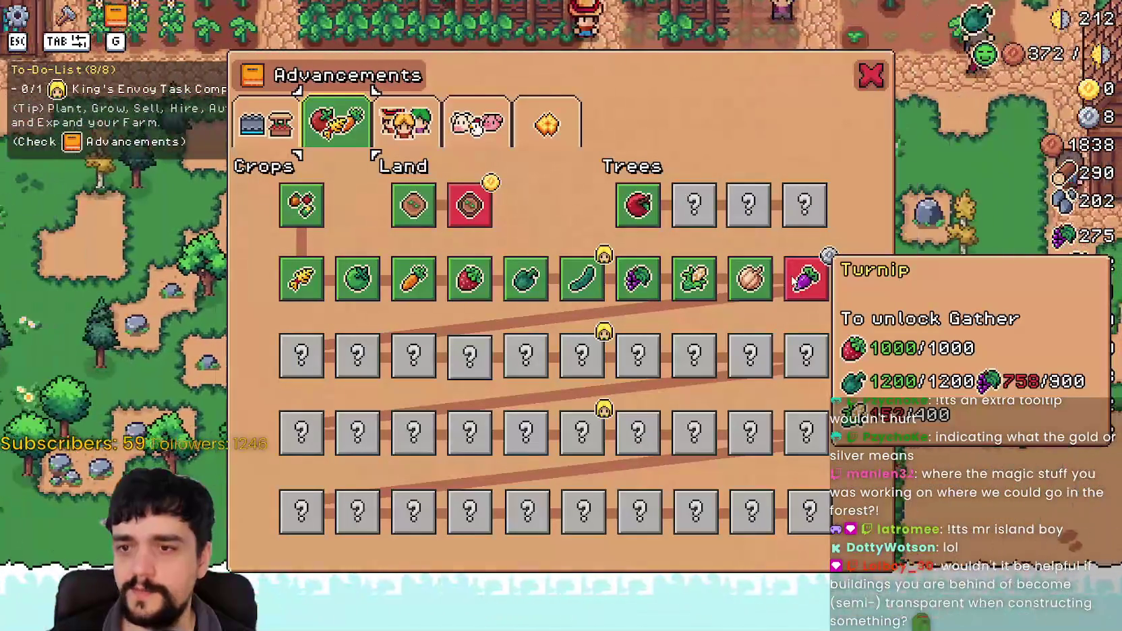
pyautogui.press('Escape')
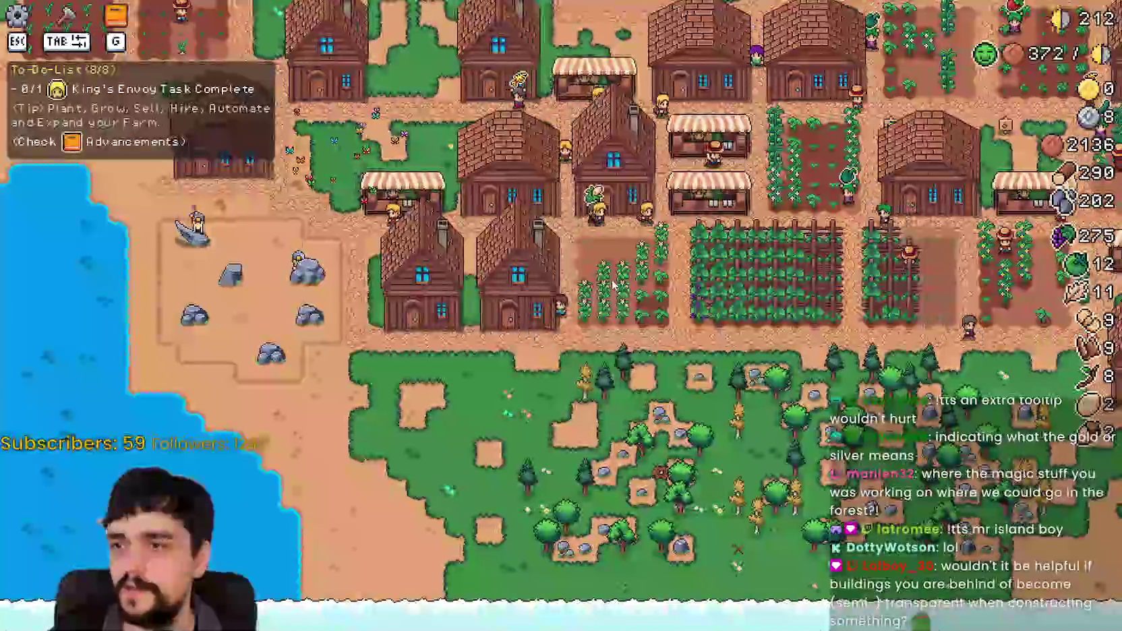
pyautogui.click(451, 463)
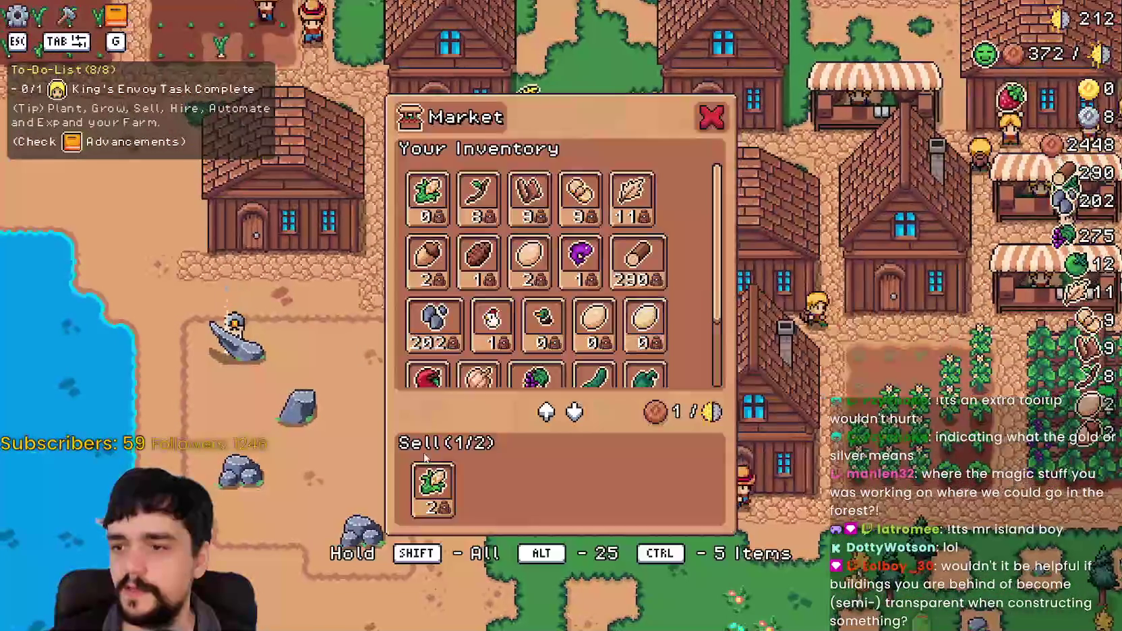
# Close the corn market and cycle through the warehouse, house hiring lists and Crafting list.
pyautogui.press('Tab')
pyautogui.press('Escape')
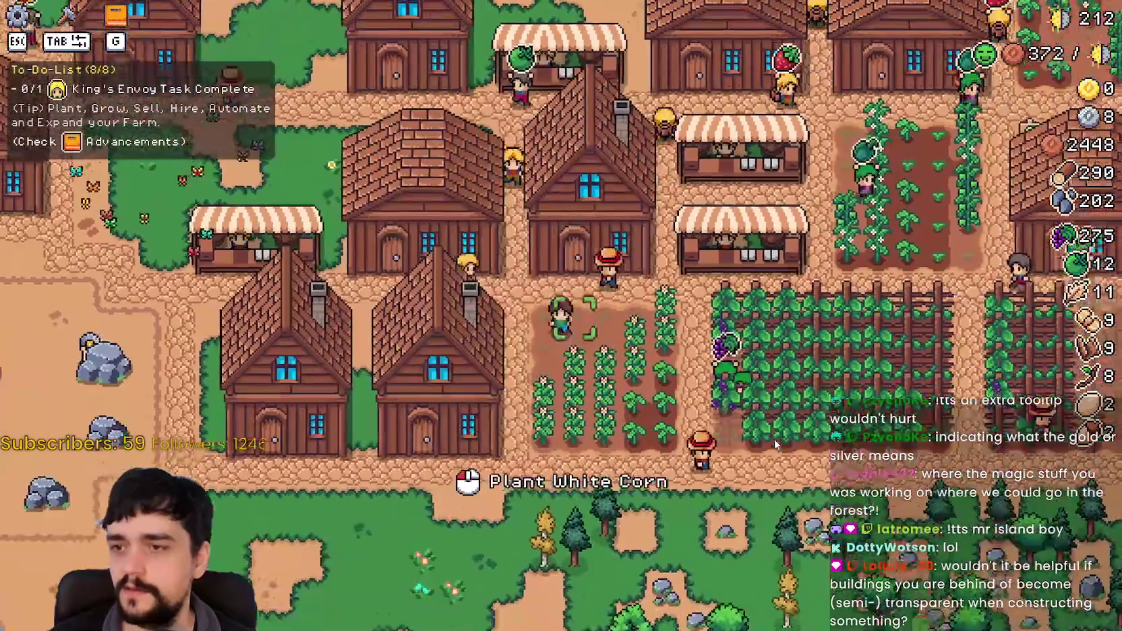
pyautogui.press('Tab')
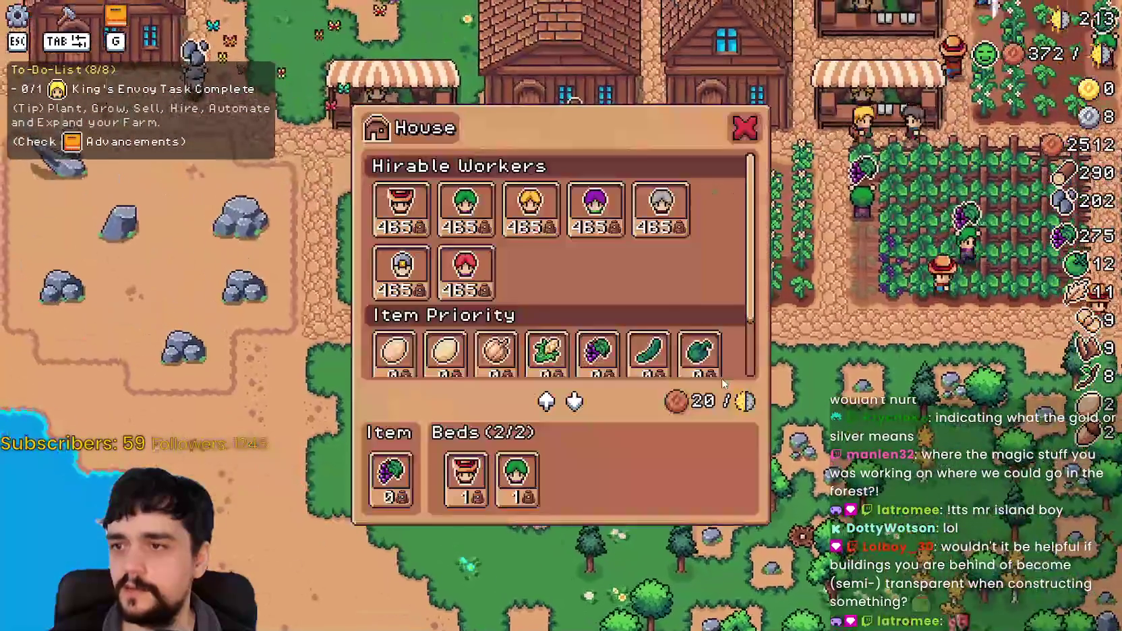
pyautogui.press('Escape')
pyautogui.press('Tab')
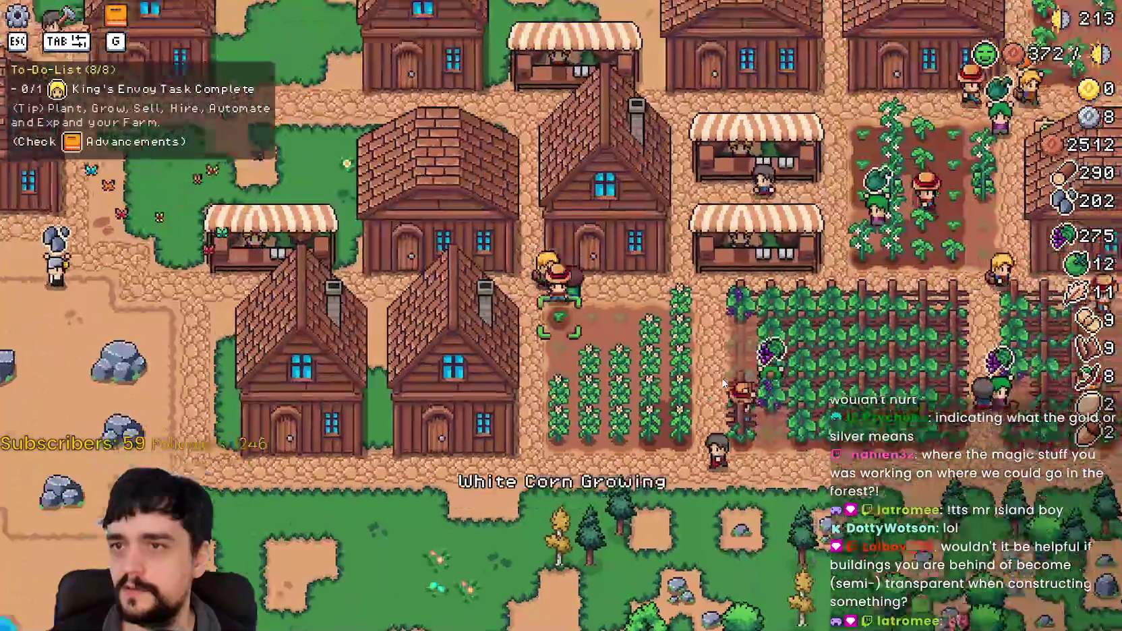
pyautogui.press('Escape')
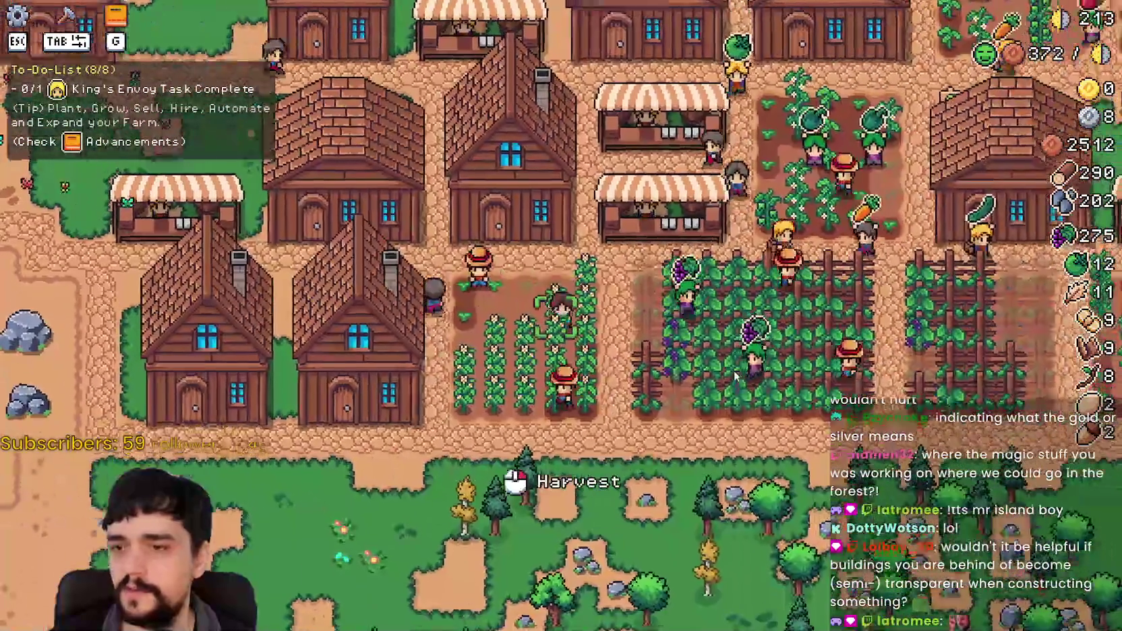
pyautogui.press('Tab')
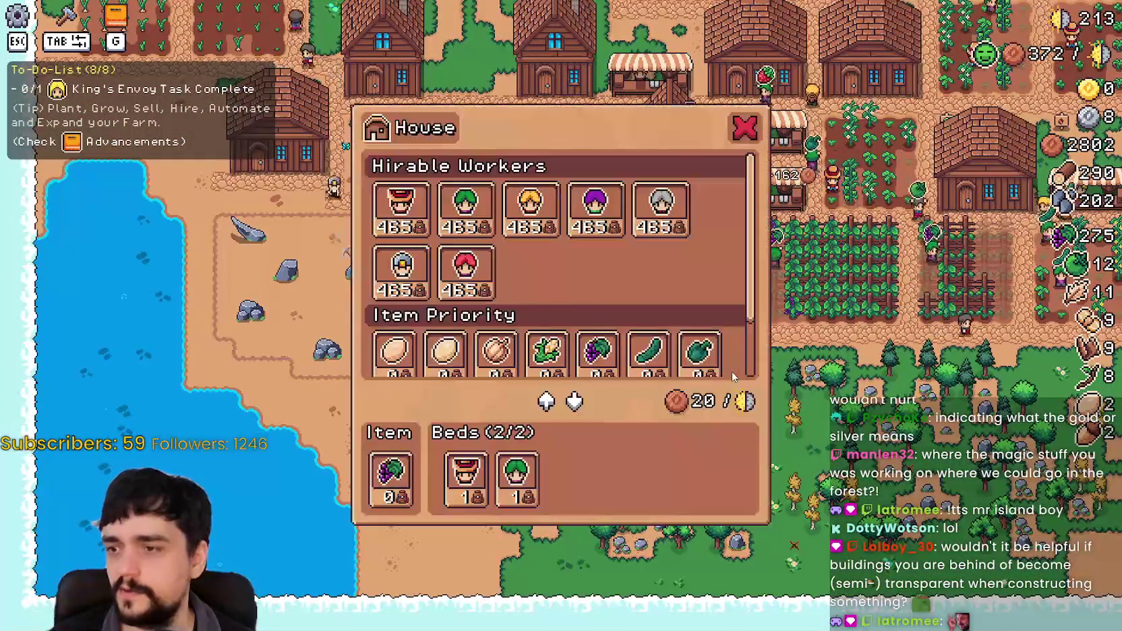
pyautogui.press('Escape')
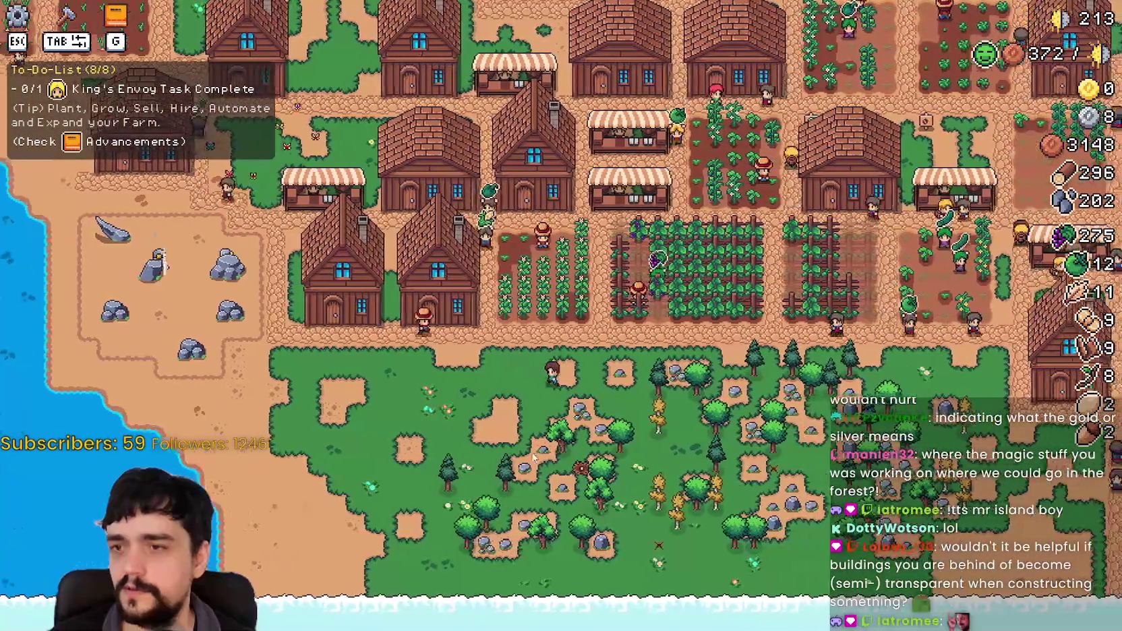
pyautogui.press('Tab')
pyautogui.press('Escape')
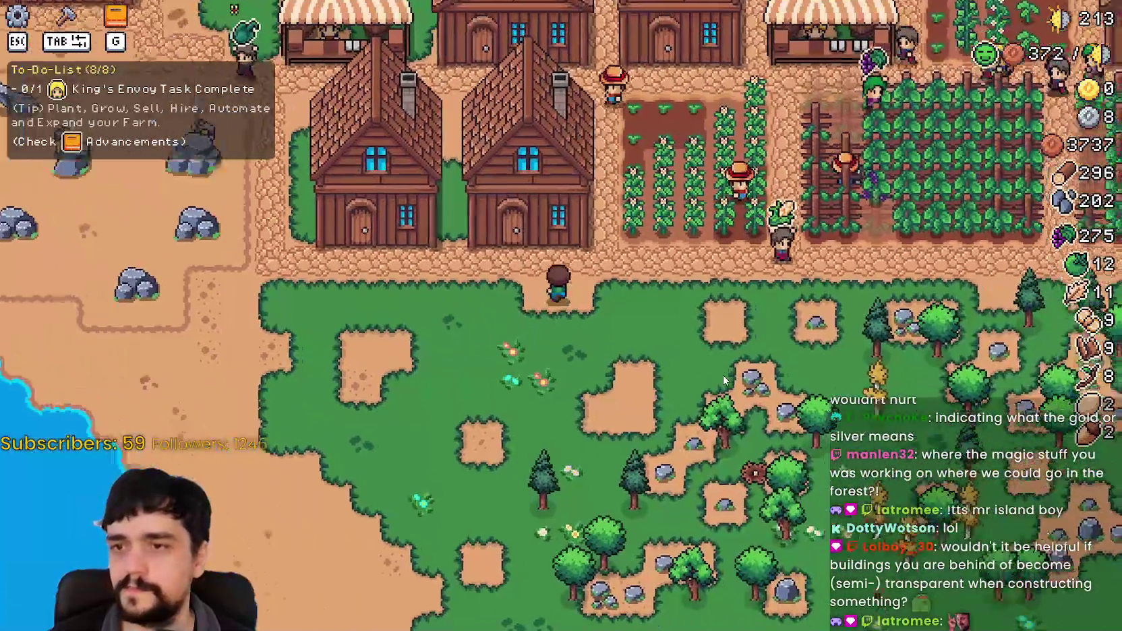
# Inspect the house's Hirable Workers list, confirming both beds are filled (2/2).
pyautogui.click(568, 321)
pyautogui.press('Escape')
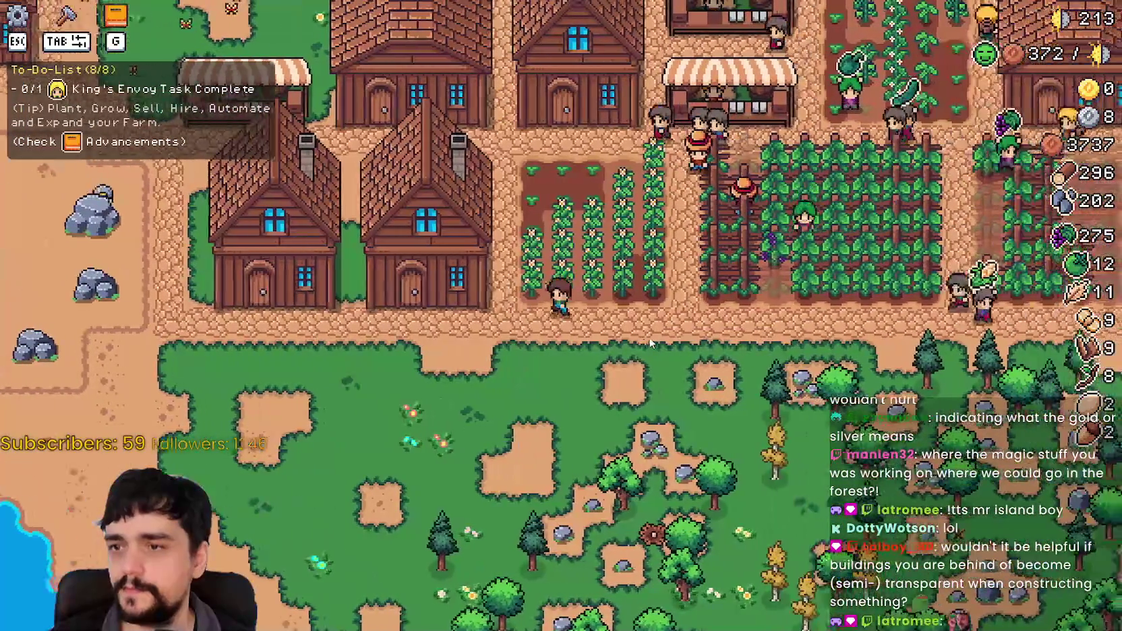
pyautogui.click(594, 331)
pyautogui.scroll(-3)
pyautogui.scroll(3)
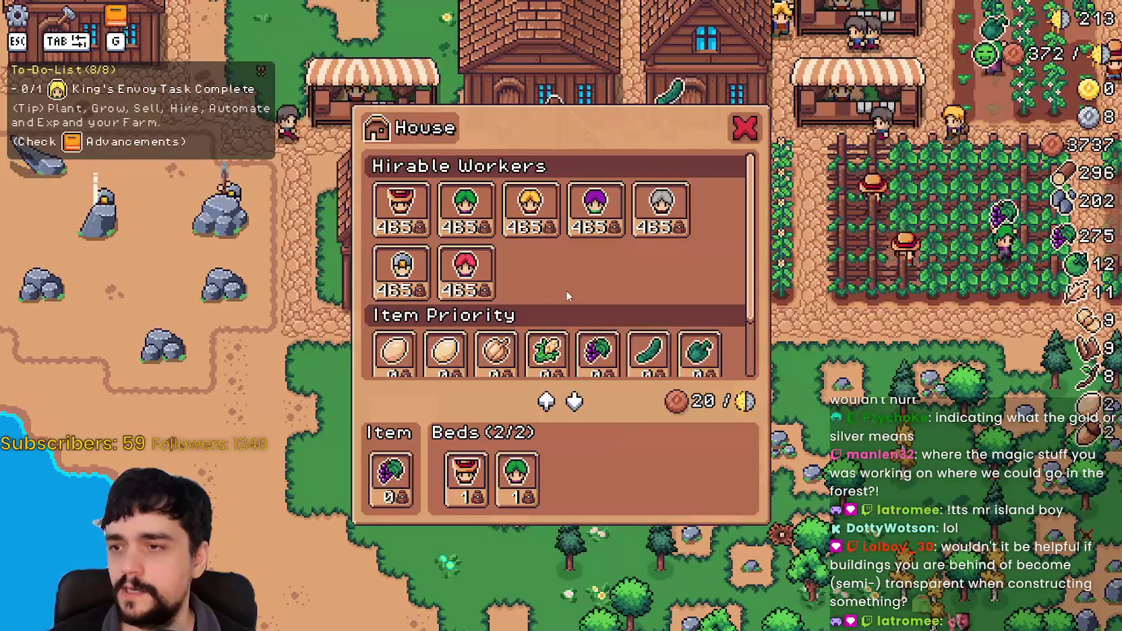
pyautogui.scroll(-3)
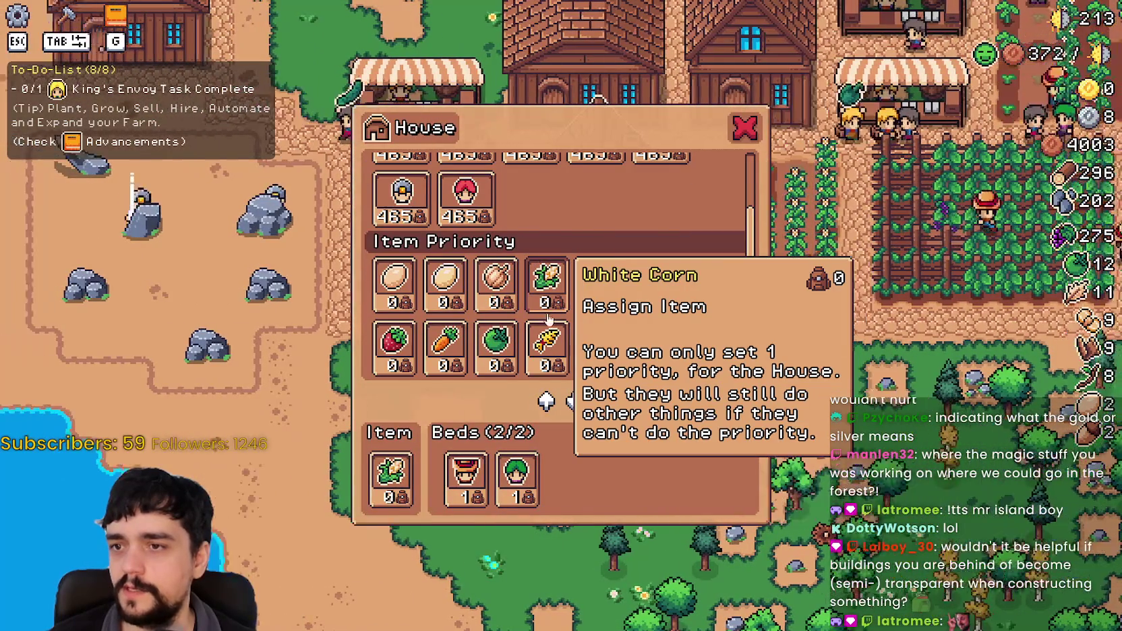
pyautogui.press('Escape')
pyautogui.click(657, 309)
pyautogui.press('Escape')
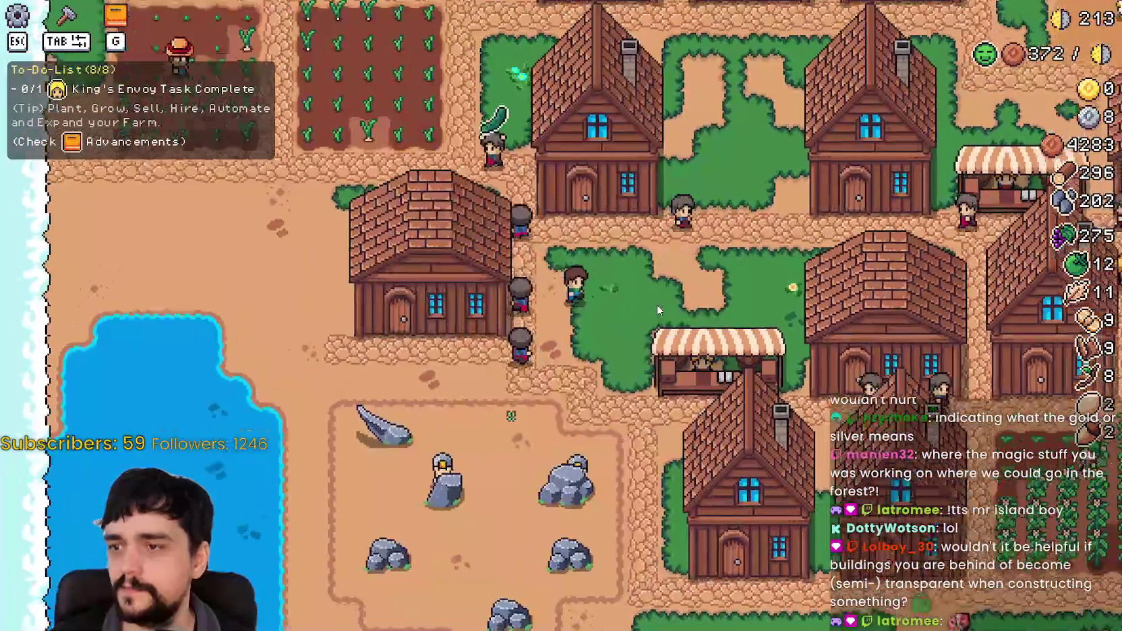
pyautogui.click(656, 309)
pyautogui.press('Escape')
pyautogui.click(654, 311)
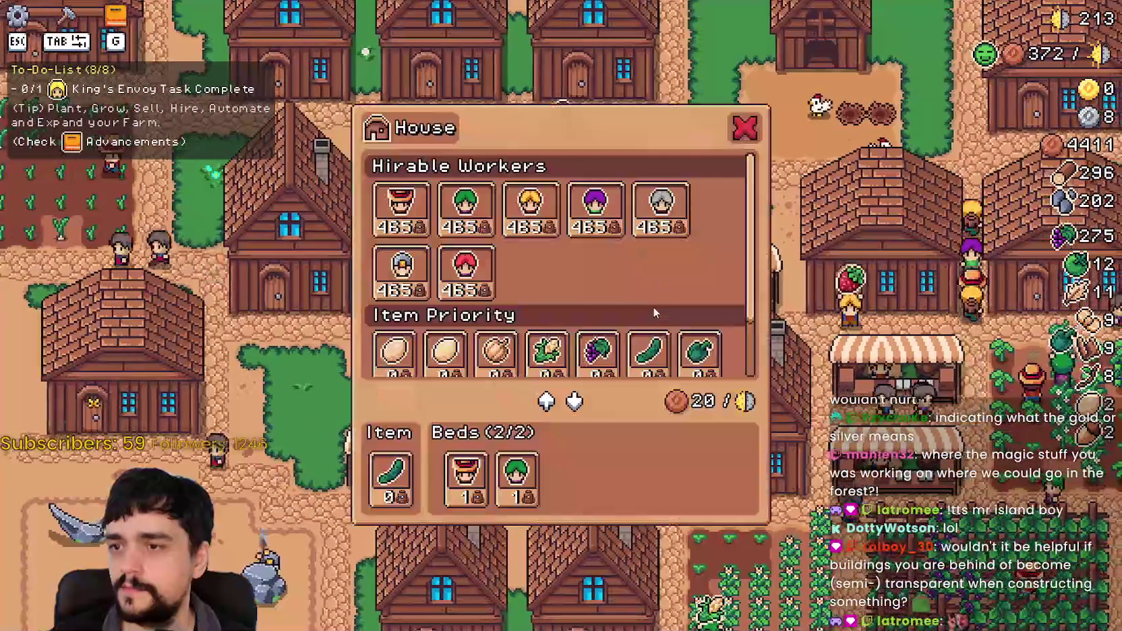
pyautogui.press('Escape')
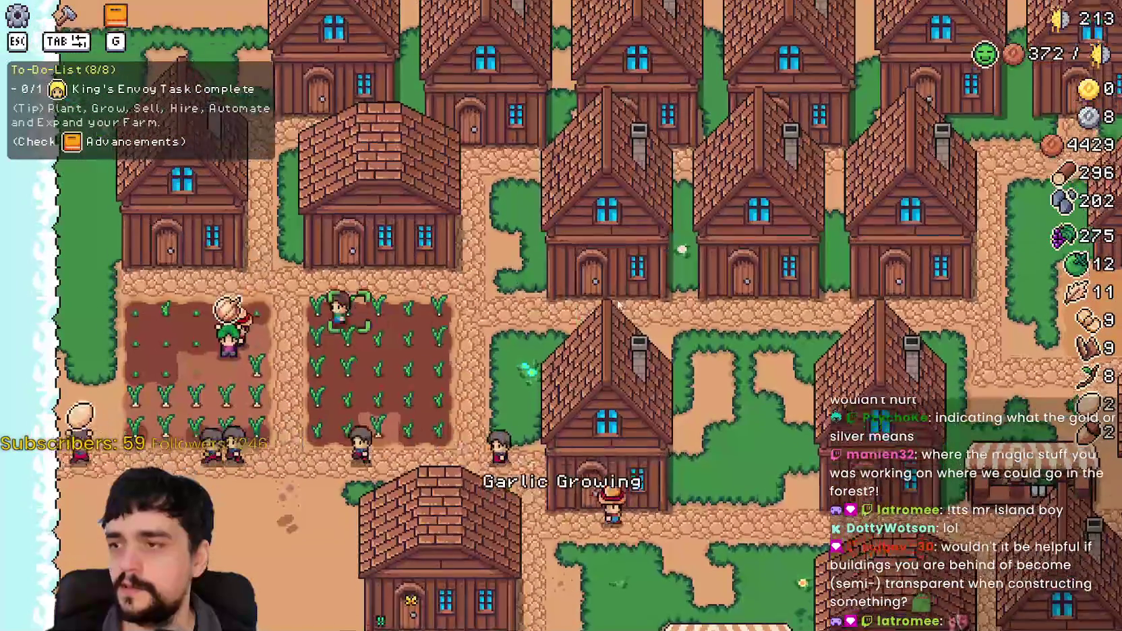
# Look over the Advancements book, then bring up the Crafting list of land and seeds.
pyautogui.press('g')
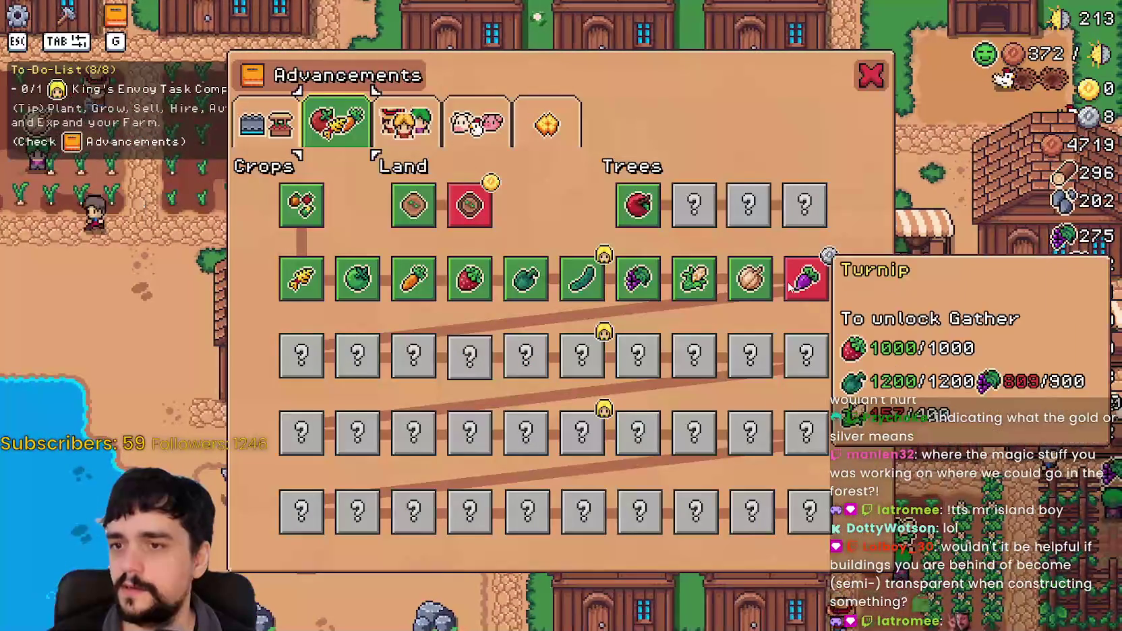
pyautogui.press('Escape')
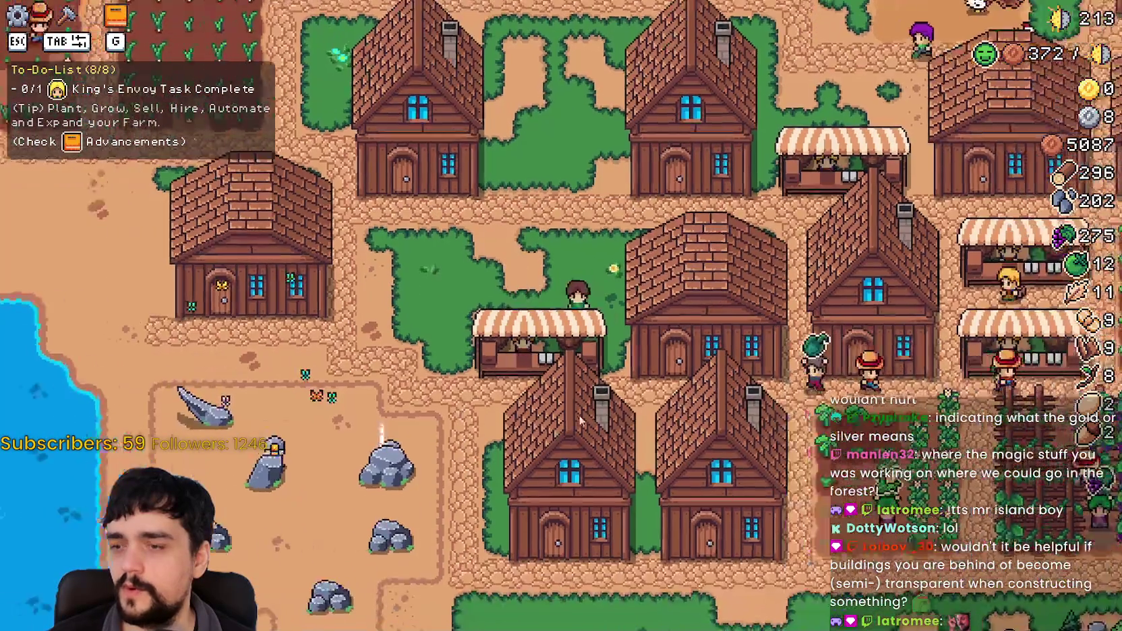
pyautogui.press('Tab')
# Till two patches of forest clearing below the village fields with Farm Tiles.
pyautogui.scroll(3)
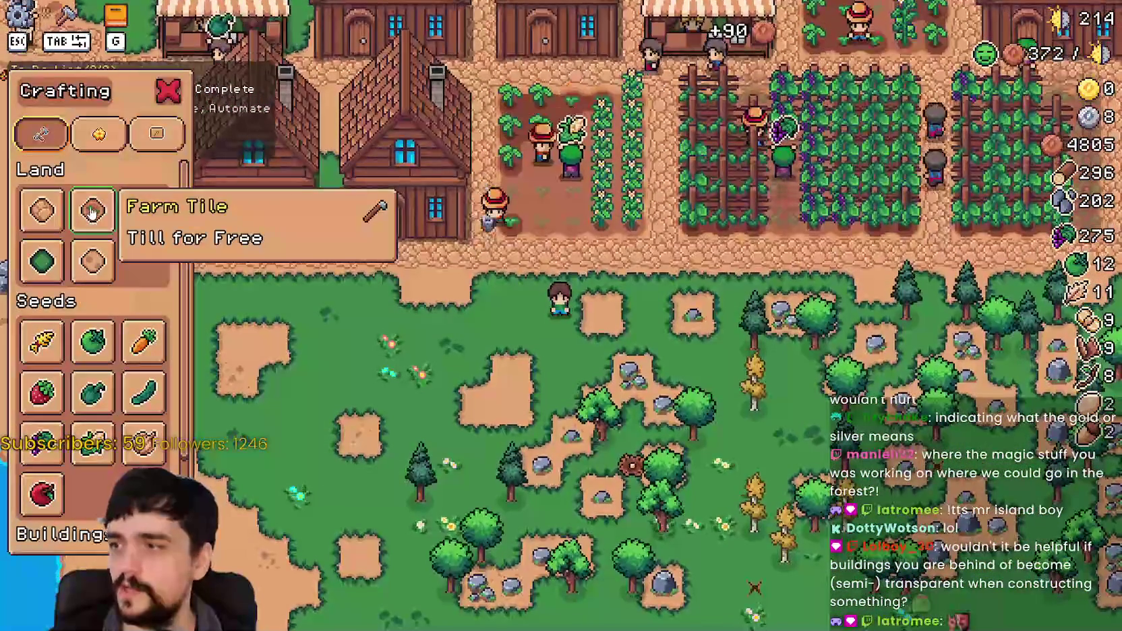
pyautogui.click(92, 211)
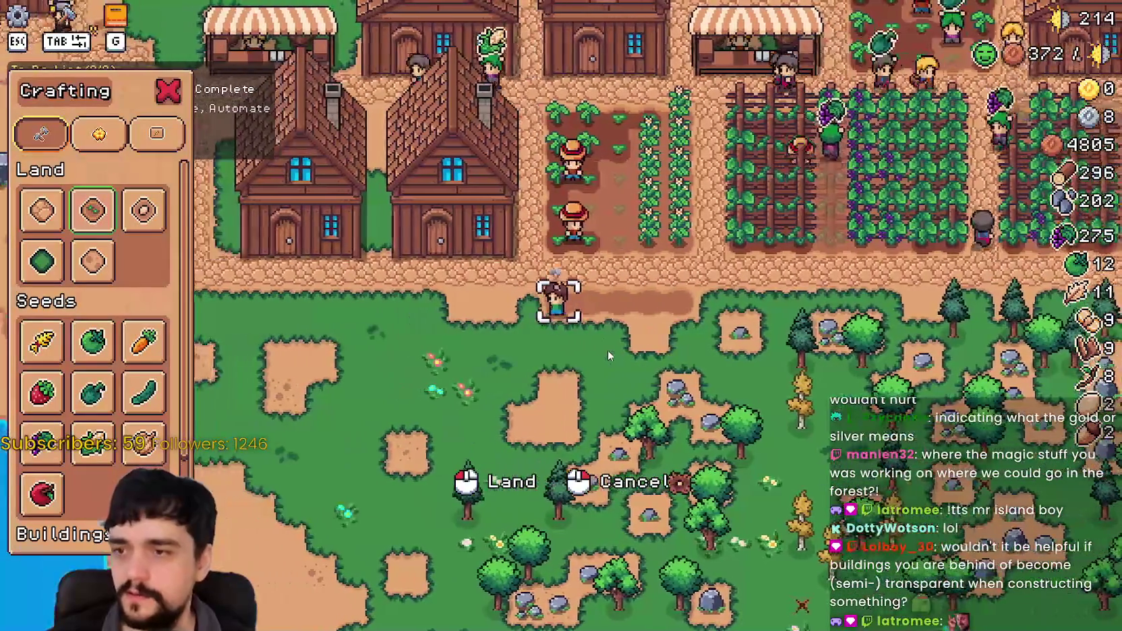
pyautogui.click(607, 349)
pyautogui.press('d')
pyautogui.press('s')
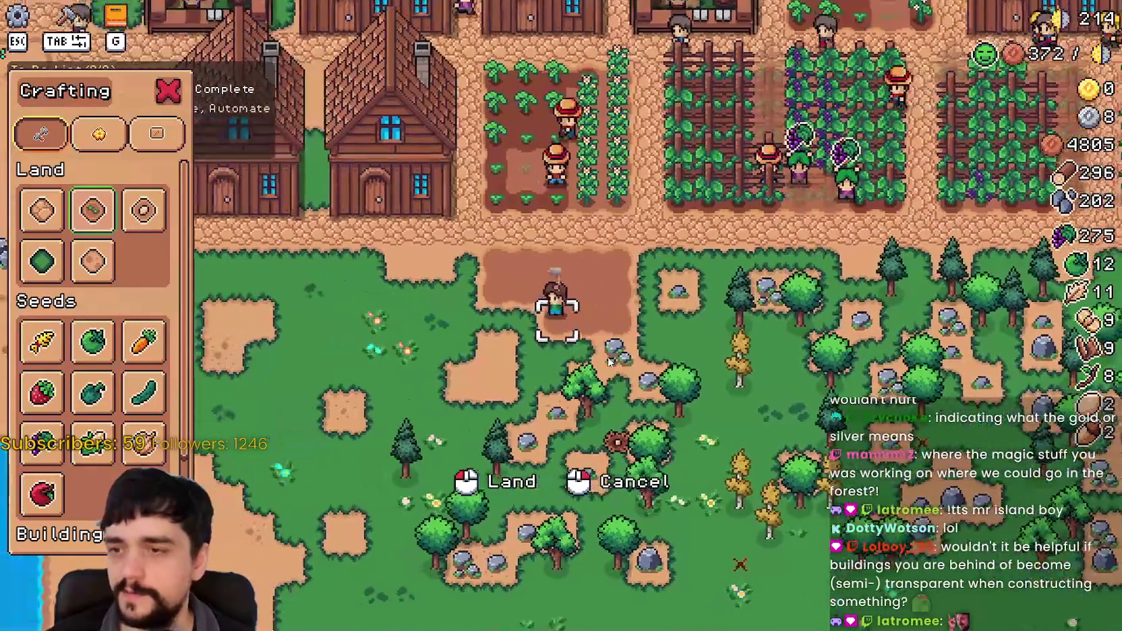
pyautogui.press('d')
pyautogui.press('s')
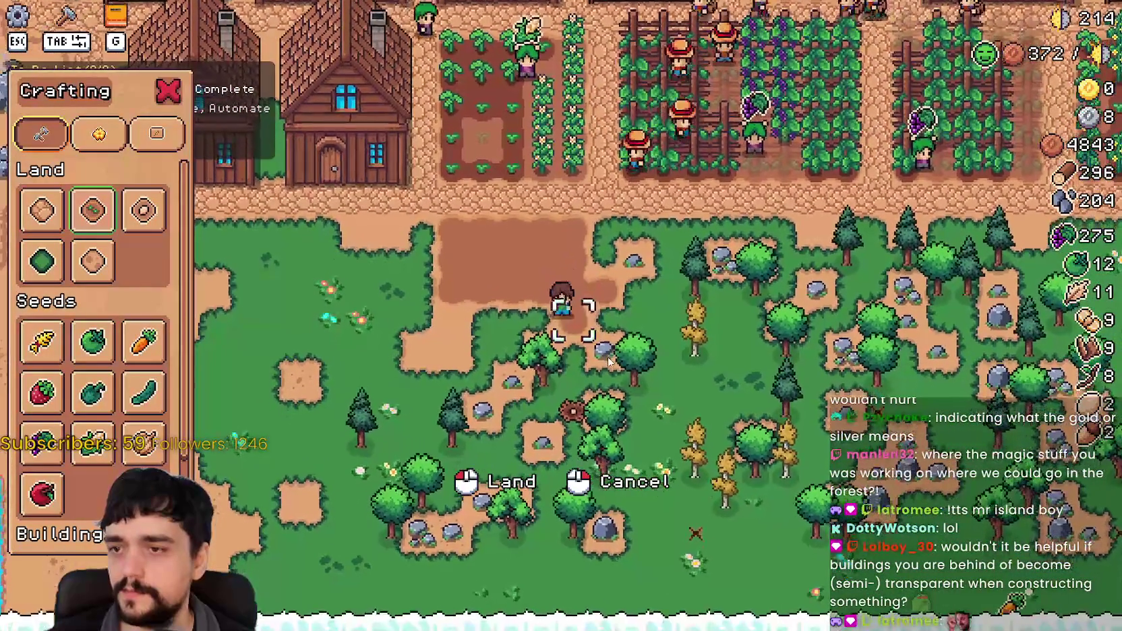
pyautogui.press('a')
pyautogui.press('s')
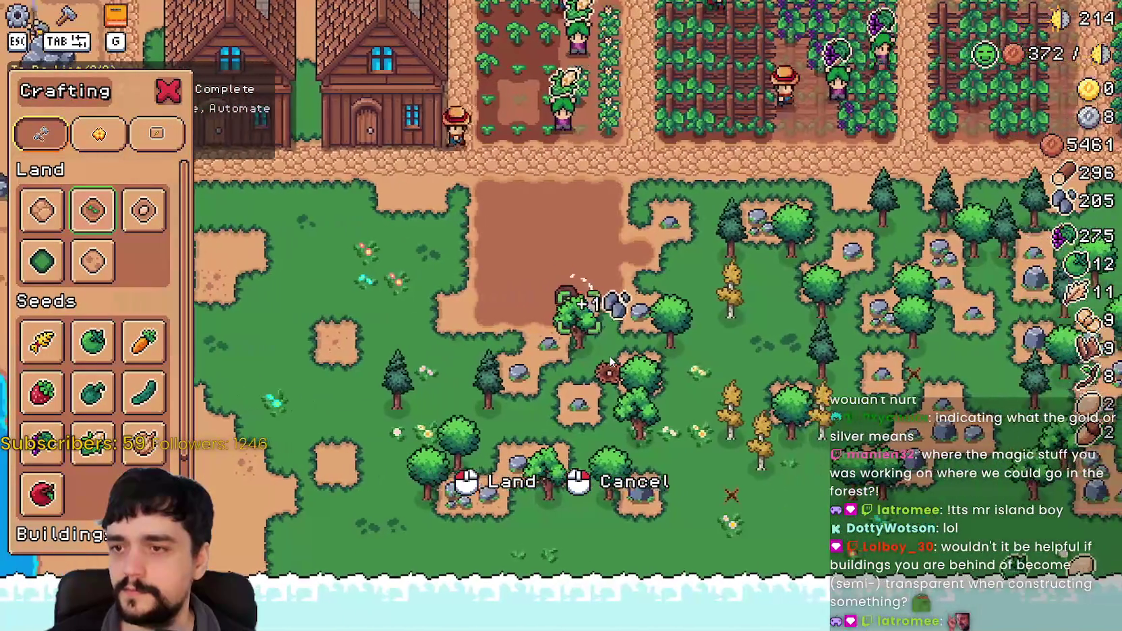
pyautogui.press('w')
pyautogui.press('d')
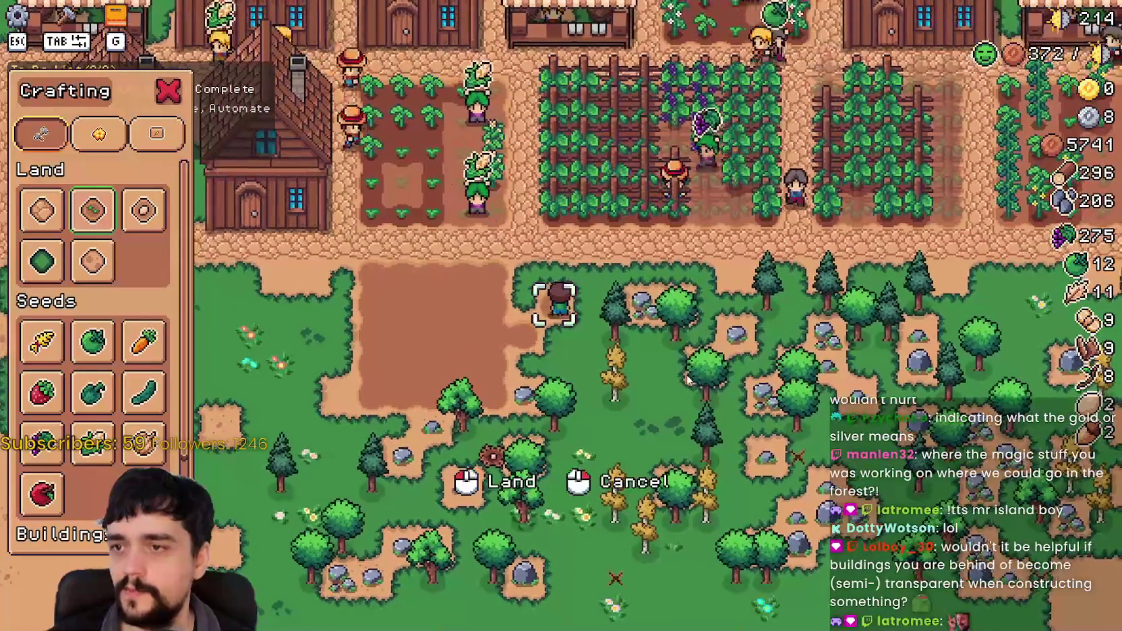
pyautogui.press('d')
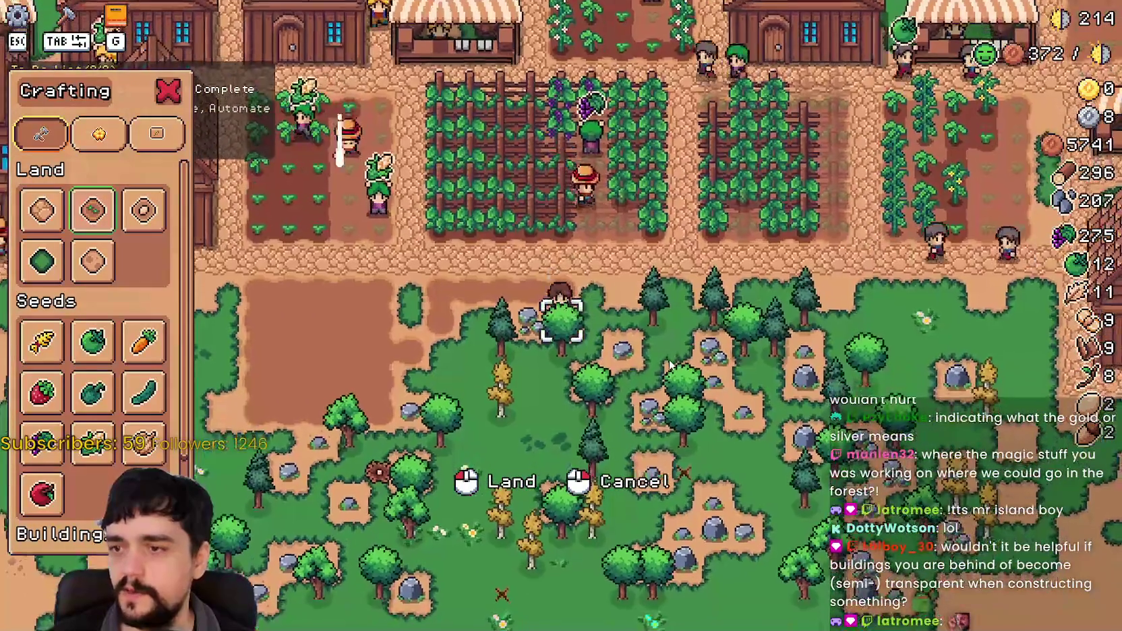
pyautogui.press('a')
pyautogui.press('s')
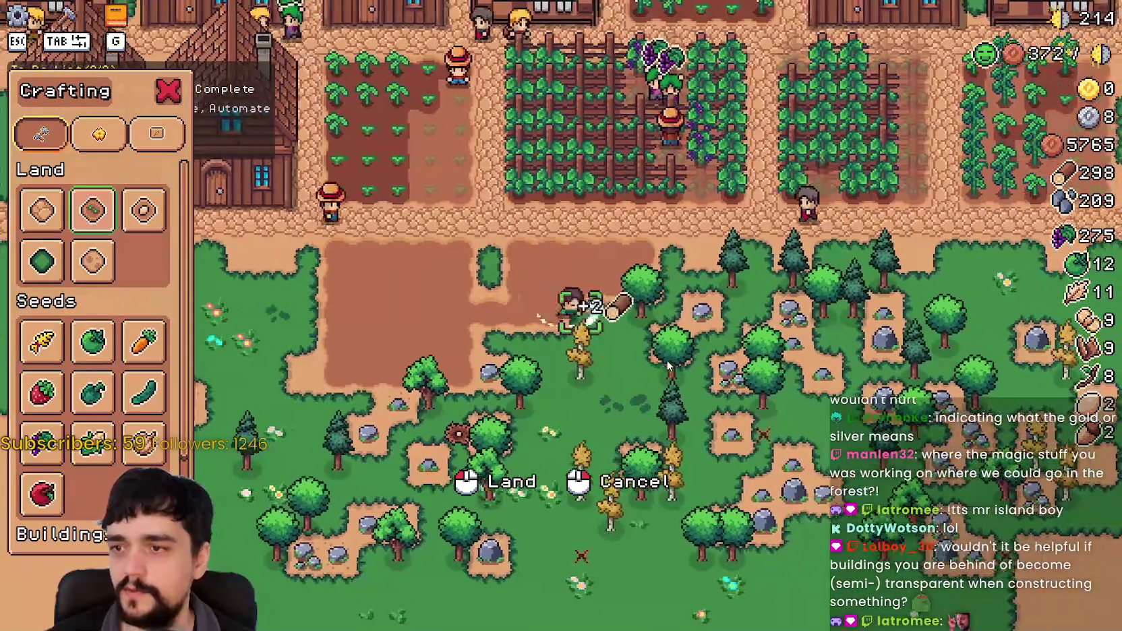
pyautogui.press('s')
pyautogui.press('a')
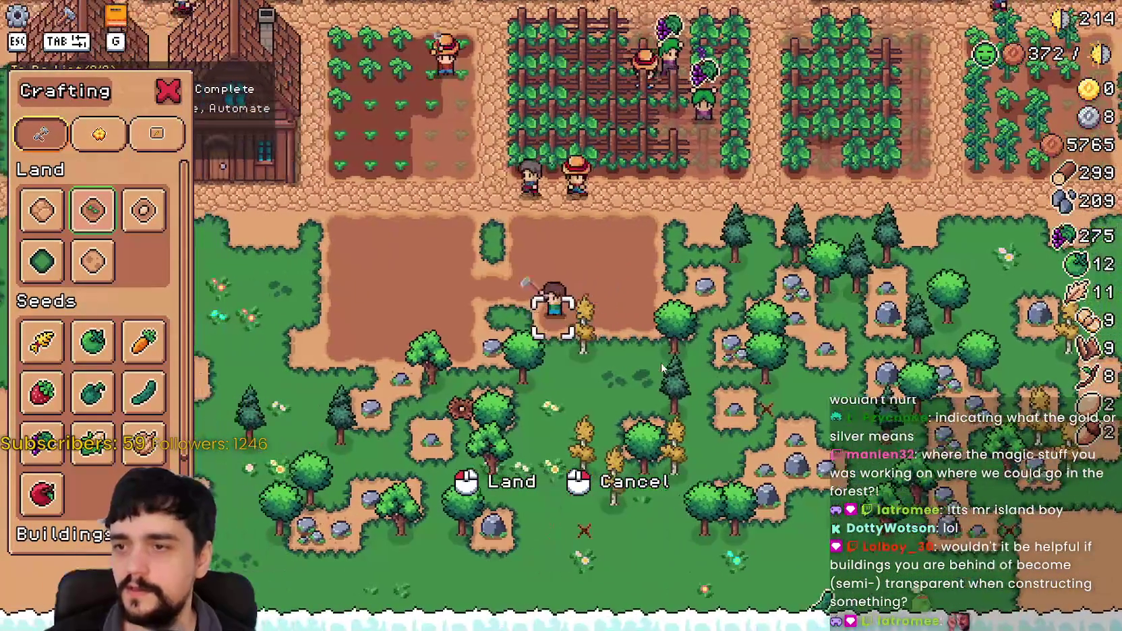
pyautogui.press('d')
pyautogui.press('s')
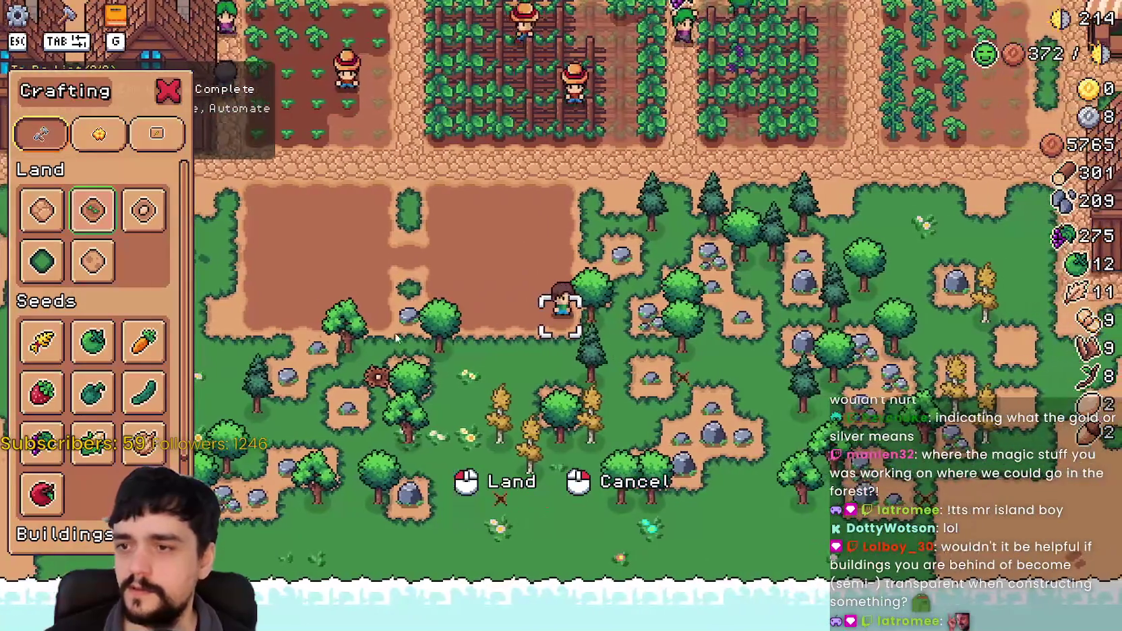
# Plant and water White Corn along the bottom and top rows of the first plot.
pyautogui.press('w')
pyautogui.press('a')
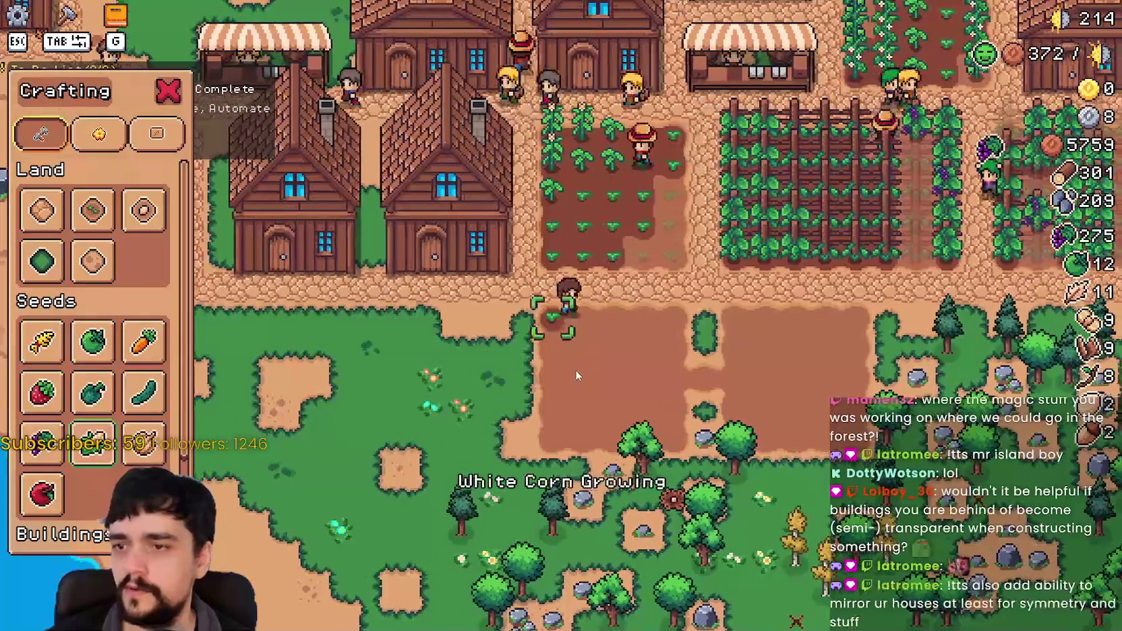
pyautogui.press('d')
pyautogui.scroll(3)
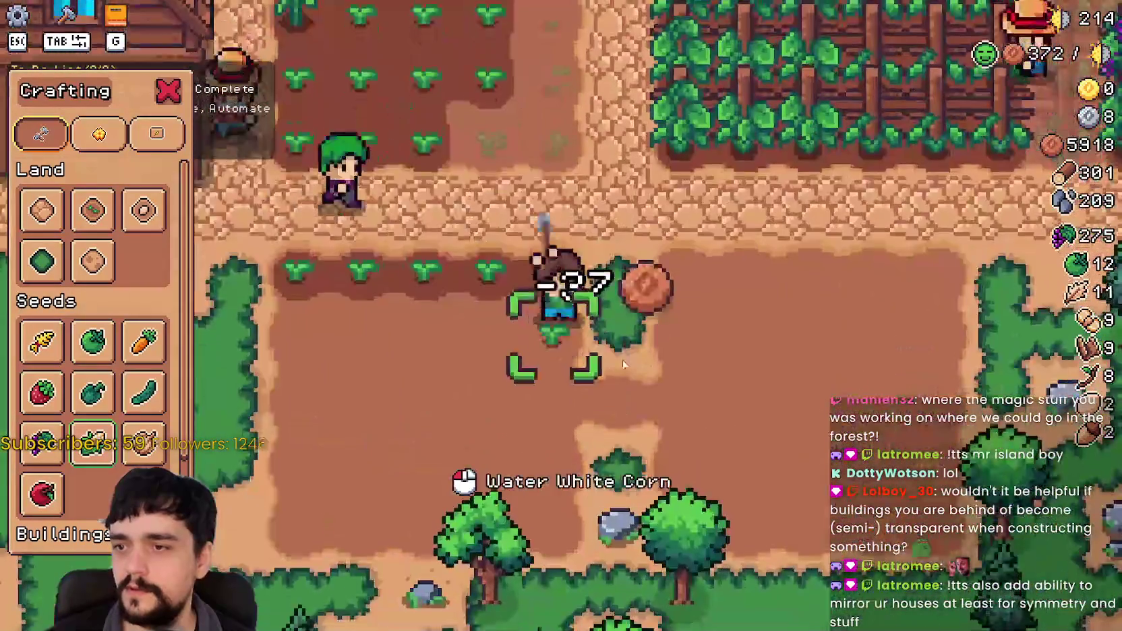
pyautogui.click(623, 364)
pyautogui.press('a')
pyautogui.press('a')
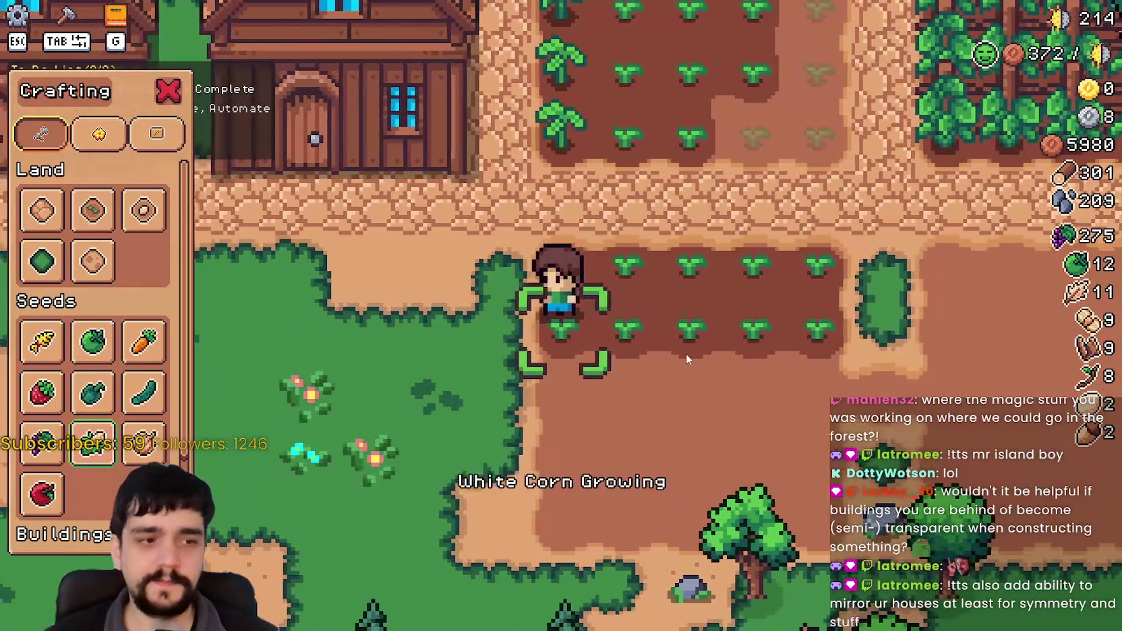
pyautogui.press('s')
pyautogui.click(685, 353)
pyautogui.press('d')
pyautogui.click(682, 356)
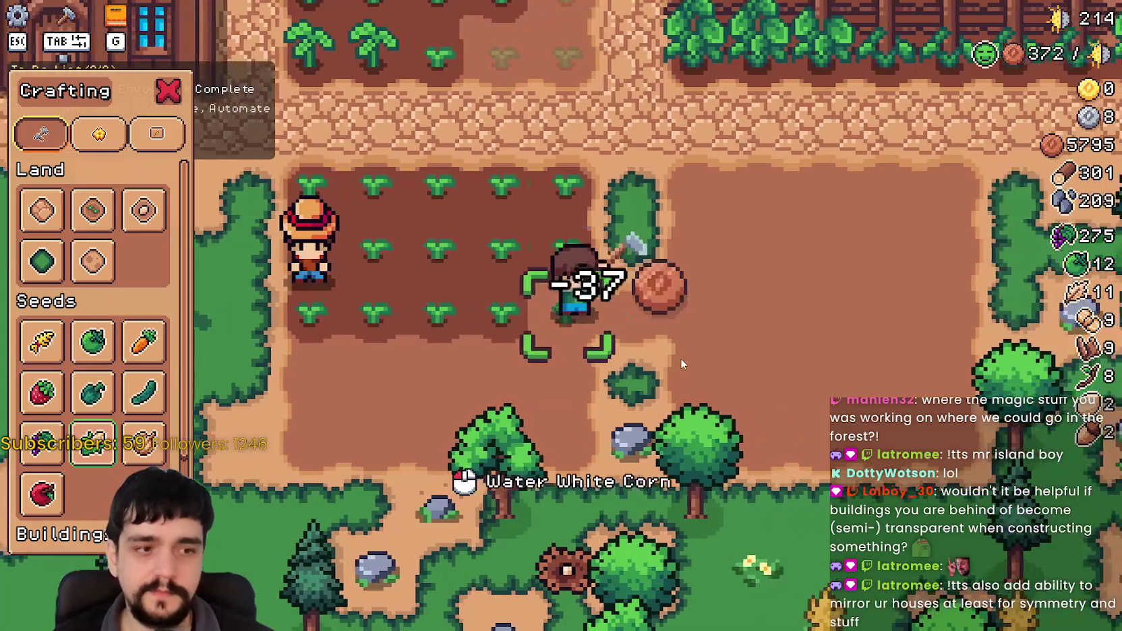
pyautogui.press('s')
pyautogui.click(679, 358)
pyautogui.press('a')
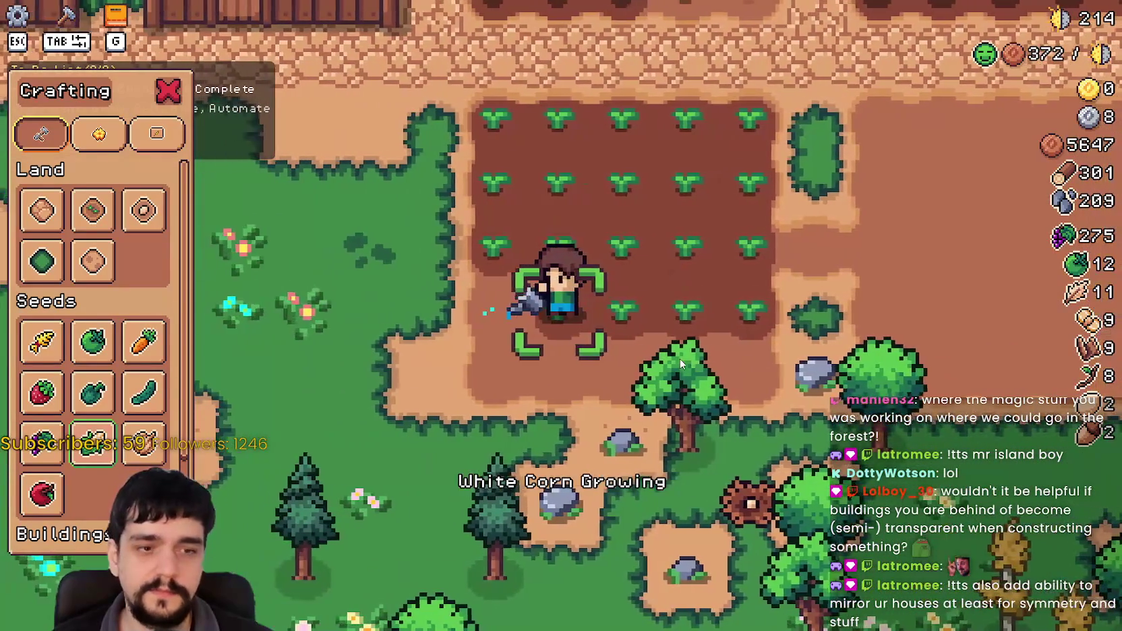
pyautogui.click(680, 364)
pyautogui.press('s')
pyautogui.press('d')
pyautogui.click(679, 358)
pyautogui.click(679, 358)
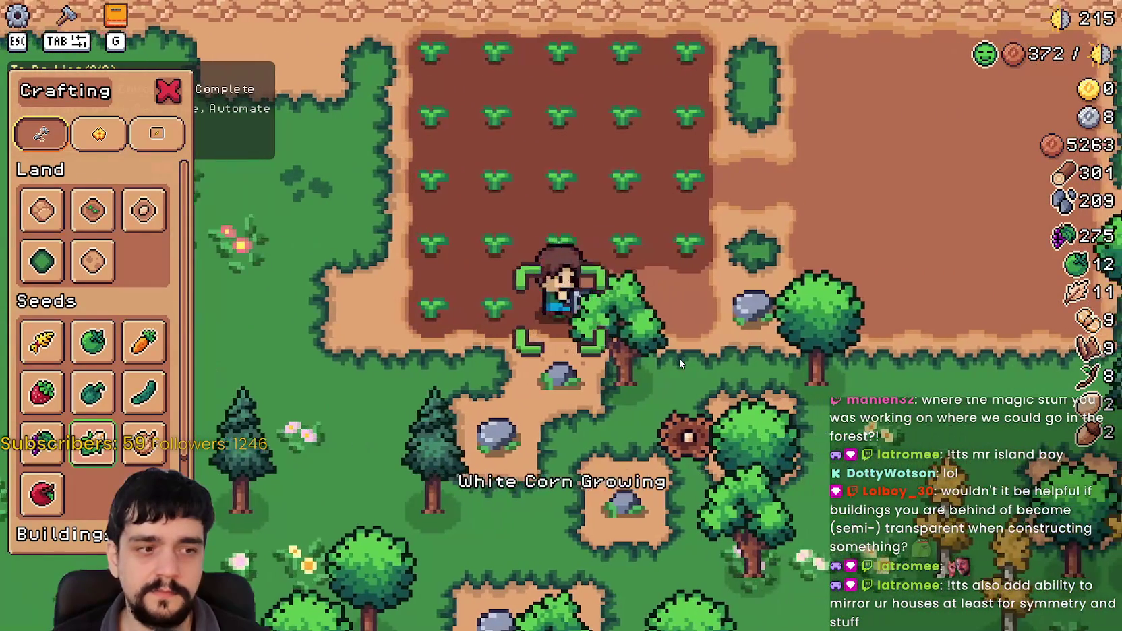
pyautogui.click(680, 357)
pyautogui.click(680, 357)
pyautogui.press('w')
pyautogui.click(680, 358)
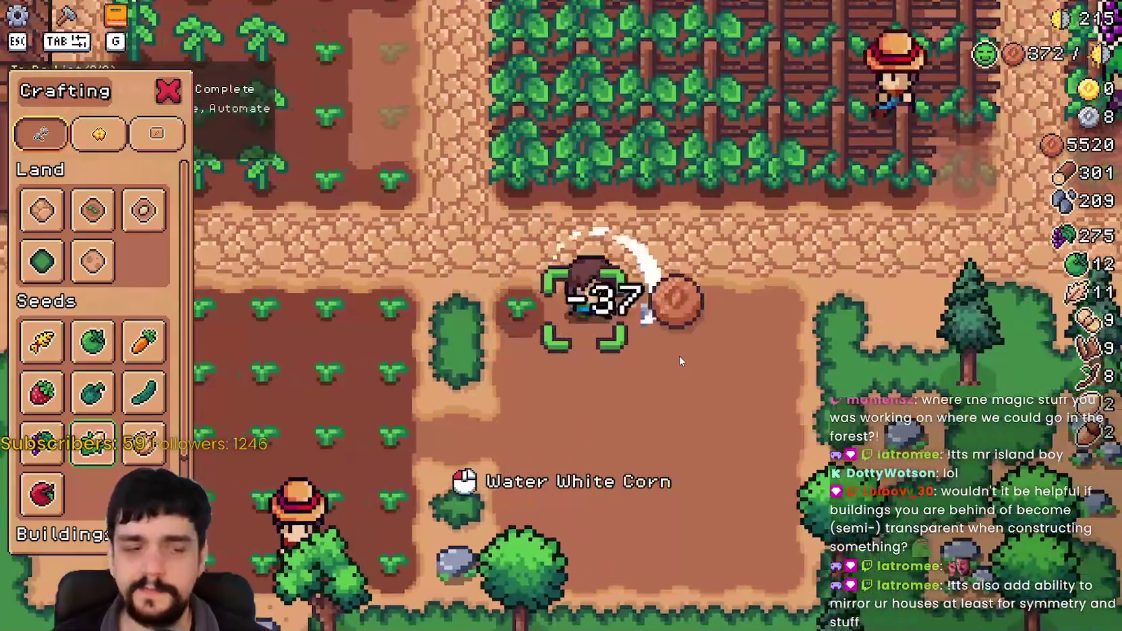
pyautogui.click(679, 355)
pyautogui.click(679, 355)
pyautogui.click(680, 354)
pyautogui.click(679, 355)
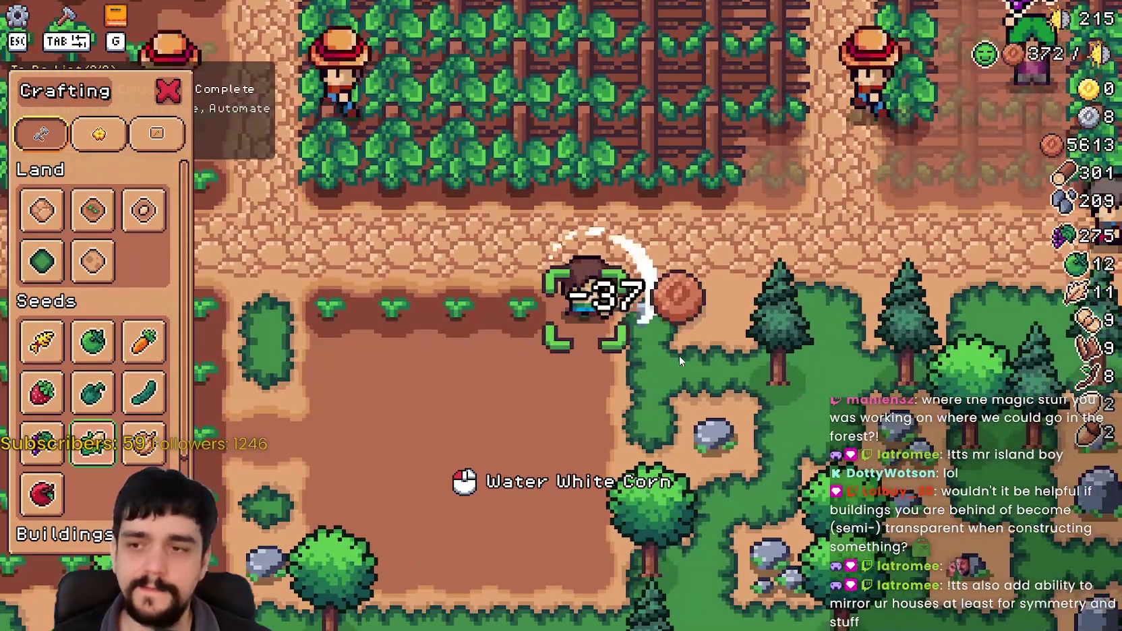
pyautogui.press('s')
pyautogui.click(679, 354)
pyautogui.click(679, 355)
# Plant and water White Corn across the second plot, then close the Crafting list.
pyautogui.press('a')
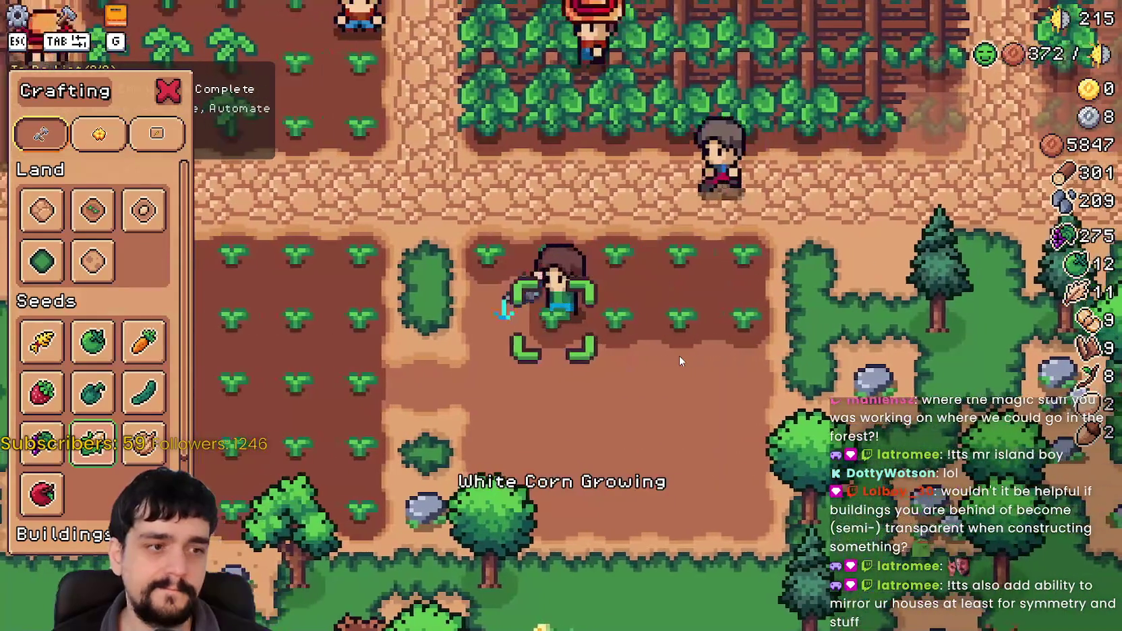
pyautogui.press('s')
pyautogui.click(679, 354)
pyautogui.click(680, 354)
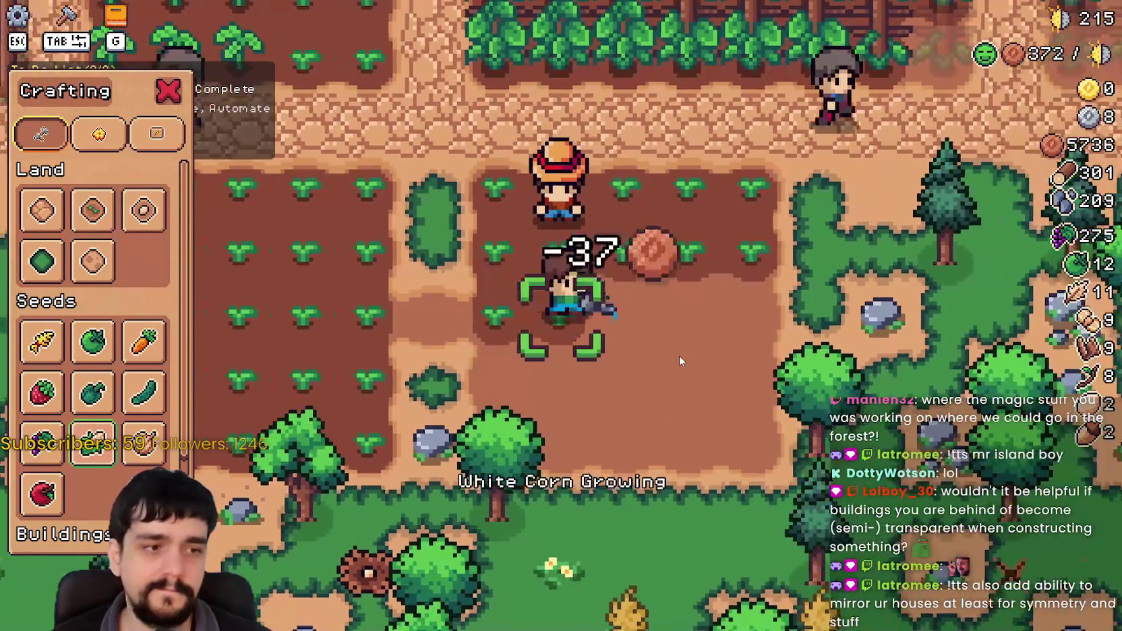
pyautogui.press('d')
pyautogui.press('a')
pyautogui.click(680, 360)
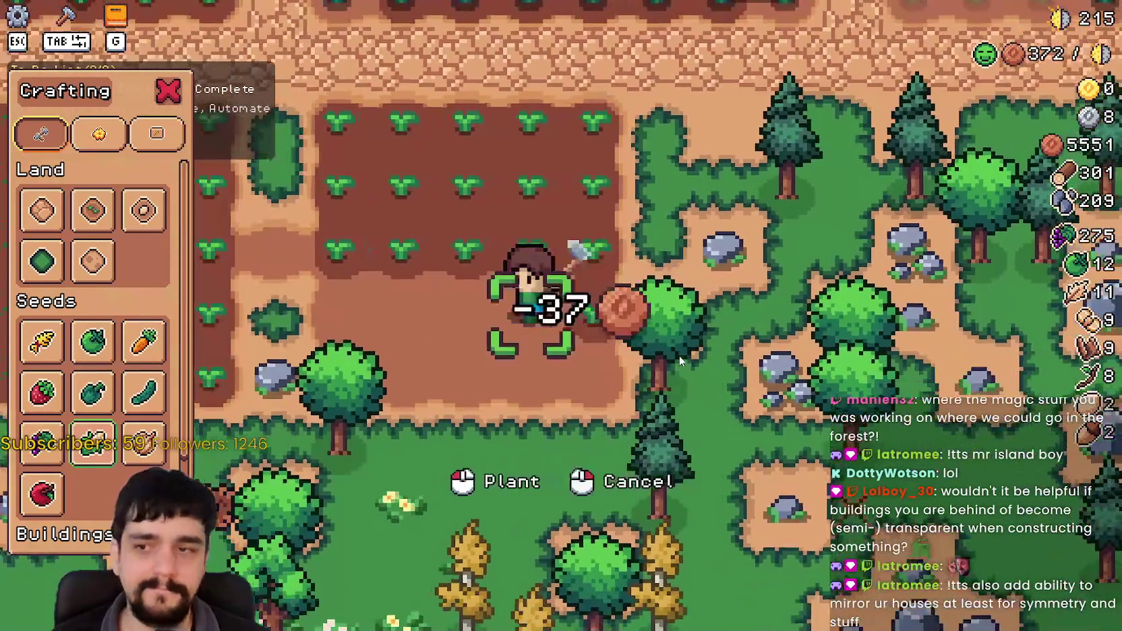
pyautogui.press('s')
pyautogui.click(679, 361)
pyautogui.click(679, 361)
pyautogui.press('s')
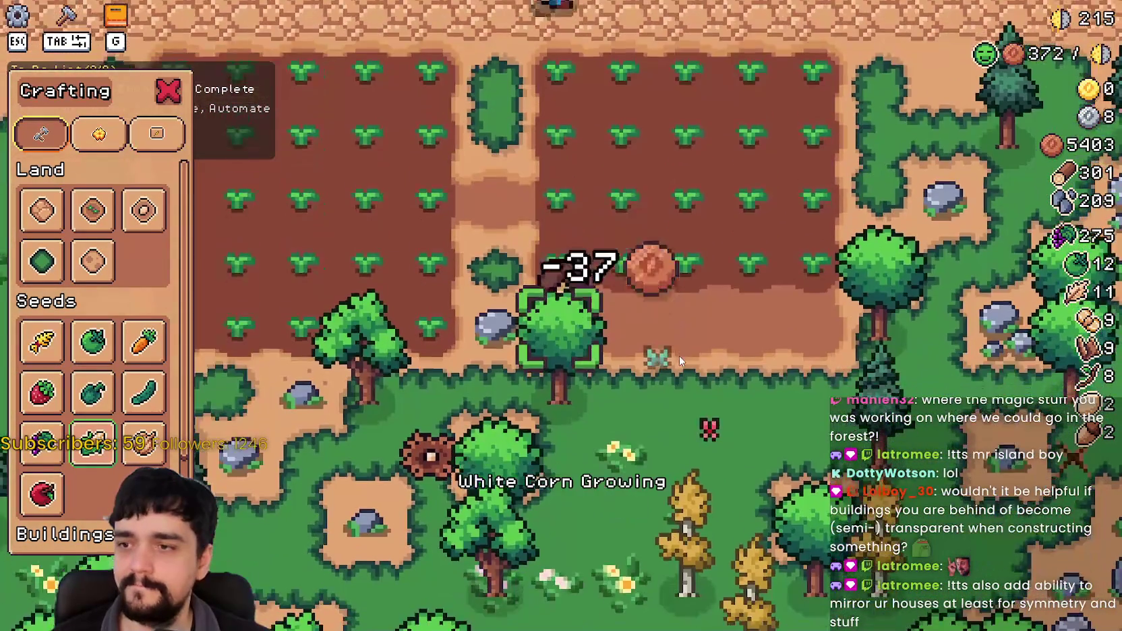
pyautogui.press('d')
pyautogui.press('d')
pyautogui.click(678, 355)
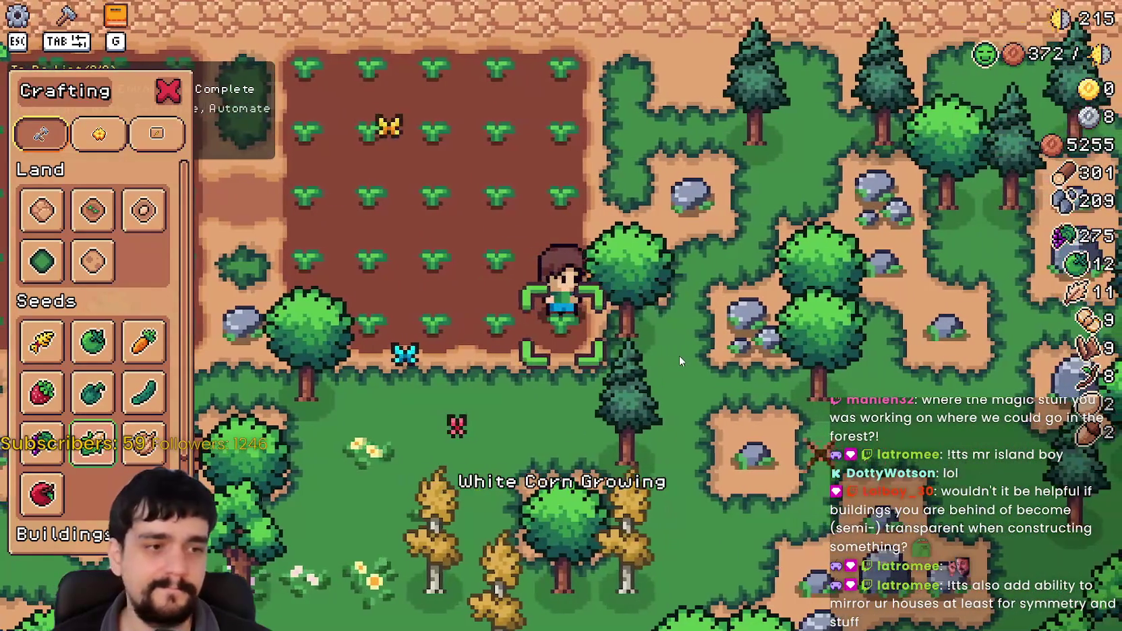
pyautogui.press('w')
pyautogui.click(680, 356)
pyautogui.press('a')
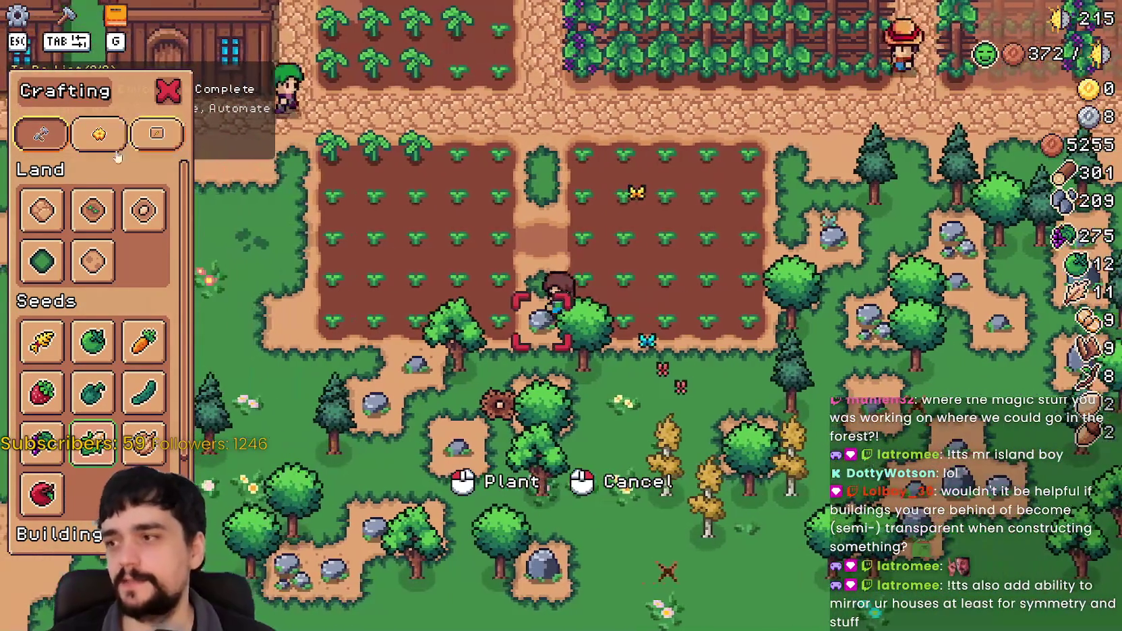
pyautogui.click(23, 202)
pyautogui.press('w')
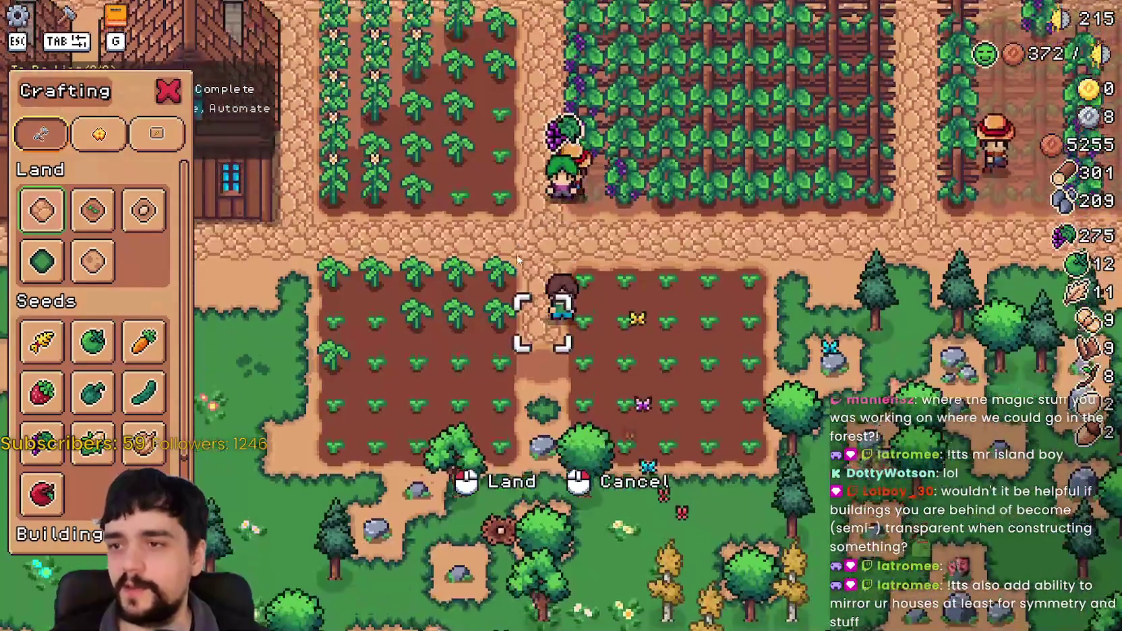
pyautogui.press('Escape')
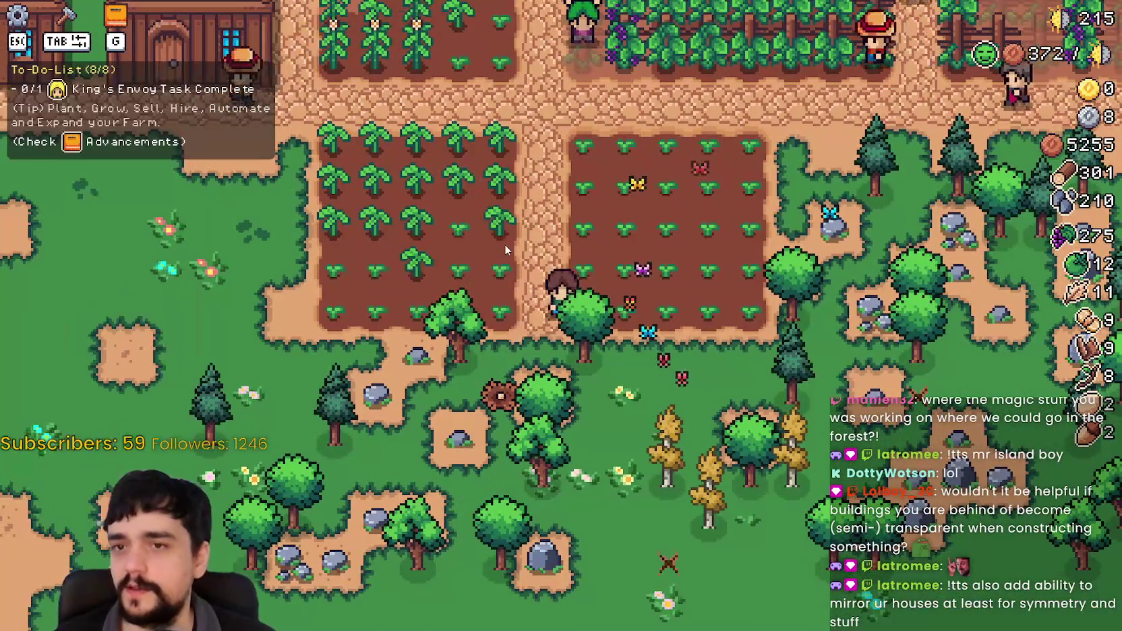
# Walk the character to the grass south of the houses near the beach.
pyautogui.press('a')
pyautogui.press('w')
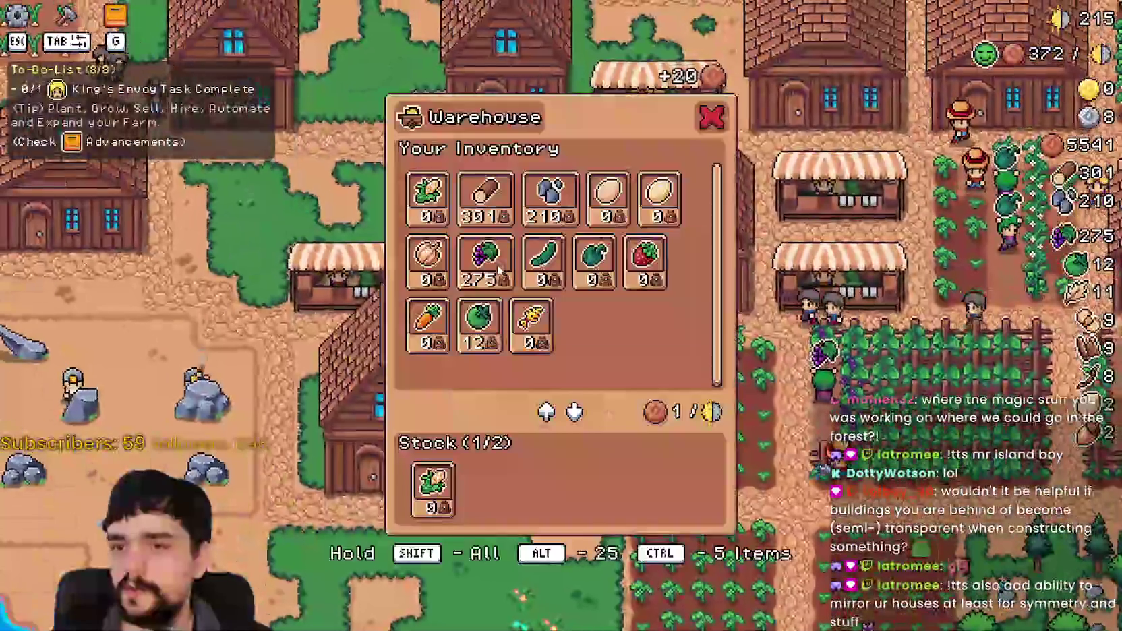
pyautogui.press('s')
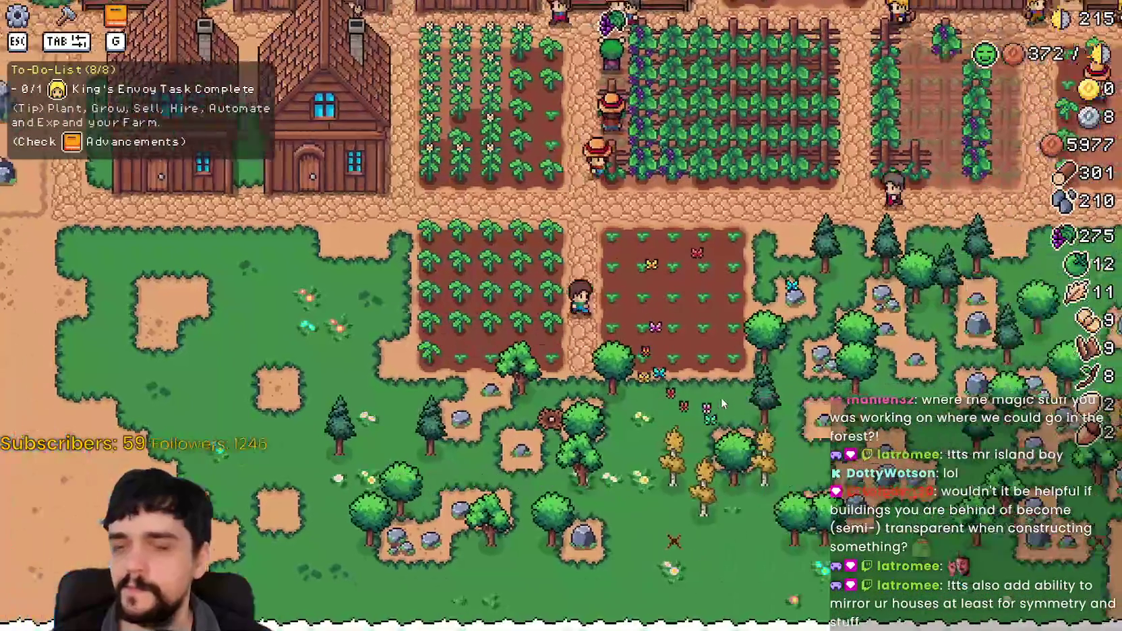
pyautogui.press('a')
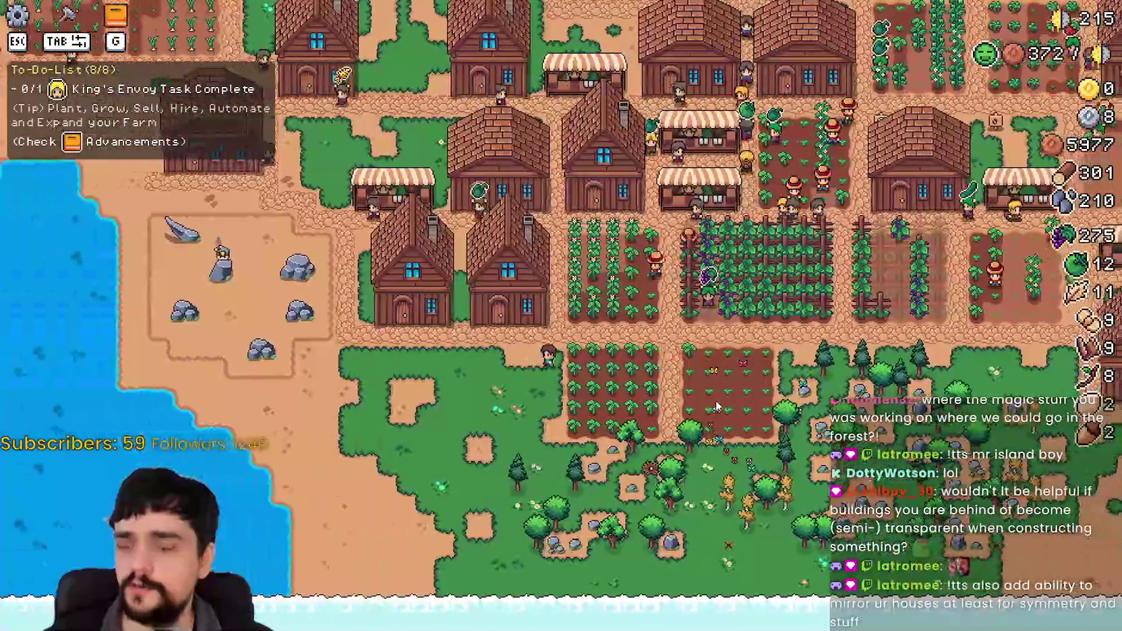
# Select the House from the Crafting list's Buildings section for placement.
pyautogui.press('Tab')
pyautogui.scroll(-3)
pyautogui.press('Tab')
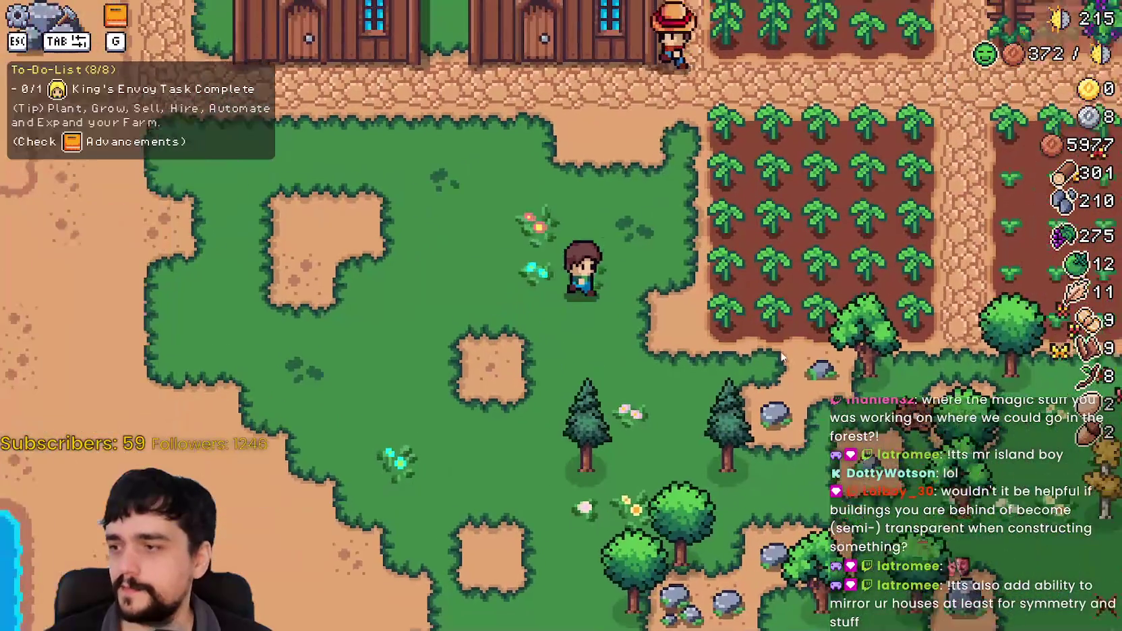
pyautogui.scroll(-3)
pyautogui.scroll(3)
pyautogui.press('Tab')
pyautogui.scroll(3)
pyautogui.scroll(-3)
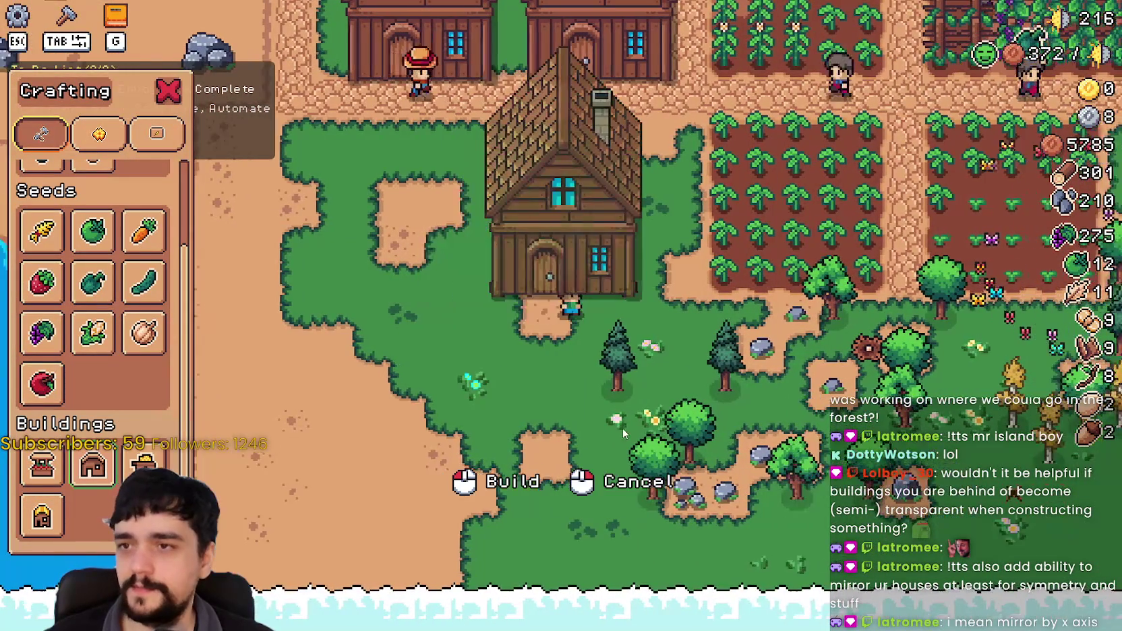
# Build another wooden house on the grass beside the existing houses.
pyautogui.press('w')
pyautogui.click(622, 428)
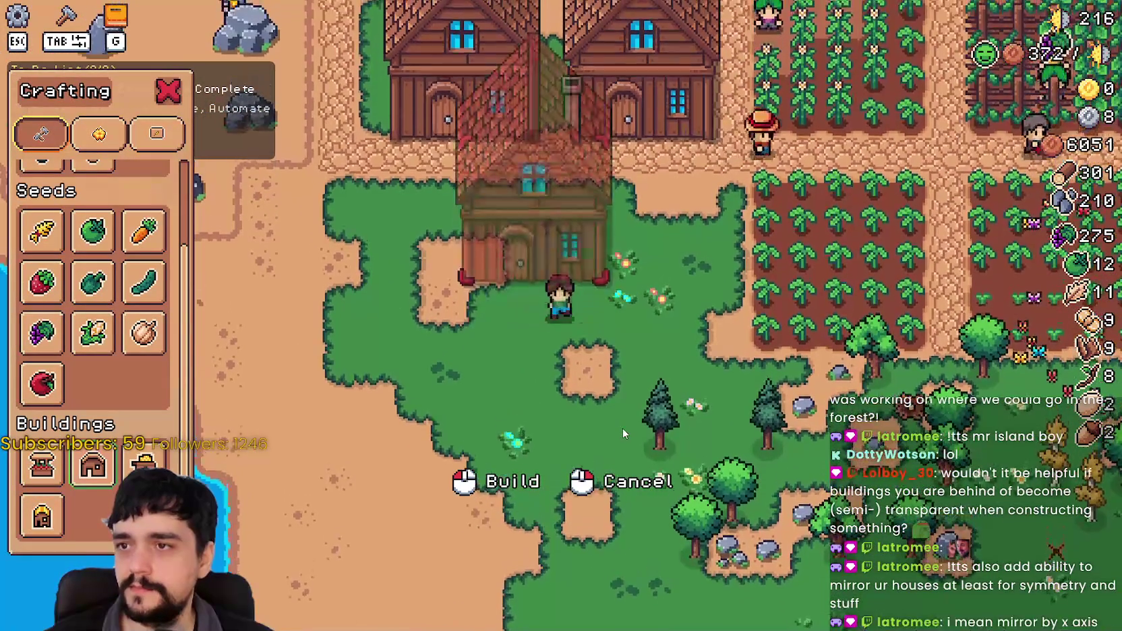
pyautogui.press('a')
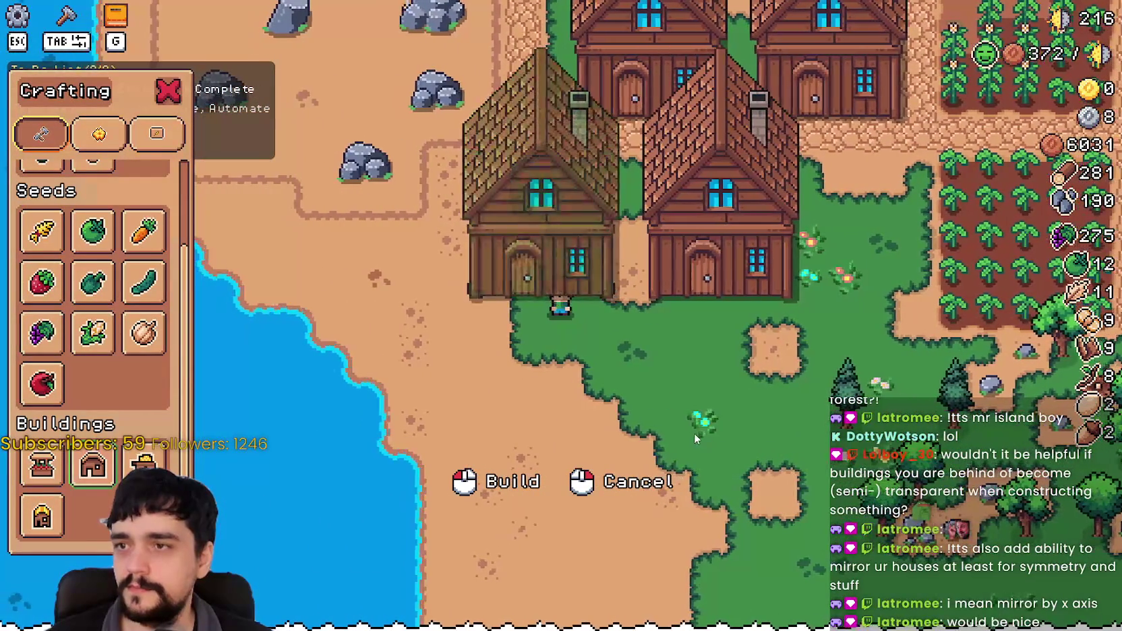
pyautogui.scroll(3)
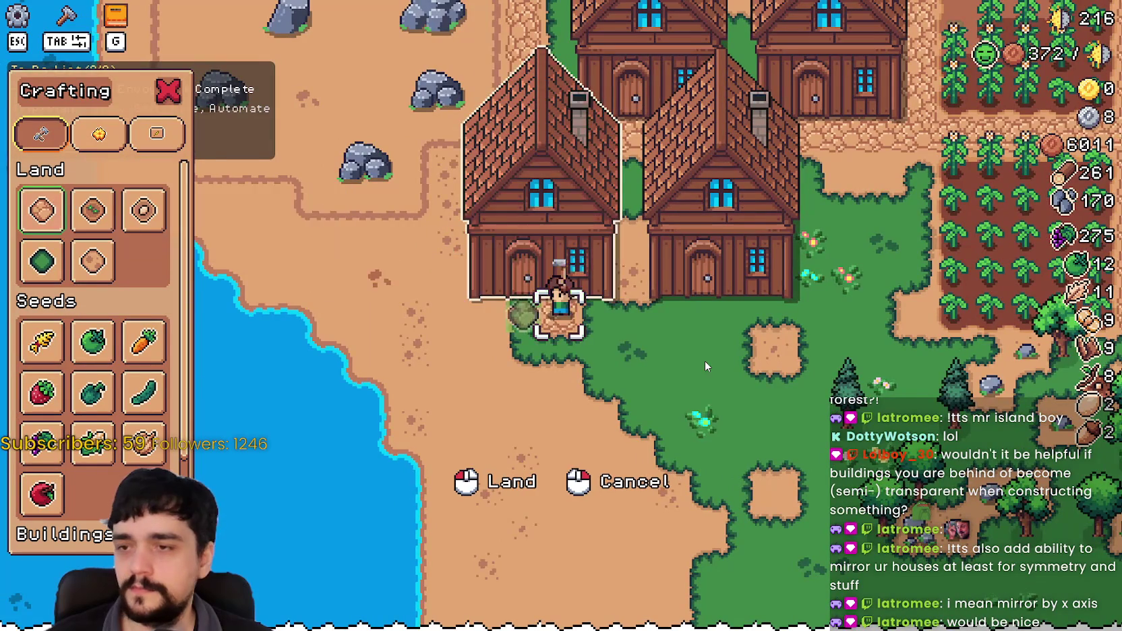
# Cancel further placement and open the new house's hiring window showing 0/2 beds.
pyautogui.press('d')
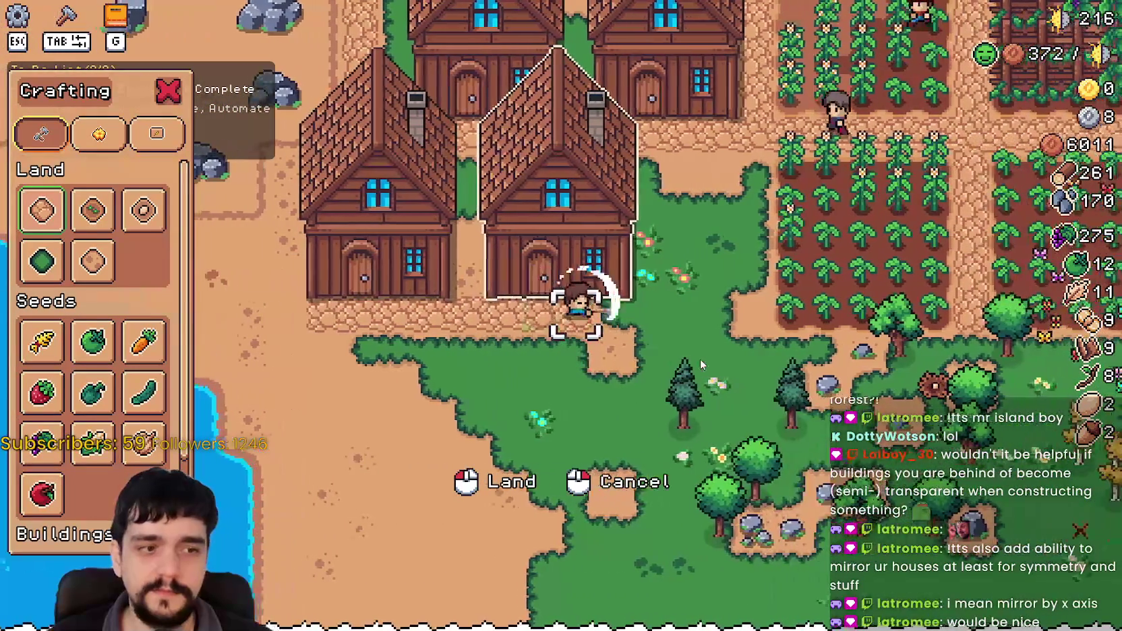
pyautogui.press('w')
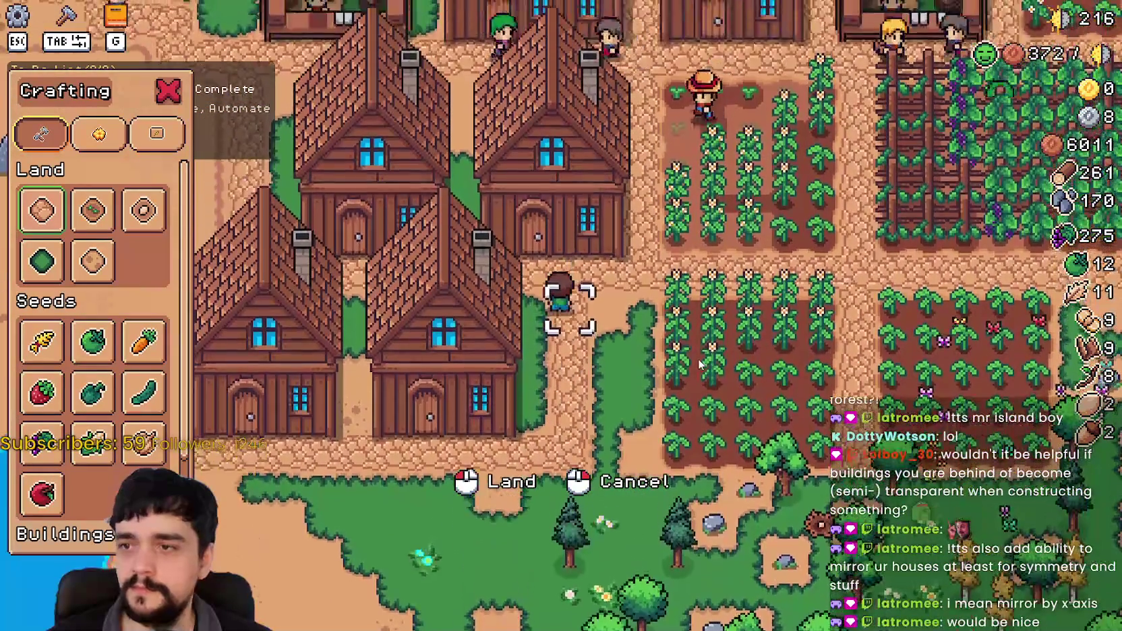
pyautogui.rightClick(700, 363)
pyautogui.press('s')
pyautogui.click(471, 148)
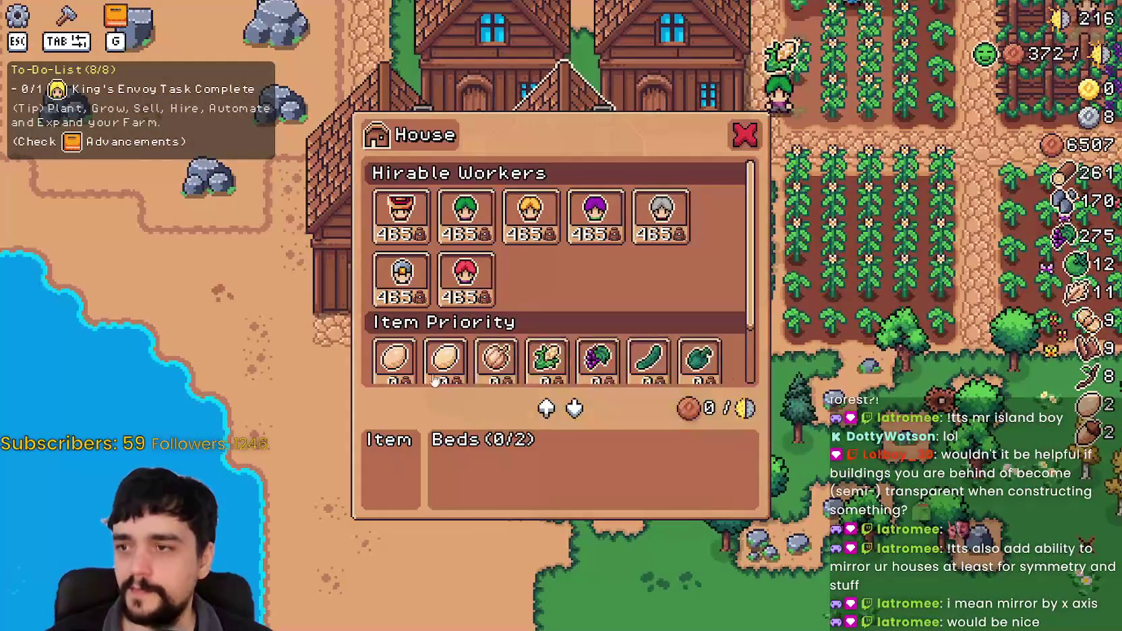
# Set White Corn as the new house's item priority and hire a Farmer.
pyautogui.scroll(-3)
pyautogui.click(546, 276)
pyautogui.scroll(3)
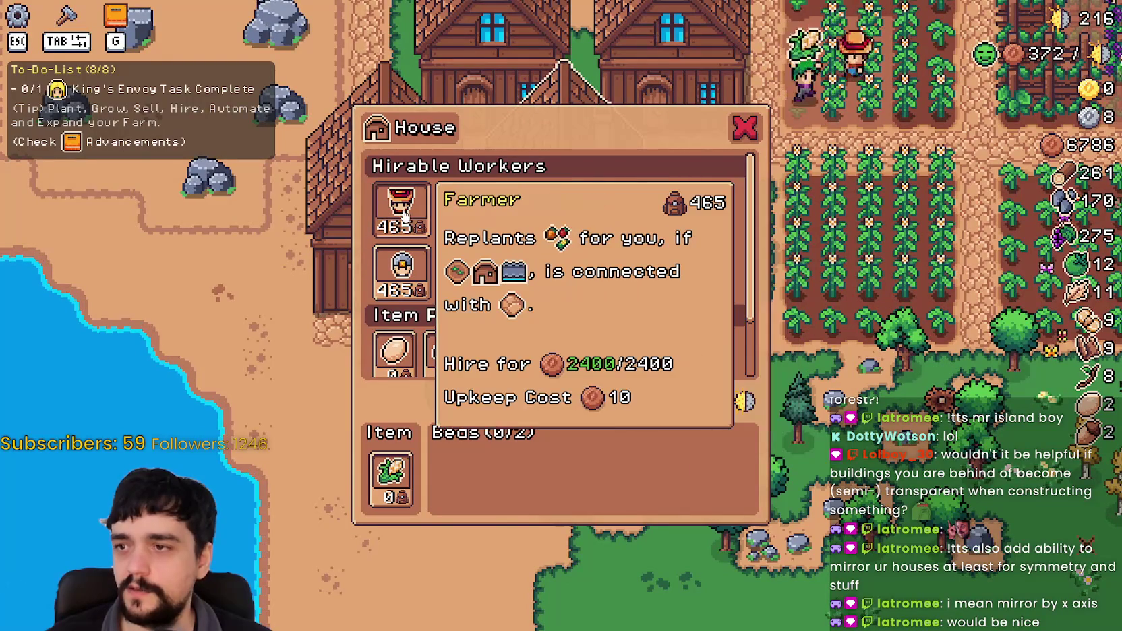
pyautogui.click(407, 217)
pyautogui.press('Escape')
# Reopen the house panel to review its item priority settings, then close it.
pyautogui.click(418, 222)
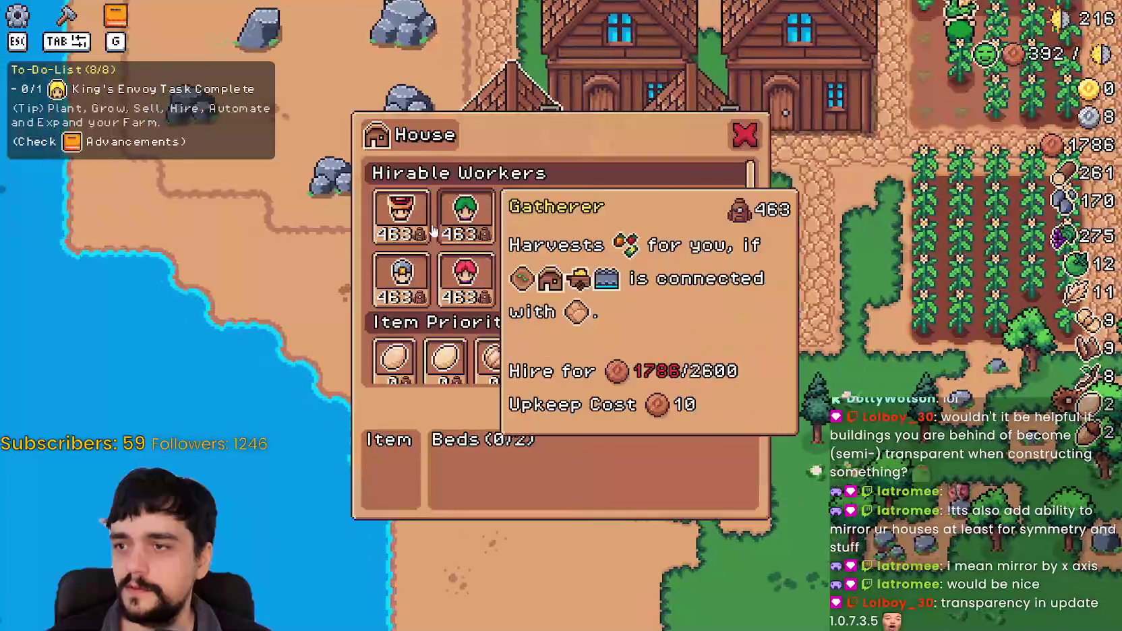
pyautogui.press('Escape')
pyautogui.click(499, 310)
pyautogui.scroll(-3)
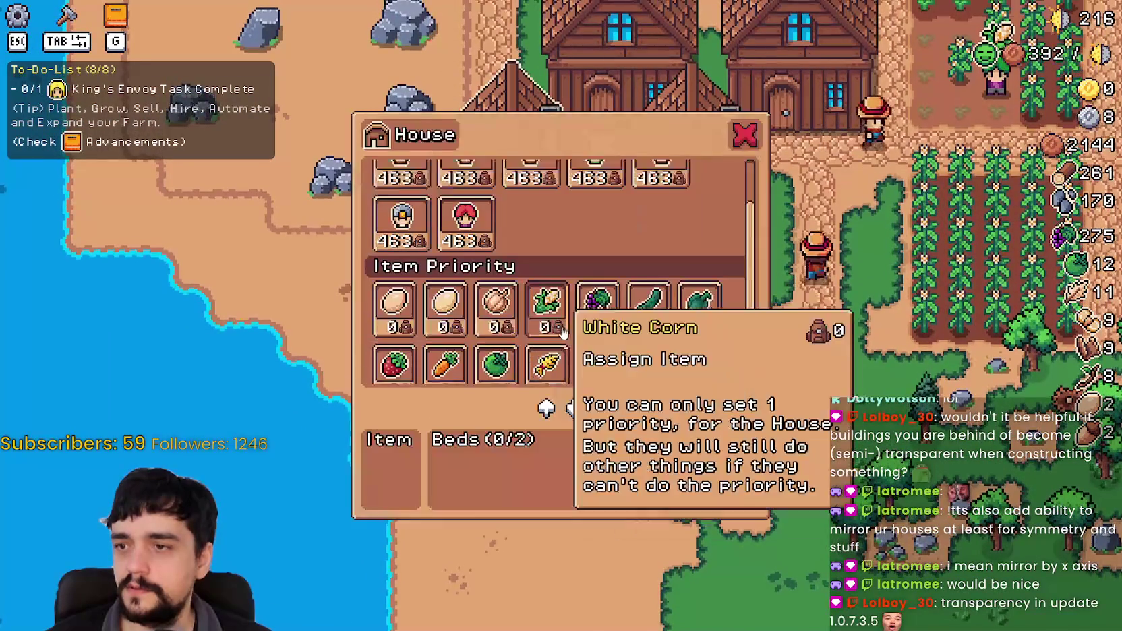
pyautogui.scroll(3)
pyautogui.press('Escape')
pyautogui.scroll(-3)
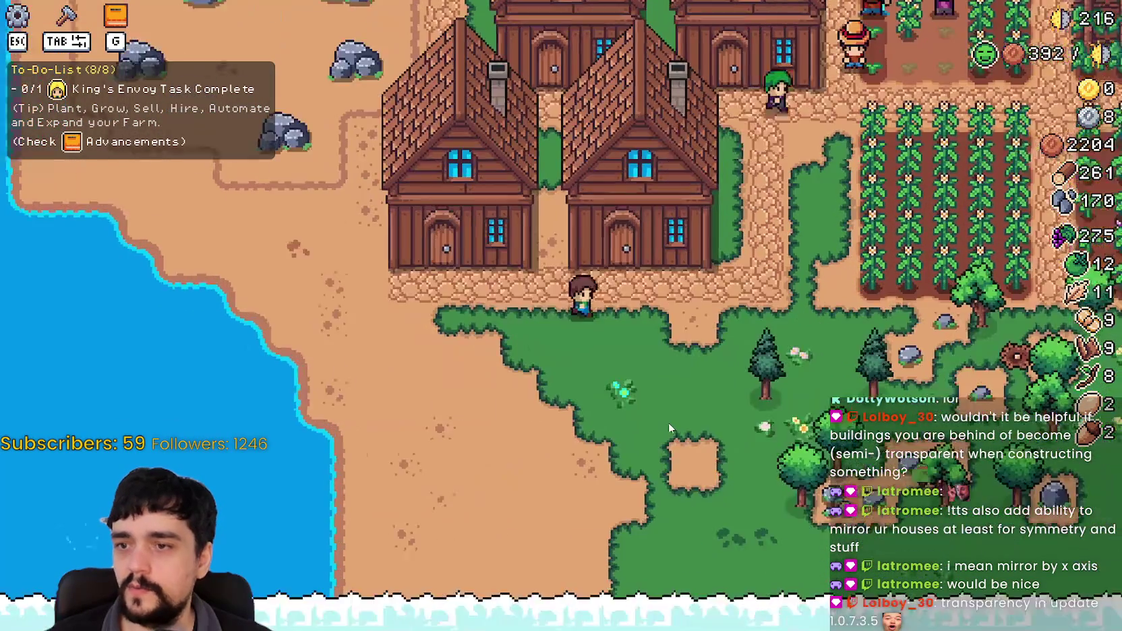
pyautogui.press('w')
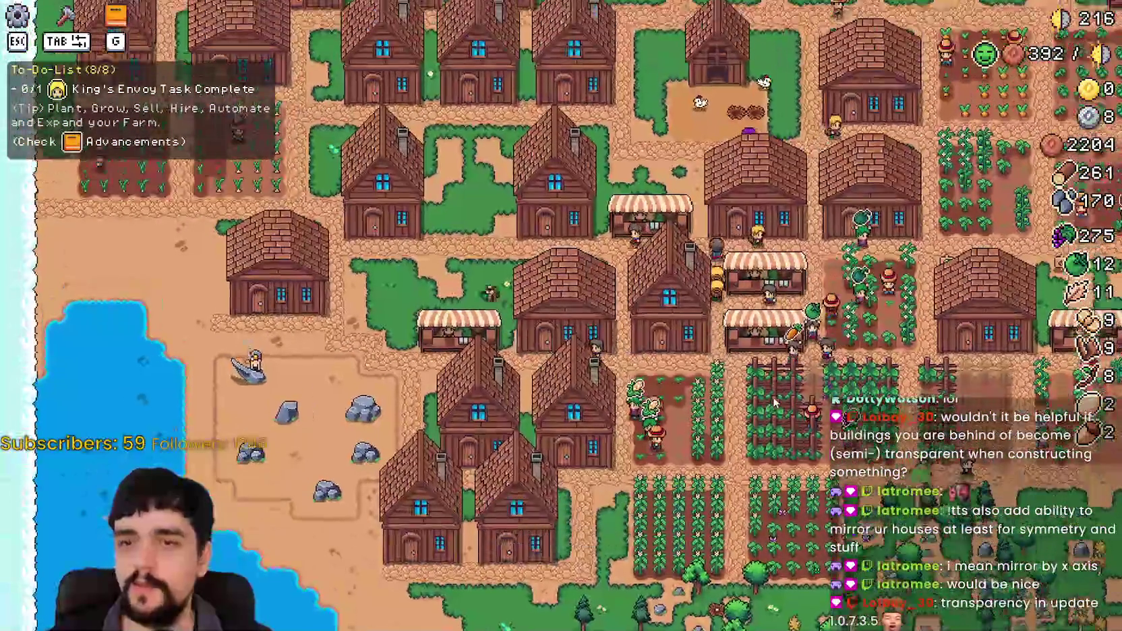
# Open the warehouse near the chicken pen and set its stock items.
pyautogui.scroll(3)
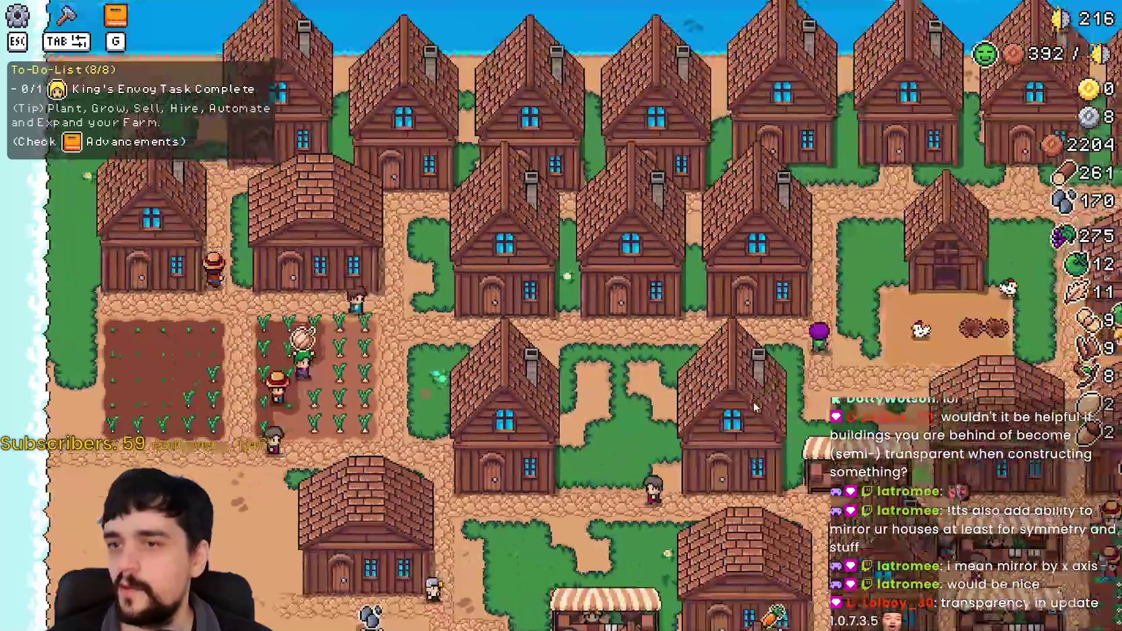
pyautogui.press('d')
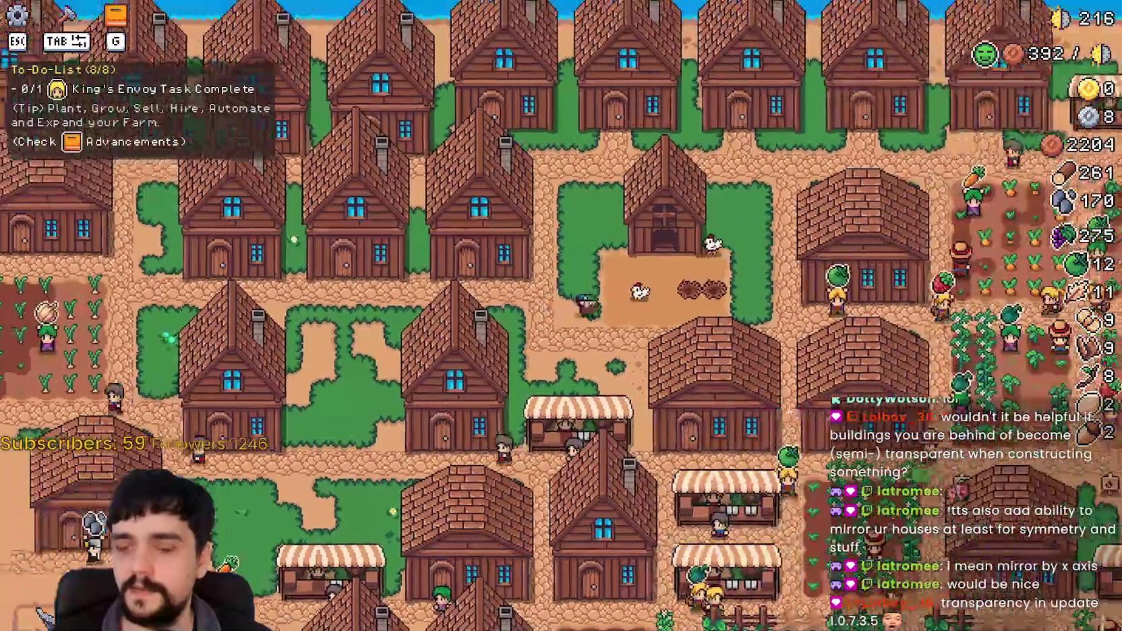
pyautogui.click(538, 302)
pyautogui.press('Escape')
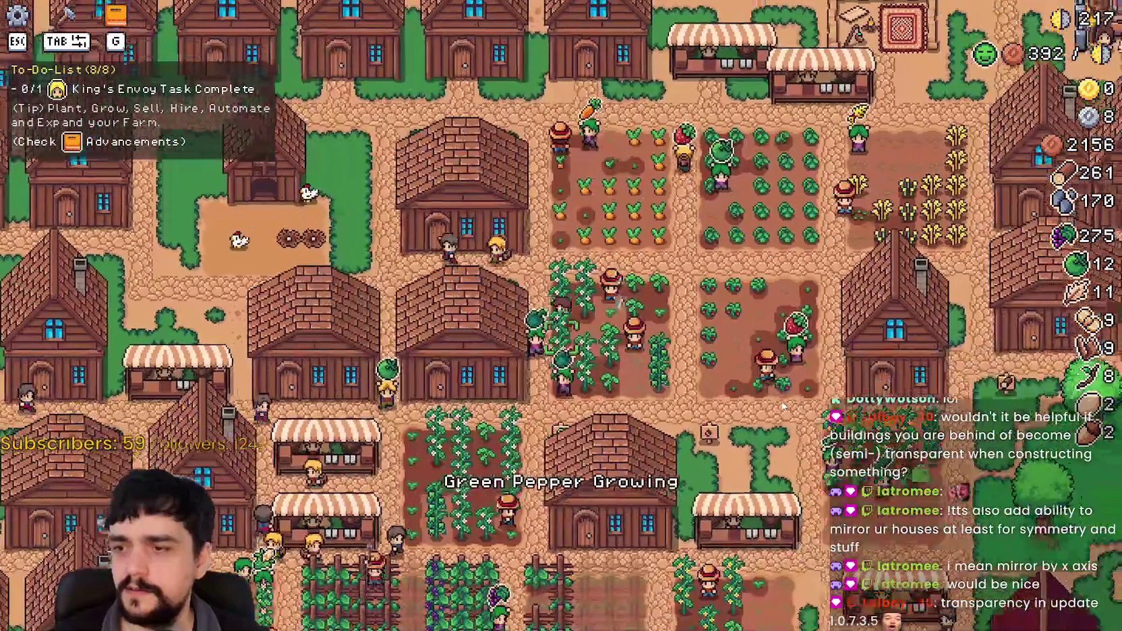
pyautogui.click(527, 445)
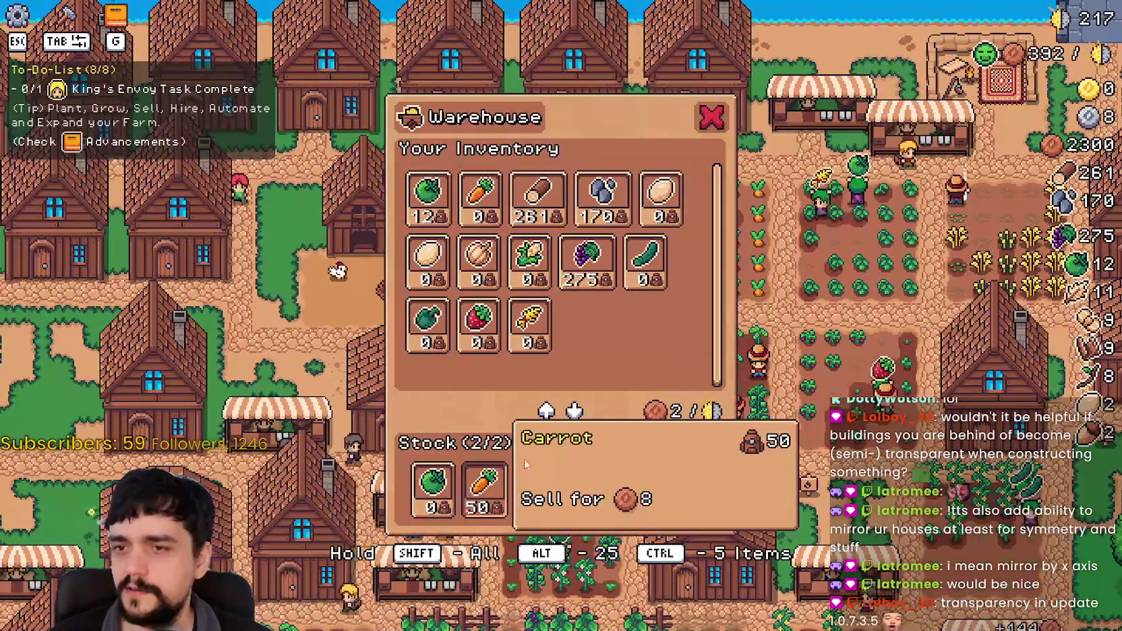
pyautogui.press('Escape')
# Open the market stalls to sell goods.
pyautogui.press('d')
pyautogui.click(526, 459)
pyautogui.press('Escape')
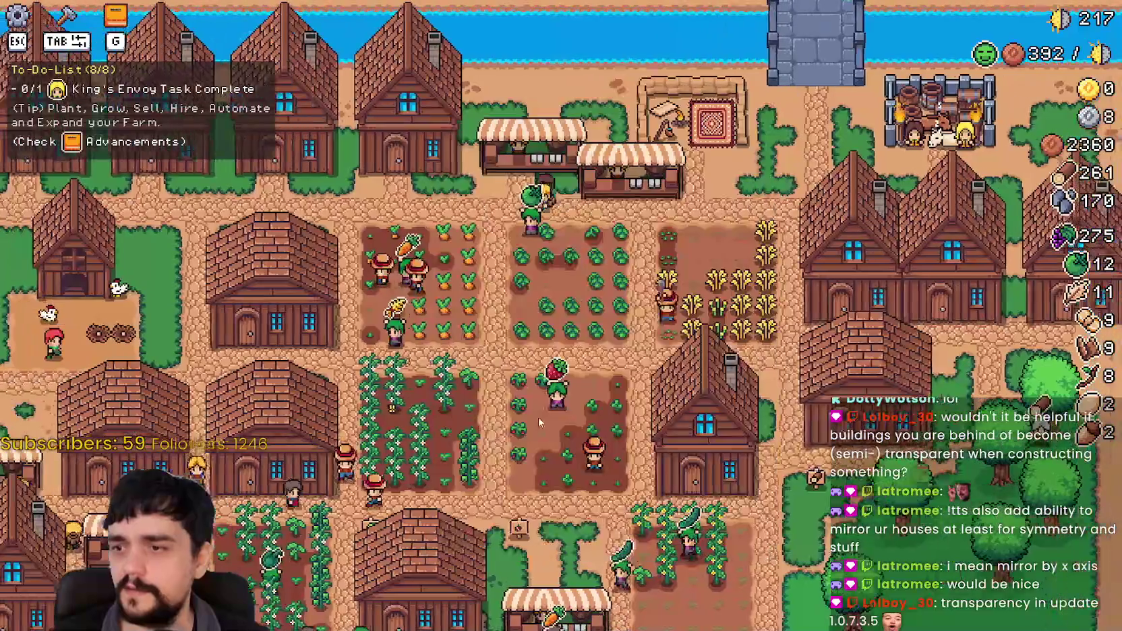
pyautogui.click(538, 416)
pyautogui.press('Escape')
# Visit another warehouse's inventory, leaving grapes at 427 and coins at 2648.
pyautogui.press('s')
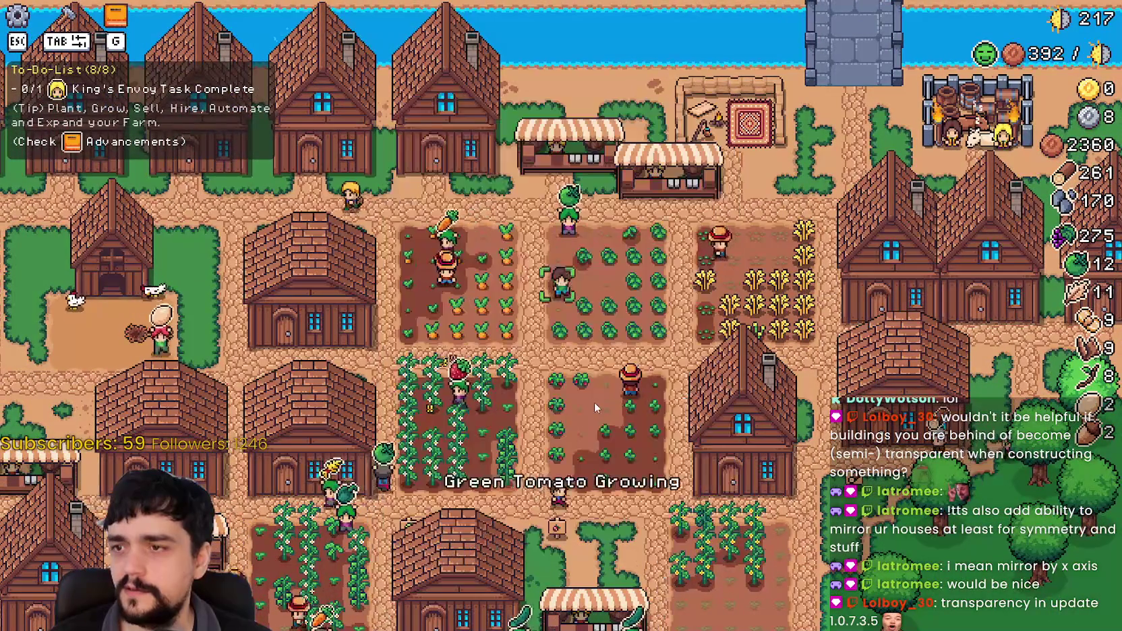
pyautogui.click(686, 393)
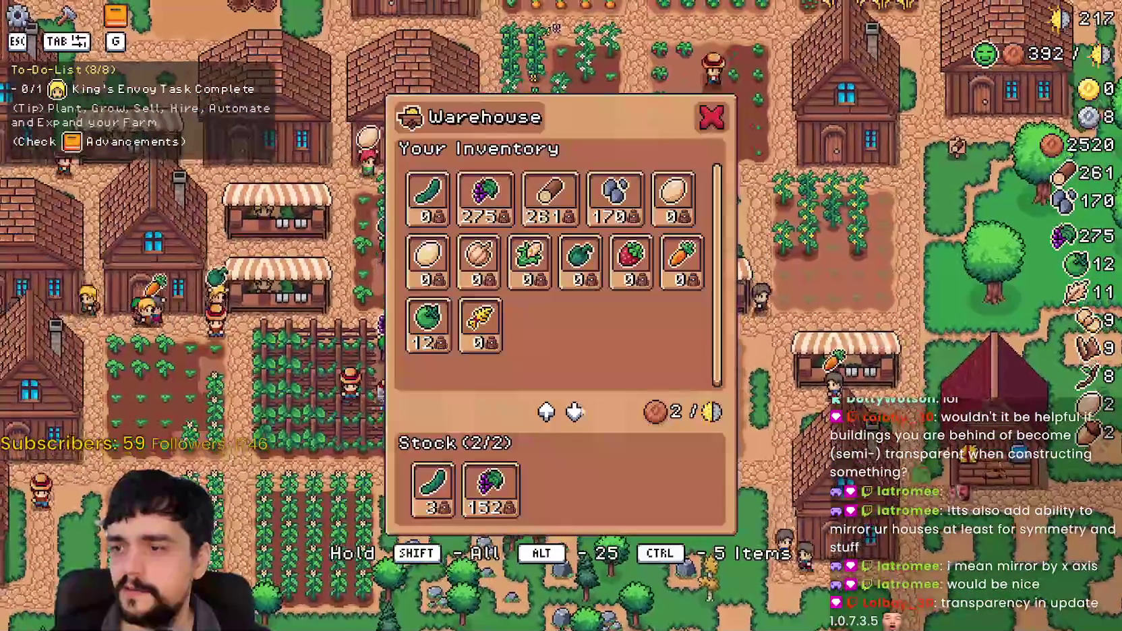
pyautogui.press('Escape')
pyautogui.press('w')
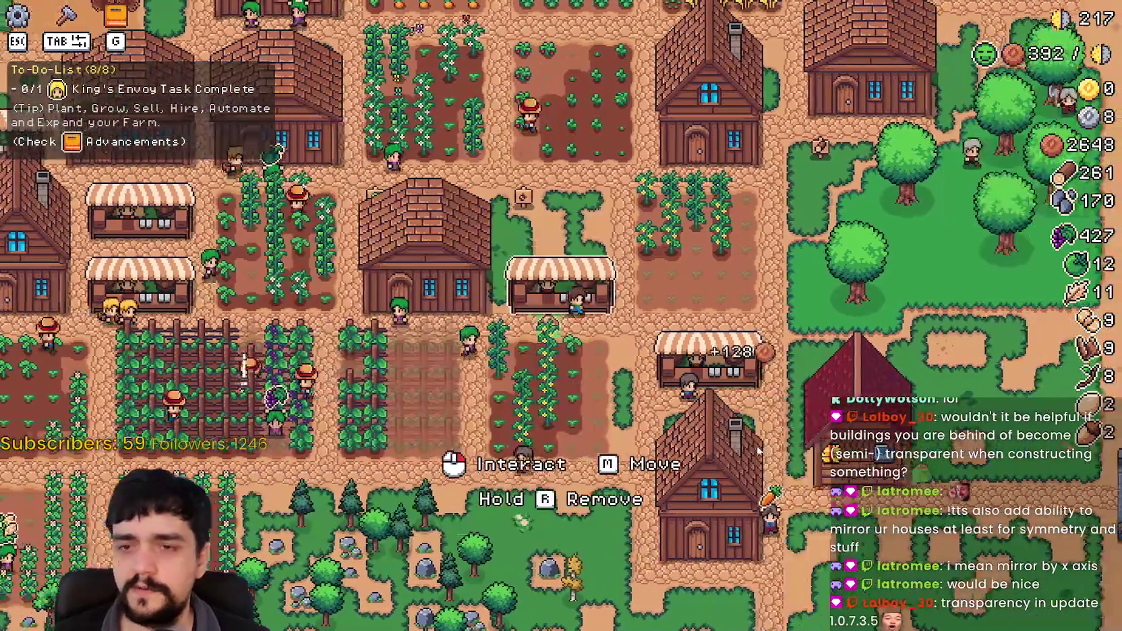
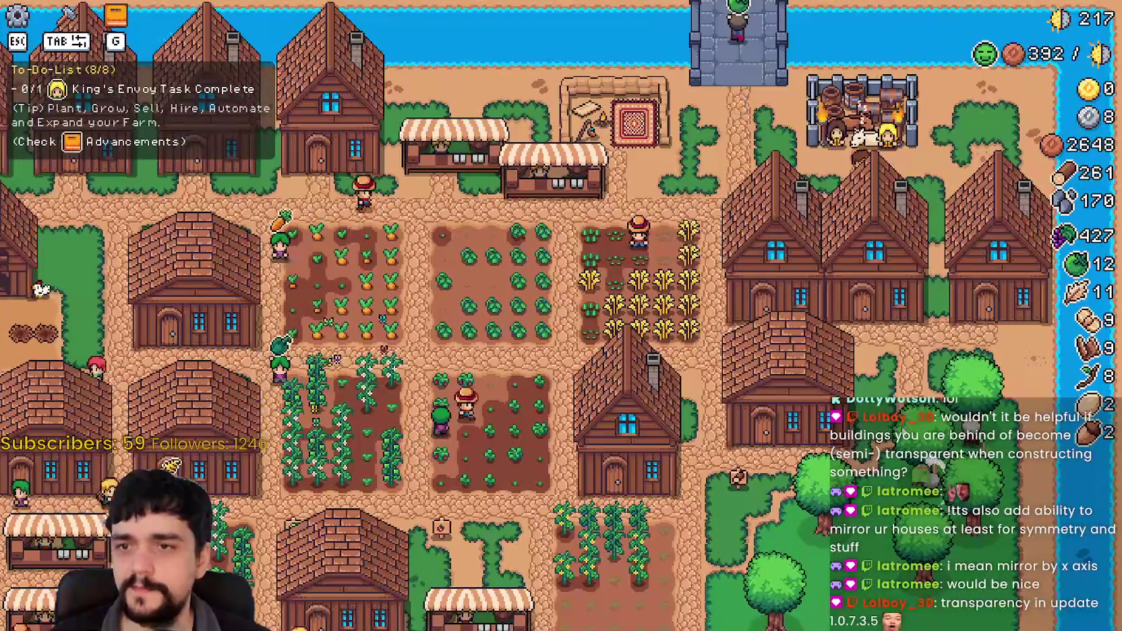
# Deliver 150 grapes to the King's Envoy, meeting its 200-grape requirement.
pyautogui.click(511, 482)
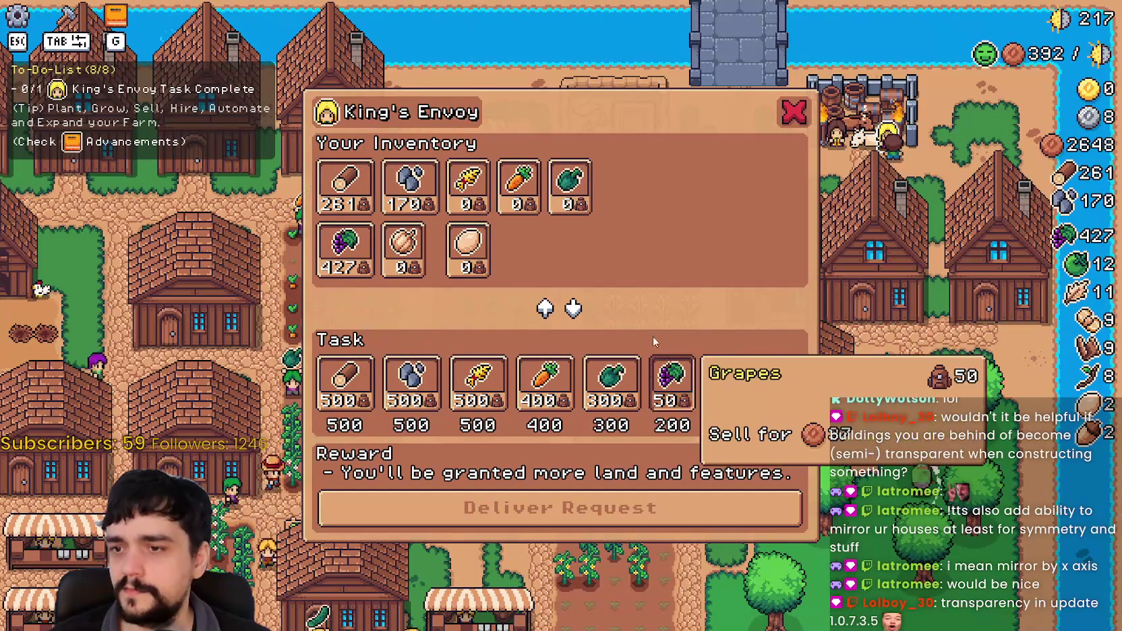
pyautogui.click(359, 231)
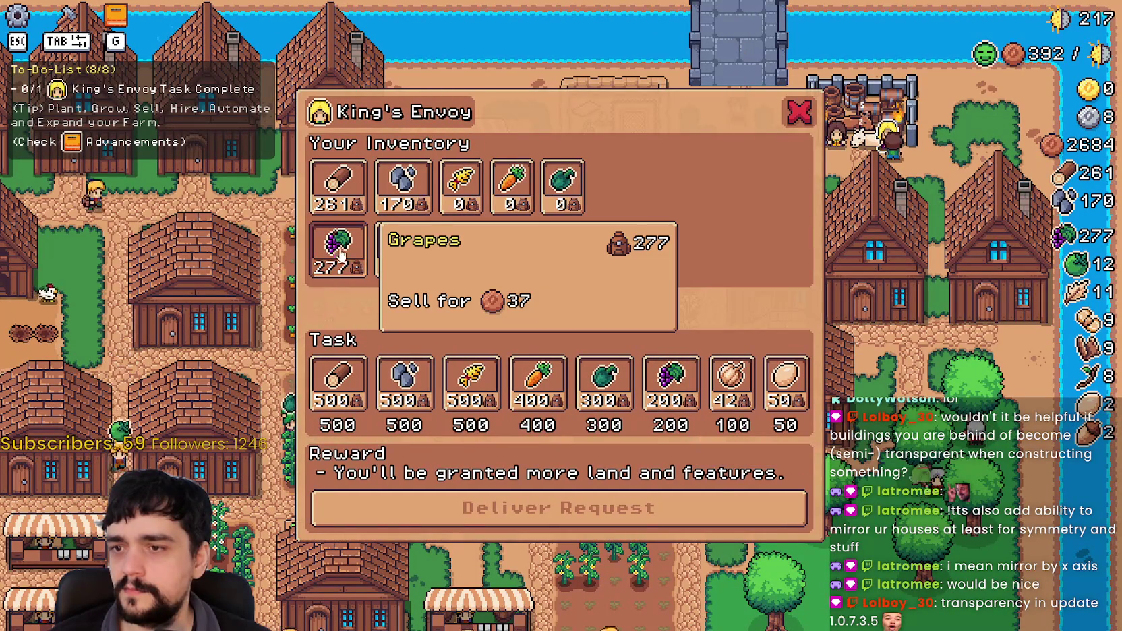
pyautogui.press('Escape')
# Pan over the village and forest, then open the crafting catalogue.
pyautogui.press('s')
pyautogui.press('a')
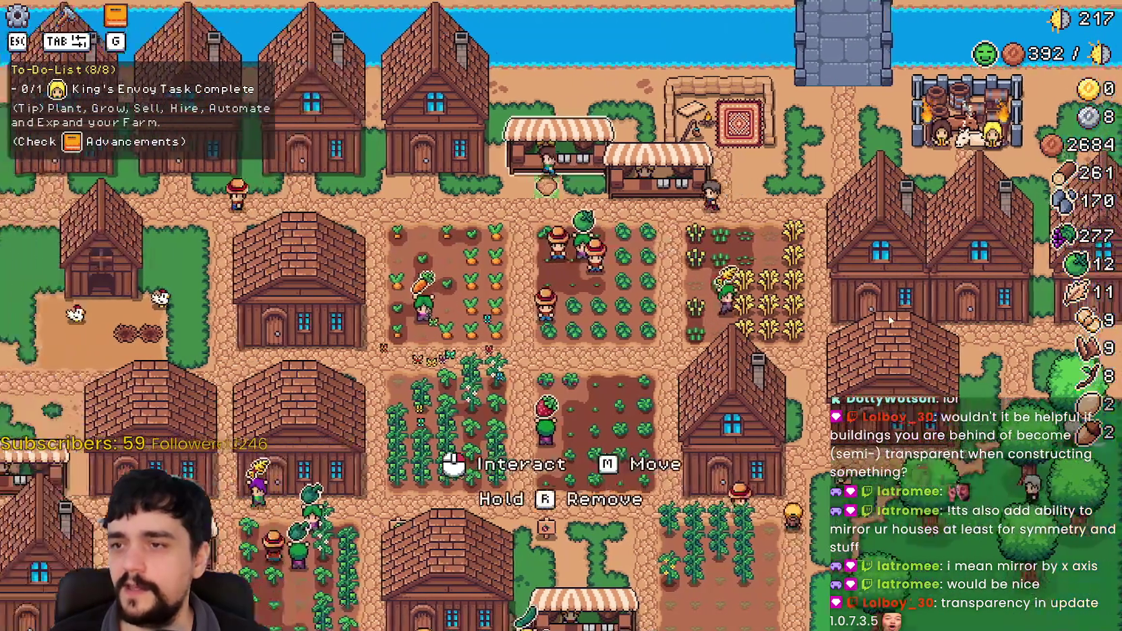
pyautogui.press('s')
pyautogui.press('a')
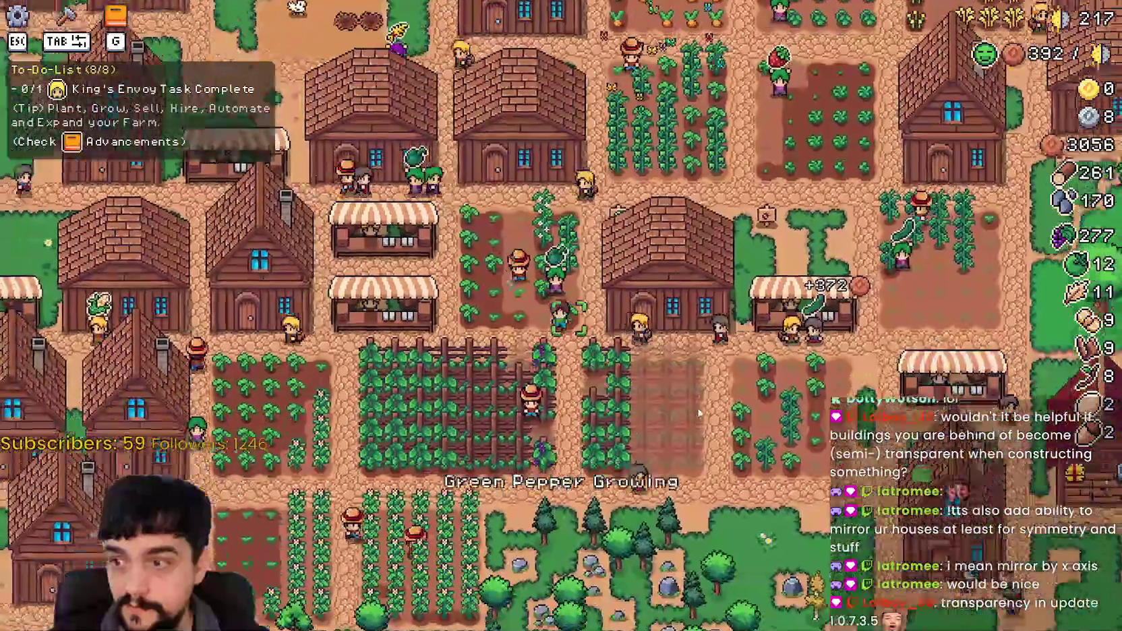
pyautogui.press('d')
pyautogui.press('w')
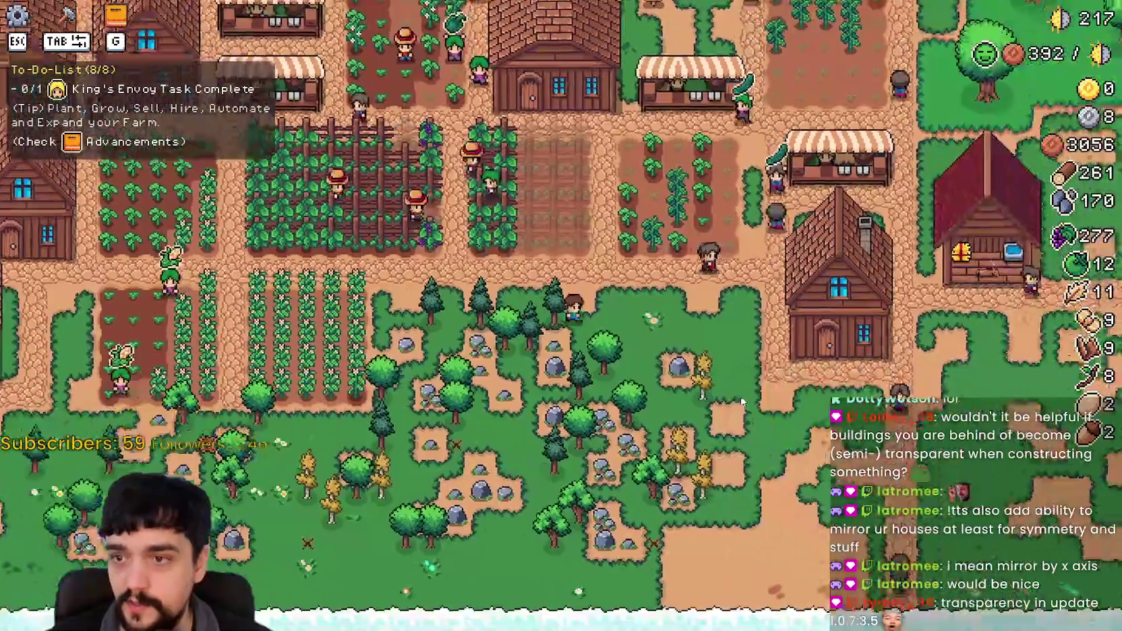
pyautogui.press('Tab')
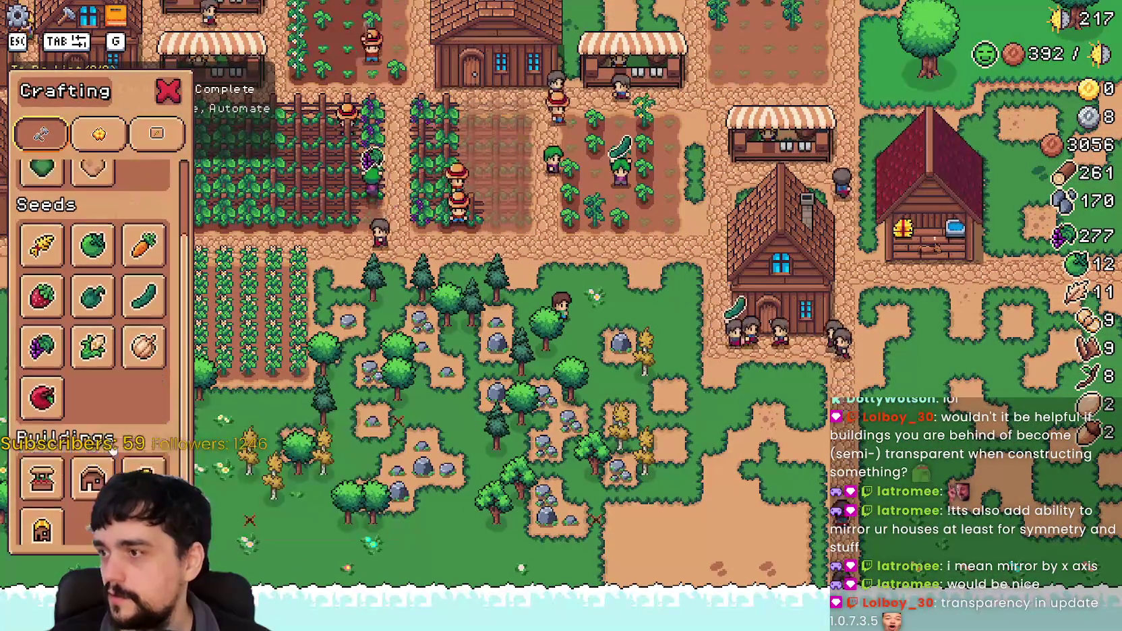
# Place a new market stall at the forest edge.
pyautogui.click(85, 470)
pyautogui.scroll(-3)
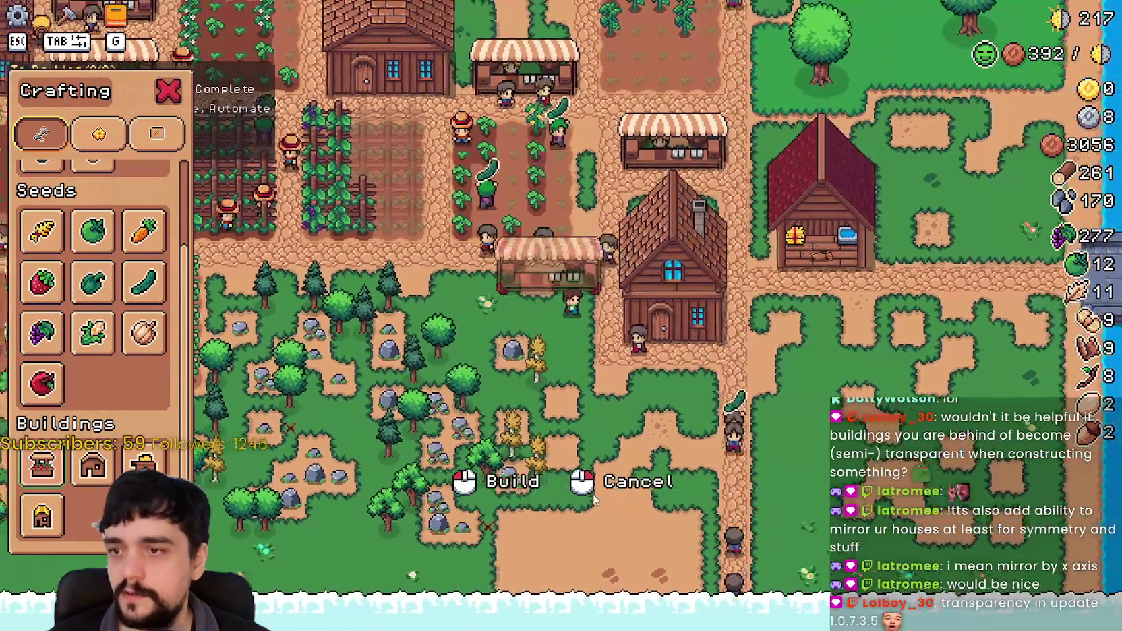
pyautogui.scroll(3)
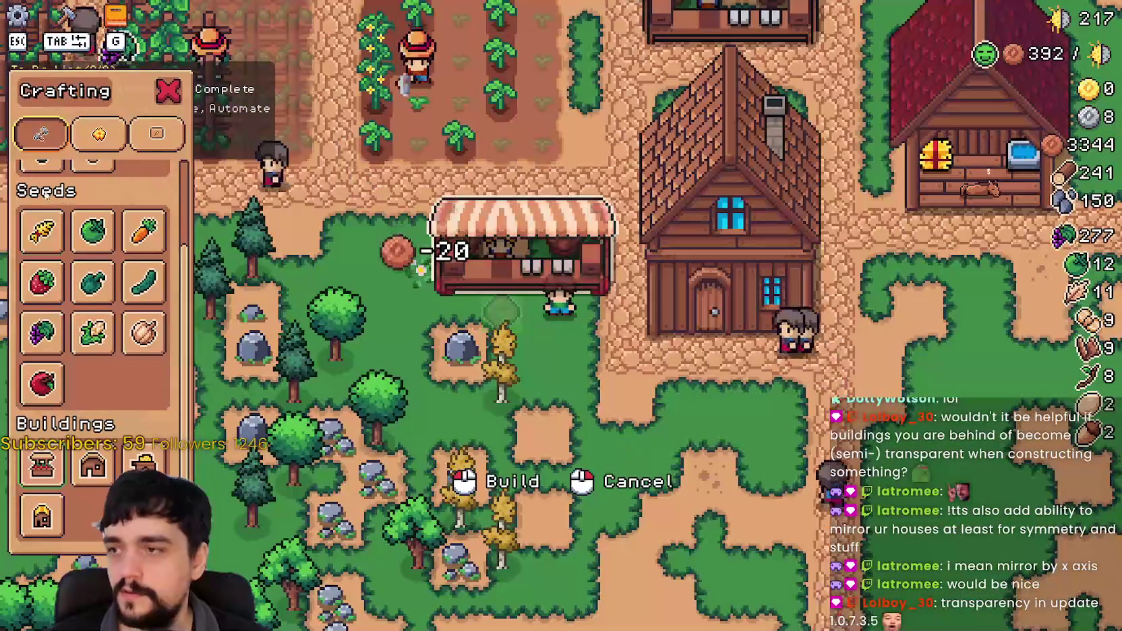
pyautogui.scroll(3)
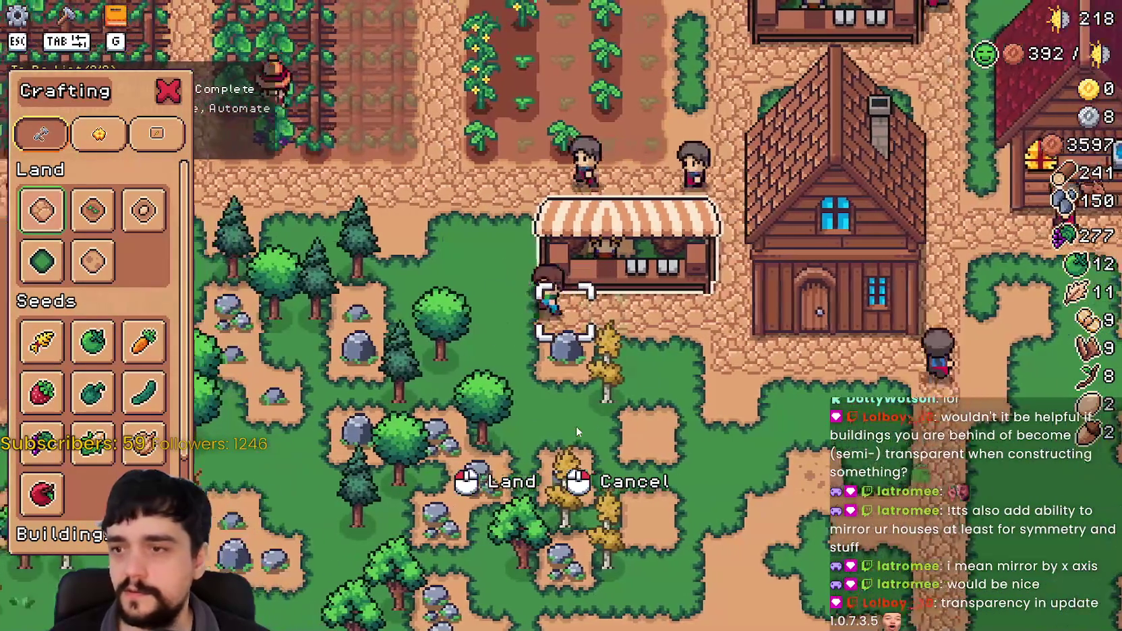
pyautogui.rightClick(578, 426)
# Put the grapes up for sale in the new market stall.
pyautogui.click(692, 426)
pyautogui.scroll(-3)
pyautogui.click(498, 309)
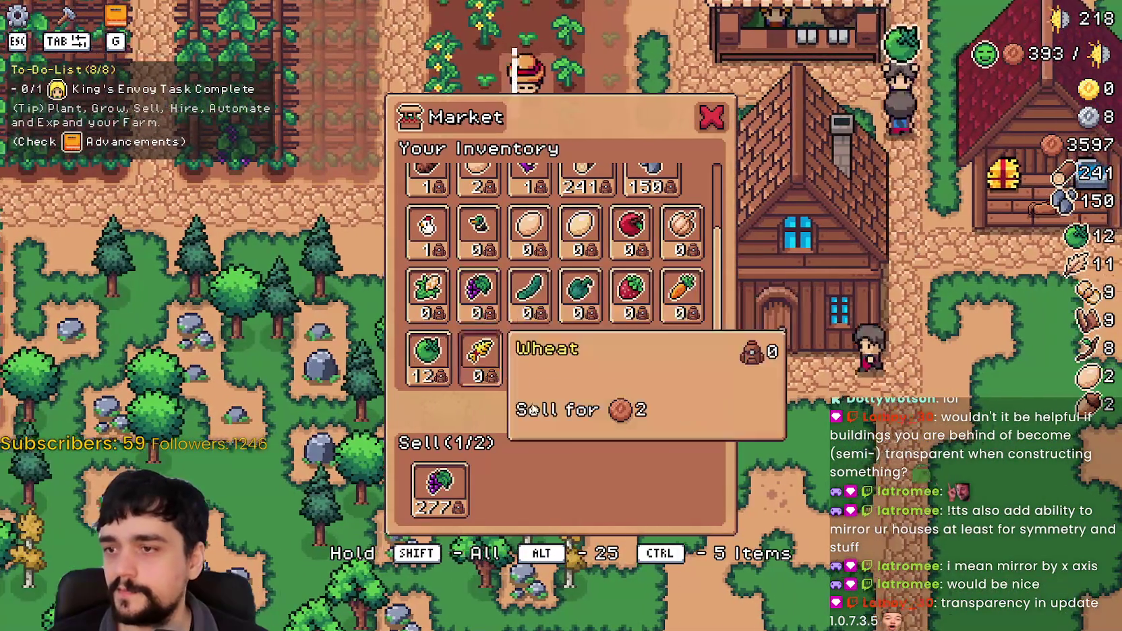
pyautogui.press('Escape')
pyautogui.scroll(-3)
pyautogui.press('a')
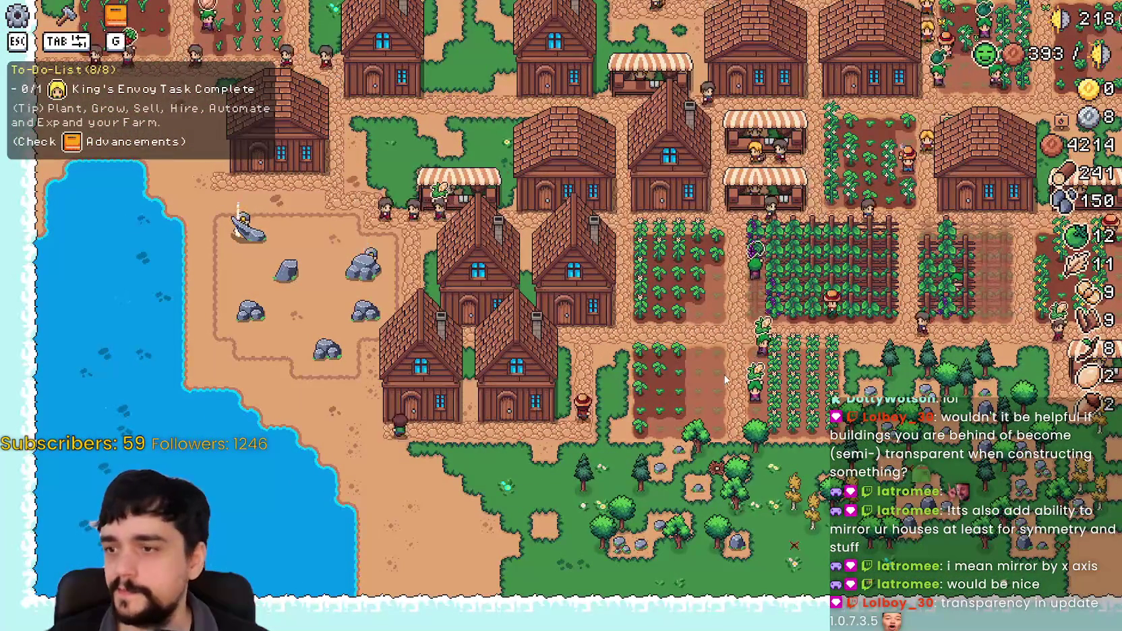
# Hire two workers into the house so Beds reads 2/2.
pyautogui.click(573, 289)
pyautogui.press('Escape')
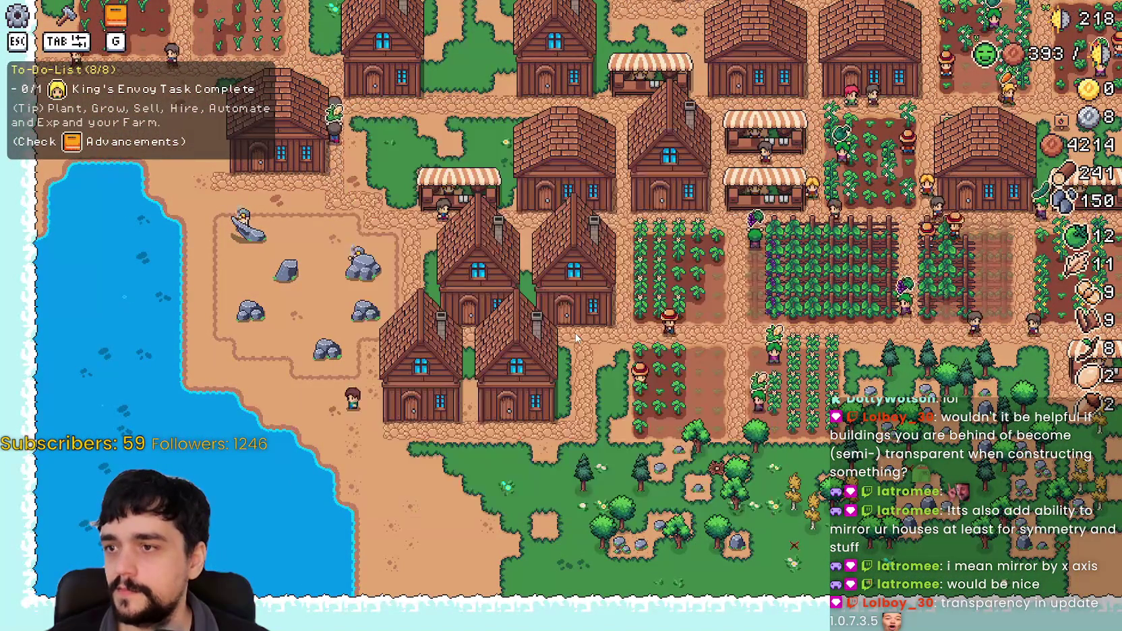
pyautogui.click(579, 334)
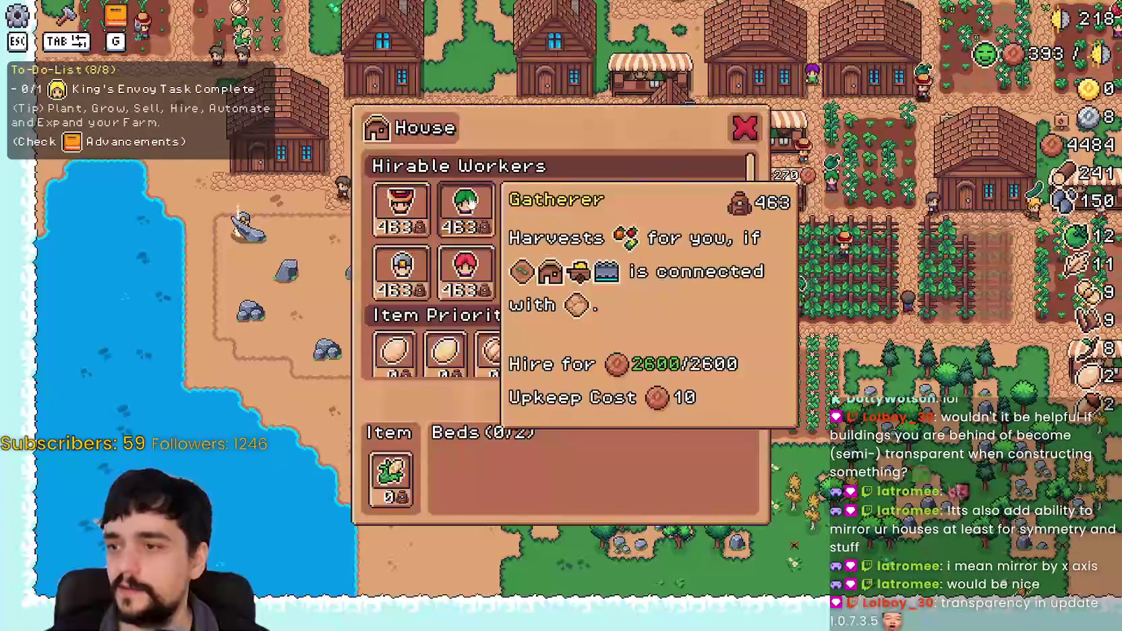
pyautogui.scroll(-3)
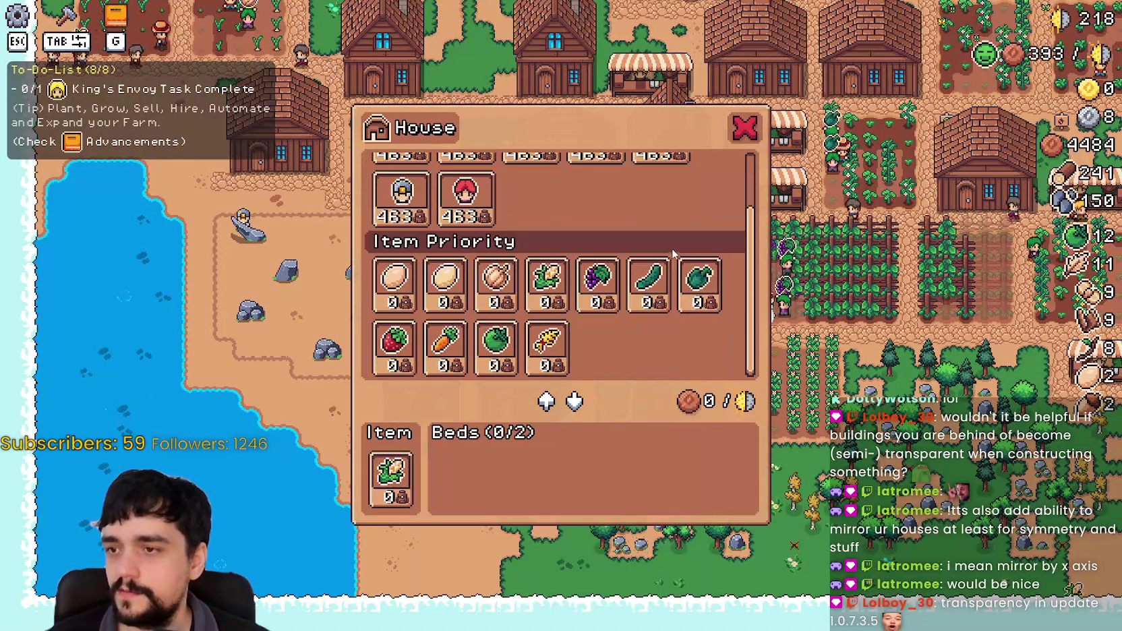
pyautogui.scroll(3)
pyautogui.scroll(-3)
pyautogui.scroll(-3)
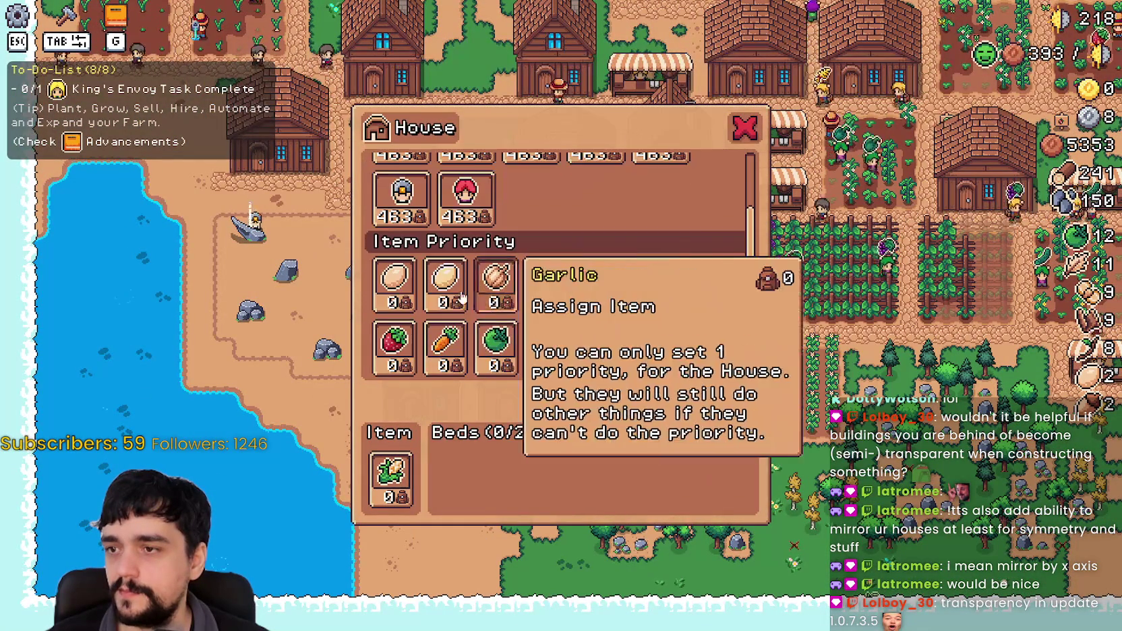
pyautogui.scroll(3)
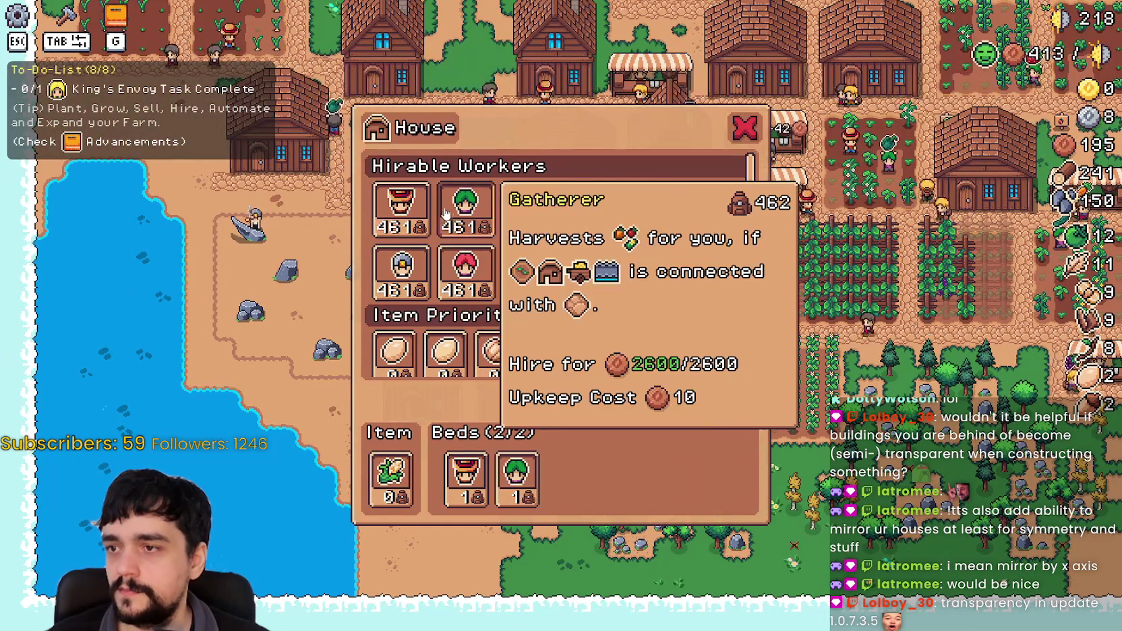
pyautogui.press('Escape')
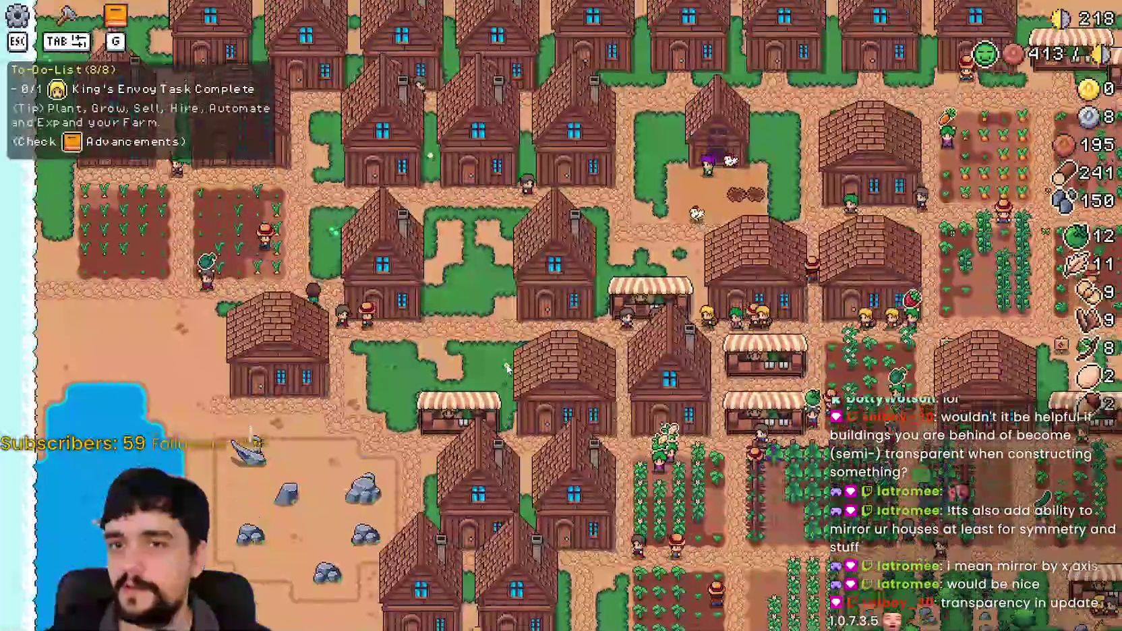
pyautogui.scroll(3)
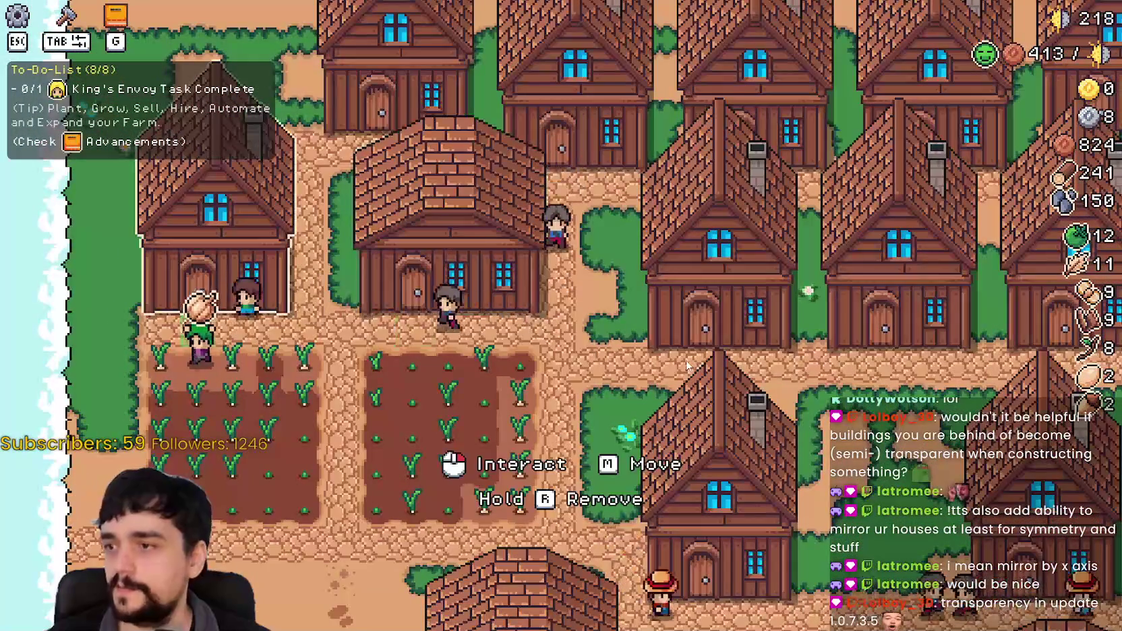
# Take all 86 garlic out of the warehouse.
pyautogui.click(445, 297)
pyautogui.click(445, 487)
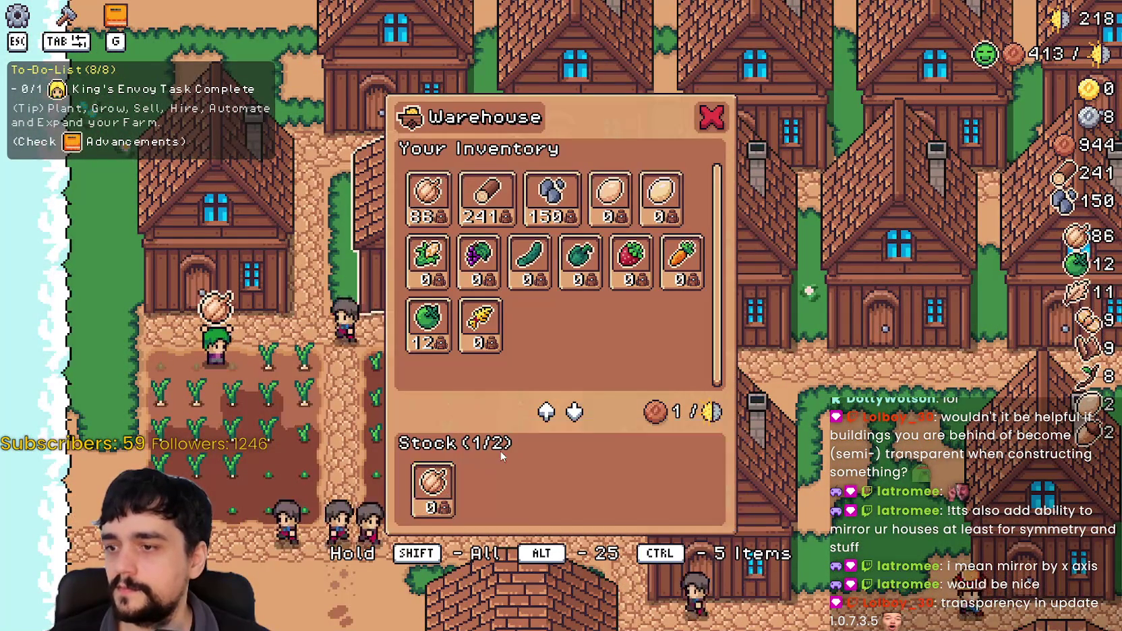
pyautogui.press('Escape')
# Build a second market stall among the village houses.
pyautogui.press('Tab')
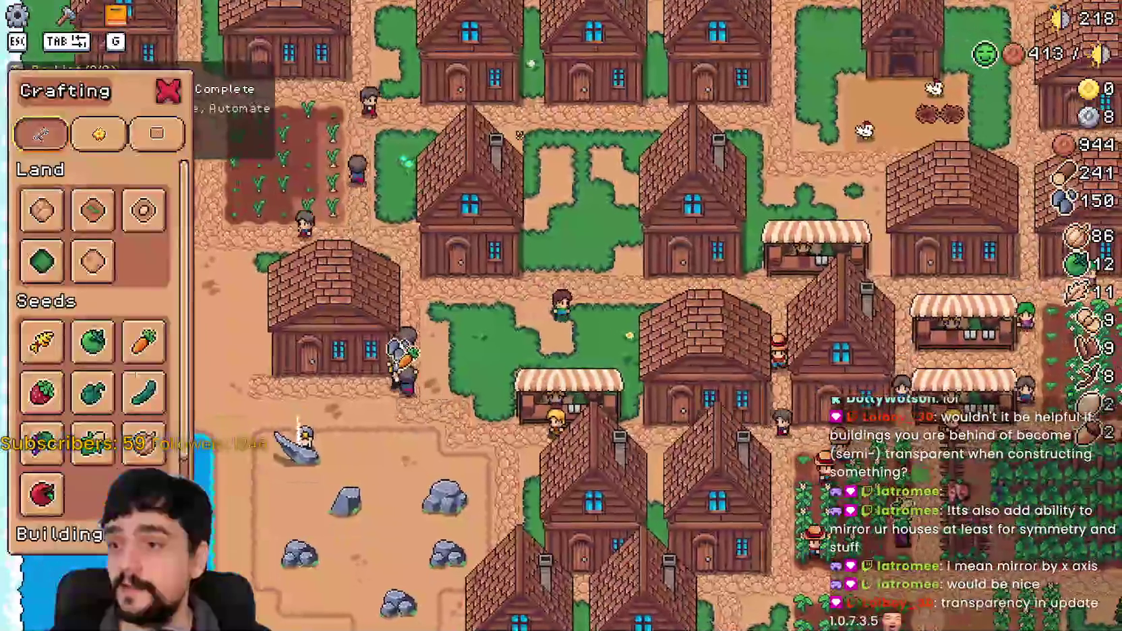
pyautogui.scroll(-3)
pyautogui.click(54, 477)
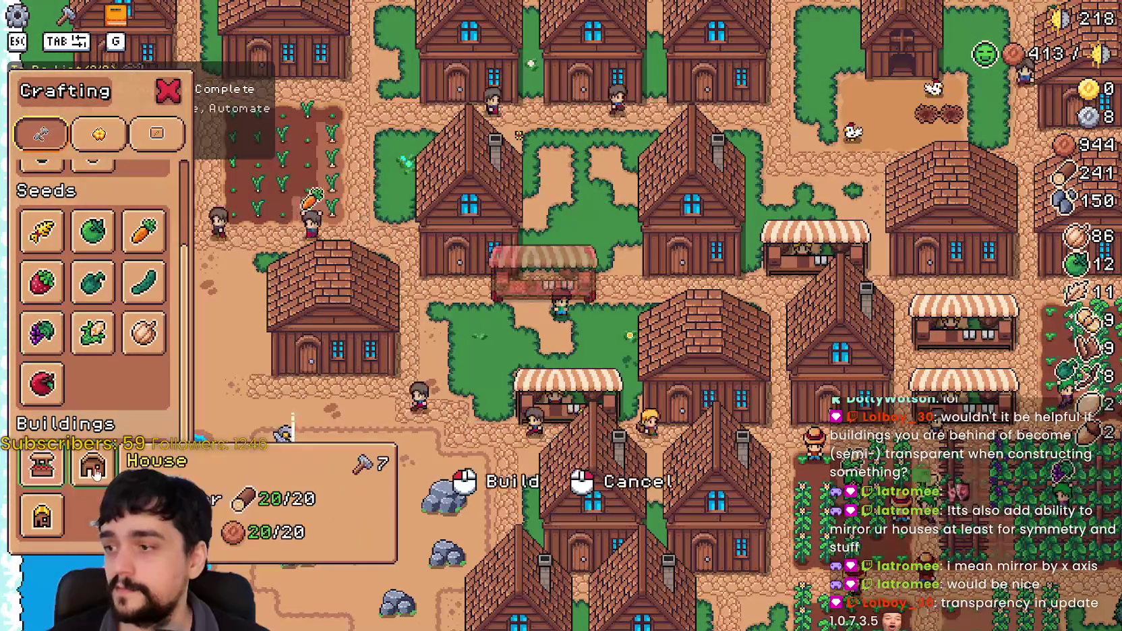
pyautogui.scroll(3)
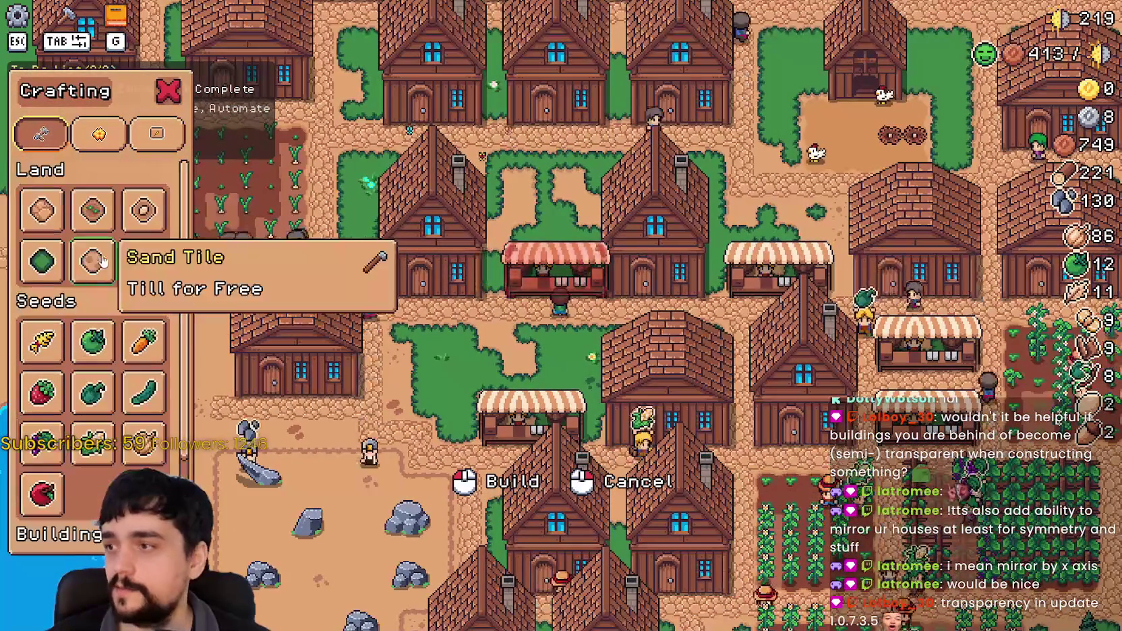
pyautogui.click(556, 273)
pyautogui.click(556, 283)
pyautogui.scroll(-3)
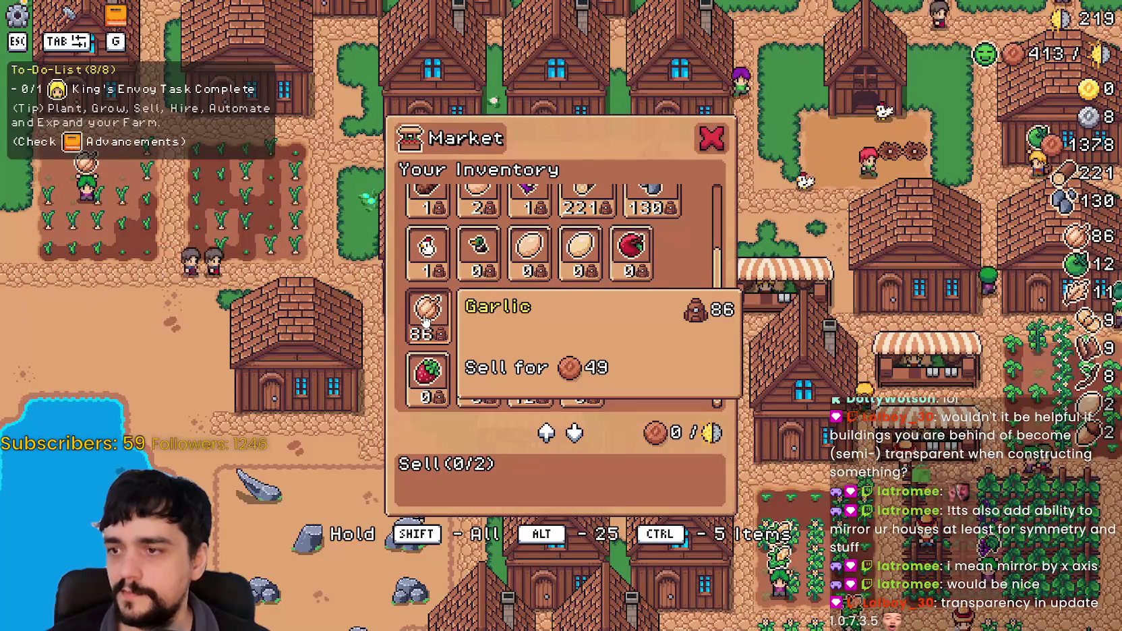
pyautogui.press('Escape')
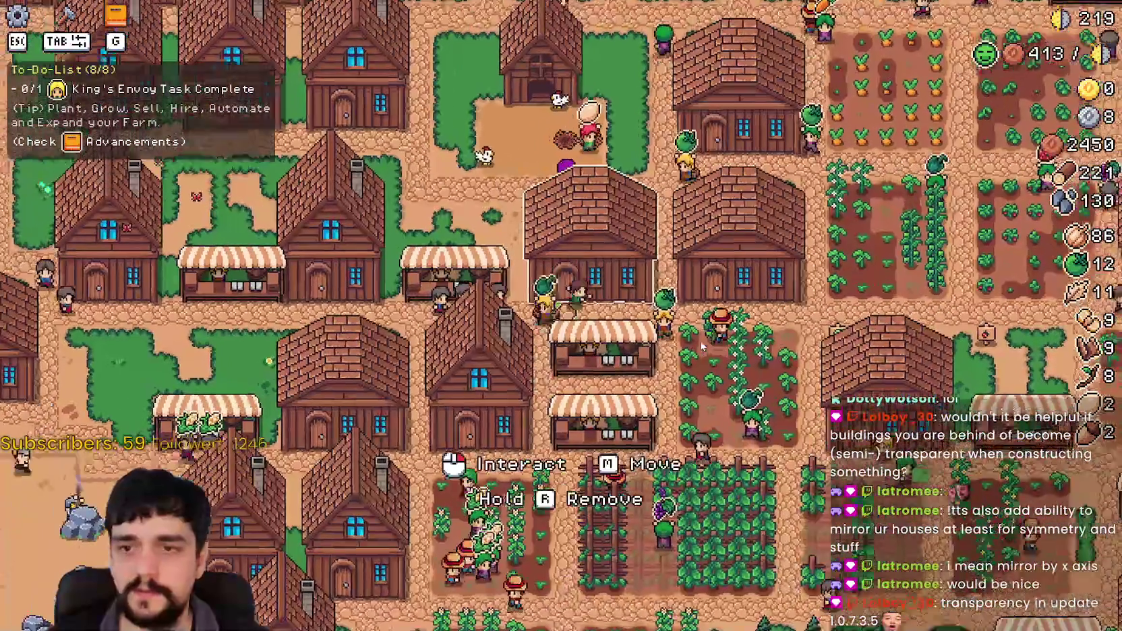
pyautogui.press('w')
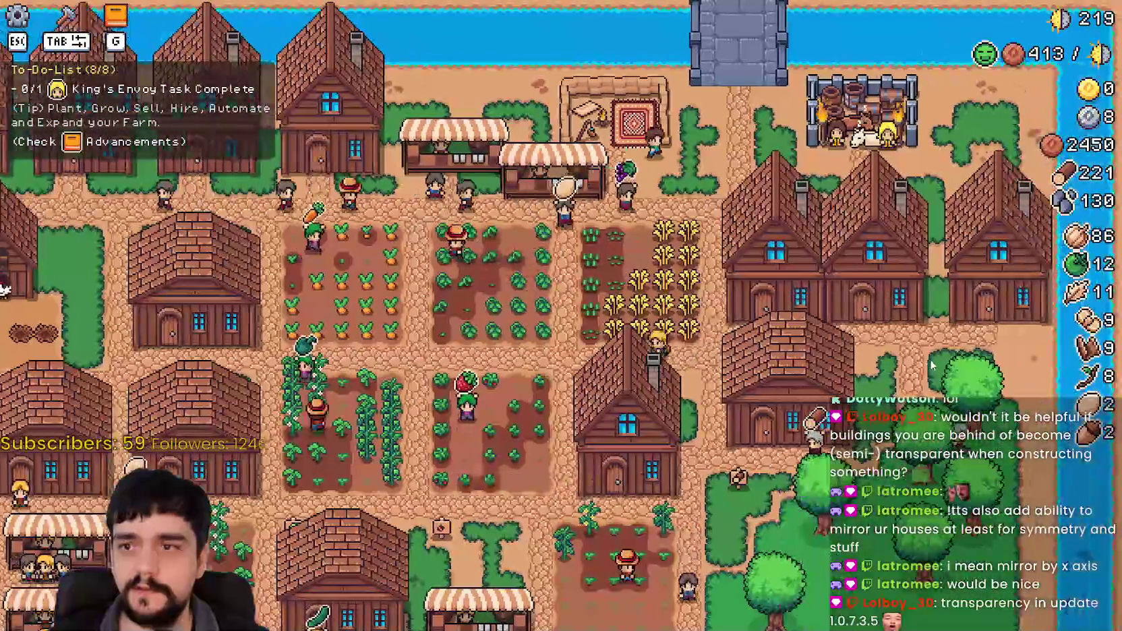
# Deliver garlic toward the King's Envoy task.
pyautogui.click(510, 476)
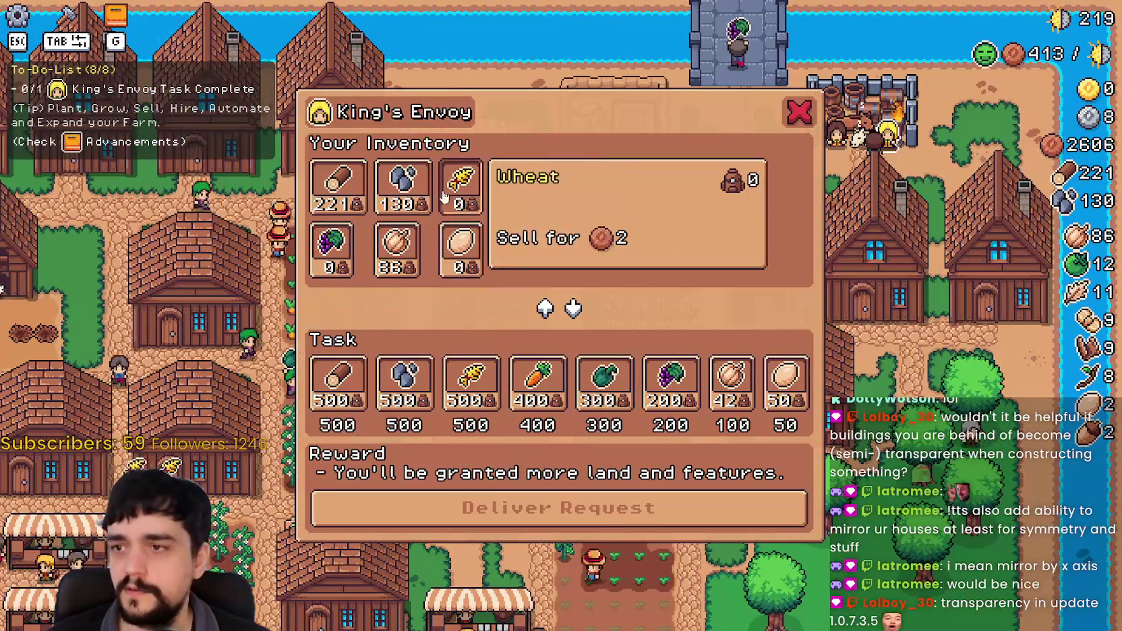
pyautogui.click(398, 249)
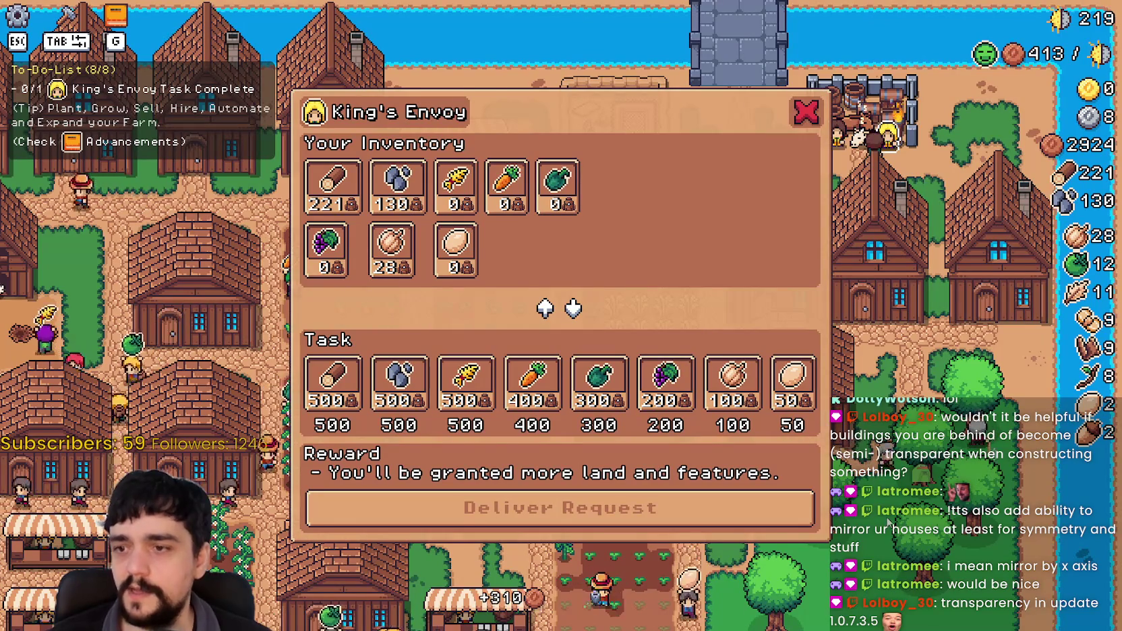
pyautogui.press('Escape')
# Add an item to a village market stall's sell list.
pyautogui.press('a')
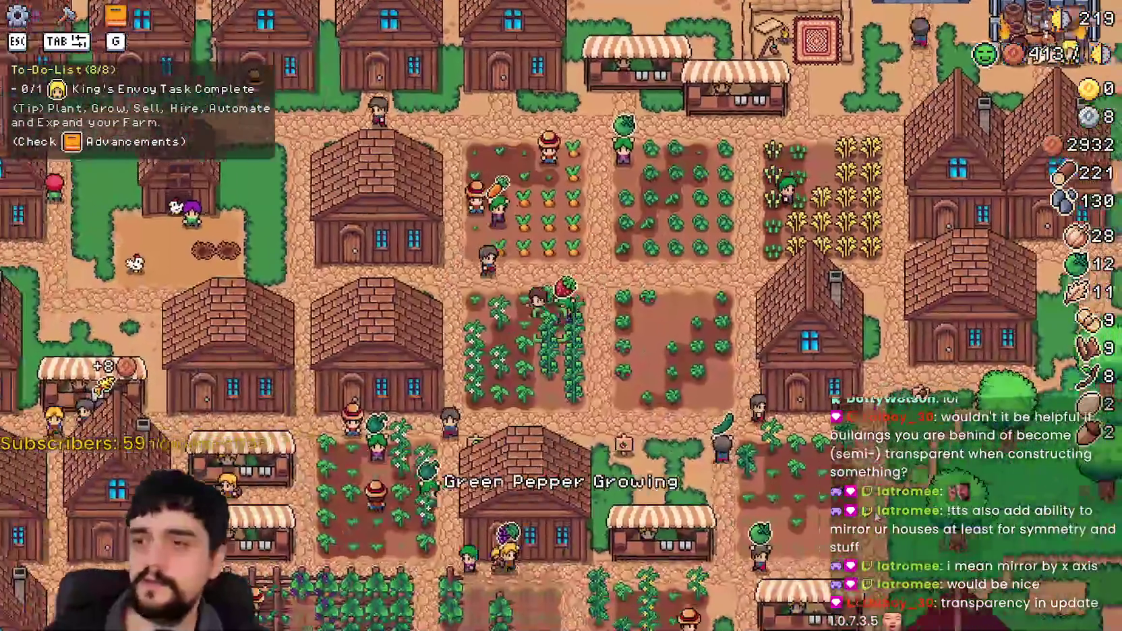
pyautogui.press('a')
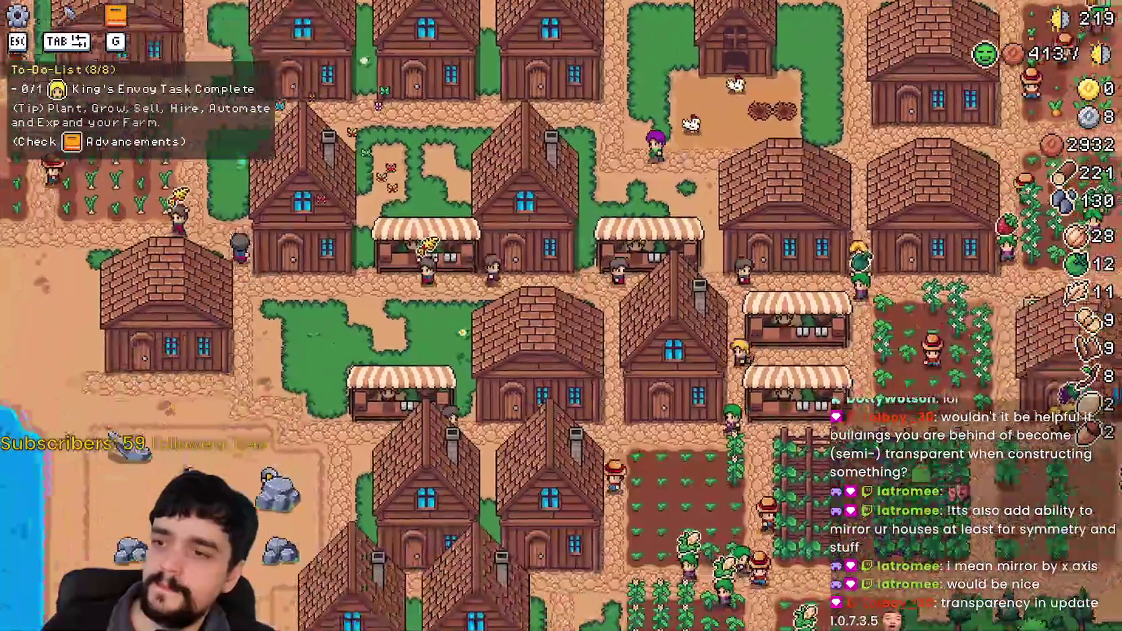
pyautogui.click(646, 364)
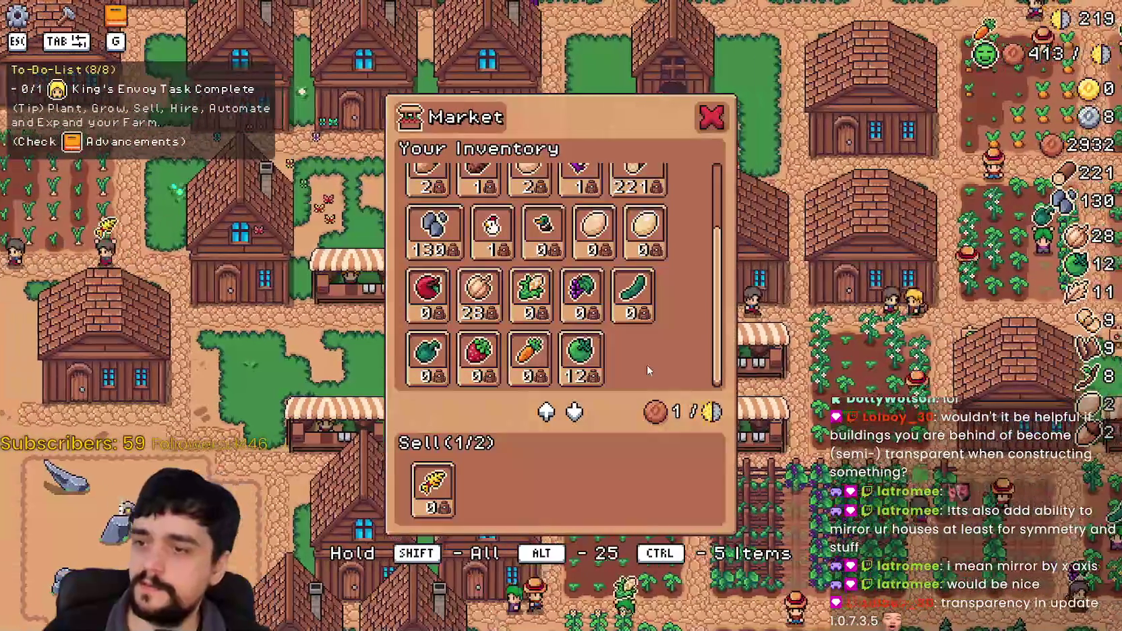
pyautogui.press('Escape')
pyautogui.scroll(3)
pyautogui.press('e')
pyautogui.scroll(3)
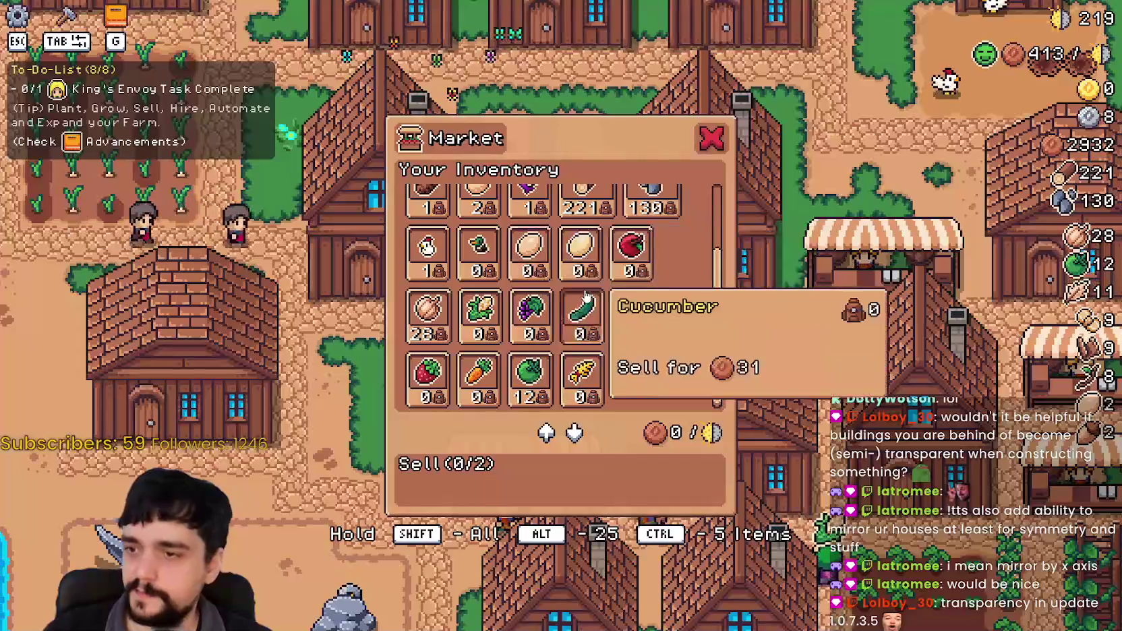
pyautogui.scroll(-3)
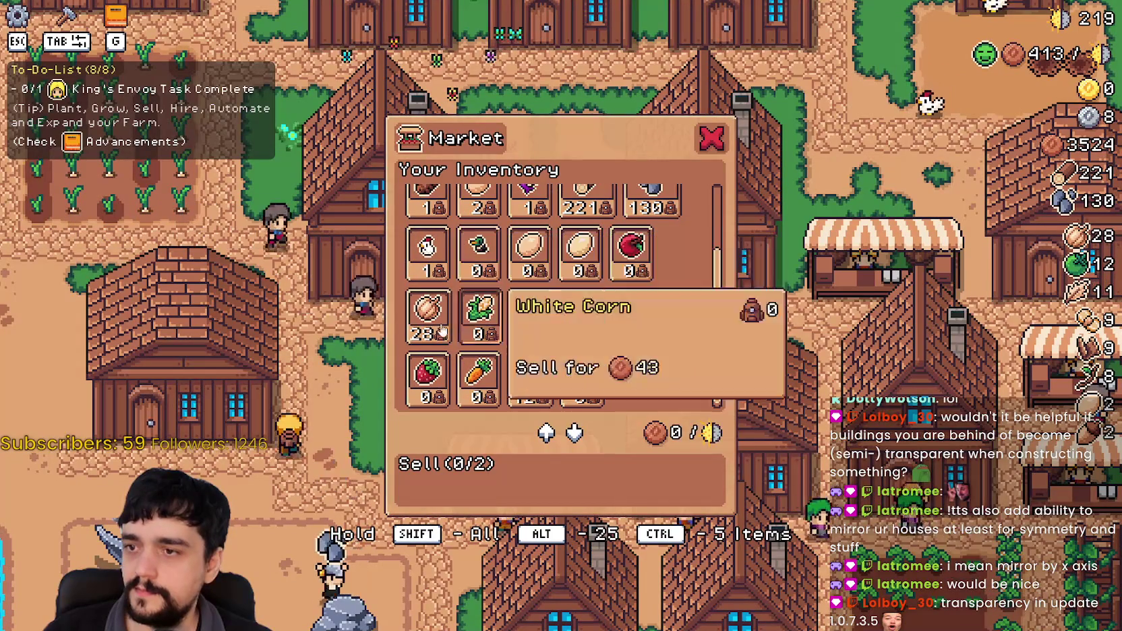
pyautogui.click(426, 360)
pyautogui.press('Escape')
pyautogui.scroll(-3)
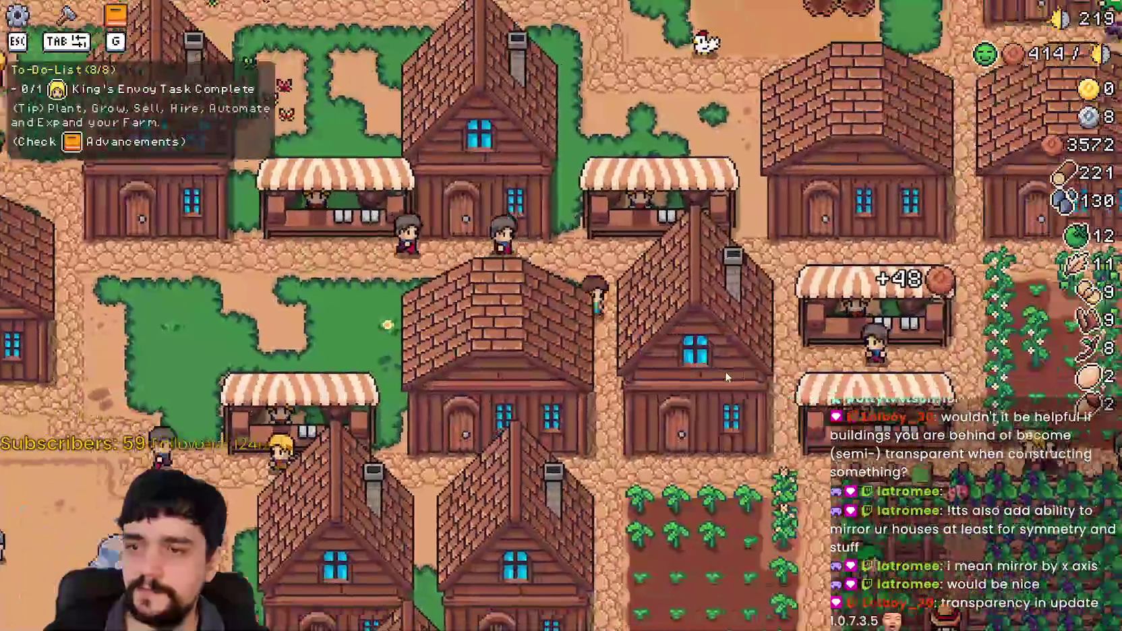
# Pause the game to show farm stats and open Calculator beside it.
pyautogui.press('w')
pyautogui.press('d')
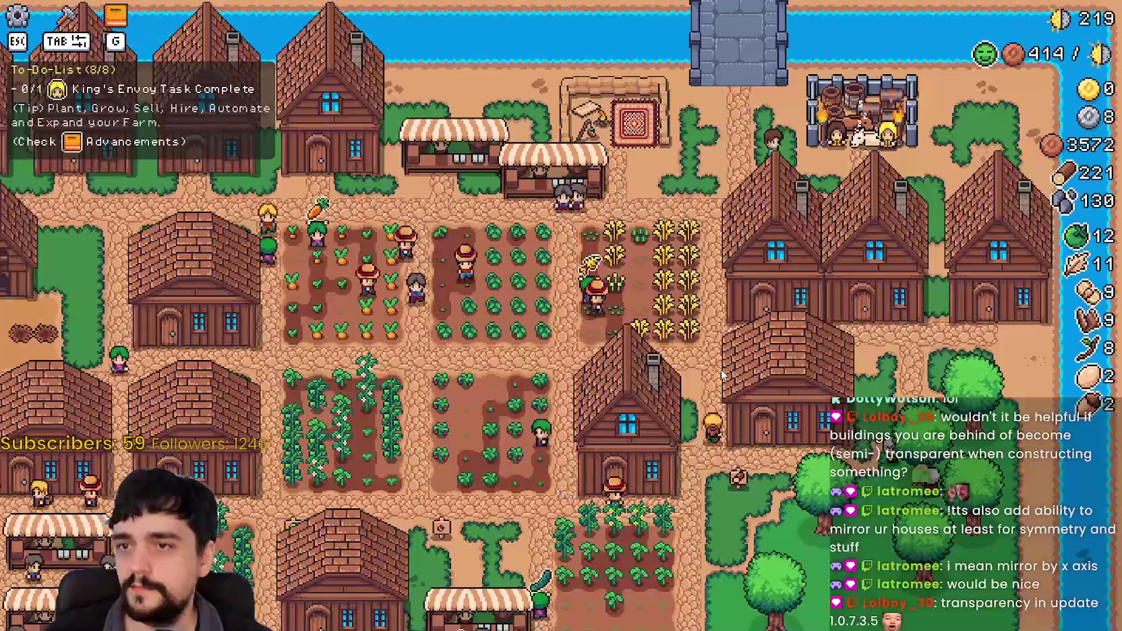
pyautogui.press('Escape')
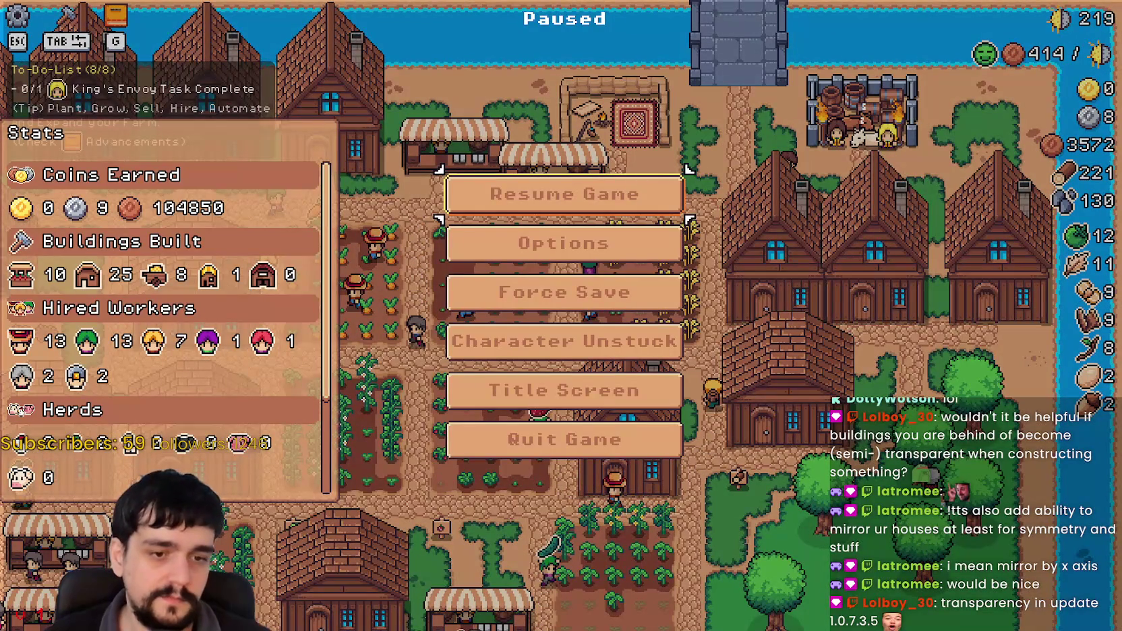
pyautogui.press('XF86Calculator')
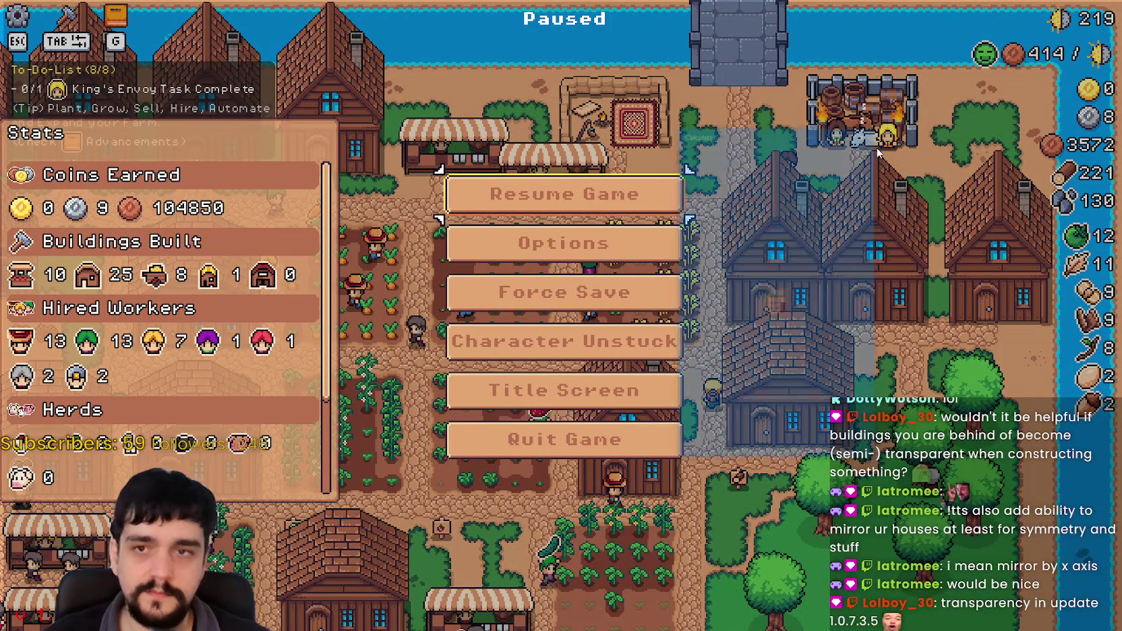
pyautogui.moveTo(795, 126); pyautogui.dragTo(600, 125)
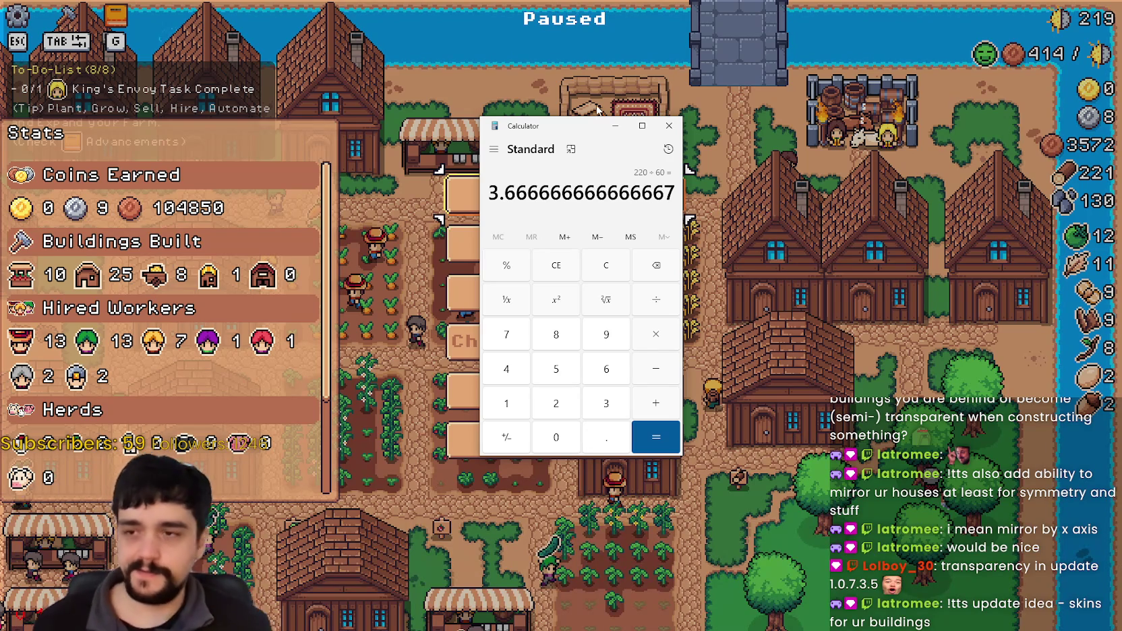
# Close the calculator and resume the game.
pyautogui.click(663, 132)
pyautogui.press('Escape')
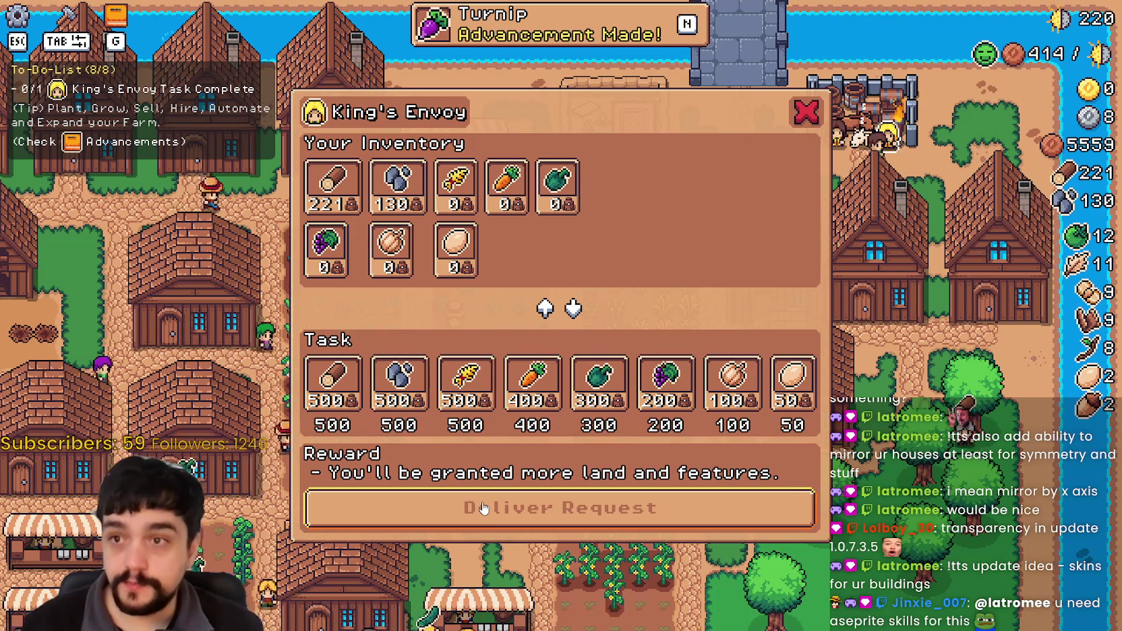
# Try delivering the King's Envoy request, then view the crops advancements showing Turnip.
pyautogui.click(483, 507)
pyautogui.press('n')
pyautogui.moveTo(805, 283)
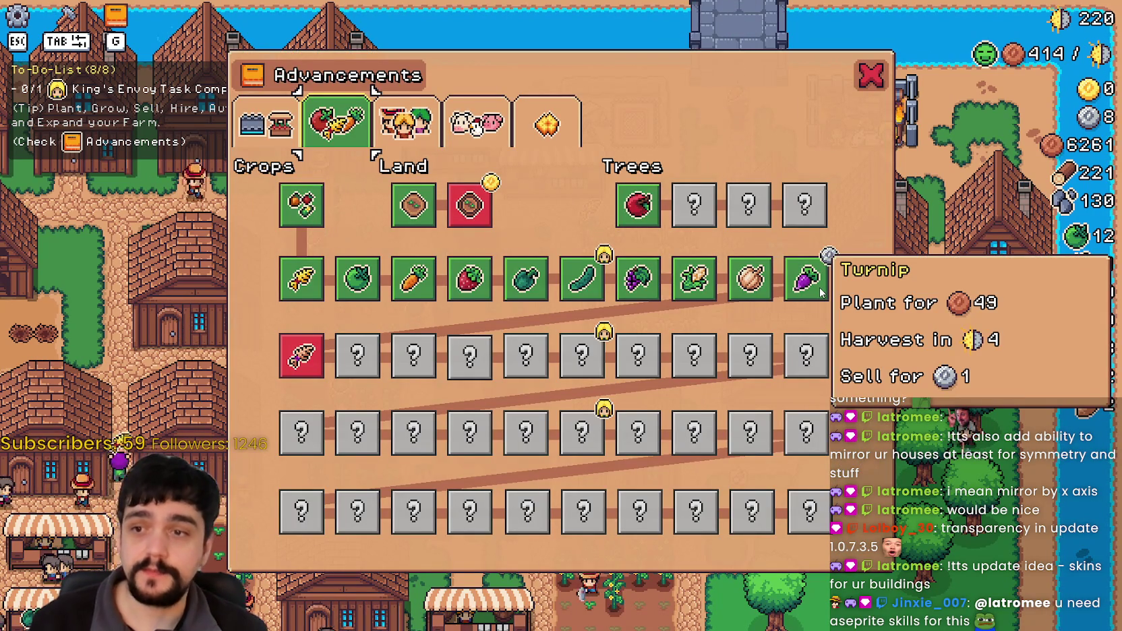
pyautogui.moveTo(299, 359)
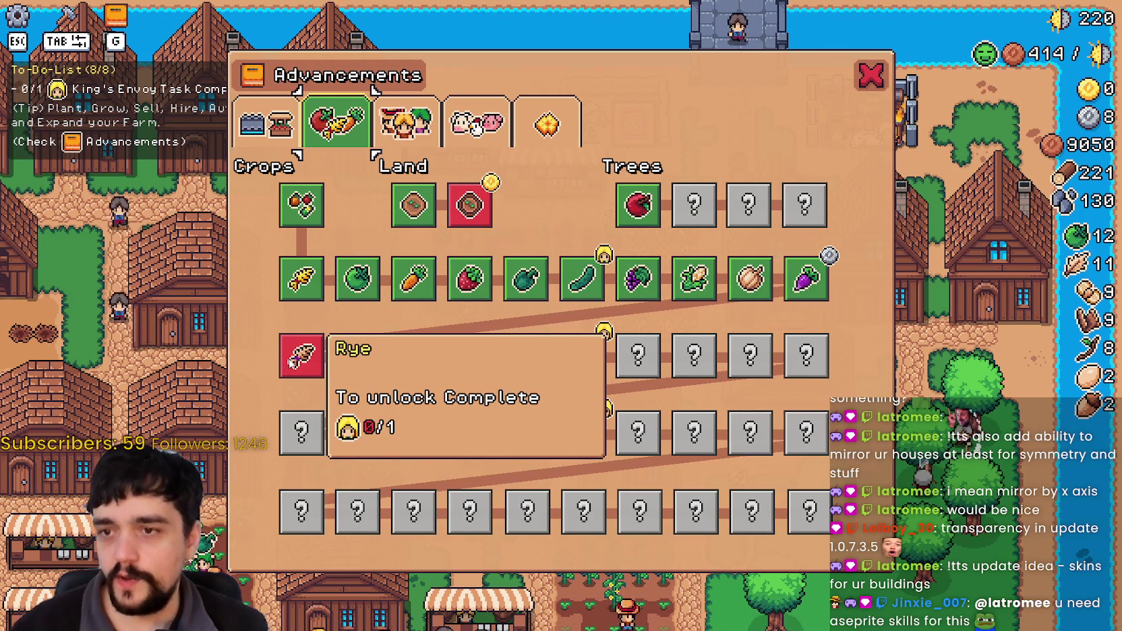
pyautogui.moveTo(763, 283)
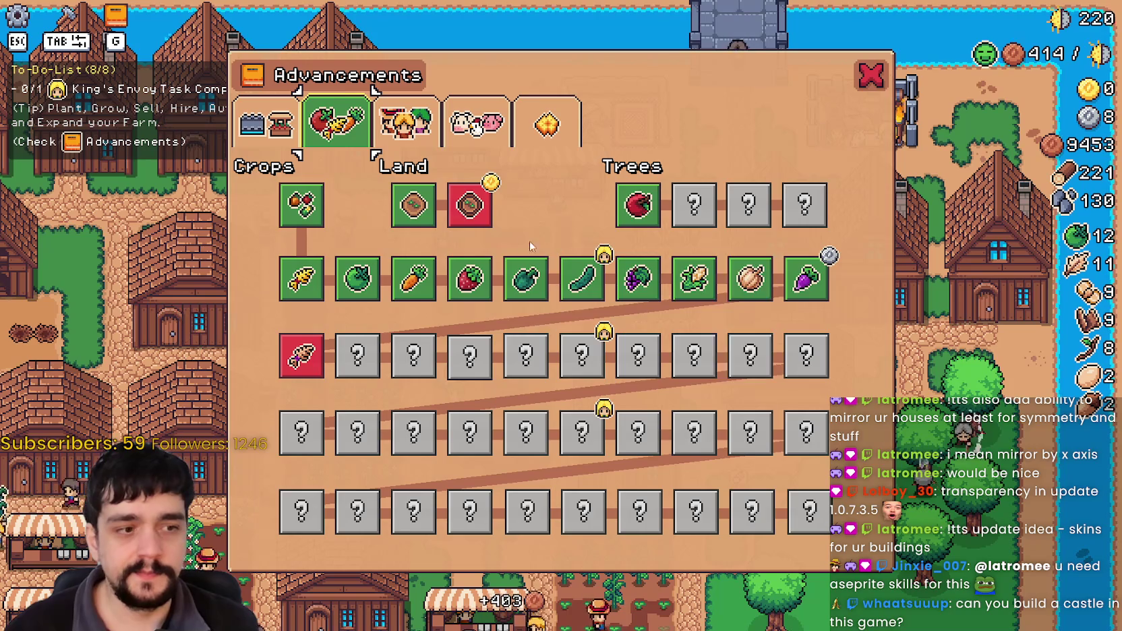
pyautogui.press('Escape')
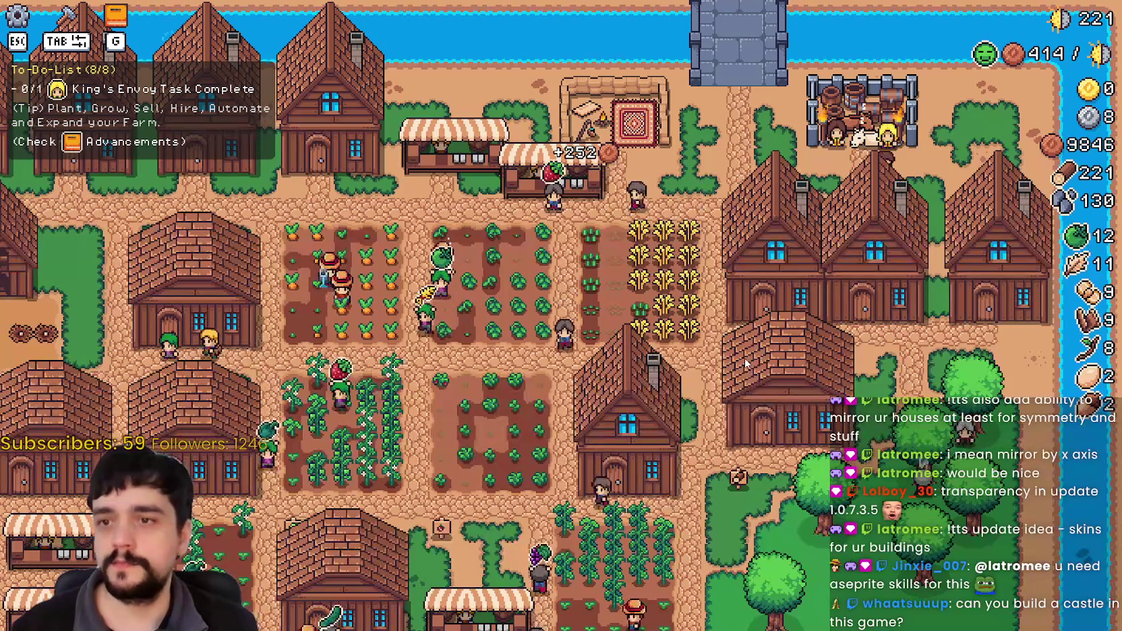
pyautogui.click(540, 515)
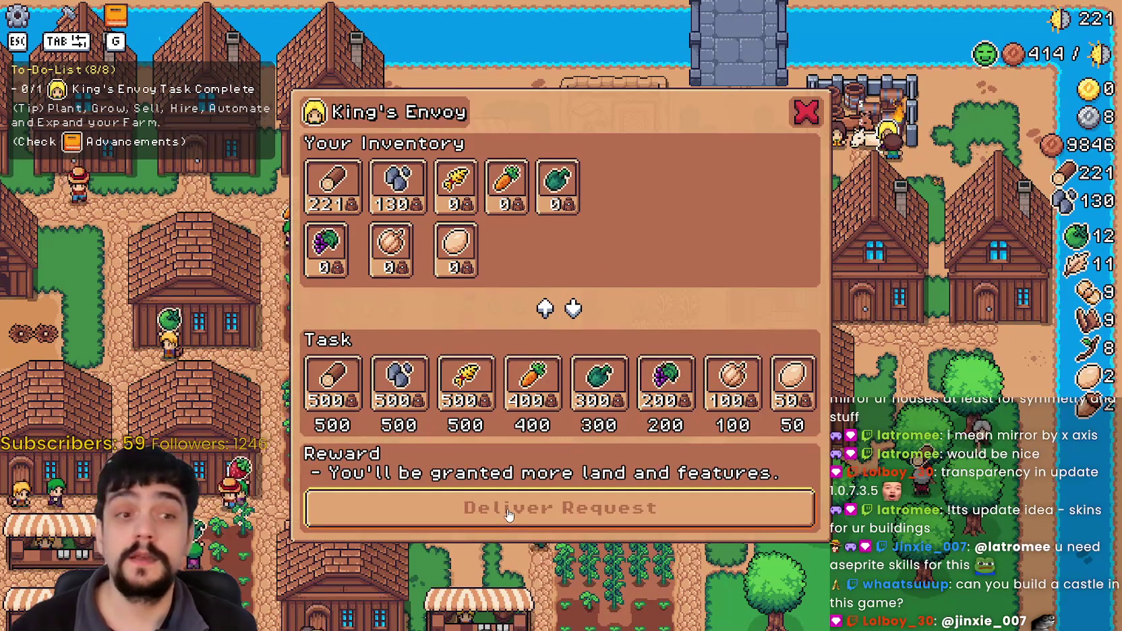
# Deliver the King's Envoy request, unlocking the Sheep advancement.
pyautogui.click(506, 512)
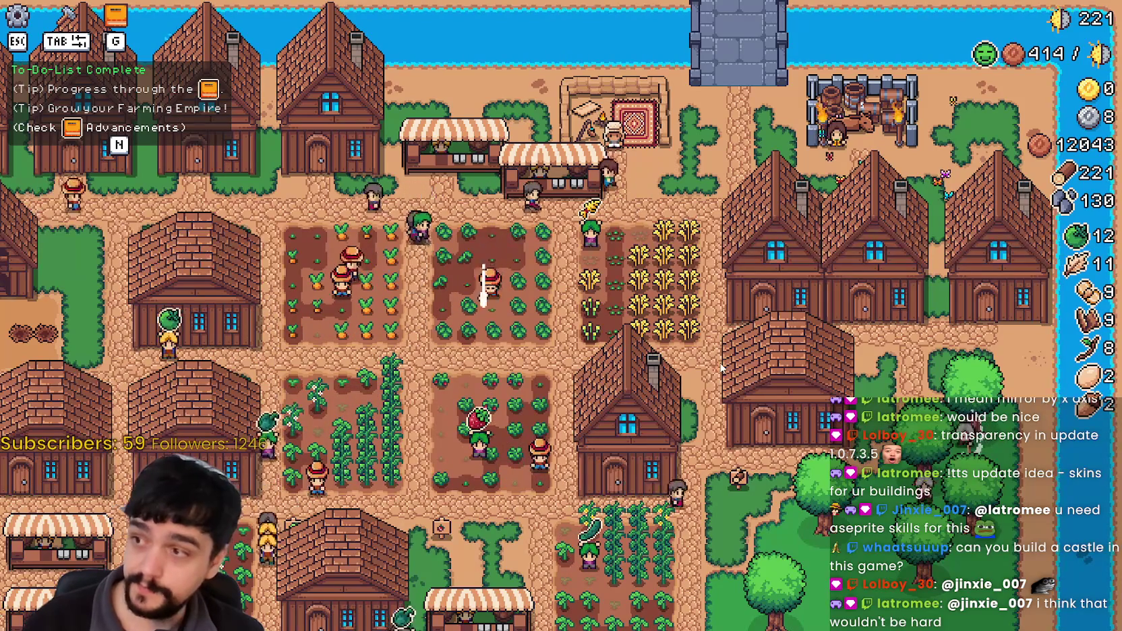
pyautogui.scroll(-3)
# Pan the view south past the cabin toward the forest.
pyautogui.press('s')
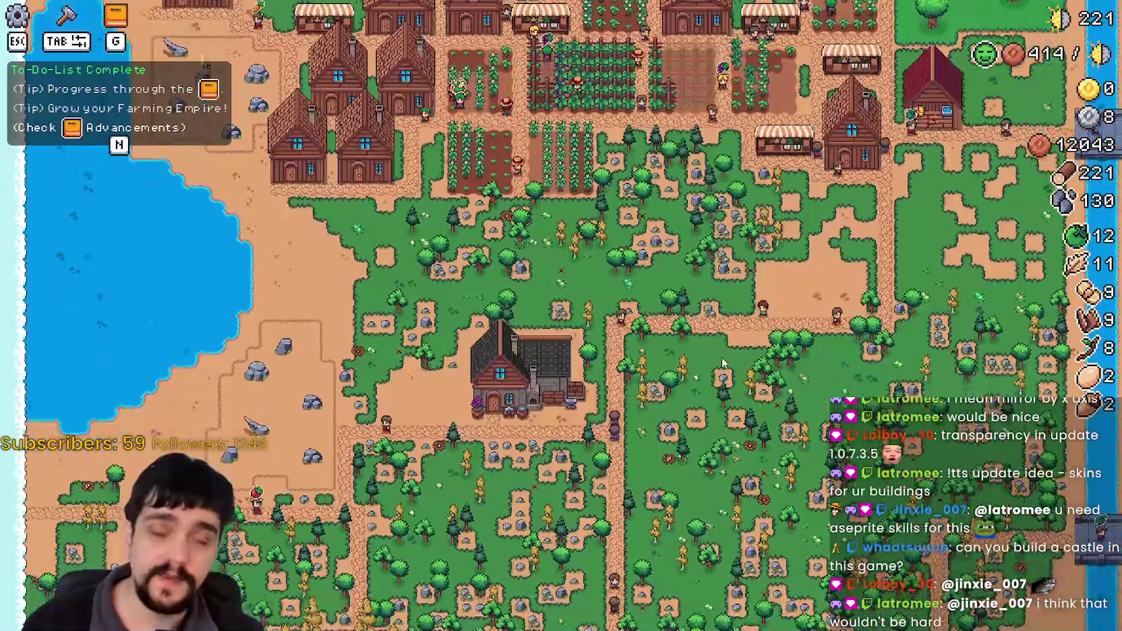
pyautogui.press('s')
pyautogui.press('s')
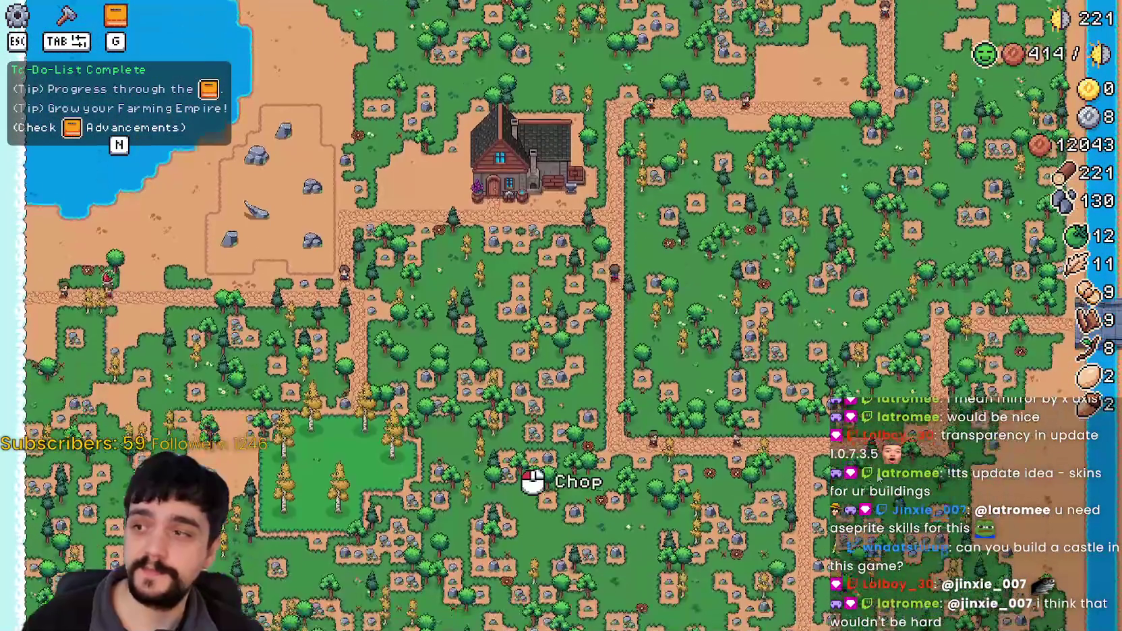
pyautogui.press('s')
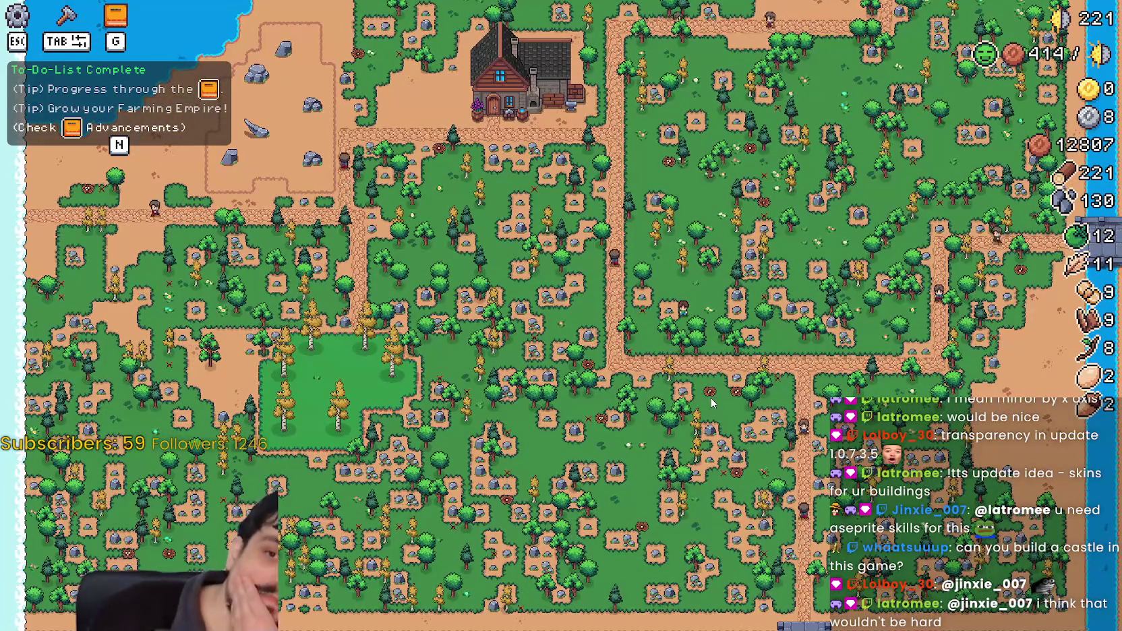
pyautogui.press('s')
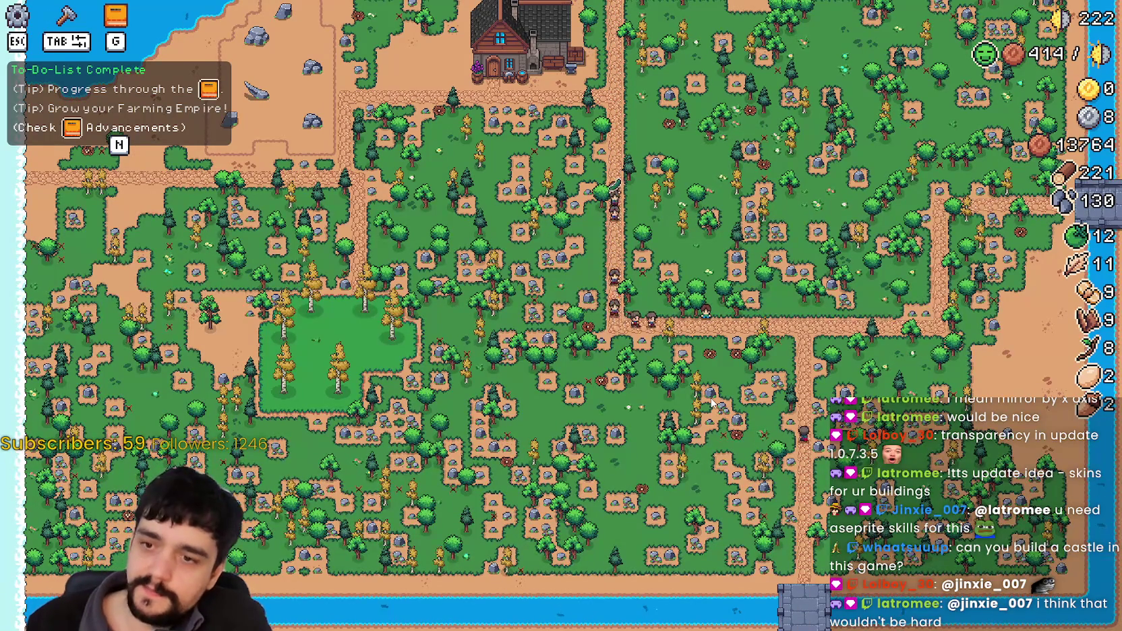
# Back at the village, browse the Land, Crops, Workers and Animals advancements, then close them.
pyautogui.press('w')
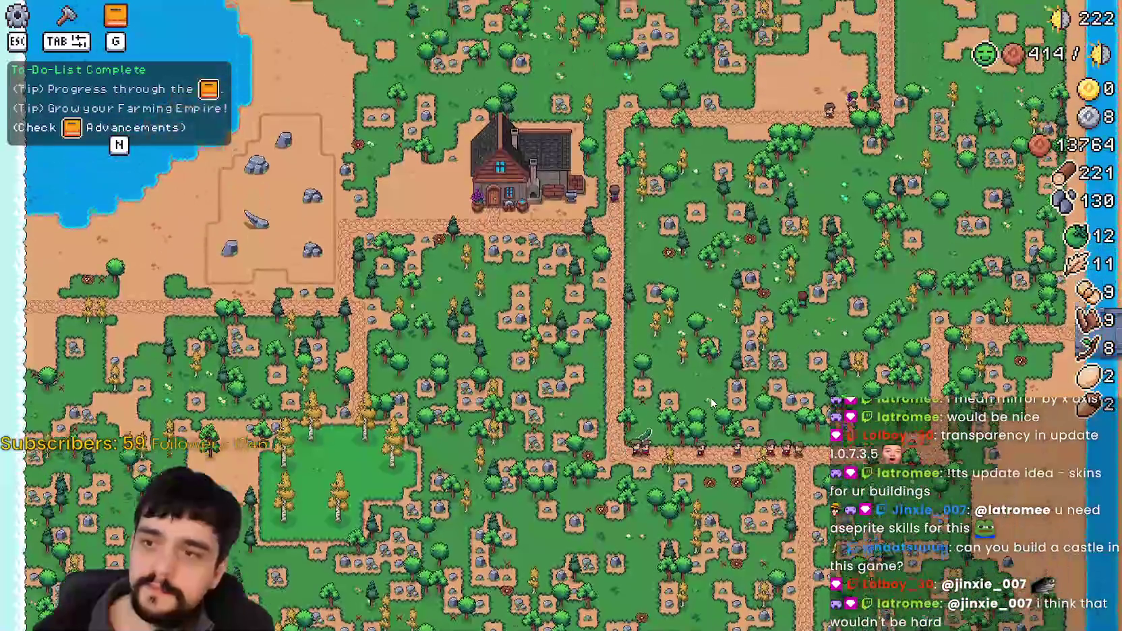
pyautogui.press('w')
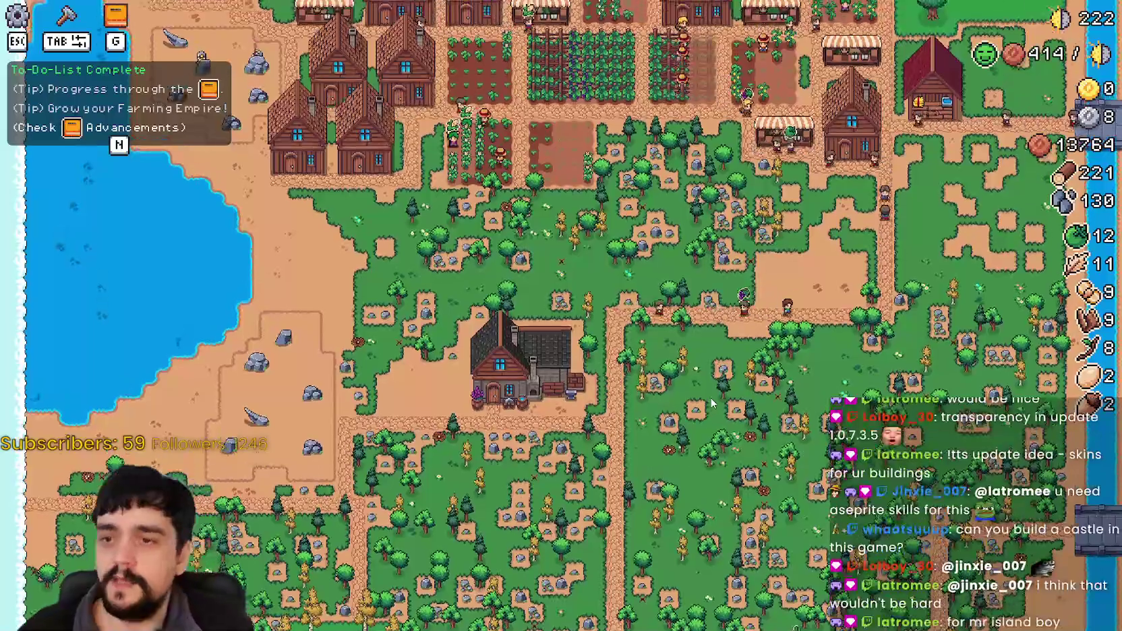
pyautogui.press('w')
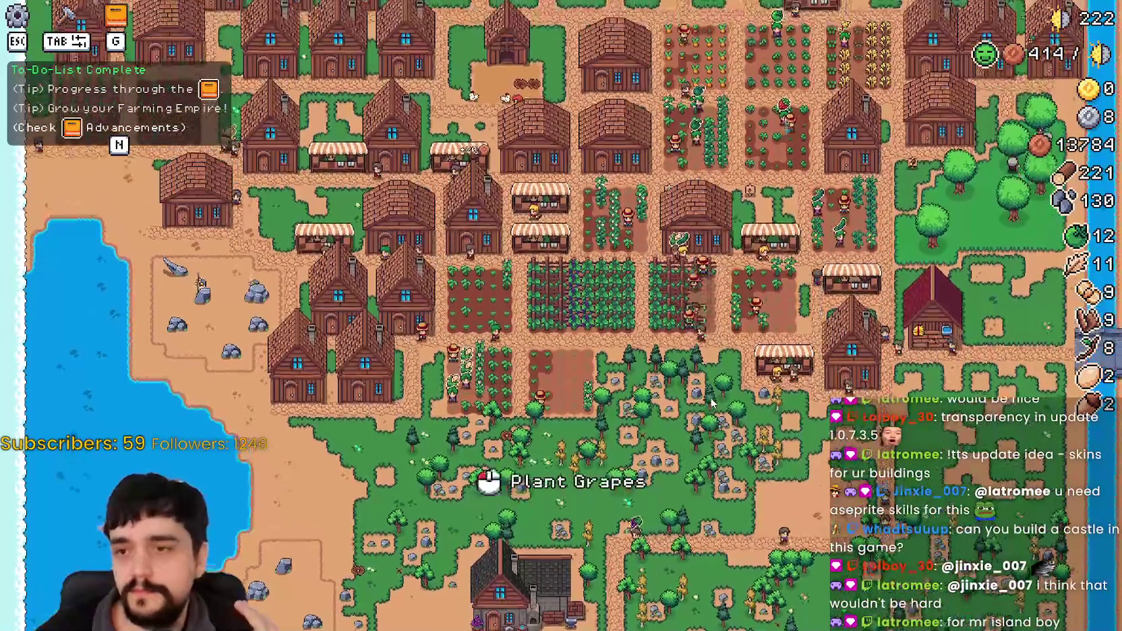
pyautogui.press('w')
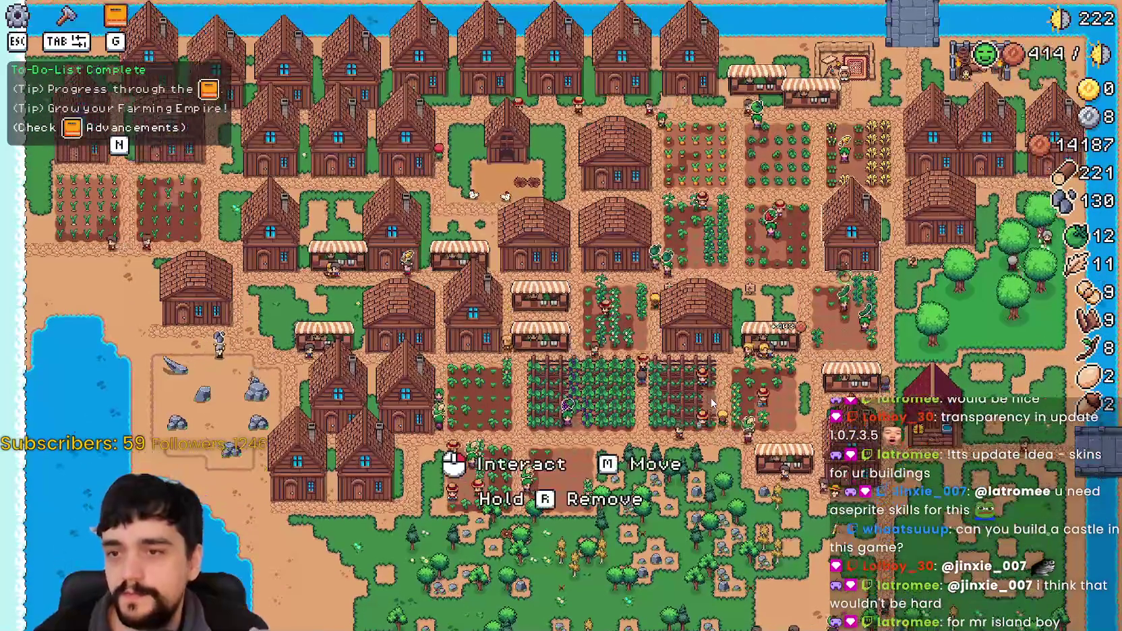
pyautogui.press('g')
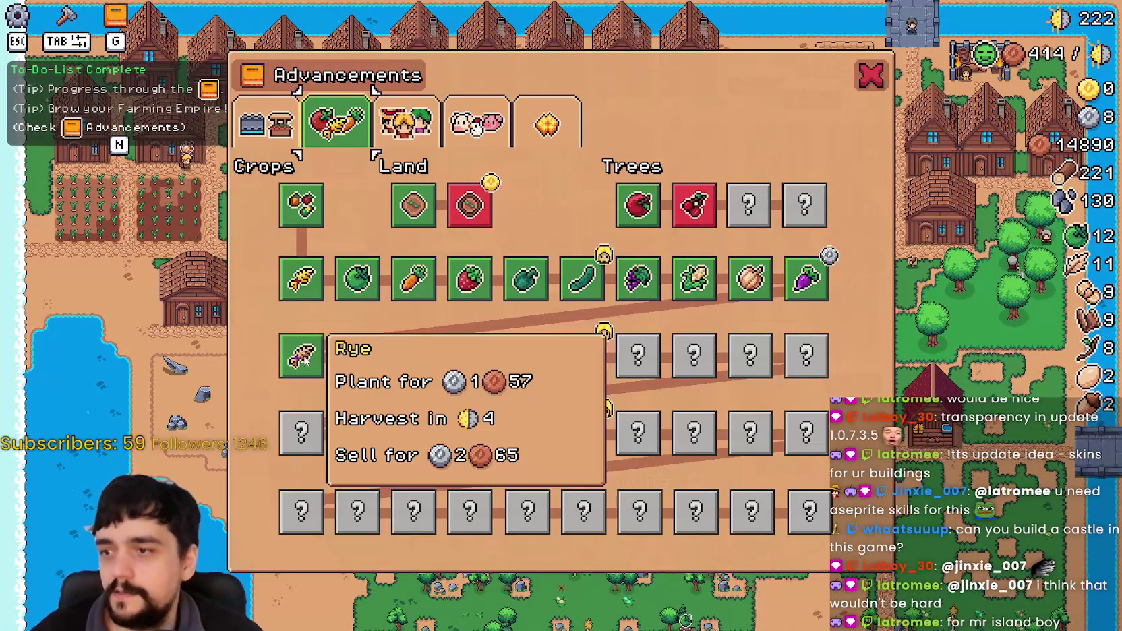
pyautogui.click(266, 122)
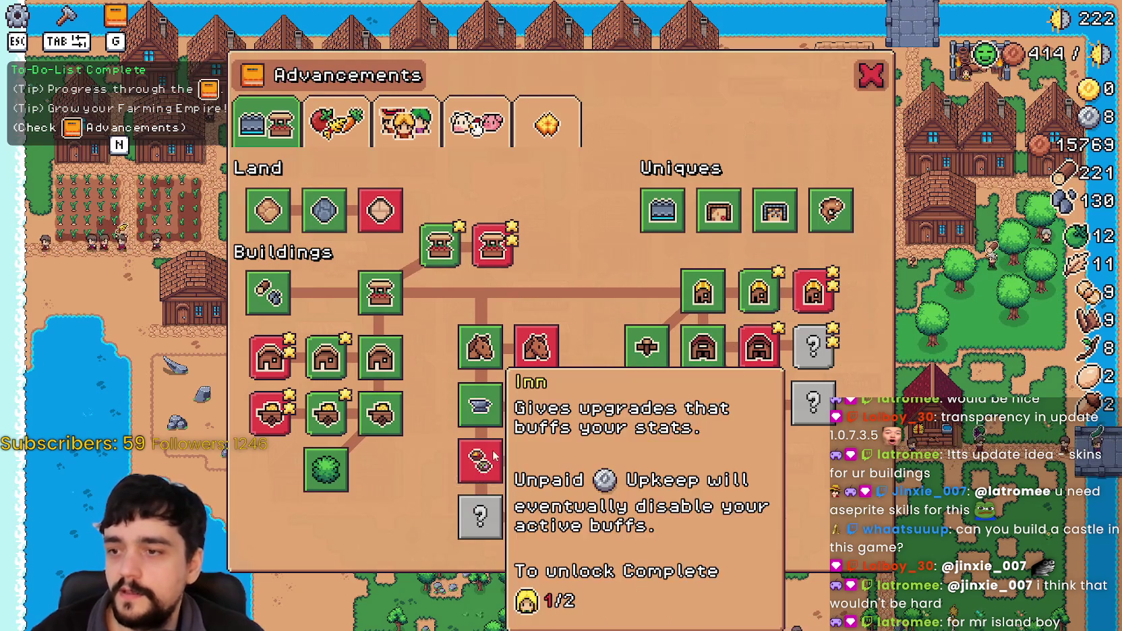
pyautogui.click(346, 140)
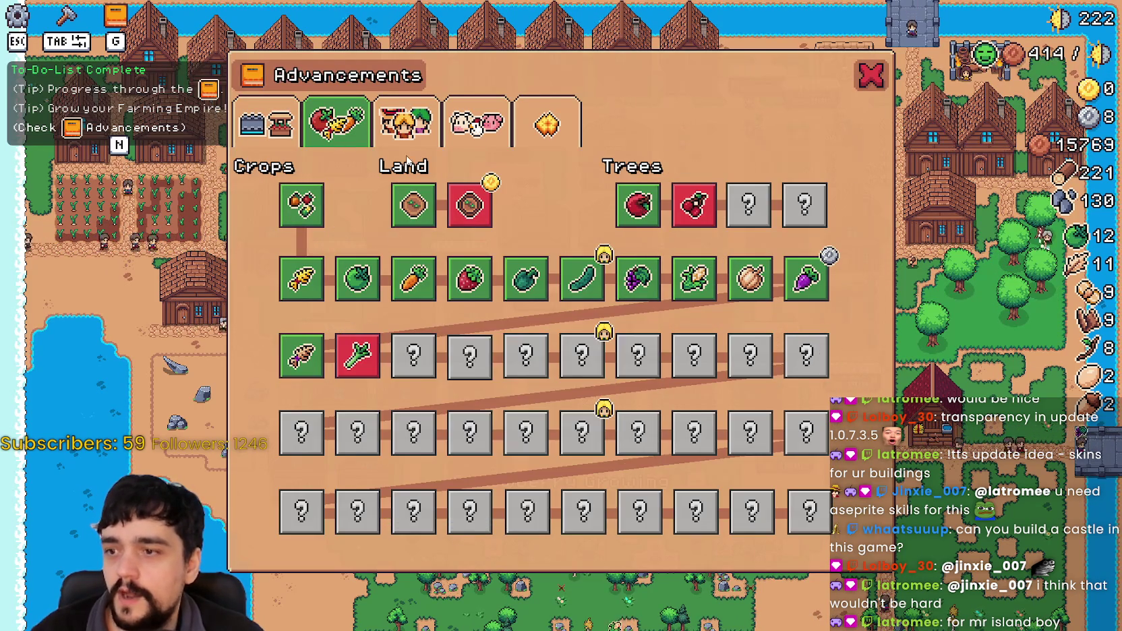
pyautogui.click(406, 131)
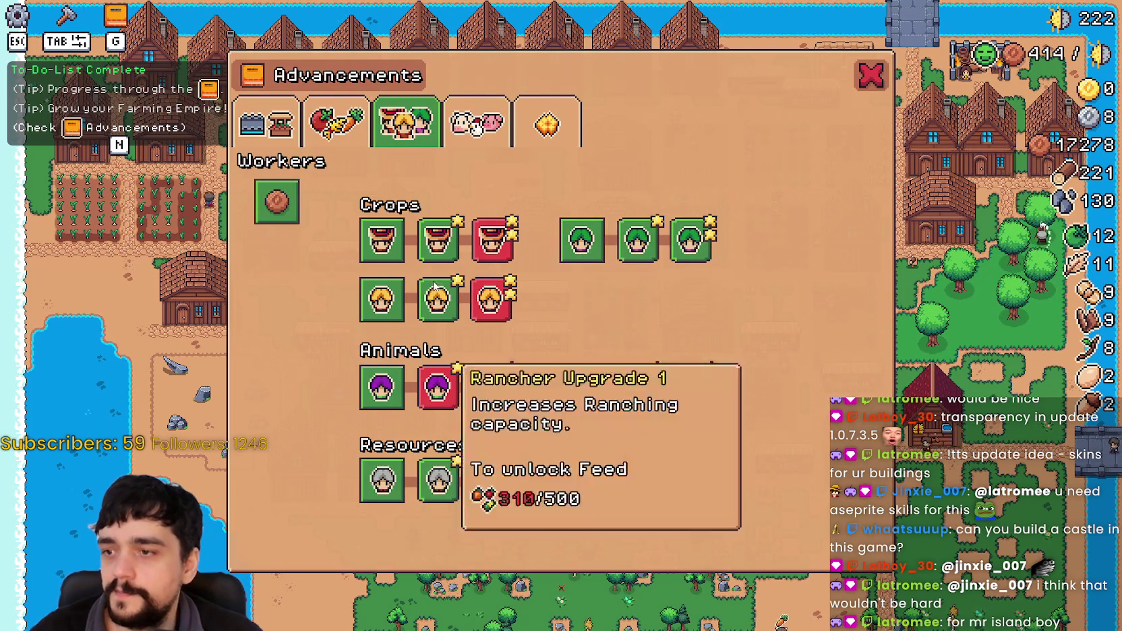
pyautogui.click(473, 138)
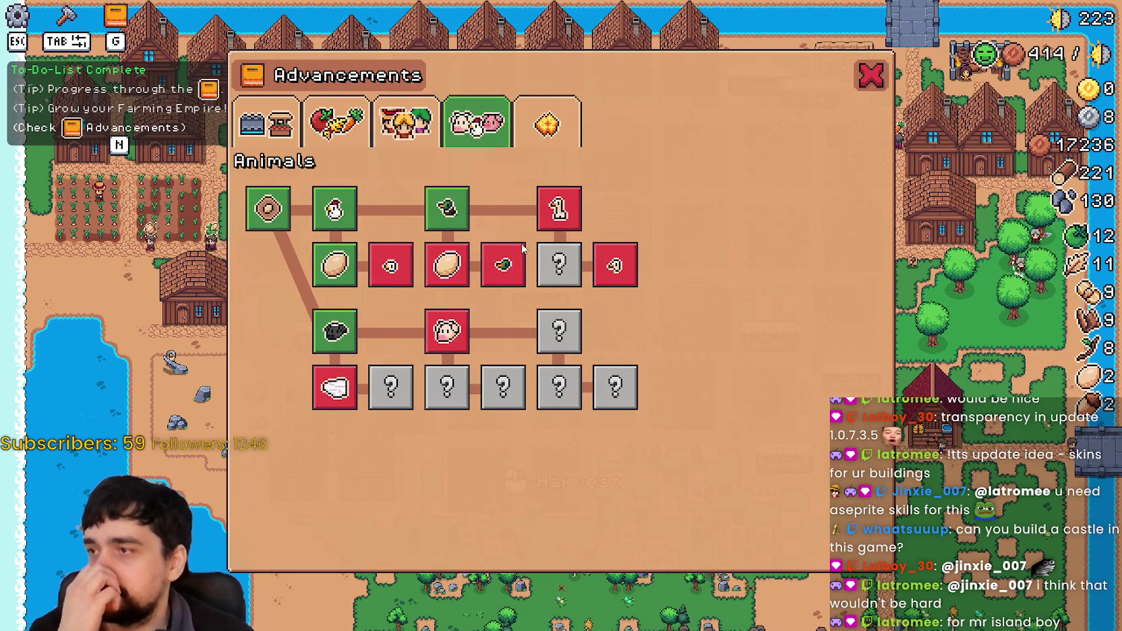
pyautogui.click(869, 79)
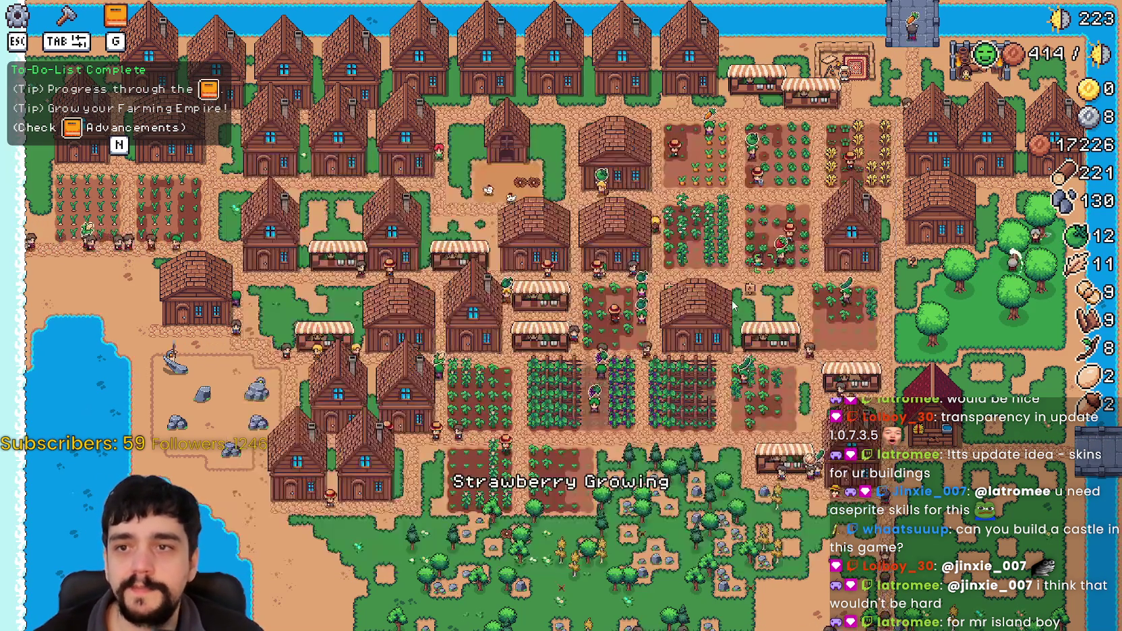
pyautogui.scroll(3)
pyautogui.scroll(-3)
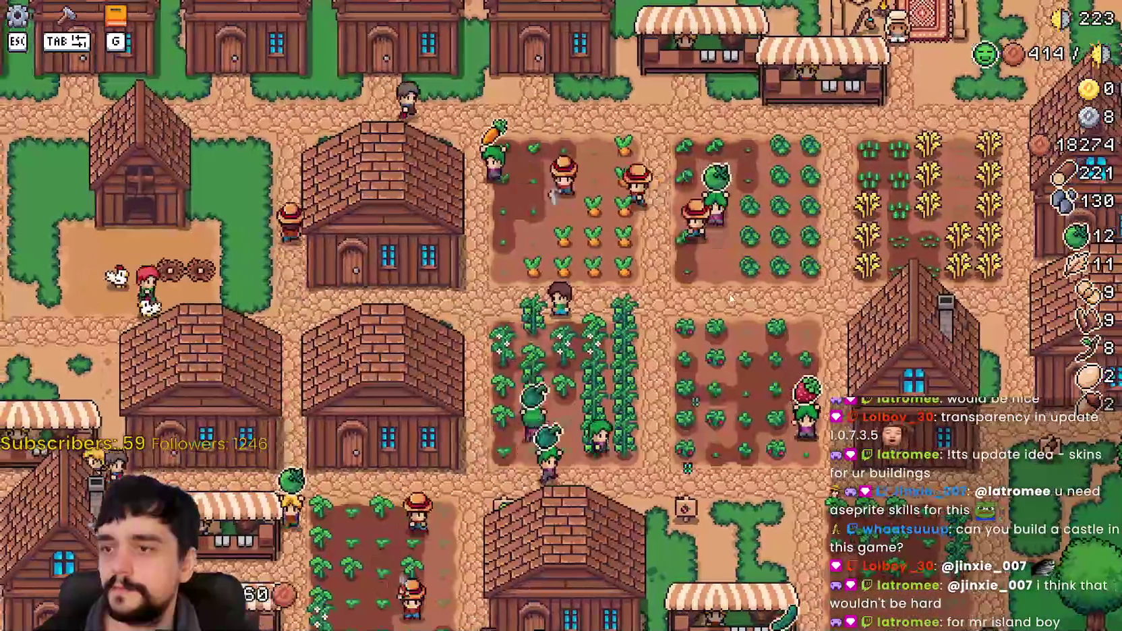
pyautogui.scroll(3)
pyautogui.hotkey('w', 'd')
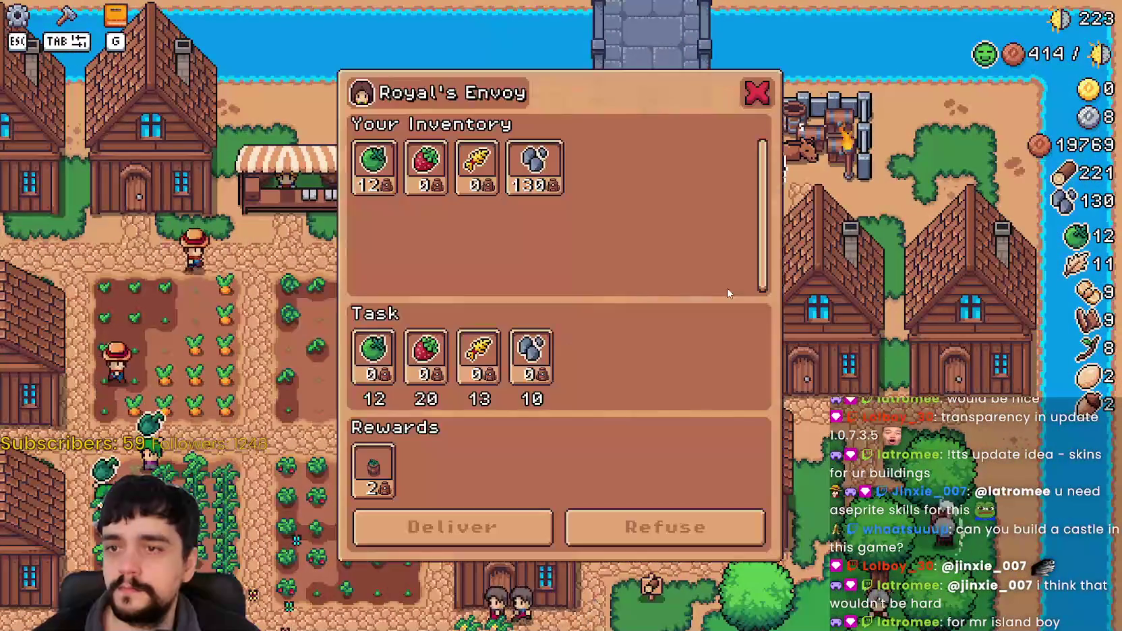
pyautogui.press('a')
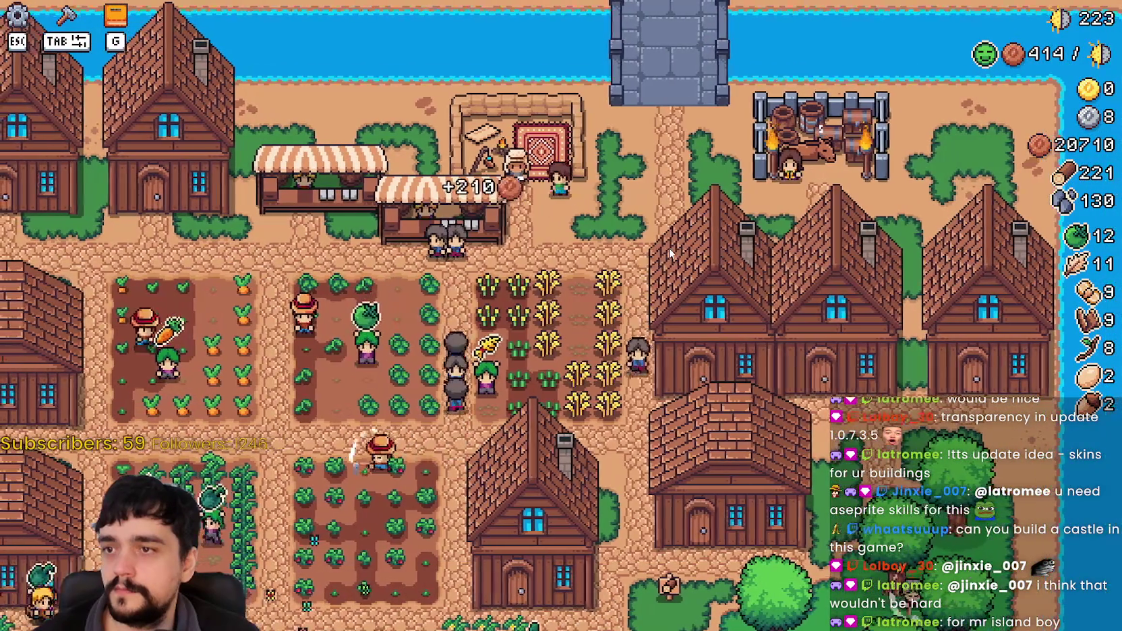
pyautogui.press('e')
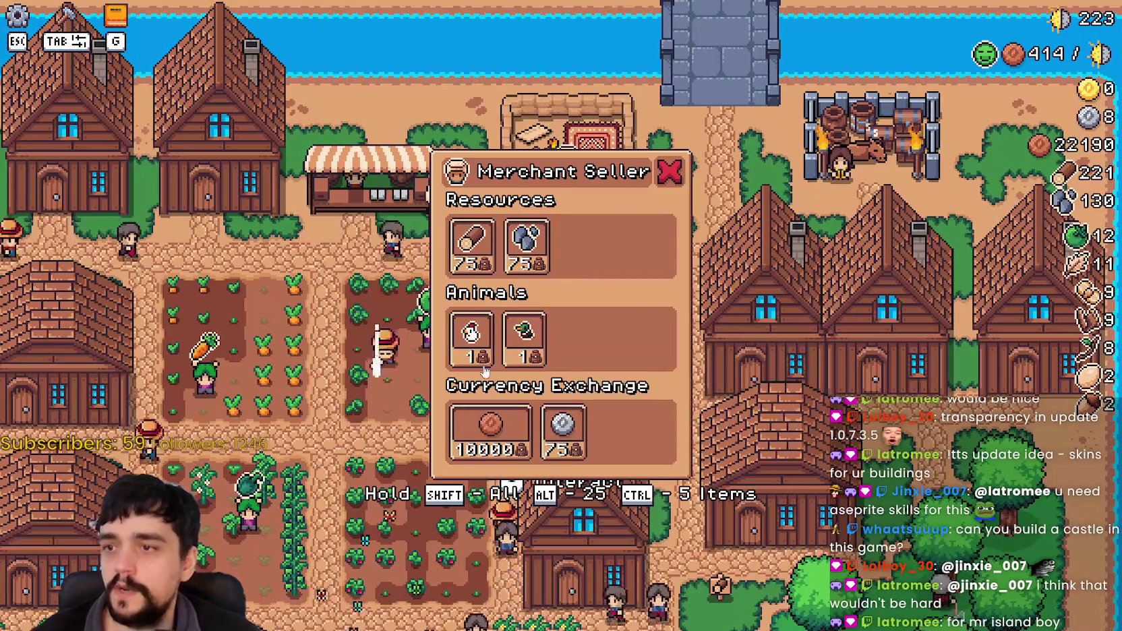
pyautogui.moveTo(525, 330)
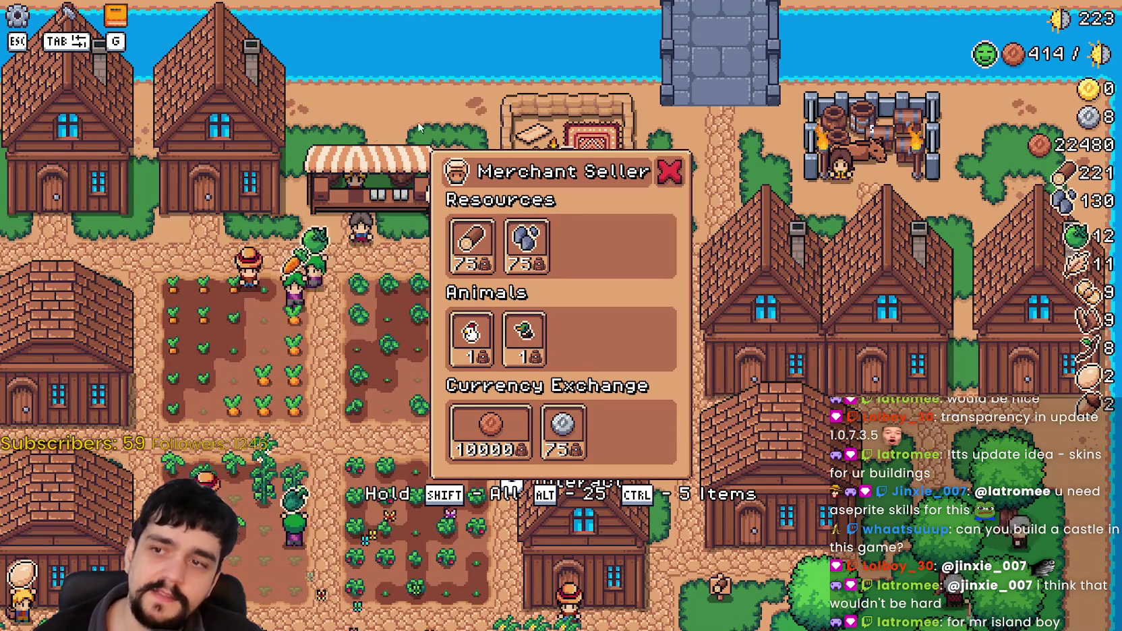
pyautogui.click(482, 330)
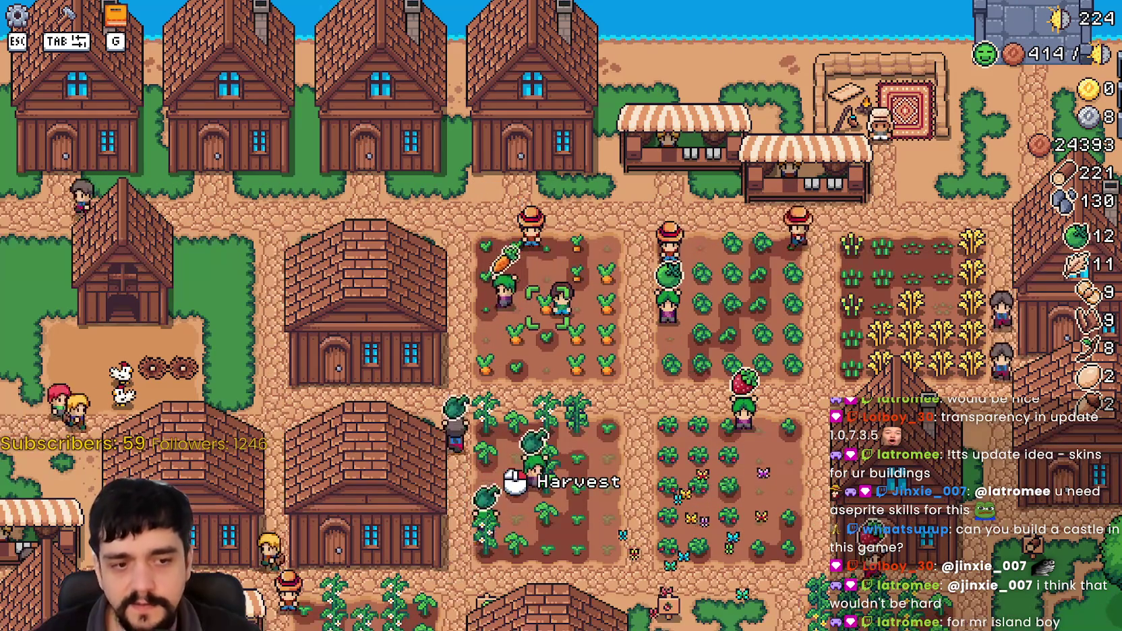
# Bring up NewIssues.txt and delete the unfinished 'Look into making' note.
pyautogui.hotkey('alt', 'Tab')
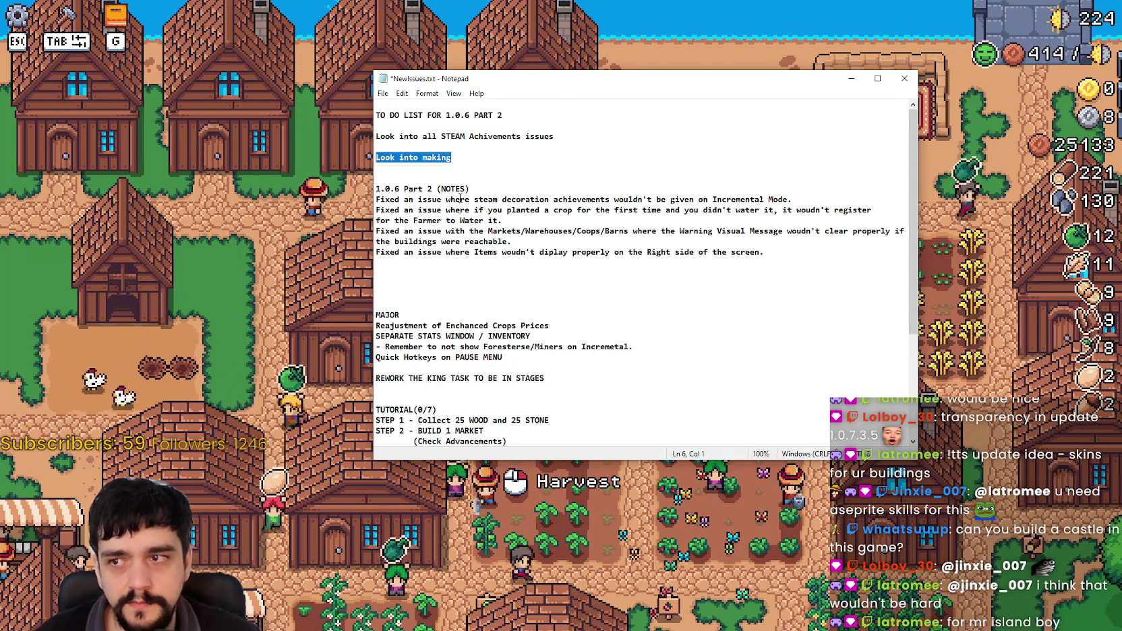
pyautogui.moveTo(423, 158); pyautogui.dragTo(473, 155)
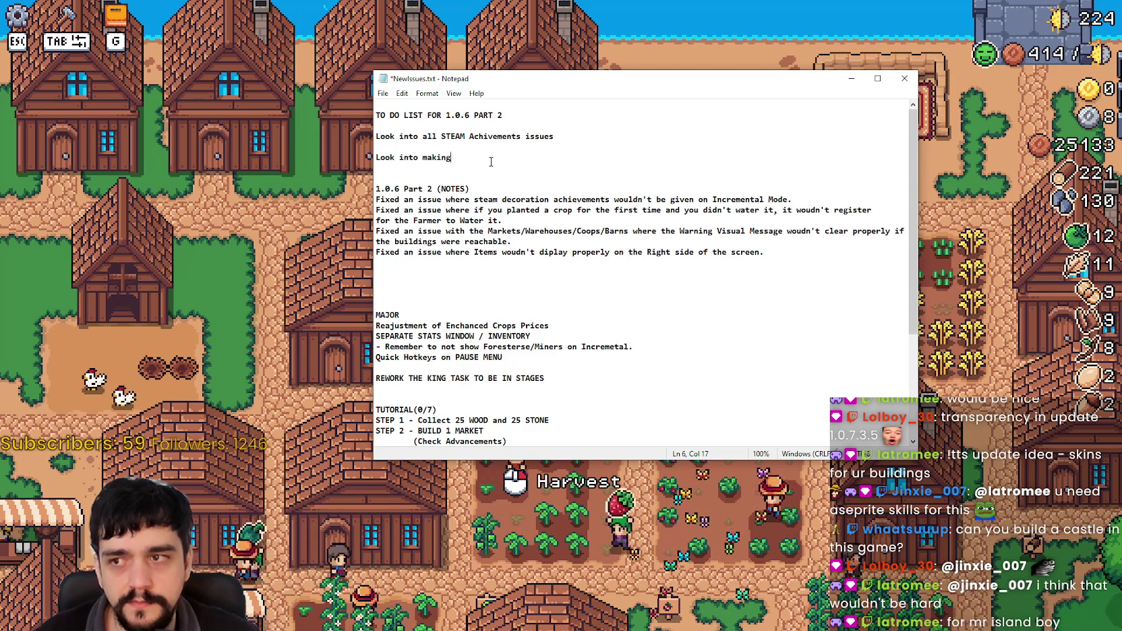
pyautogui.press('BackSpace')
pyautogui.write('Mer')
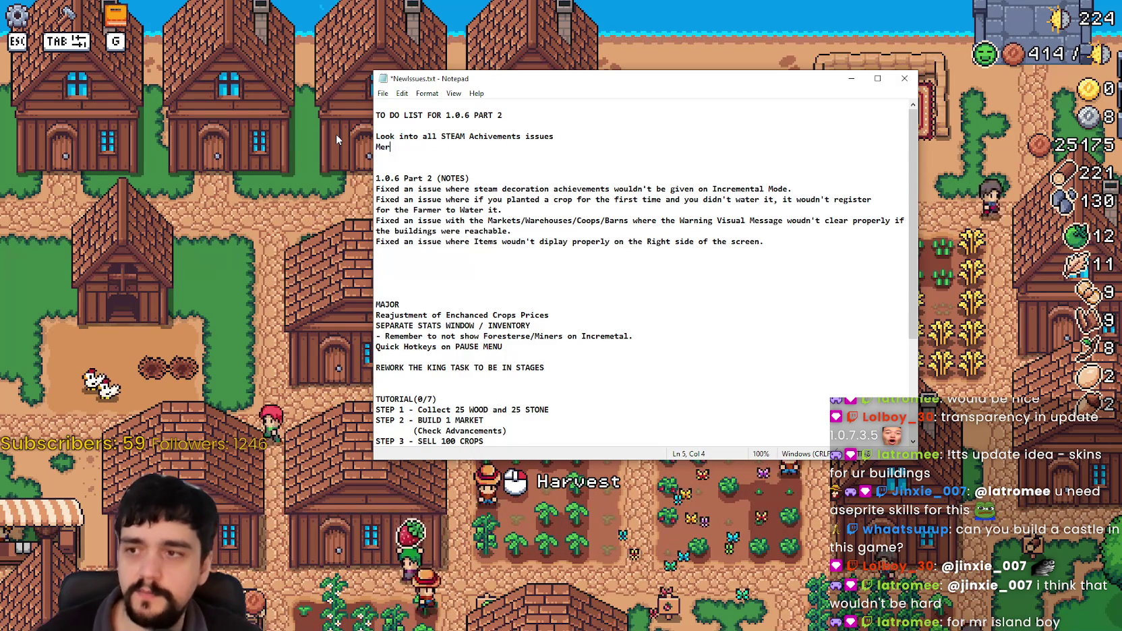
pyautogui.press('BackSpace')
pyautogui.press('BackSpace')
# Add the lines 'Island Merchant always stays' and 'Second Merchant comes and refills the goods'.
pyautogui.press('Return')
pyautogui.write('Island Me')
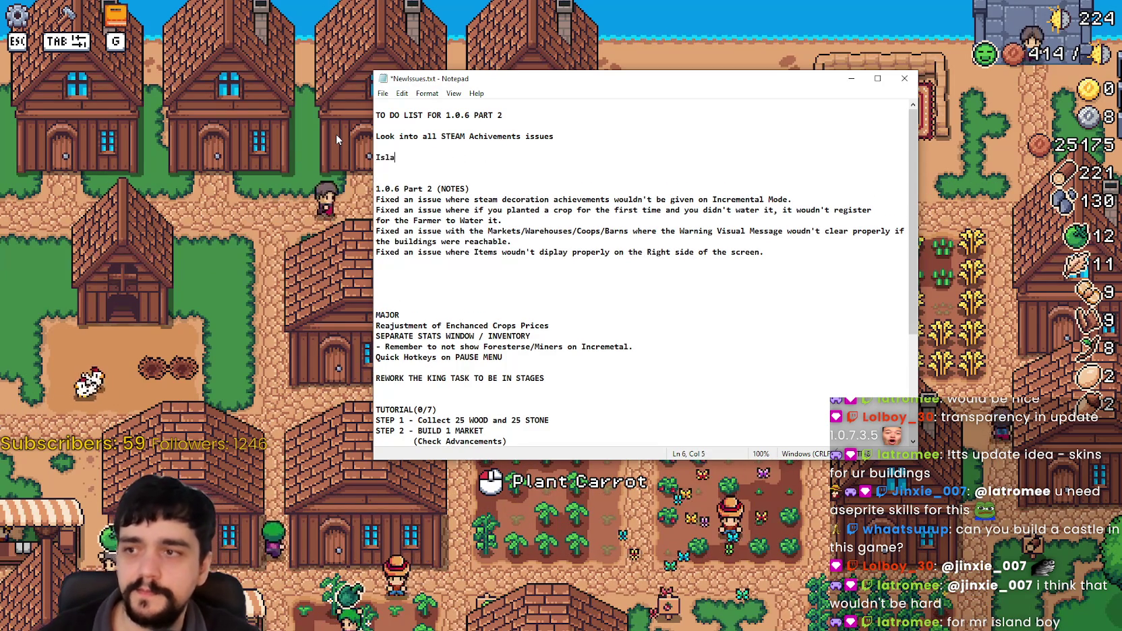
pyautogui.write('rchant always s')
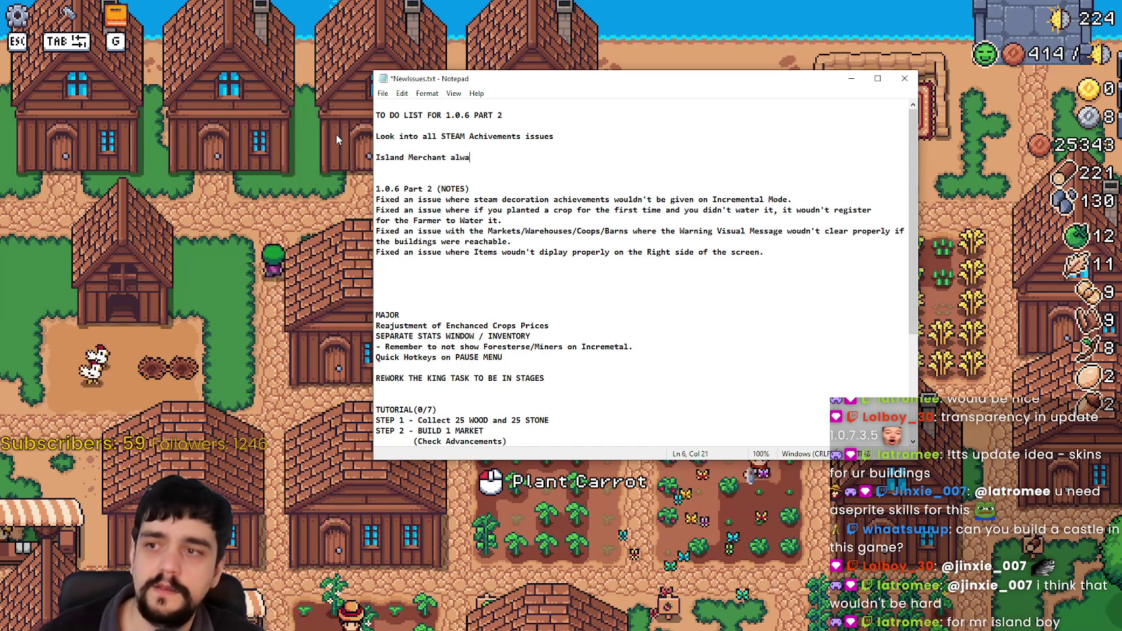
pyautogui.write('tays')
pyautogui.press('Return')
pyautogui.write('Secon')
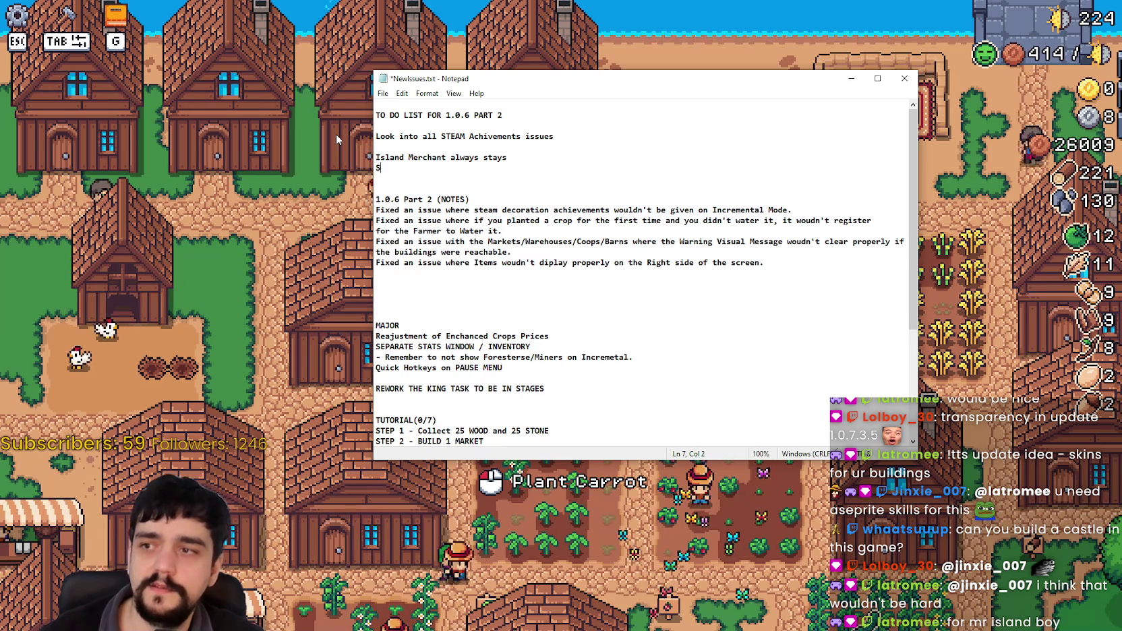
pyautogui.write('d Merchant ')
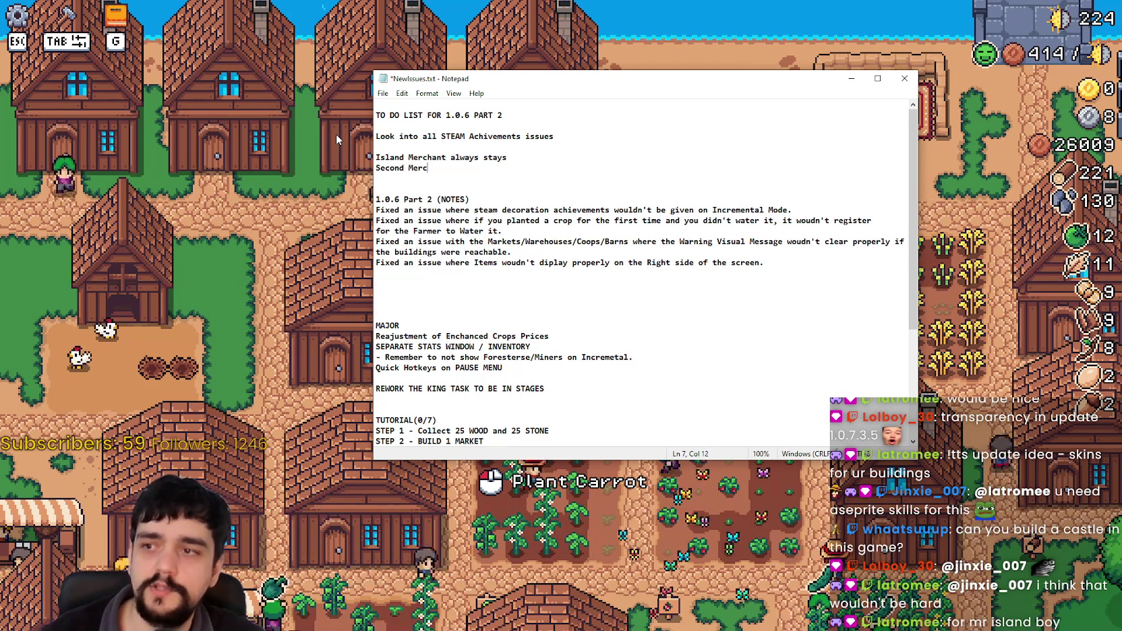
pyautogui.write('comes and ')
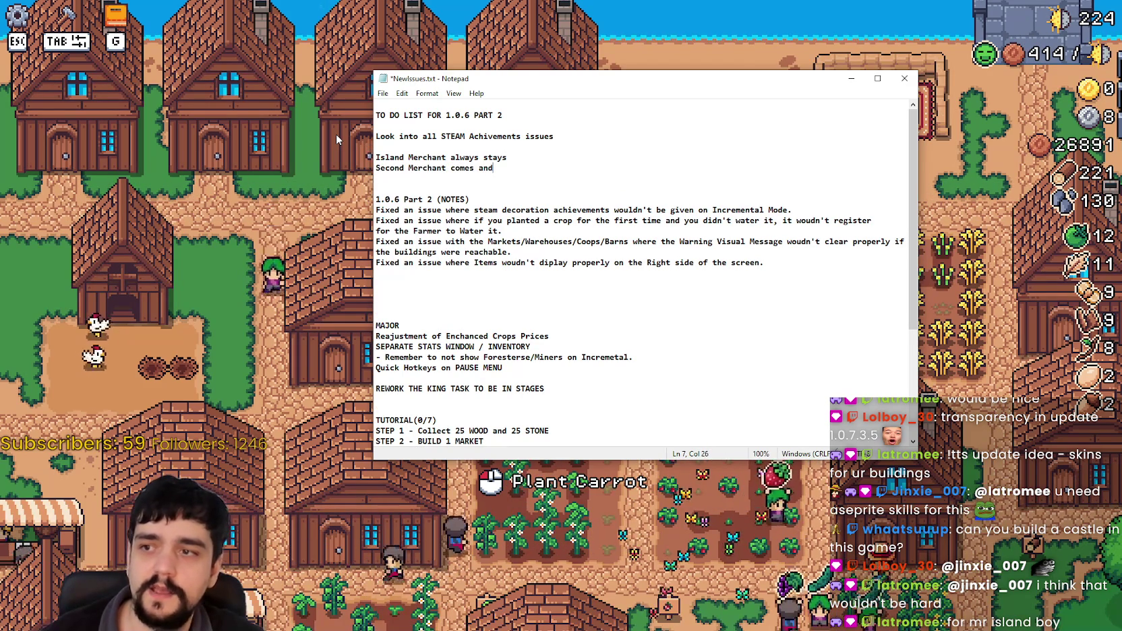
pyautogui.write('refills')
pyautogui.press('Return')
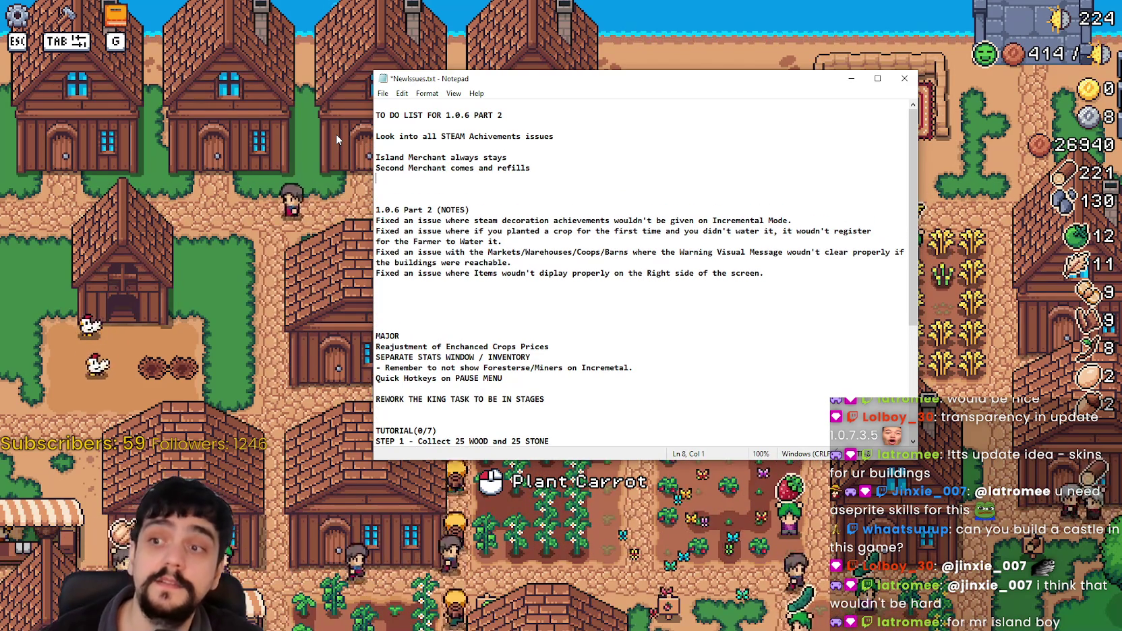
pyautogui.press('BackSpace')
pyautogui.write('the goods.')
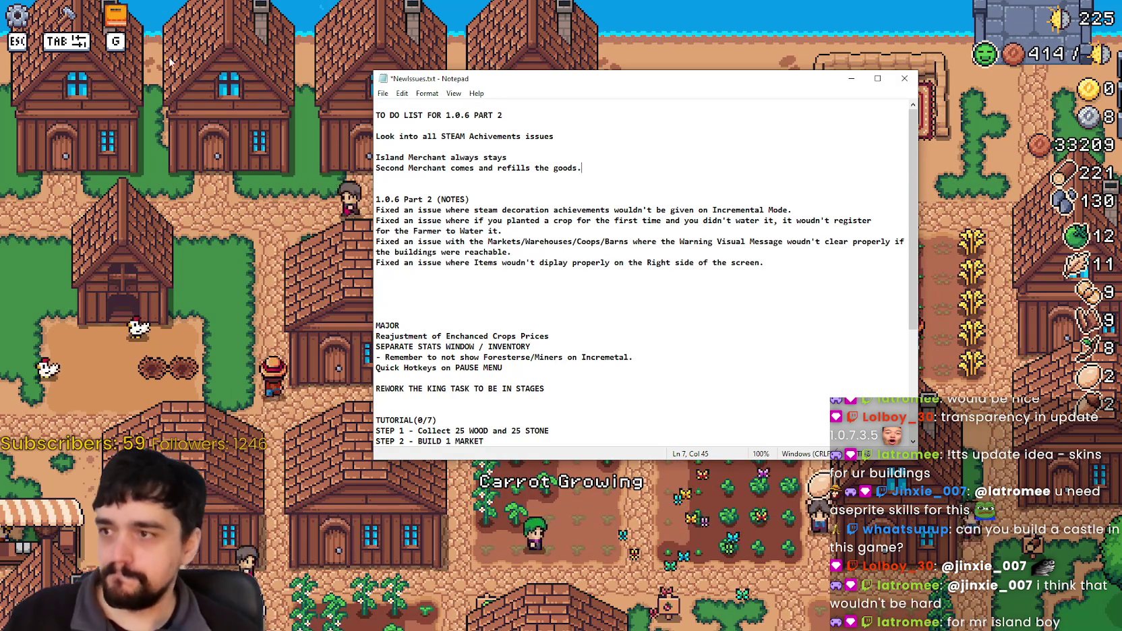
pyautogui.click(729, 340)
# Pan the village view left toward the lake, then back onto the fields and houses.
pyautogui.press('a')
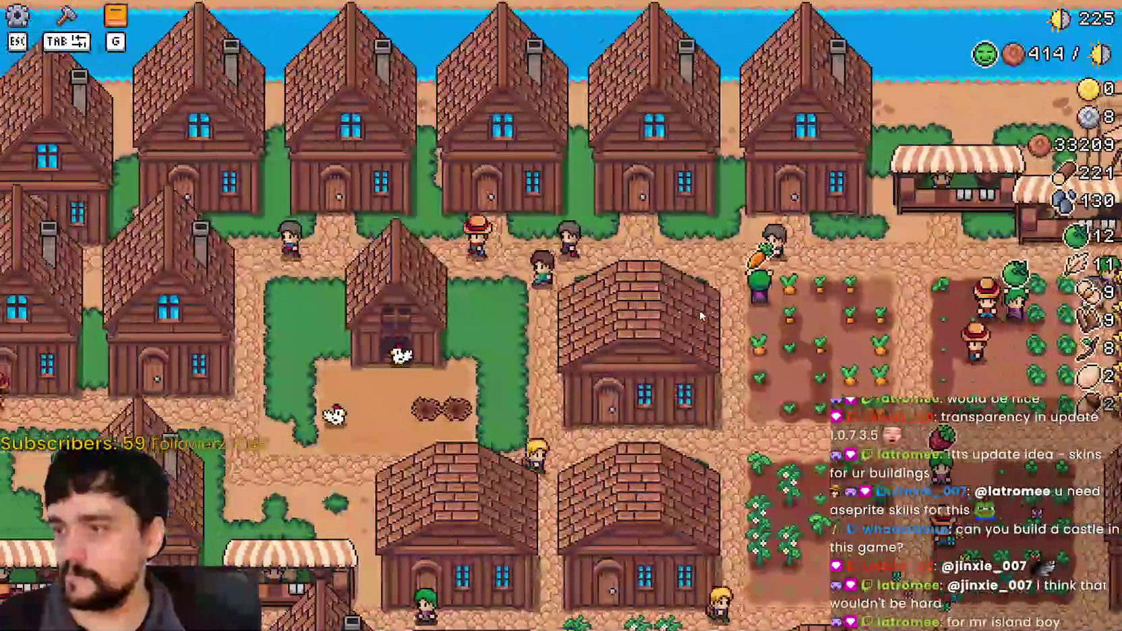
pyautogui.scroll(-3)
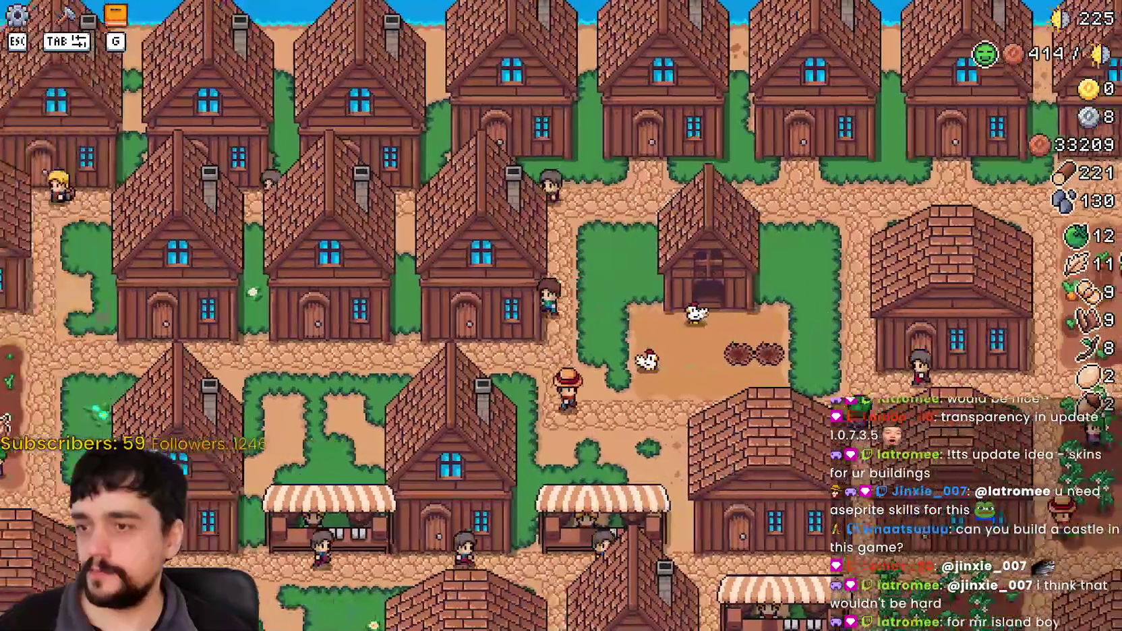
pyautogui.scroll(3)
pyautogui.press('s')
pyautogui.press('a')
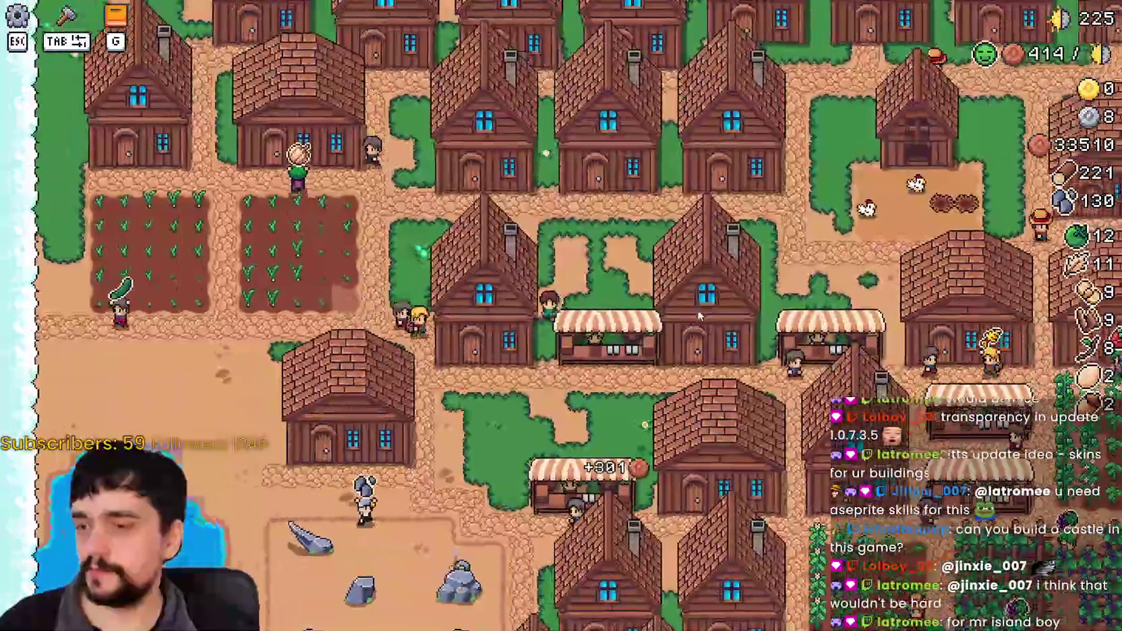
pyautogui.press('s')
pyautogui.press('d')
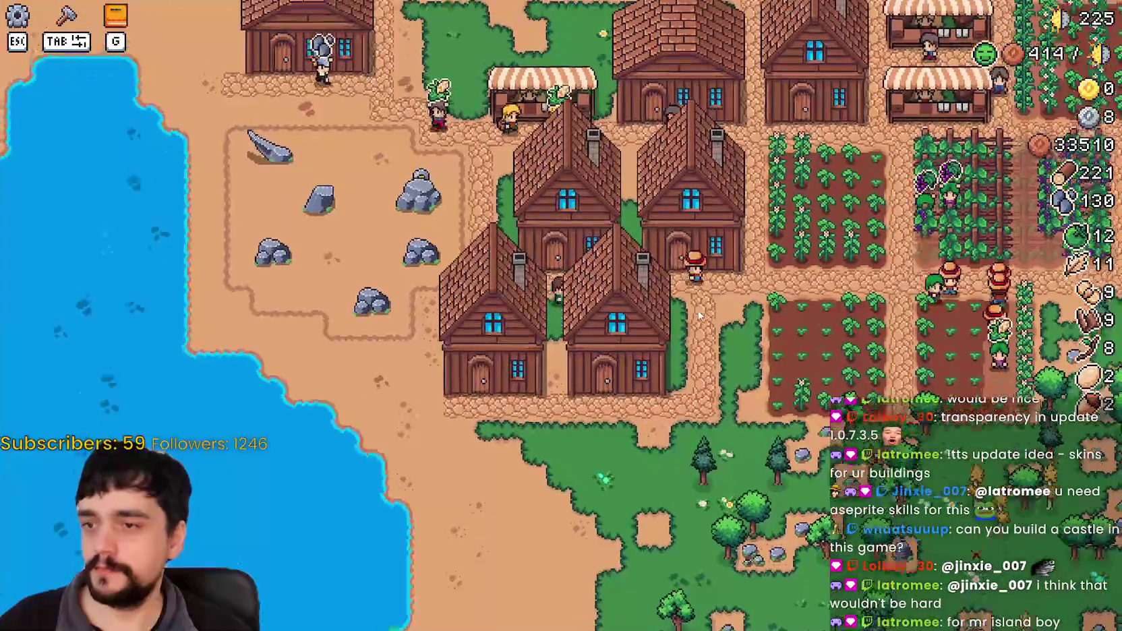
# Review the land and buildings entries in the Advancements overview, then close it.
pyautogui.press('g')
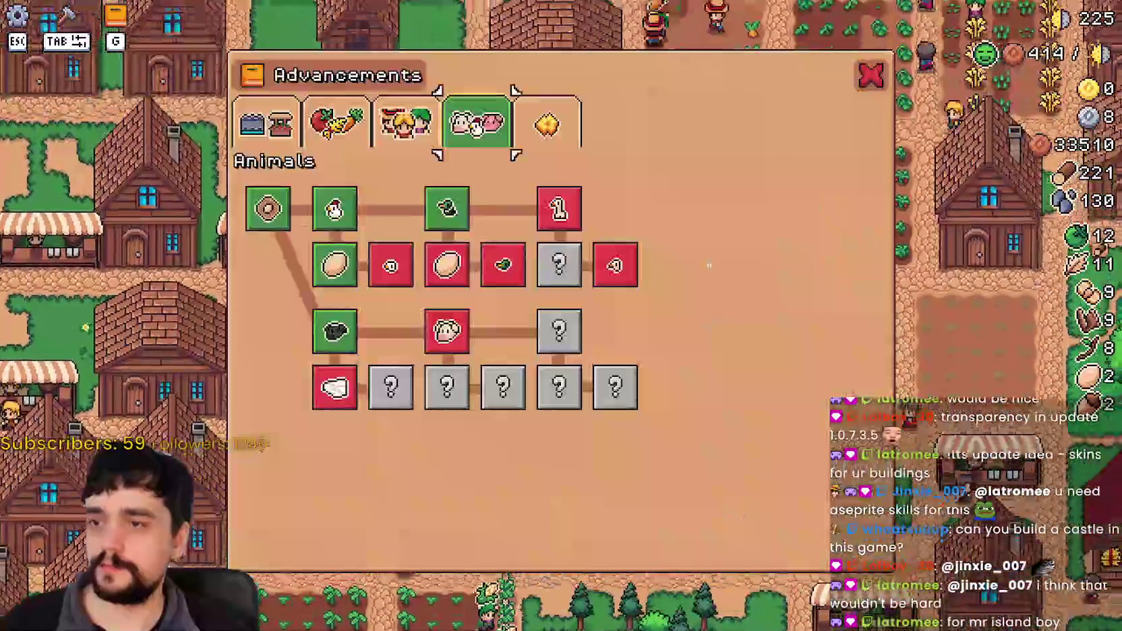
pyautogui.click(266, 122)
pyautogui.press('w')
pyautogui.press('d')
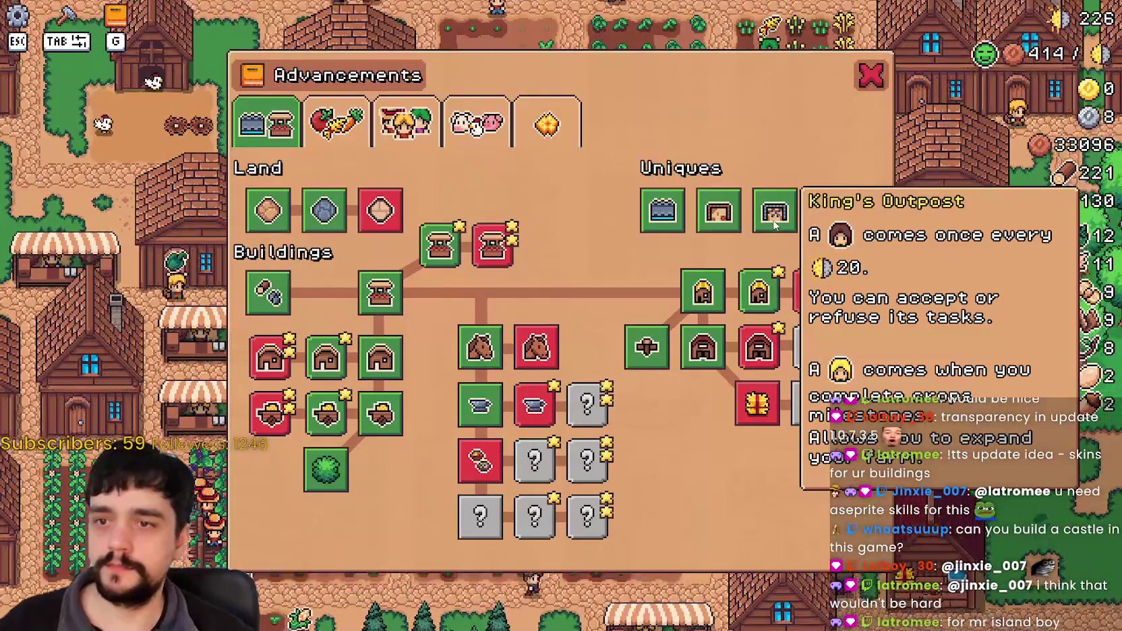
pyautogui.moveTo(728, 217)
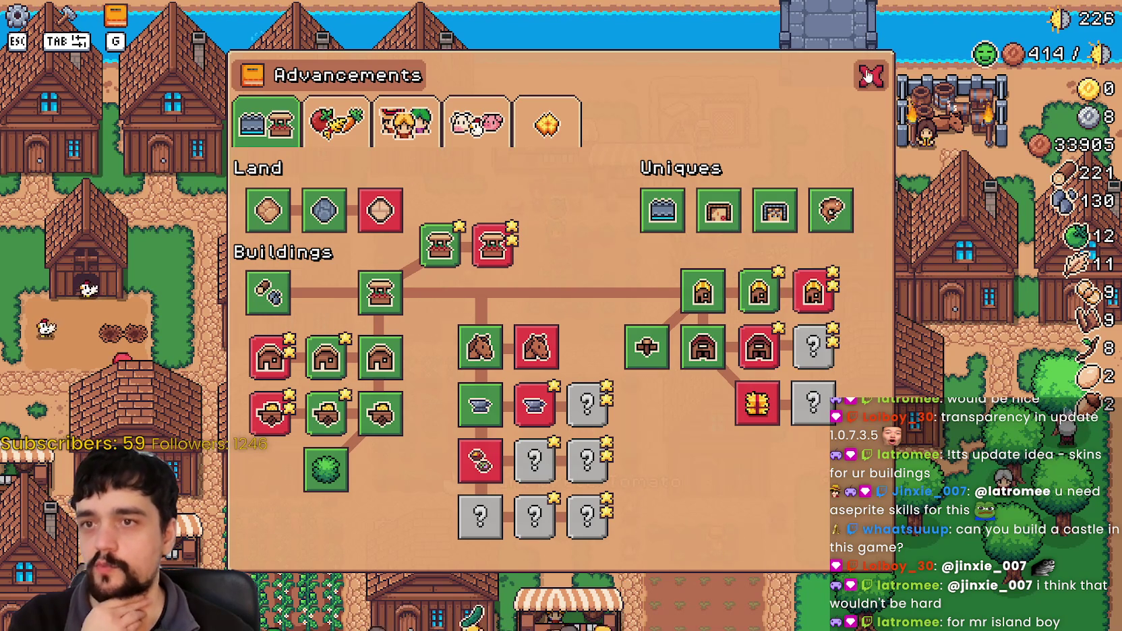
pyautogui.click(869, 76)
# Open and close the merchant's trade window twice.
pyautogui.press('d')
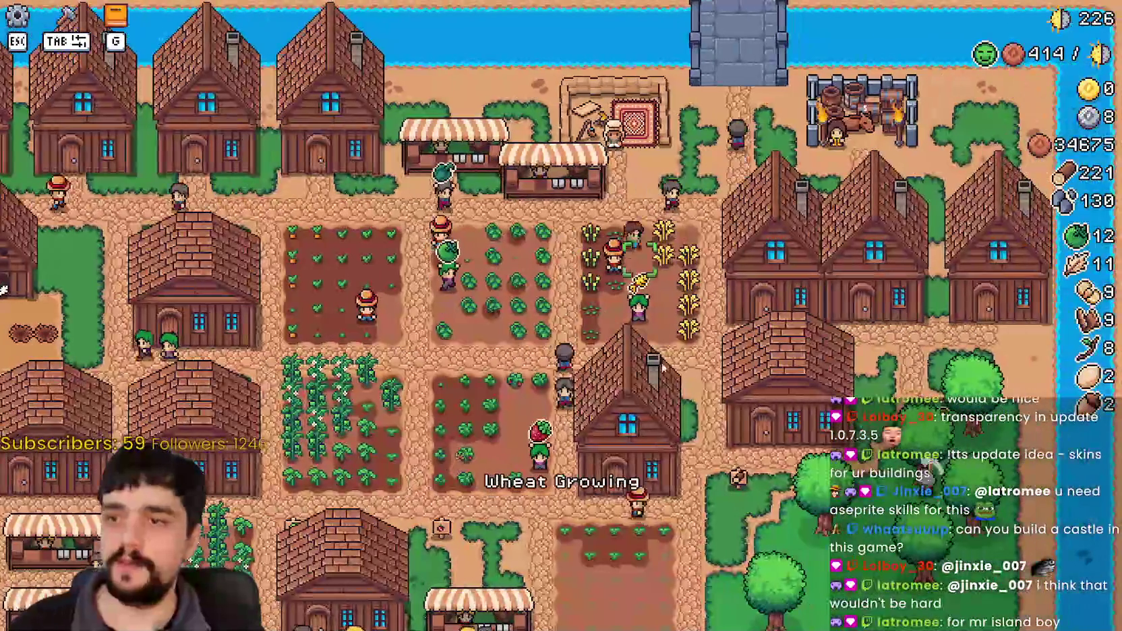
pyautogui.scroll(3)
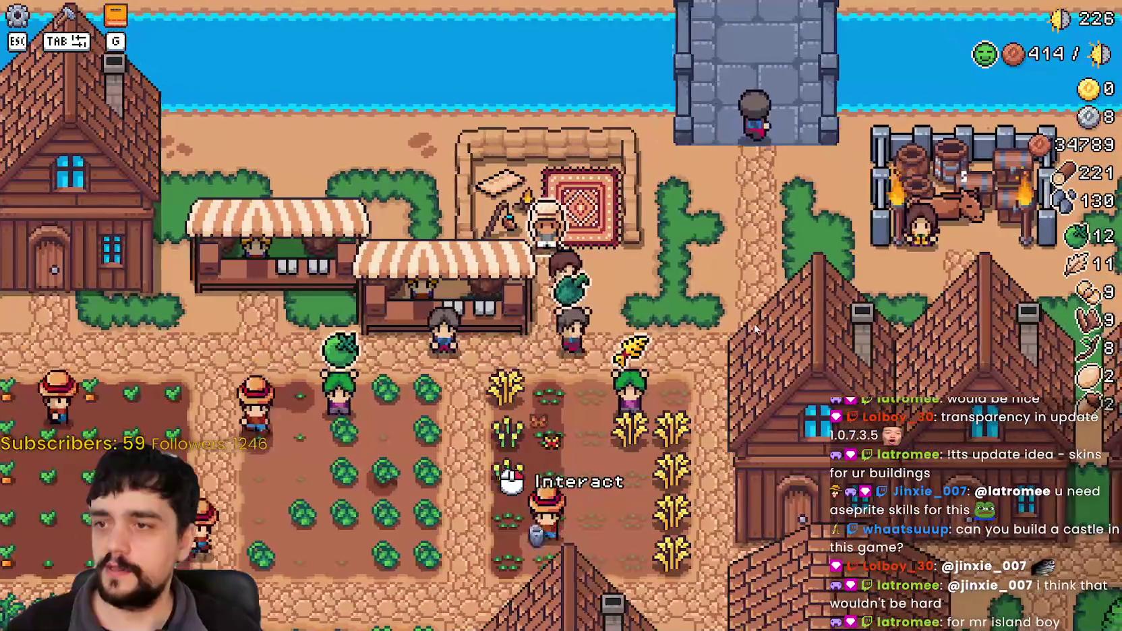
pyautogui.click(546, 226)
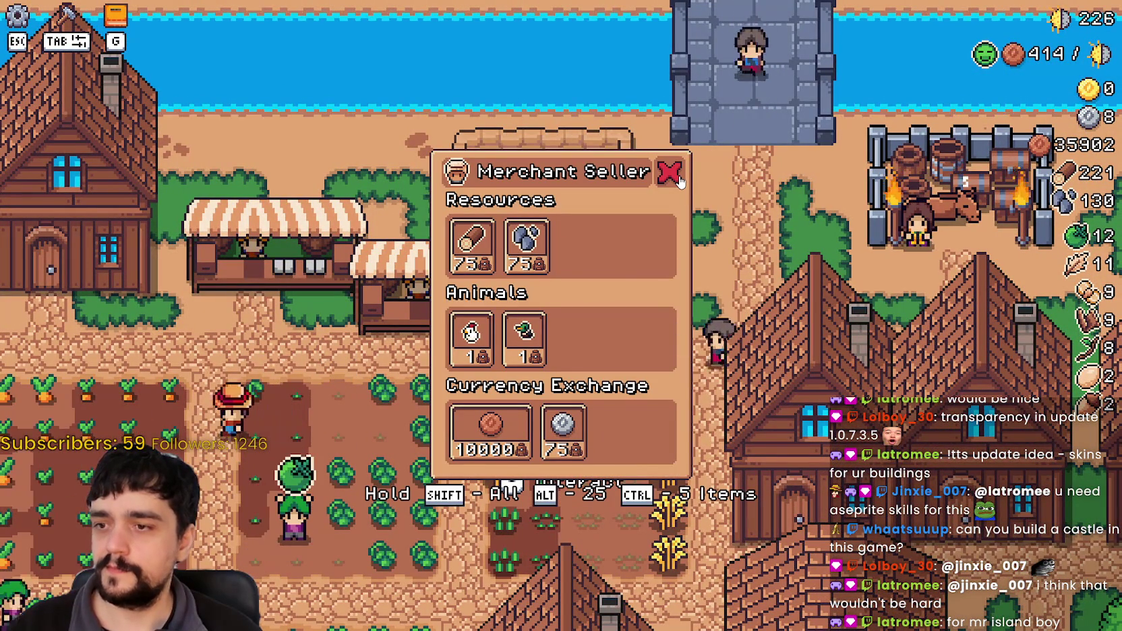
pyautogui.click(669, 173)
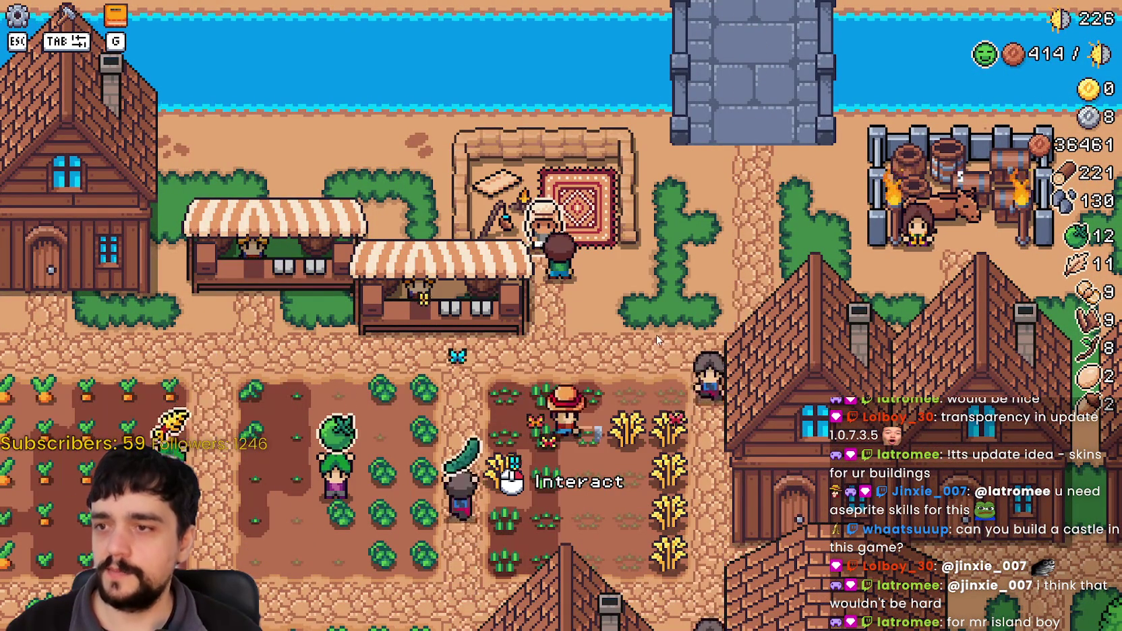
pyautogui.click(651, 329)
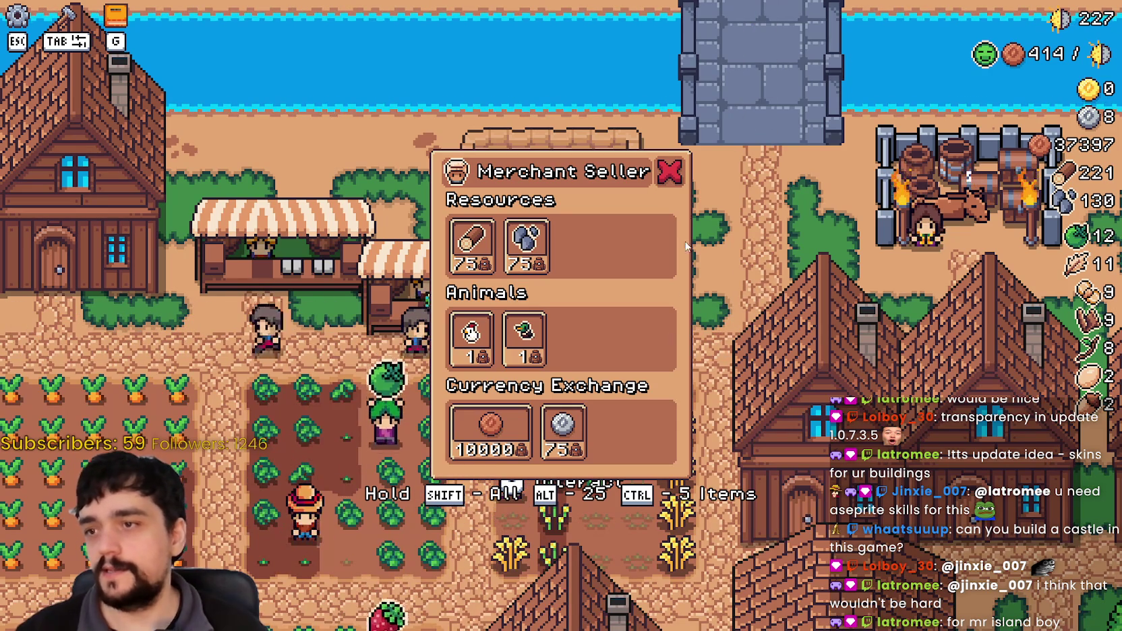
pyautogui.click(674, 169)
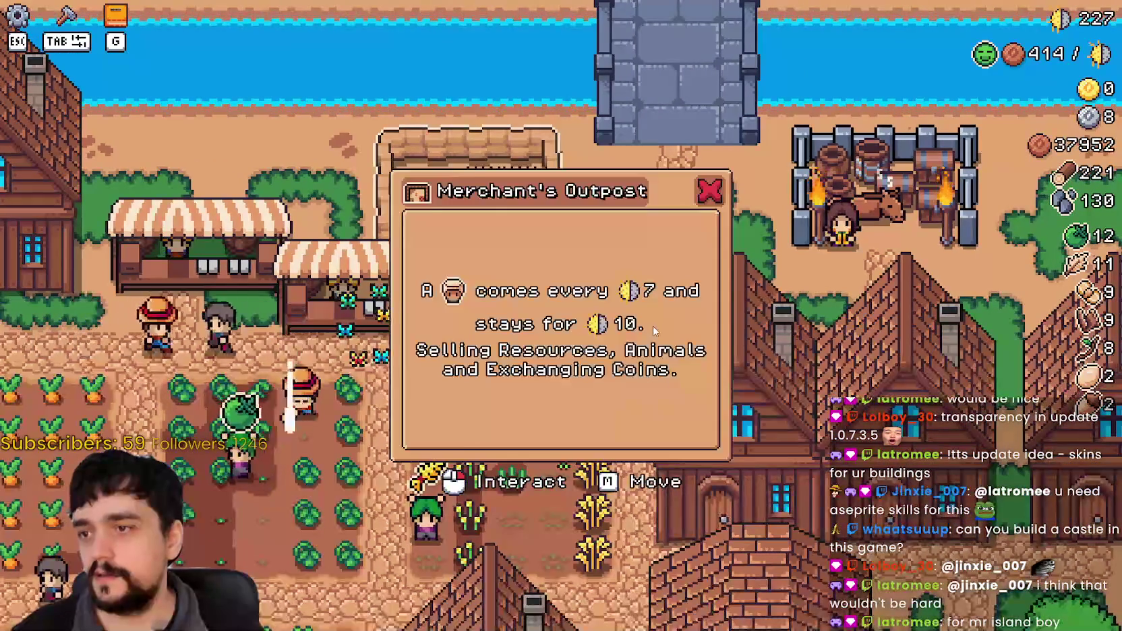
# Walk the player character to the merchant, away, and back again.
pyautogui.press('w')
pyautogui.press('e')
pyautogui.press('Escape')
pyautogui.press('s')
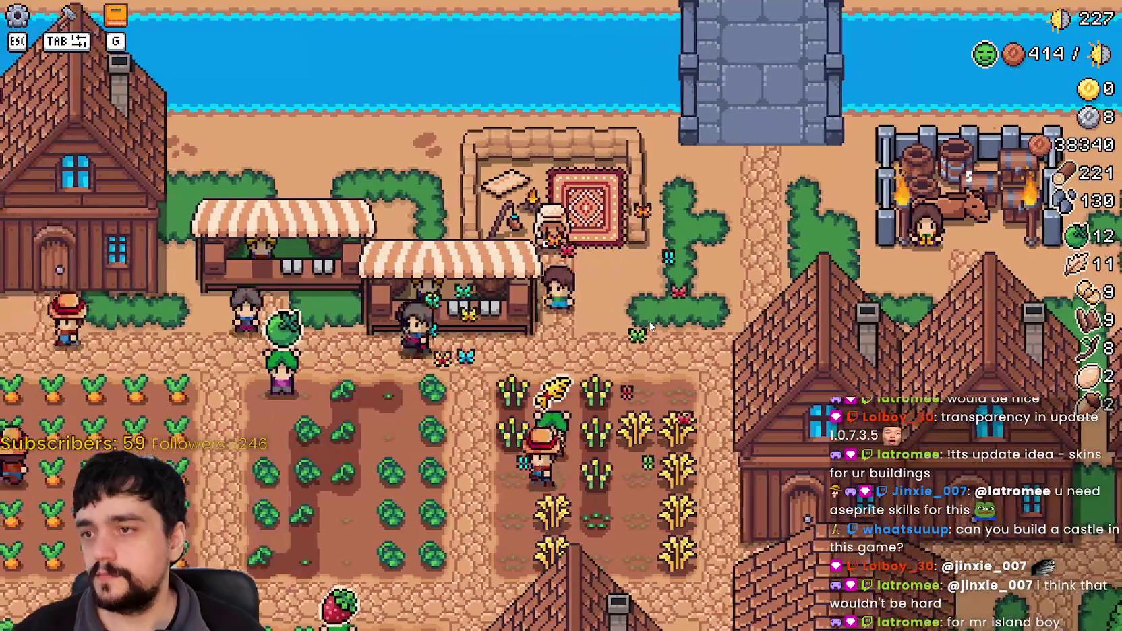
pyautogui.press('a')
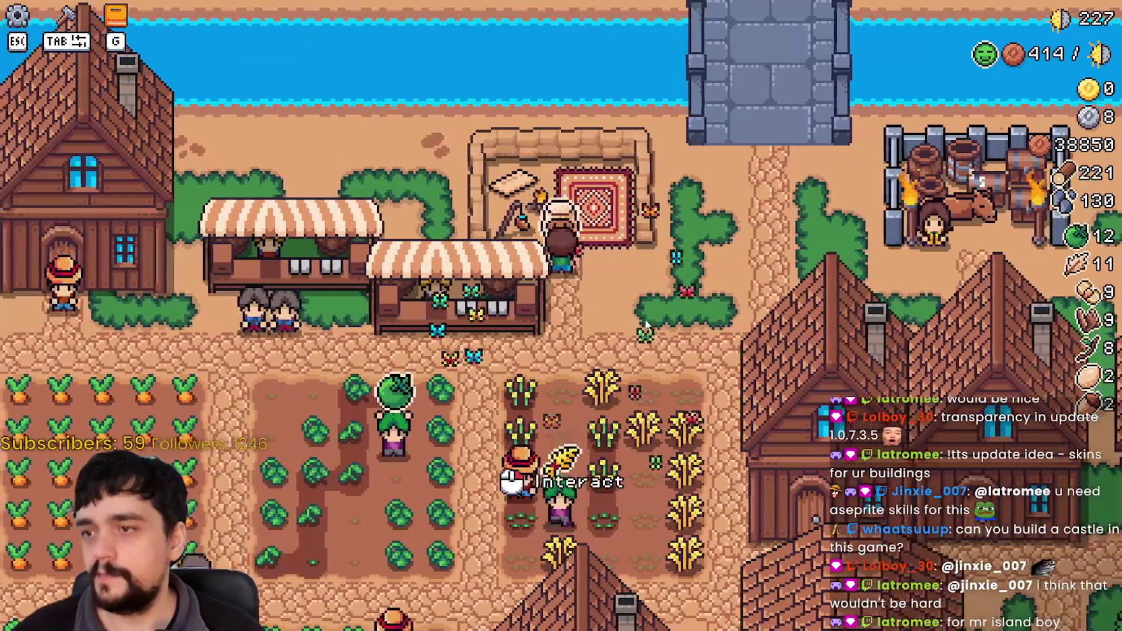
pyautogui.press('e')
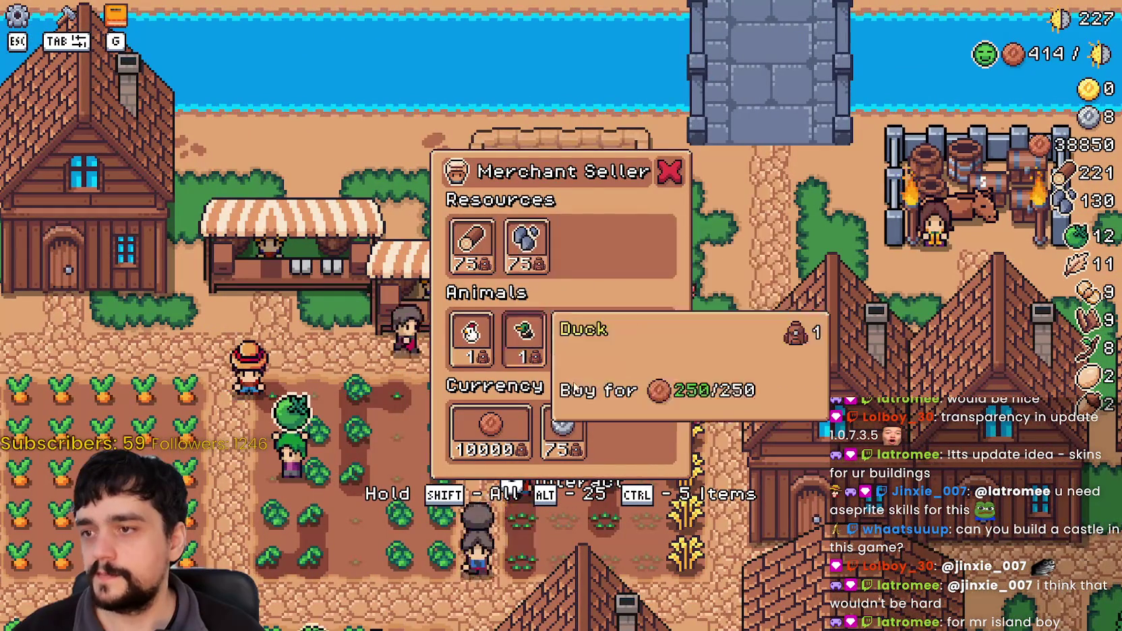
pyautogui.press('d')
pyautogui.press('d')
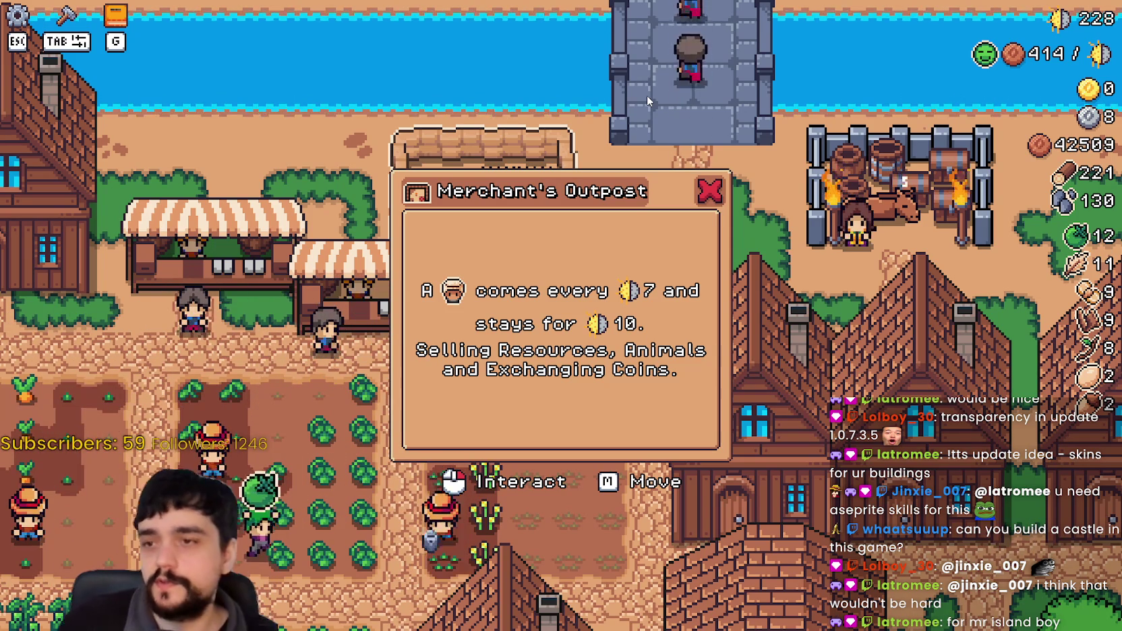
# Dismiss the Merchant's Outpost info box, close the trade window and pause the game.
pyautogui.click(709, 194)
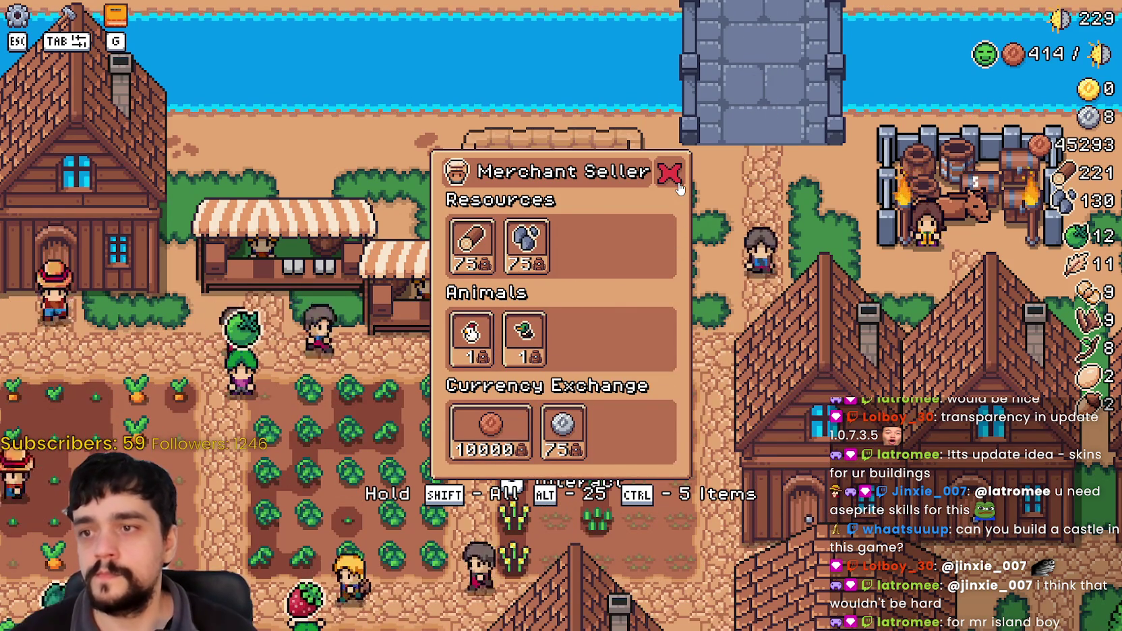
pyautogui.press('Escape')
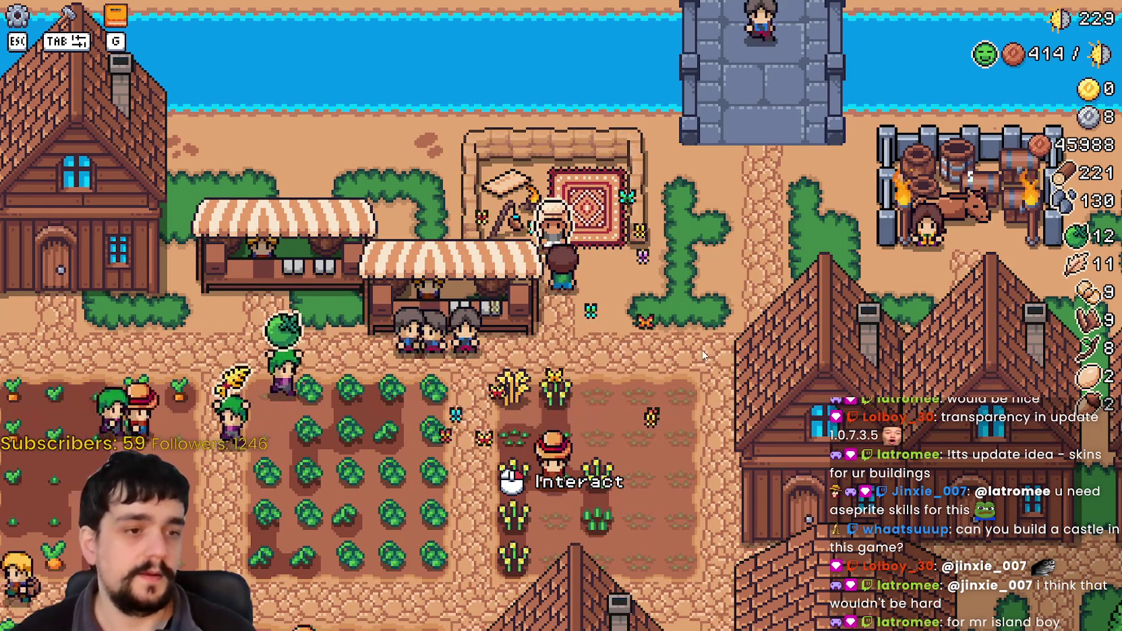
pyautogui.press('Escape')
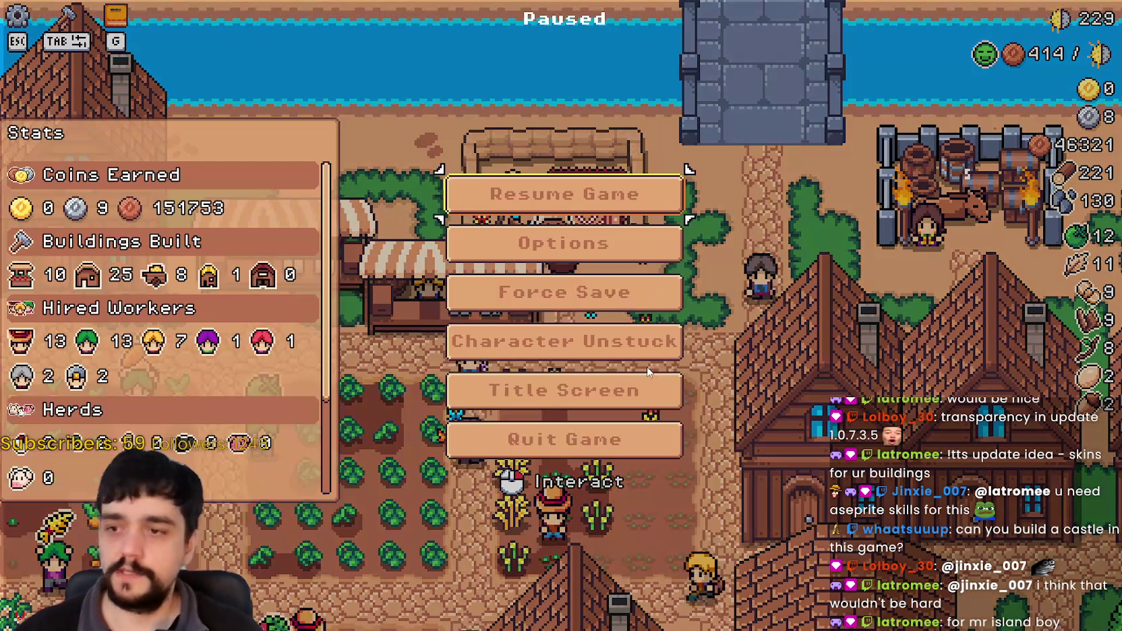
# Free the player with Character Unstuck, then return to the Godot editor.
pyautogui.click(538, 337)
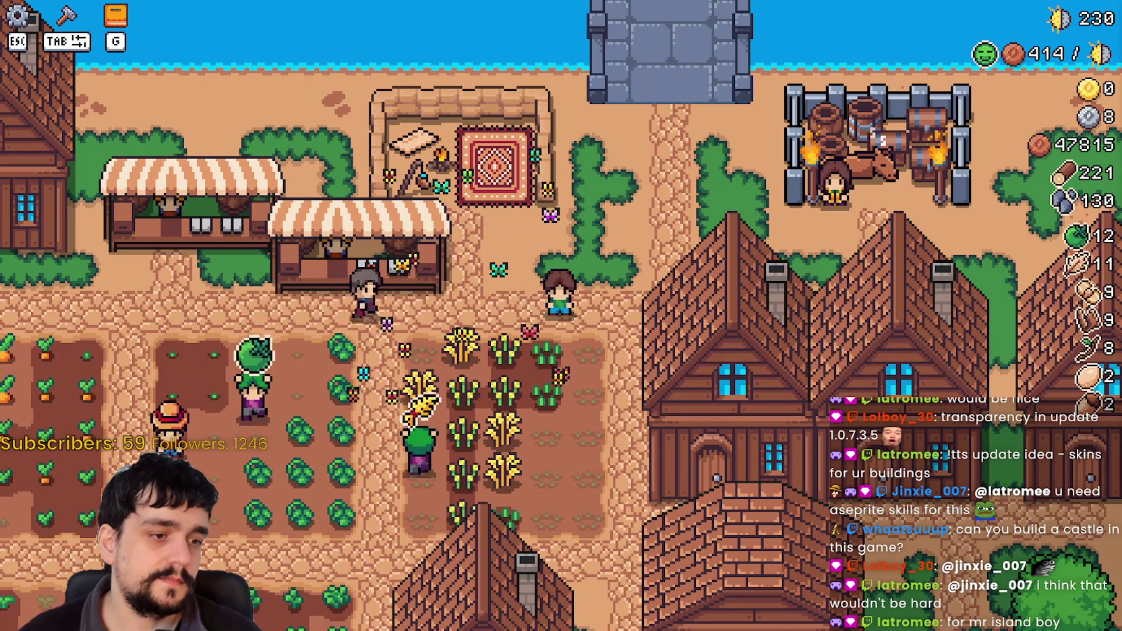
pyautogui.hotkey('alt', 'Tab')
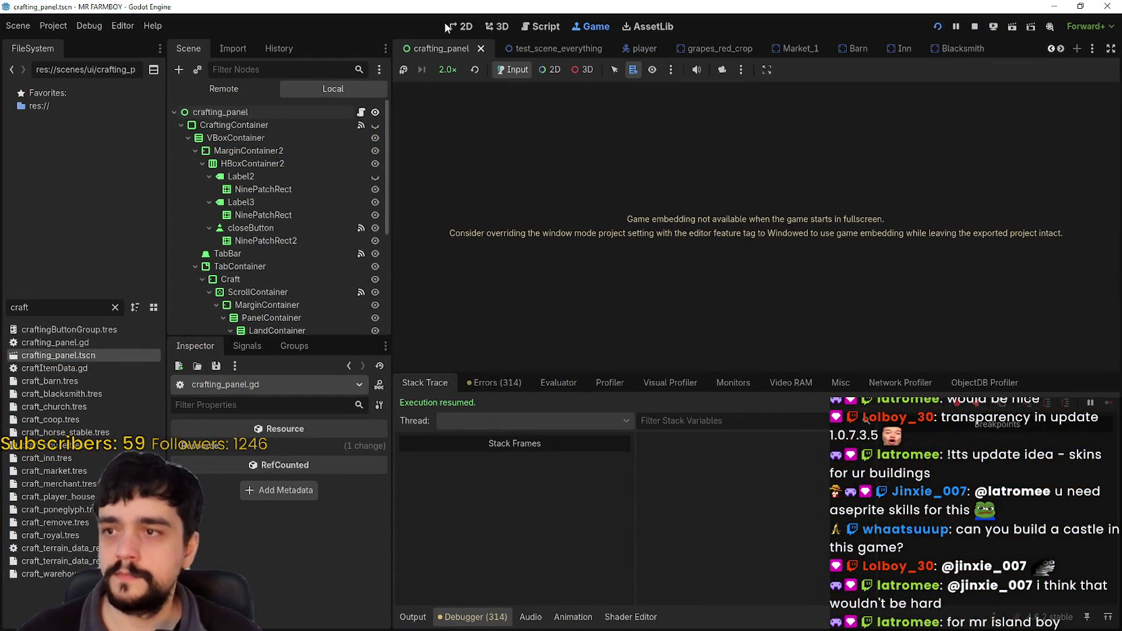
# Pause the running game, return to the editor and pick a game speed.
pyautogui.hotkey('alt', 'Tab')
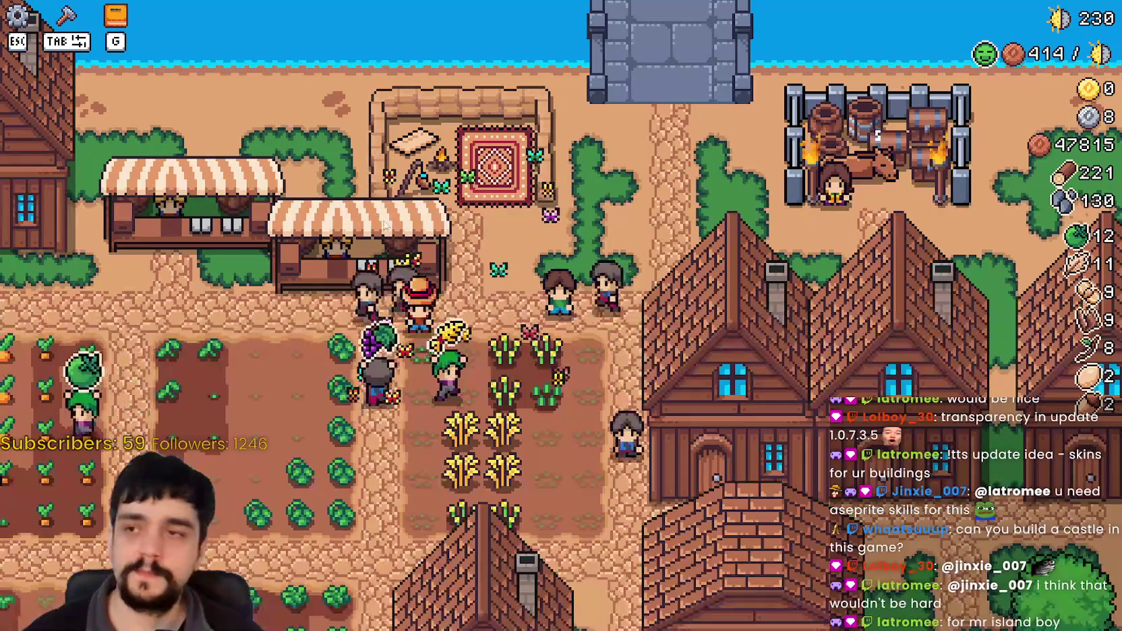
pyautogui.press('Escape')
pyautogui.hotkey('alt', 'Tab')
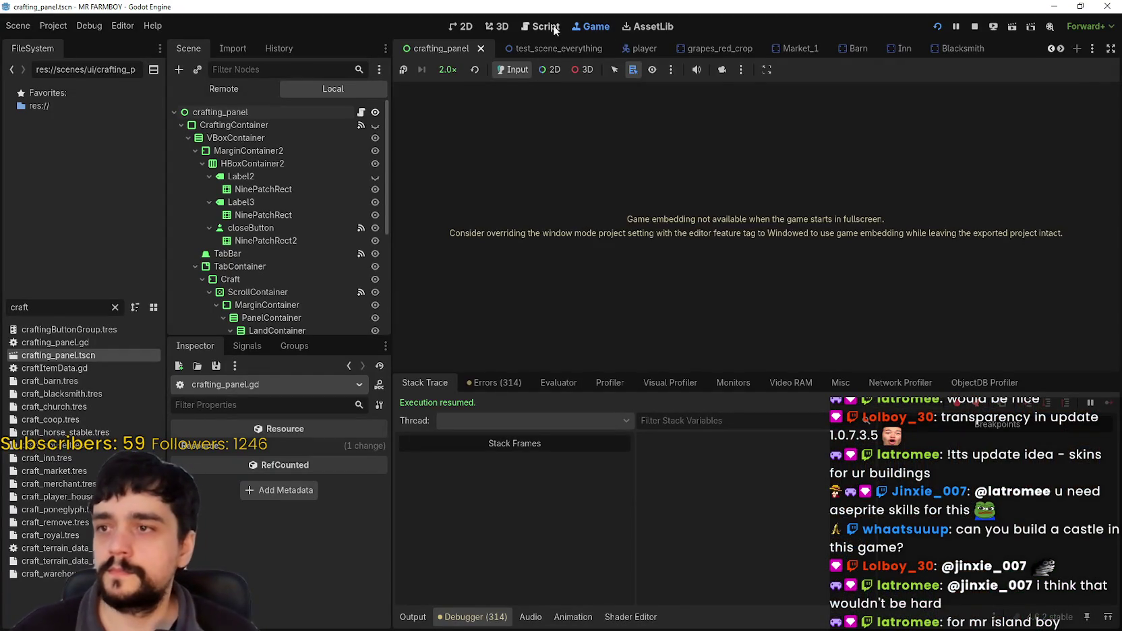
pyautogui.click(546, 27)
pyautogui.click(591, 27)
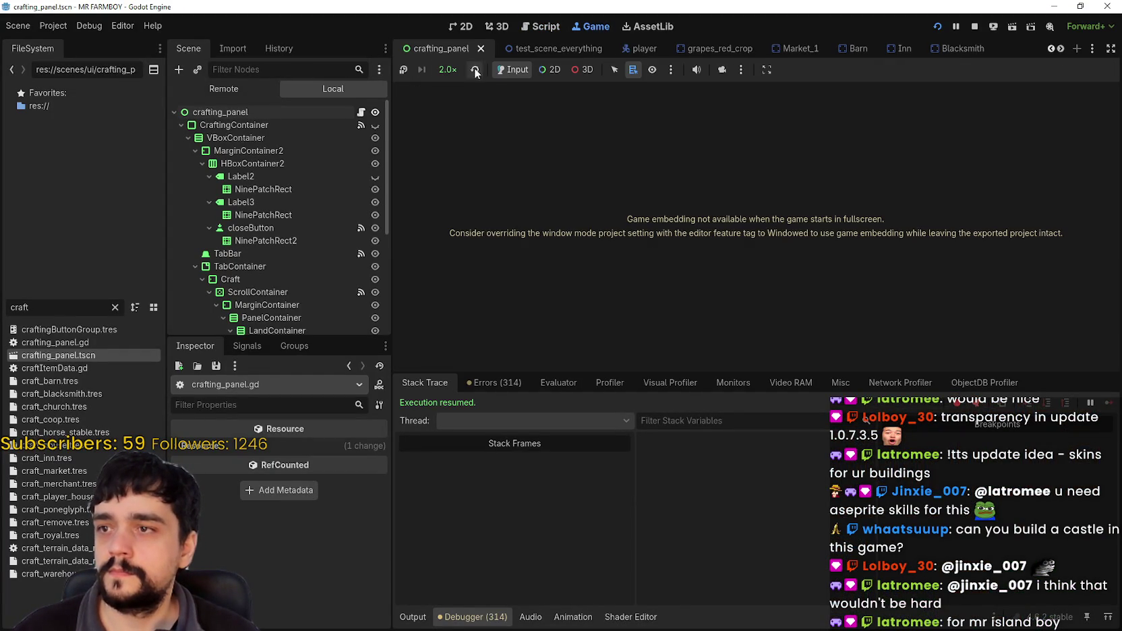
pyautogui.click(474, 70)
pyautogui.click(485, 235)
pyautogui.click(461, 28)
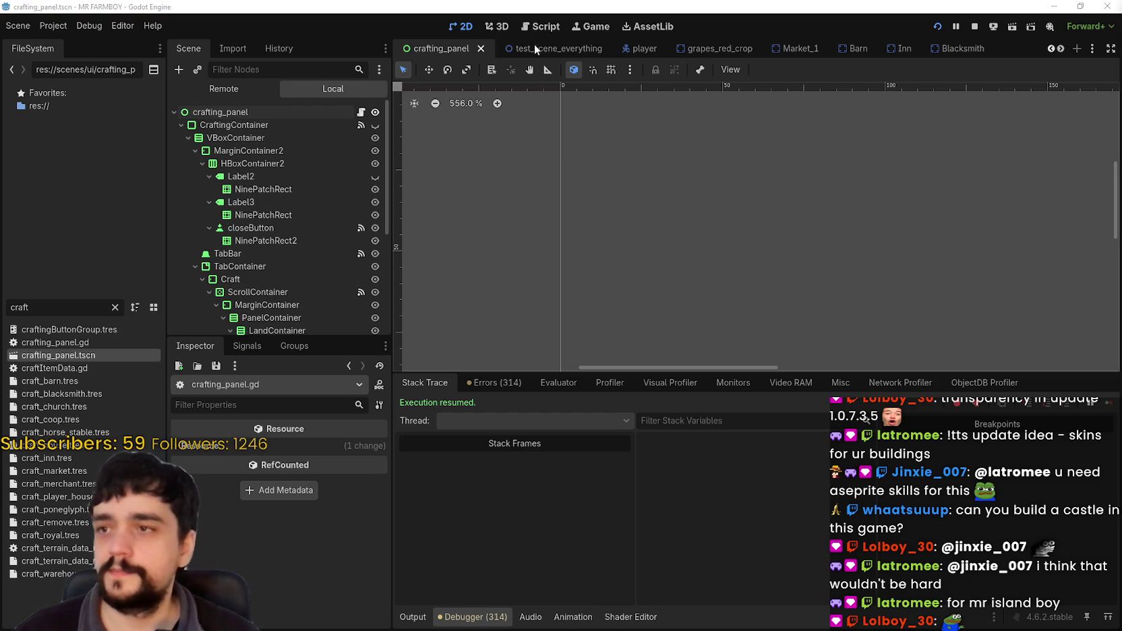
# Open crafting_panel.gd with the caret after cancel_craft() on line 218 in _input.
pyautogui.click(363, 117)
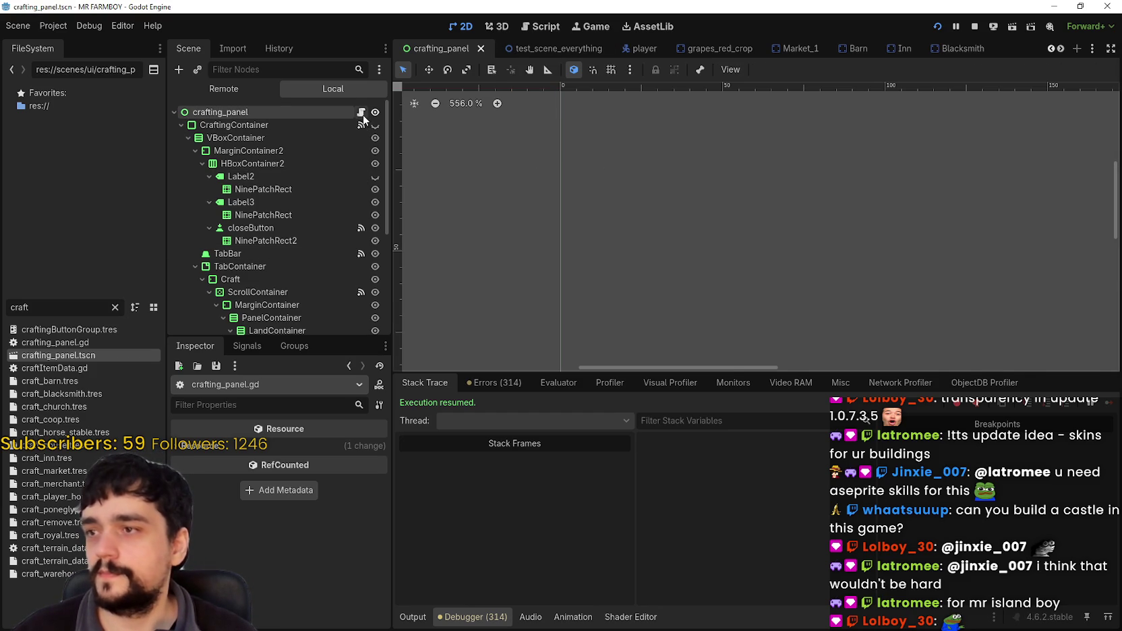
pyautogui.click(363, 115)
pyautogui.click(769, 201)
pyautogui.click(819, 249)
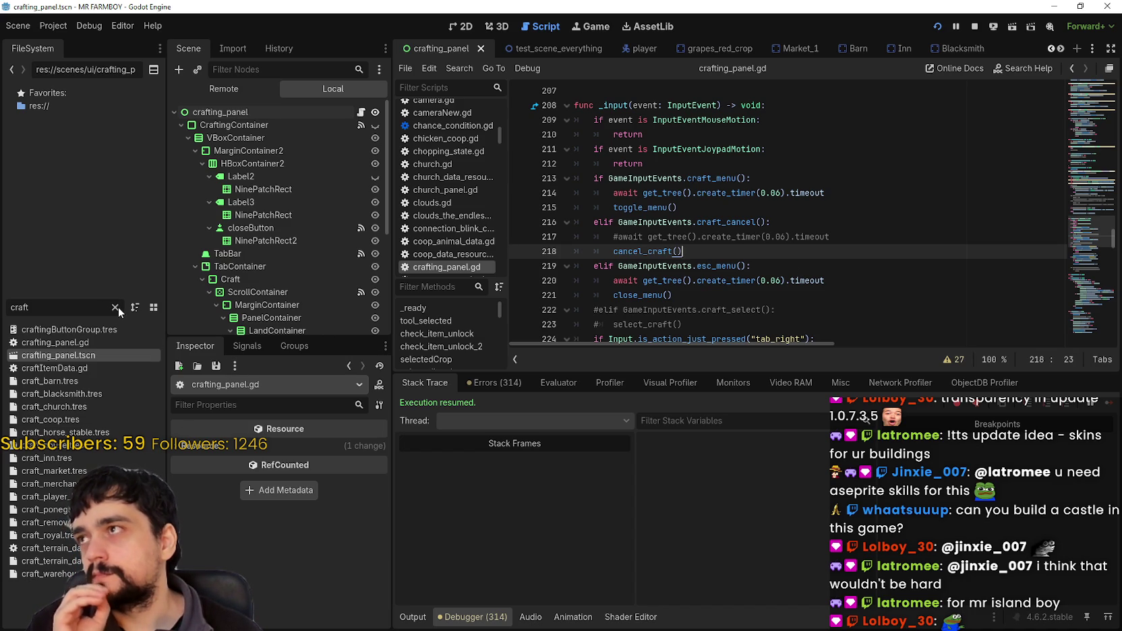
# Clear the craft FileSystem filter and widen the scene, inspector and file system docks.
pyautogui.click(118, 307)
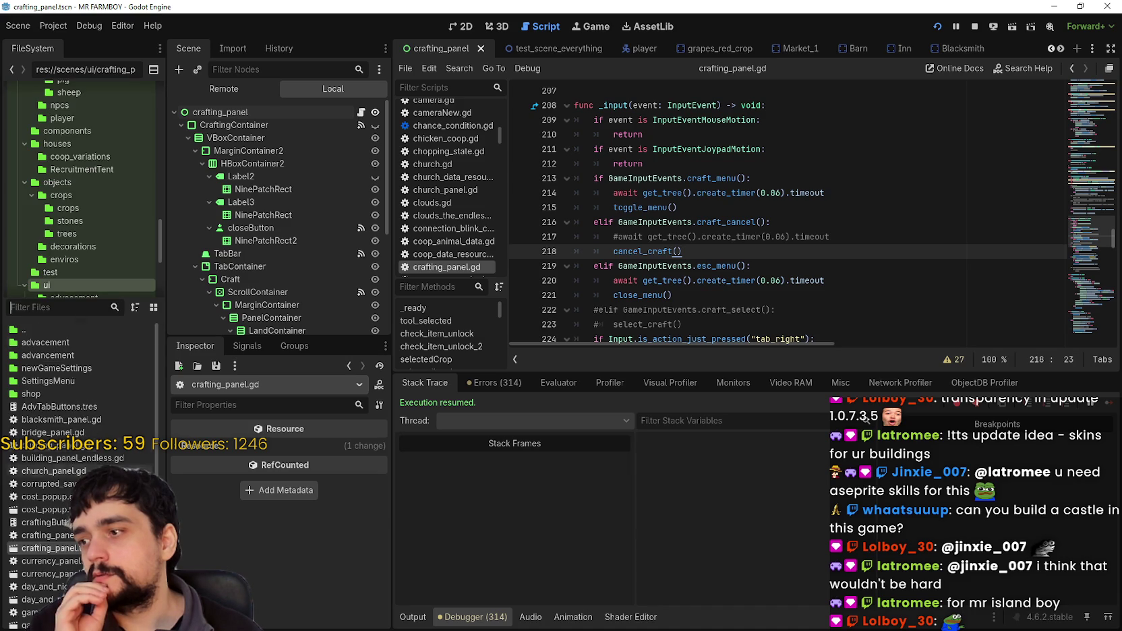
pyautogui.scroll(-3)
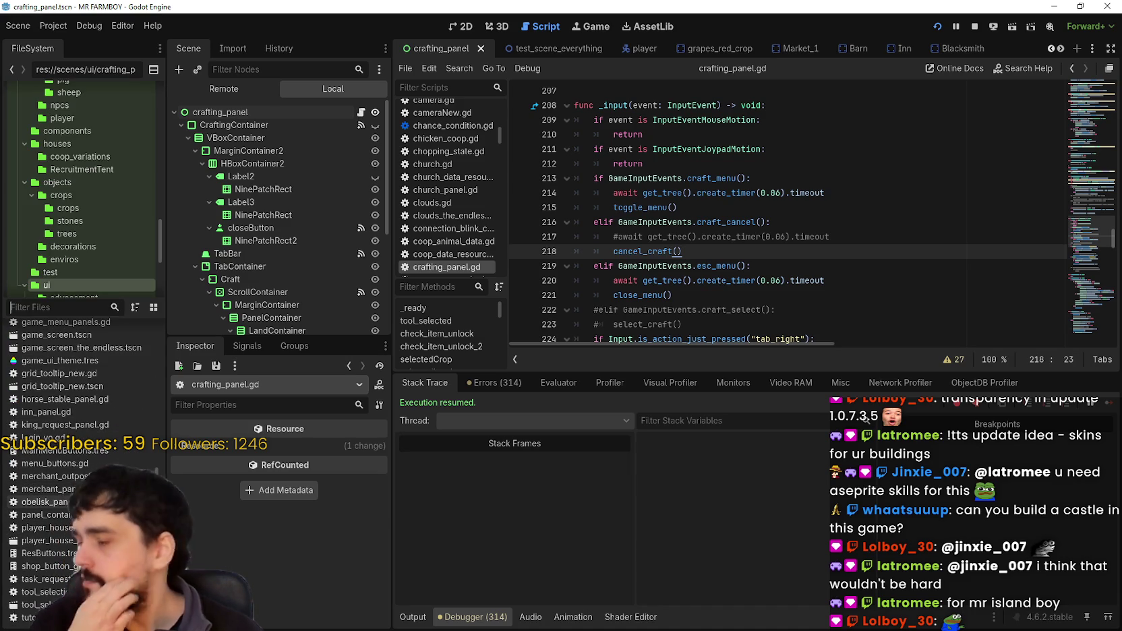
pyautogui.scroll(3)
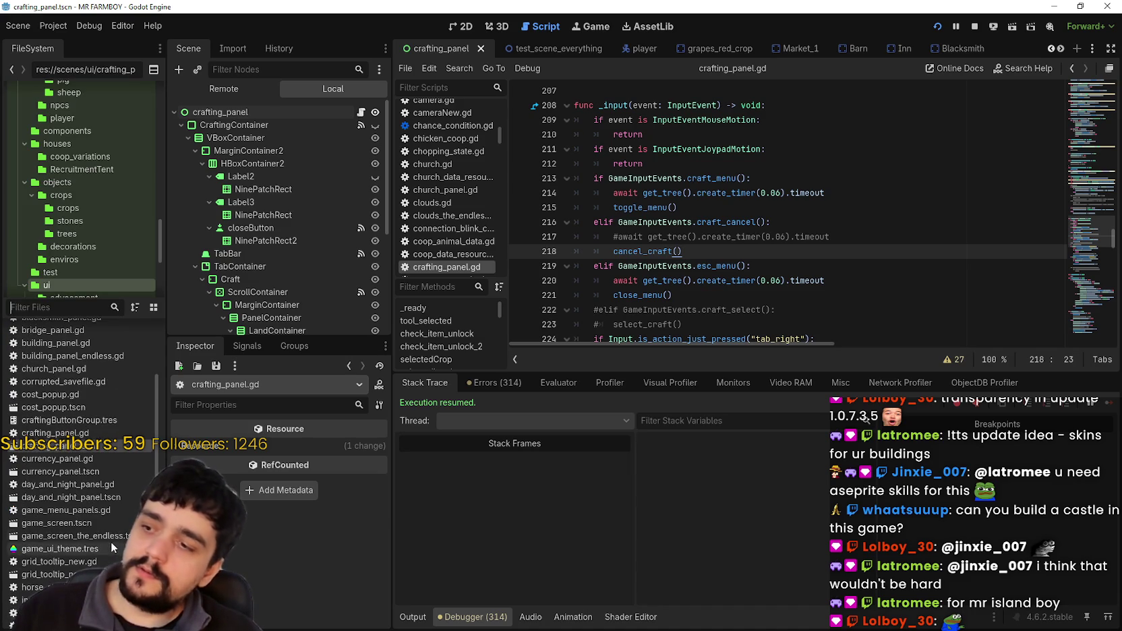
pyautogui.click(60, 304)
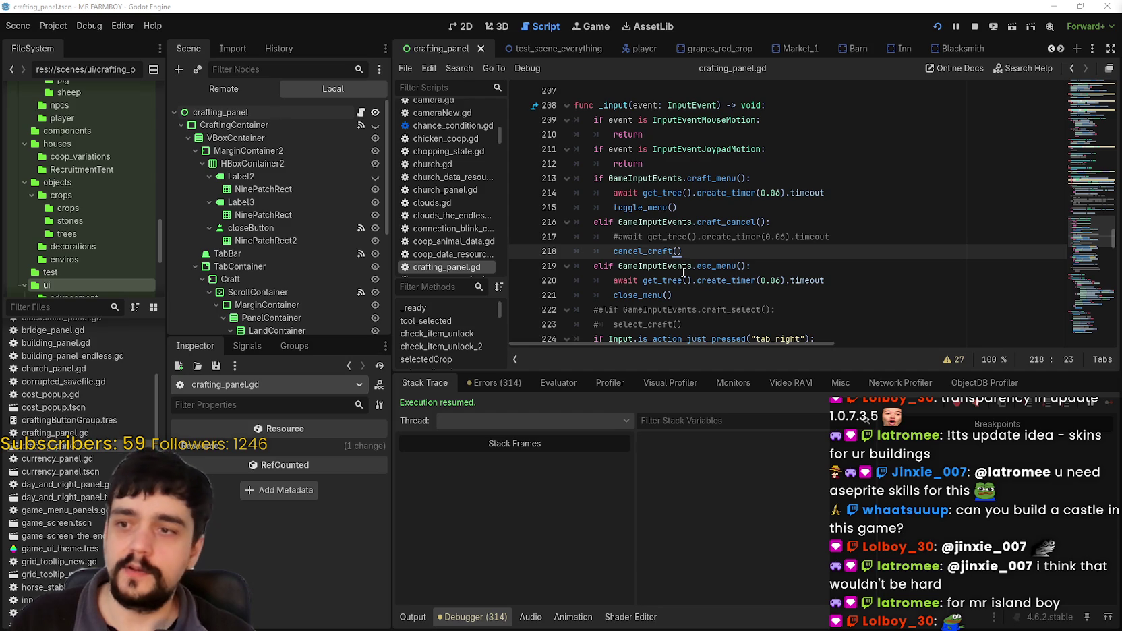
pyautogui.press('Down')
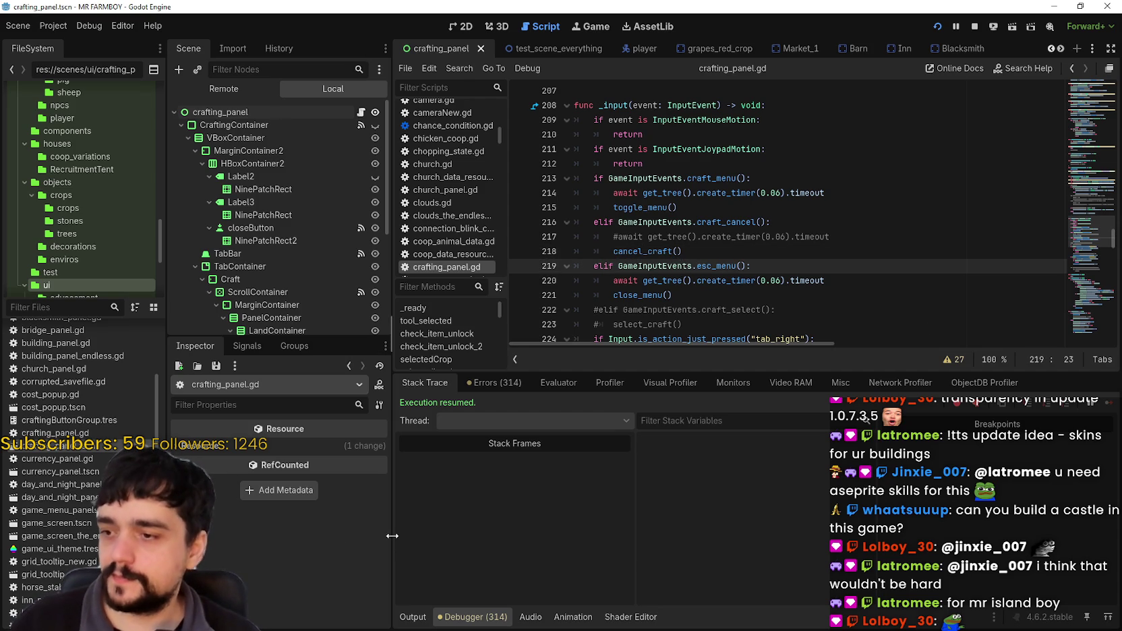
pyautogui.moveTo(389, 535); pyautogui.dragTo(464, 544)
pyautogui.moveTo(168, 472); pyautogui.dragTo(247, 484)
pyautogui.click(122, 309)
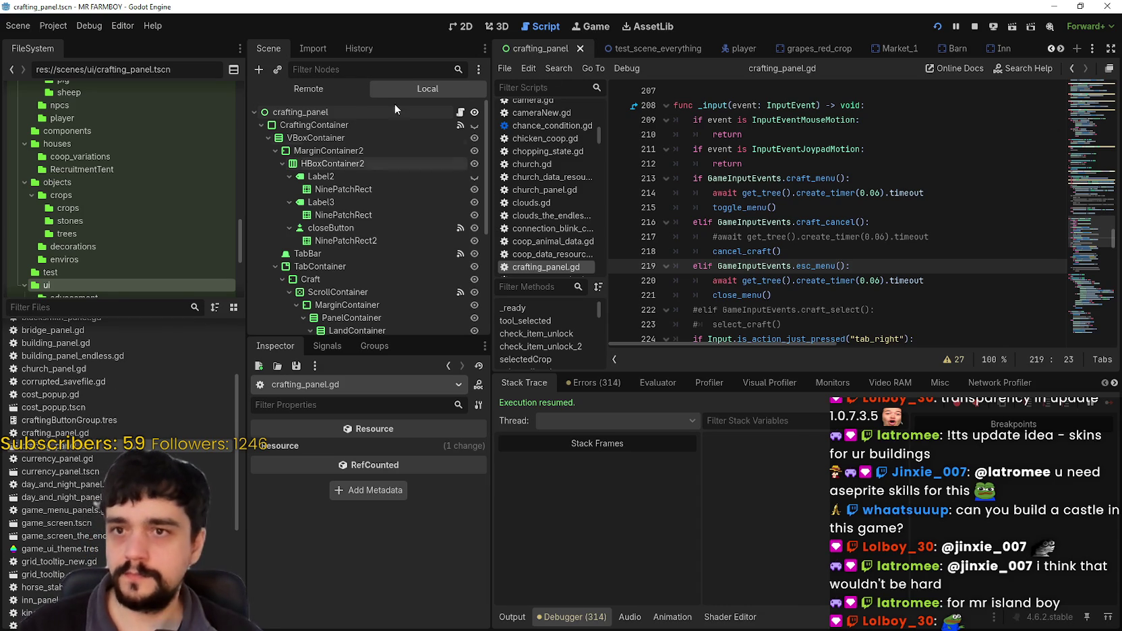
# Quit the paused game with Alt+F4 and bring up GitHub Desktop.
pyautogui.hotkey('alt', 'Tab')
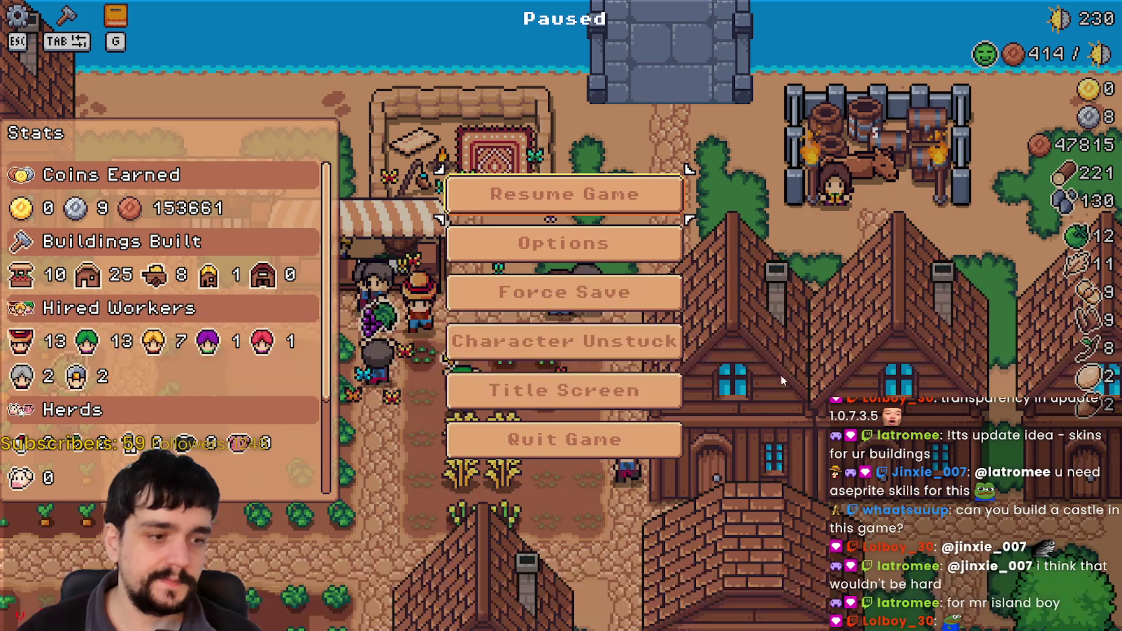
pyautogui.press('Escape')
pyautogui.hotkey('alt', 'F4')
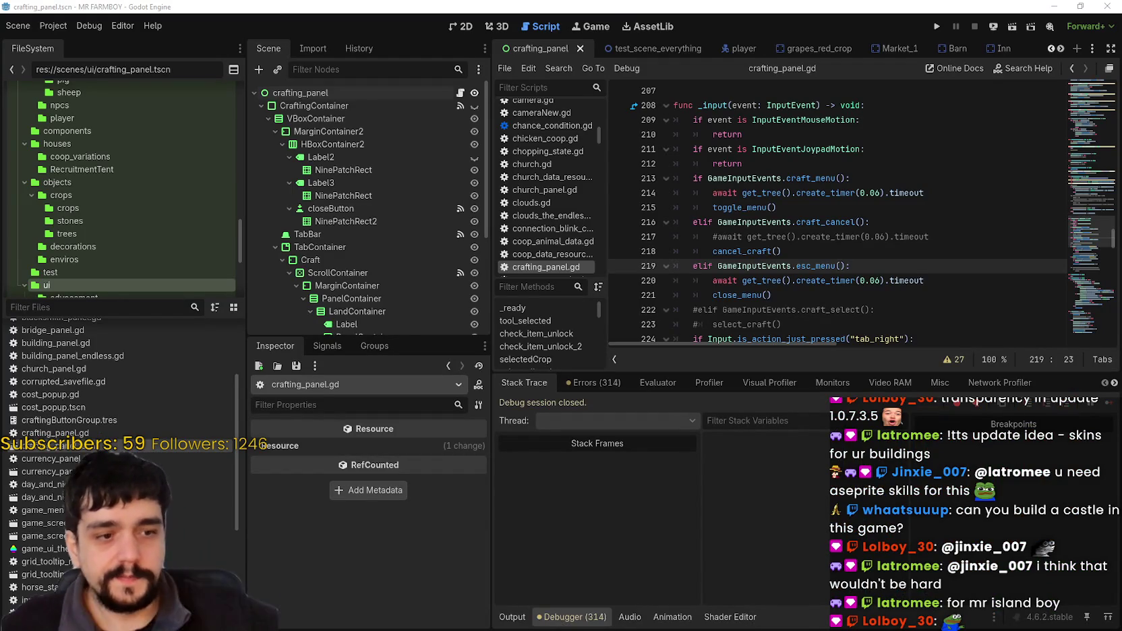
pyautogui.hotkey('alt', 'Tab')
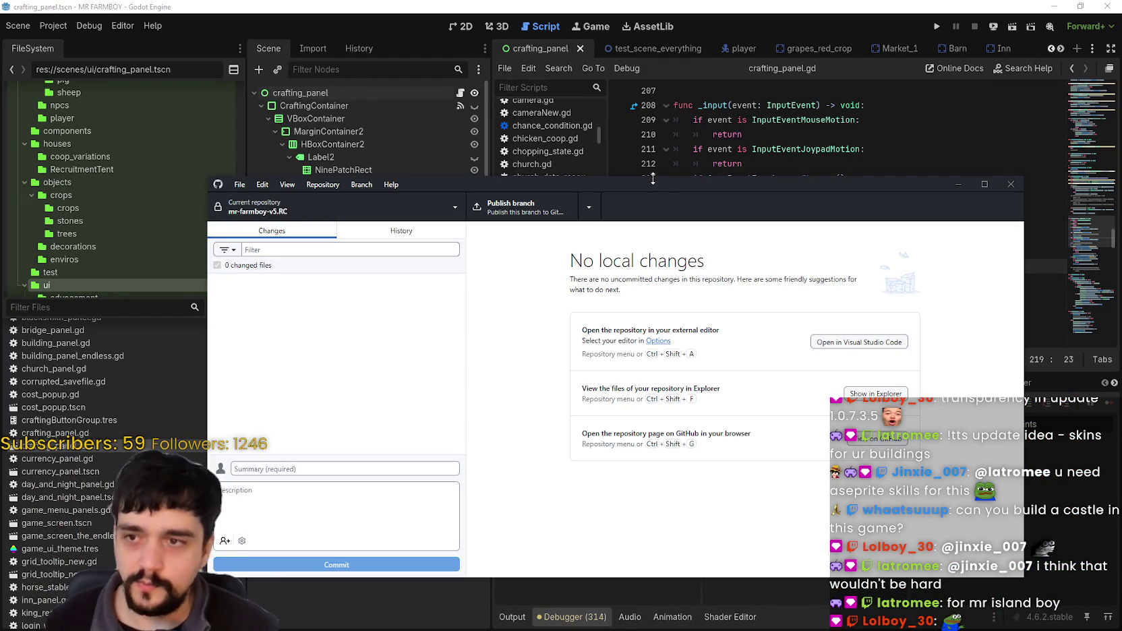
# Confirm mr-farmboy-v3.RC shows no local changes, then leave GitHub Desktop for Godot.
pyautogui.hotkey('alt', 'Tab')
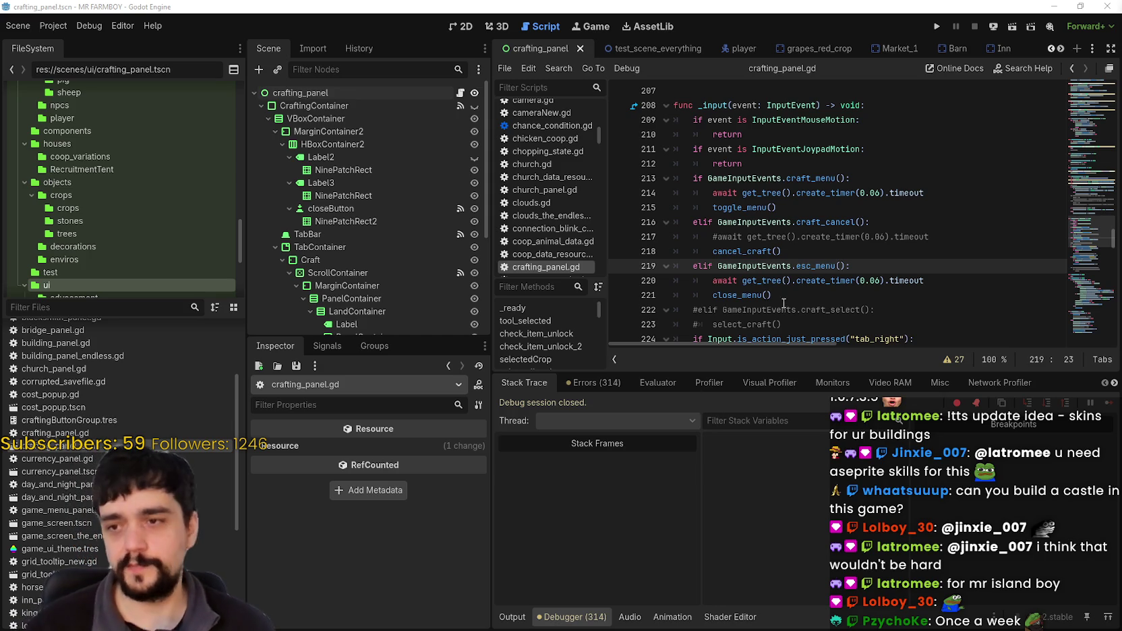
# Put the caret after close_menu() on line 221 and enlarge the script editor vertically.
pyautogui.click(810, 300)
pyautogui.scroll(3)
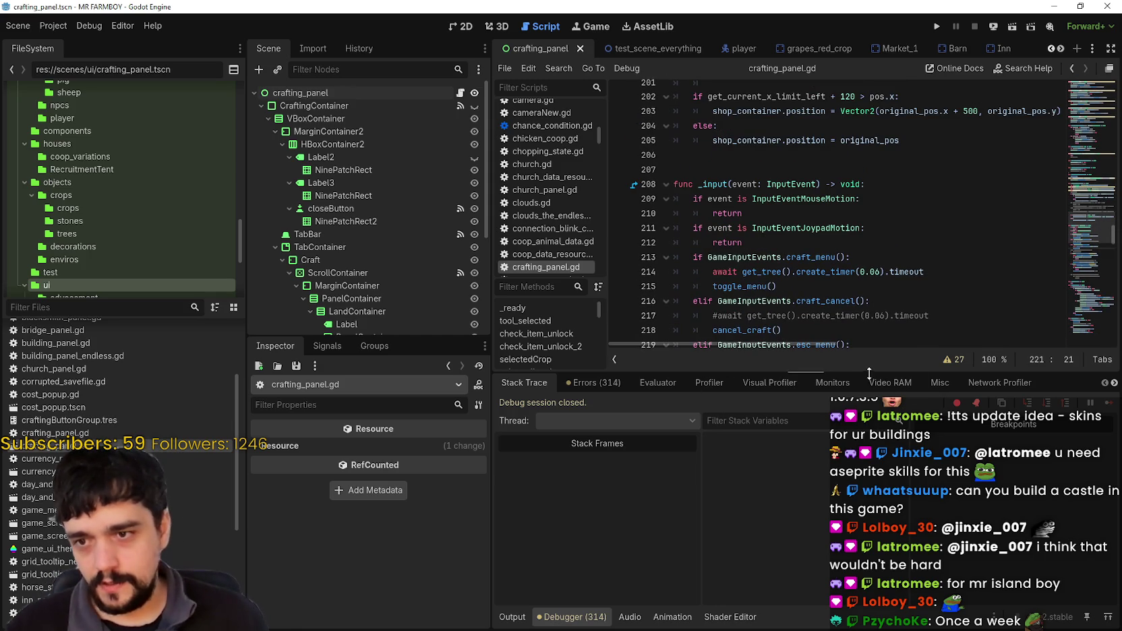
pyautogui.moveTo(877, 369); pyautogui.dragTo(876, 458)
# Filter the FileSystem for 'Merchant' and open merchant_npc.tscn in the 2D view.
pyautogui.click(64, 307)
pyautogui.write('Merchan')
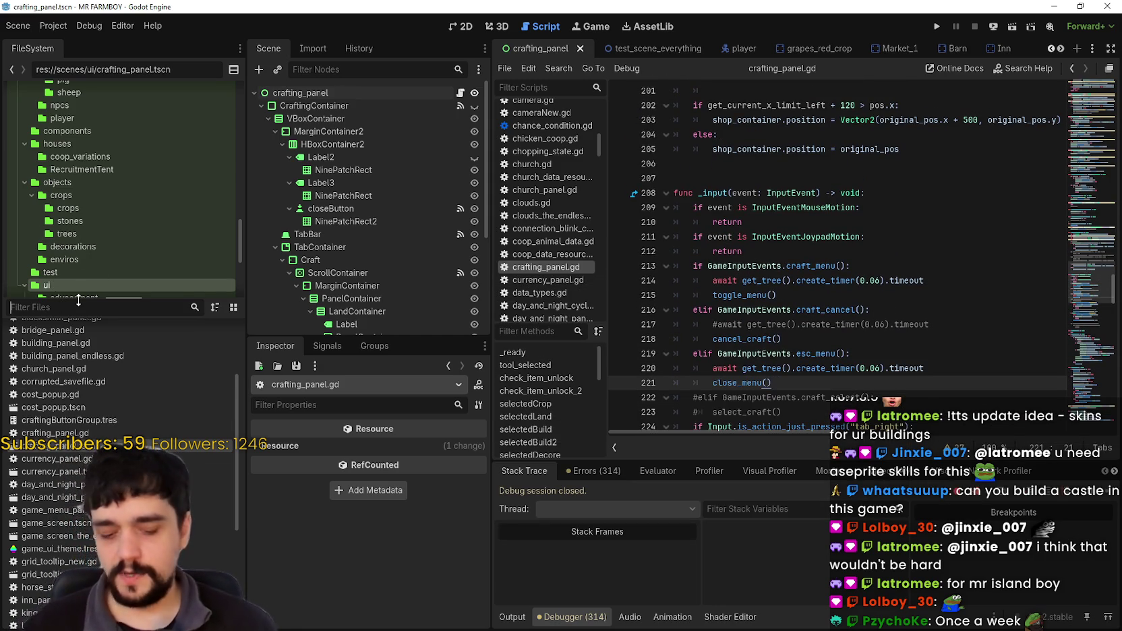
pyautogui.write('t')
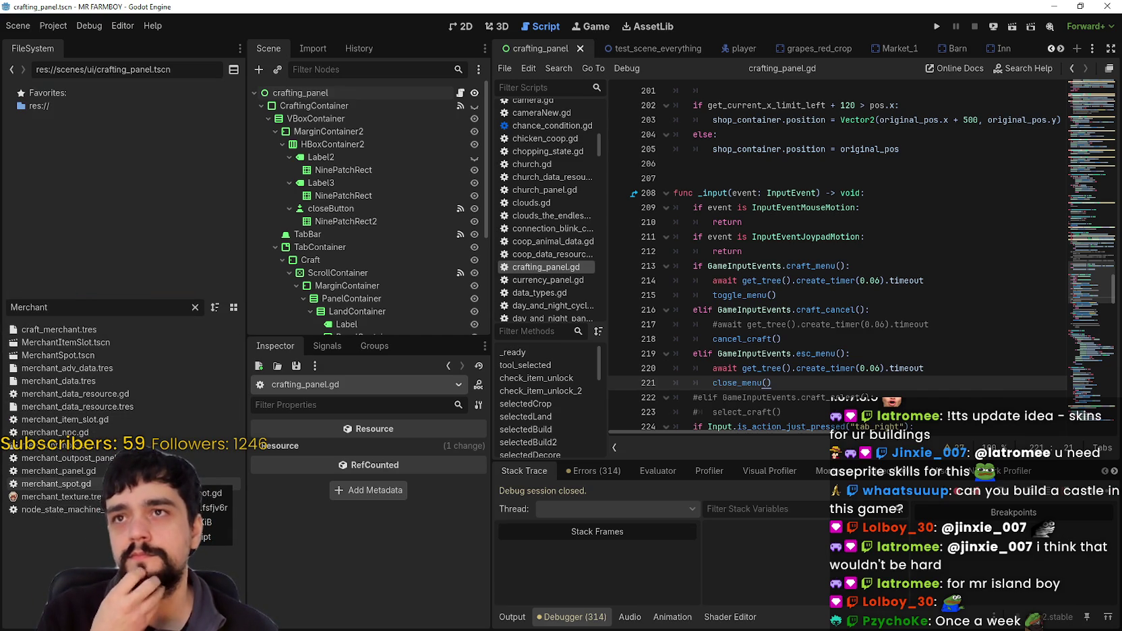
pyautogui.doubleClick(88, 446)
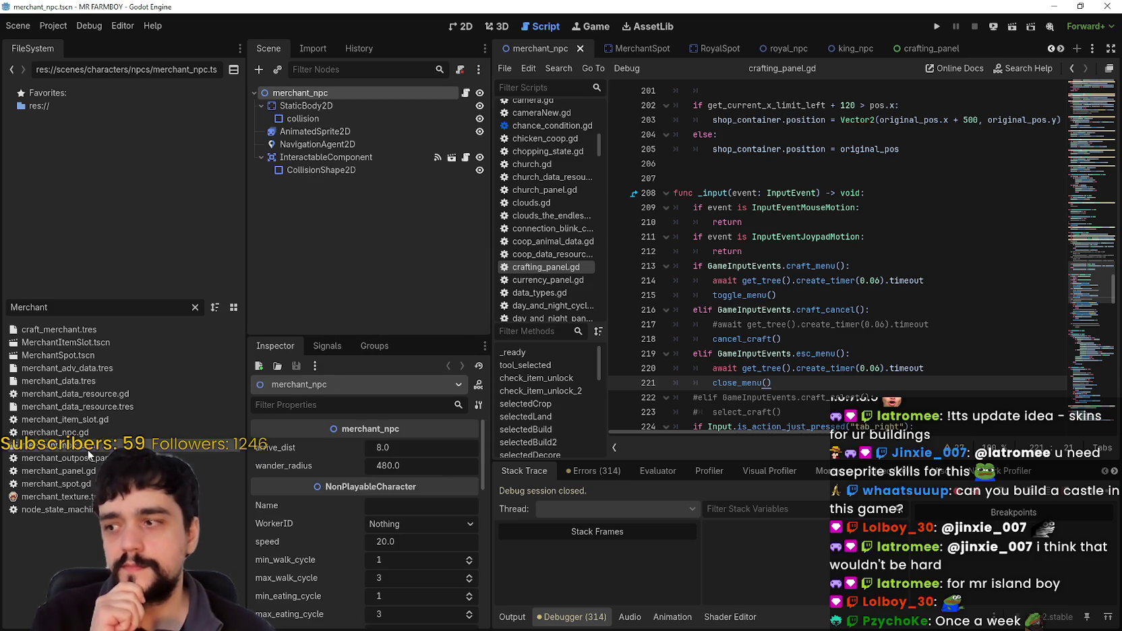
pyautogui.click(464, 26)
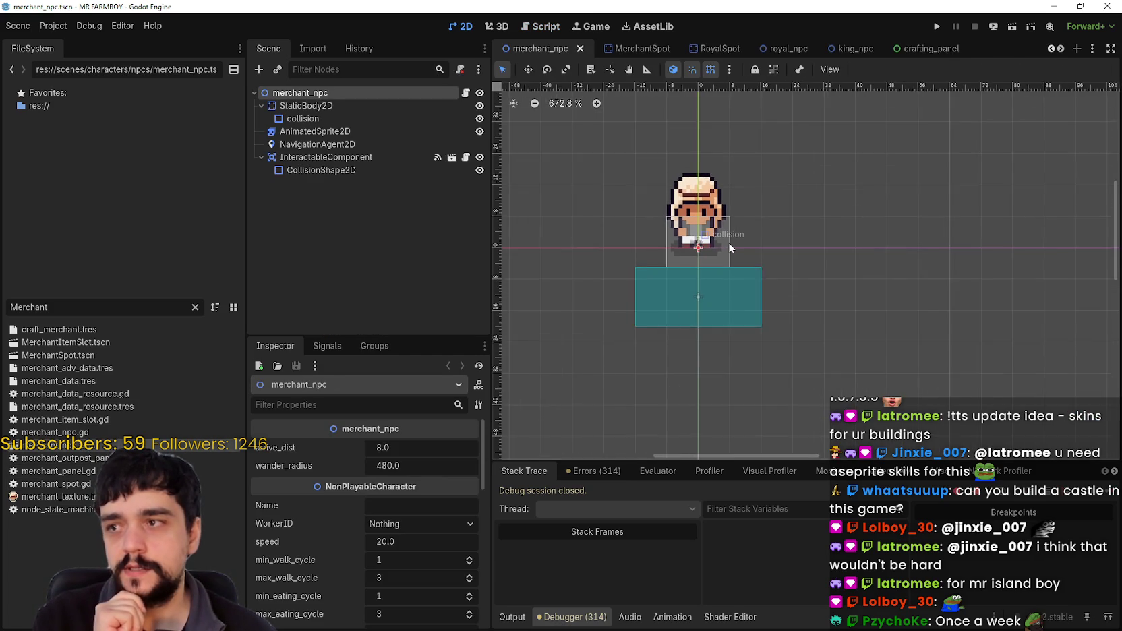
pyautogui.scroll(-3)
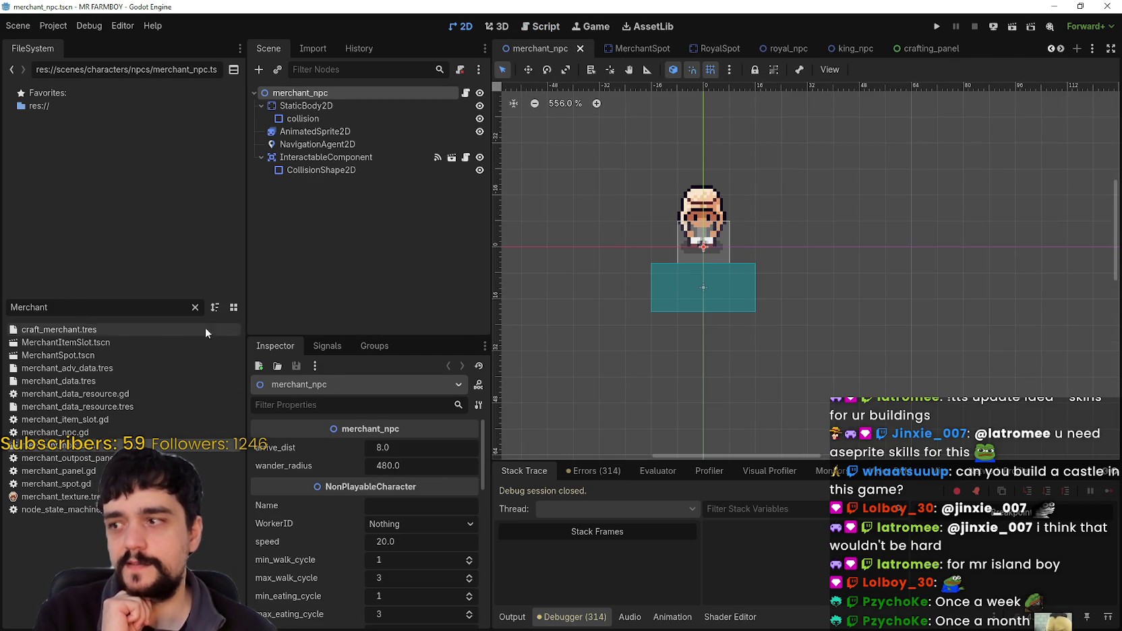
pyautogui.rightClick(119, 445)
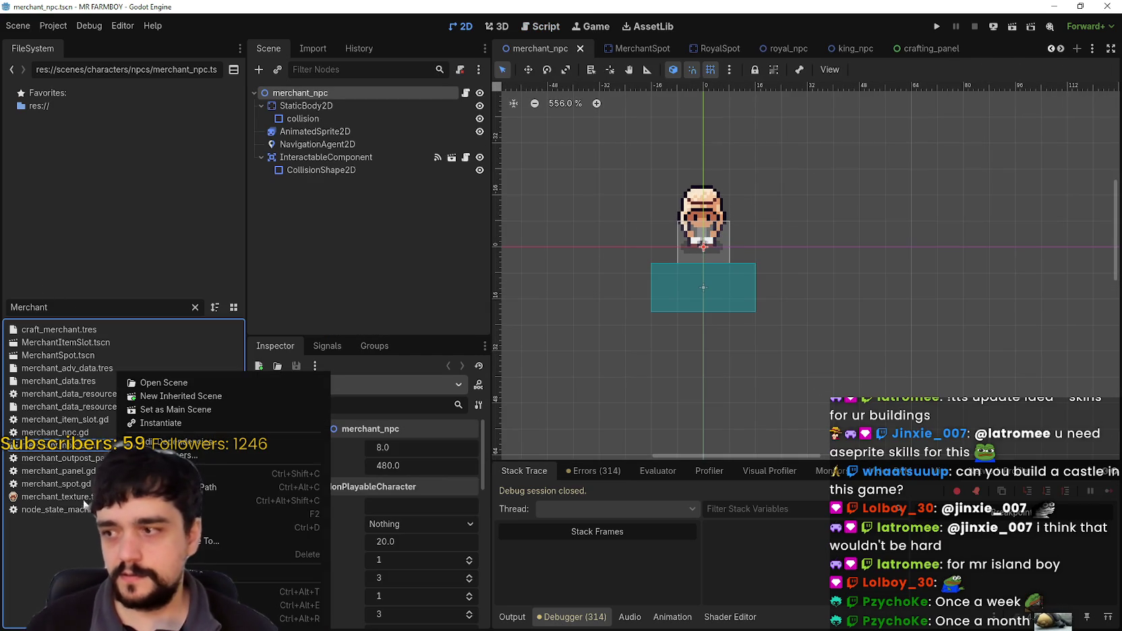
# Duplicate merchant_npc.tscn as merchant_npc_2.tscn.
pyautogui.click(188, 527)
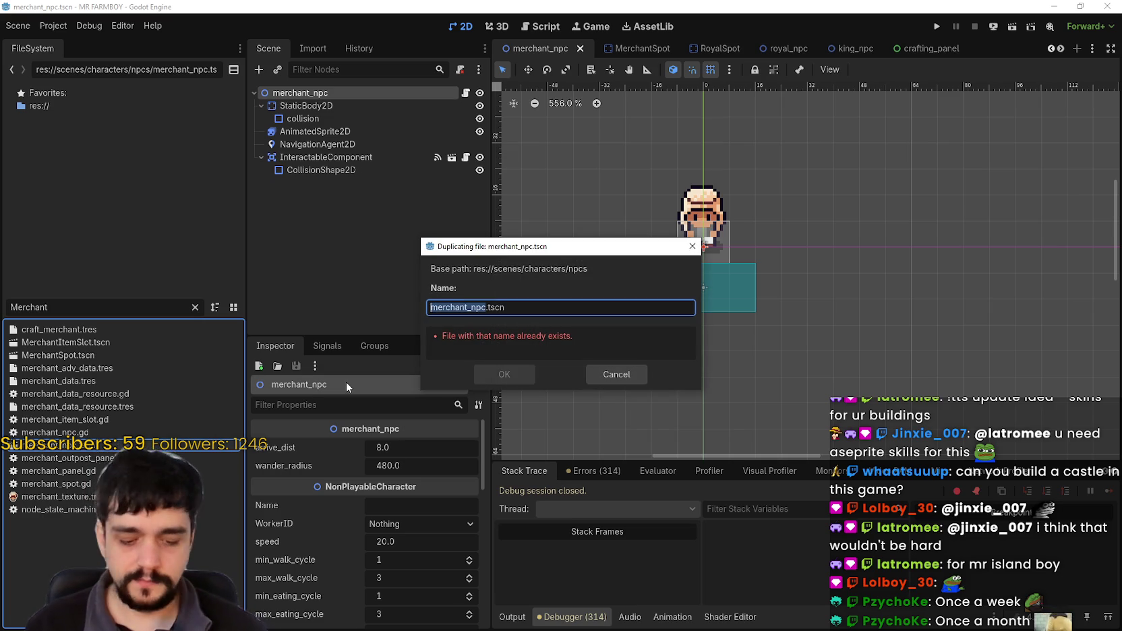
pyautogui.press('Right')
pyautogui.write('_2')
pyautogui.press('Return')
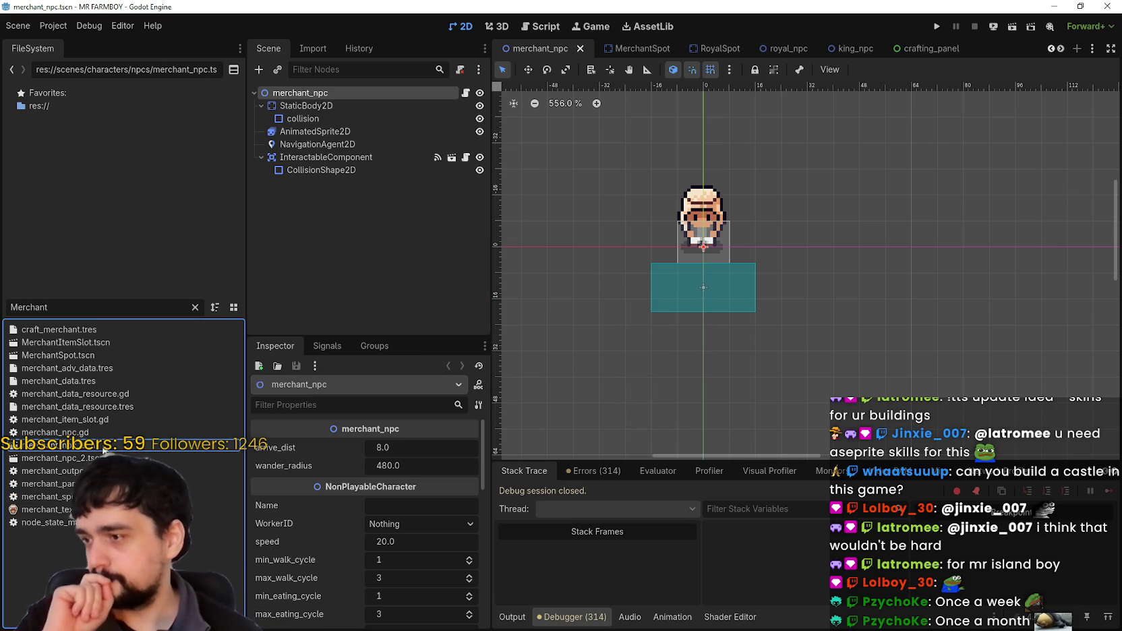
pyautogui.click(101, 458)
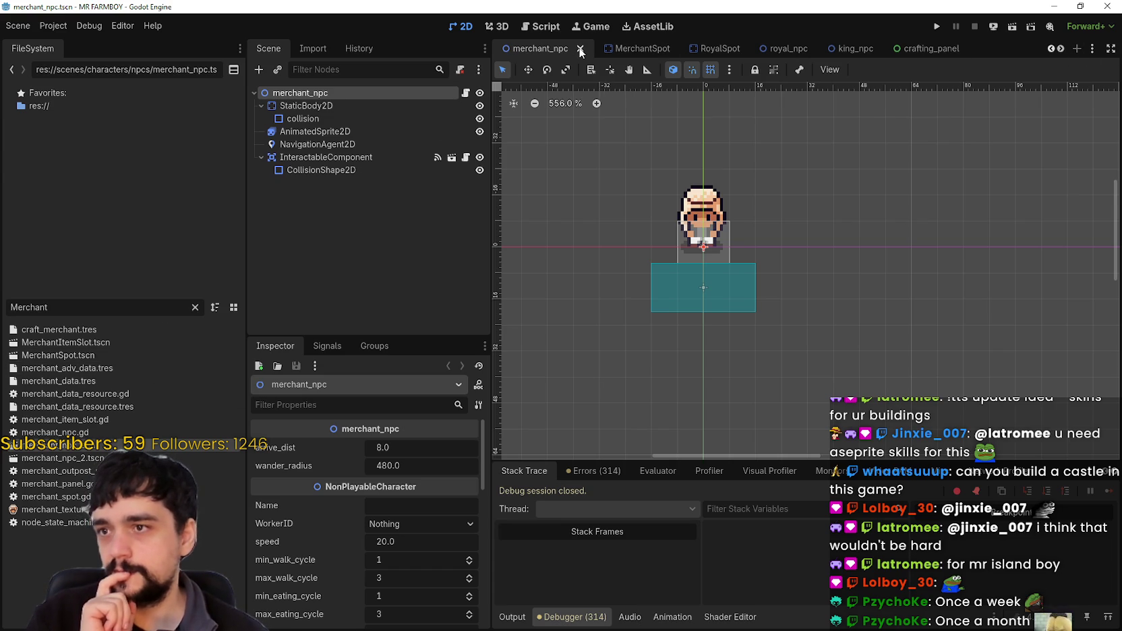
# Reopen the MerchantSpot, merchant_npc and merchant_npc_2 scenes, ending on merchant_npc_2.
pyautogui.click(580, 48)
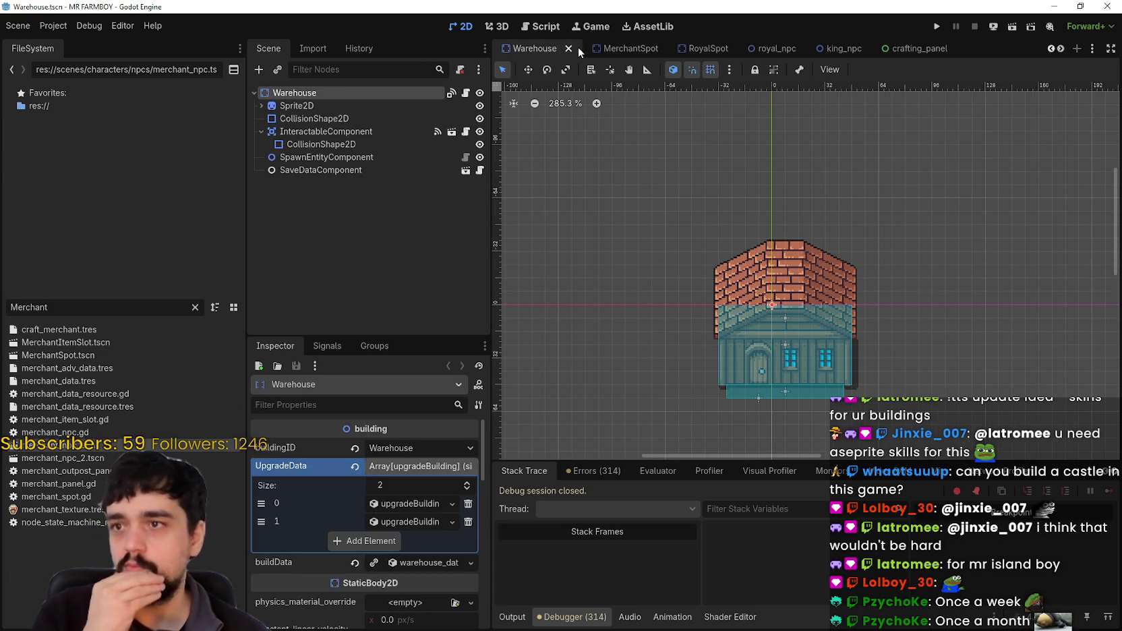
pyautogui.click(610, 49)
pyautogui.click(652, 49)
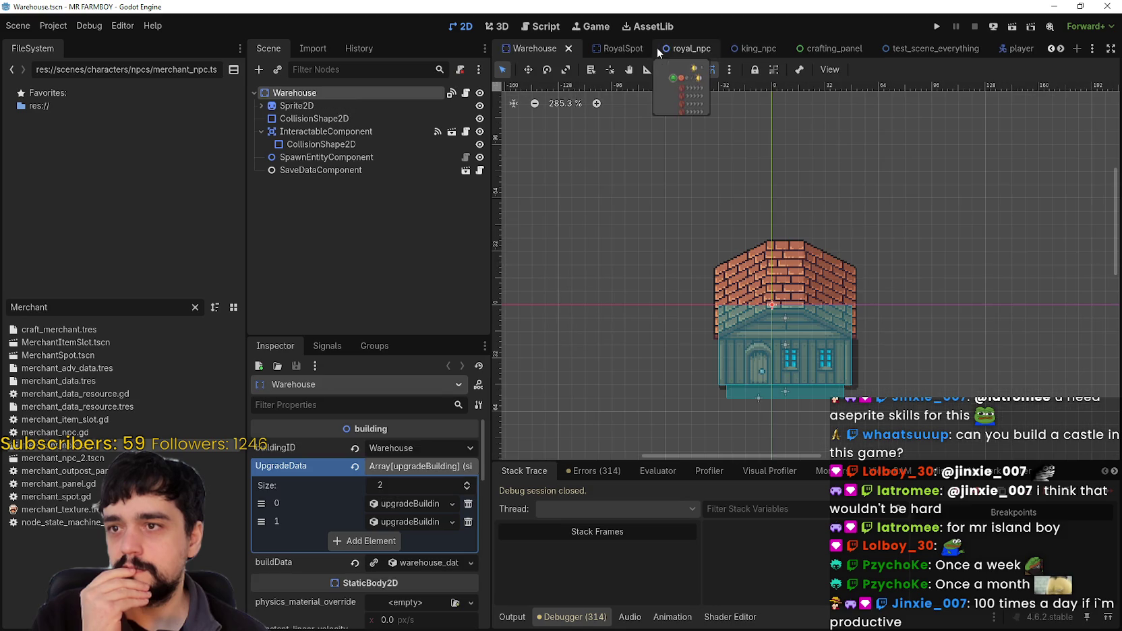
pyautogui.click(66, 308)
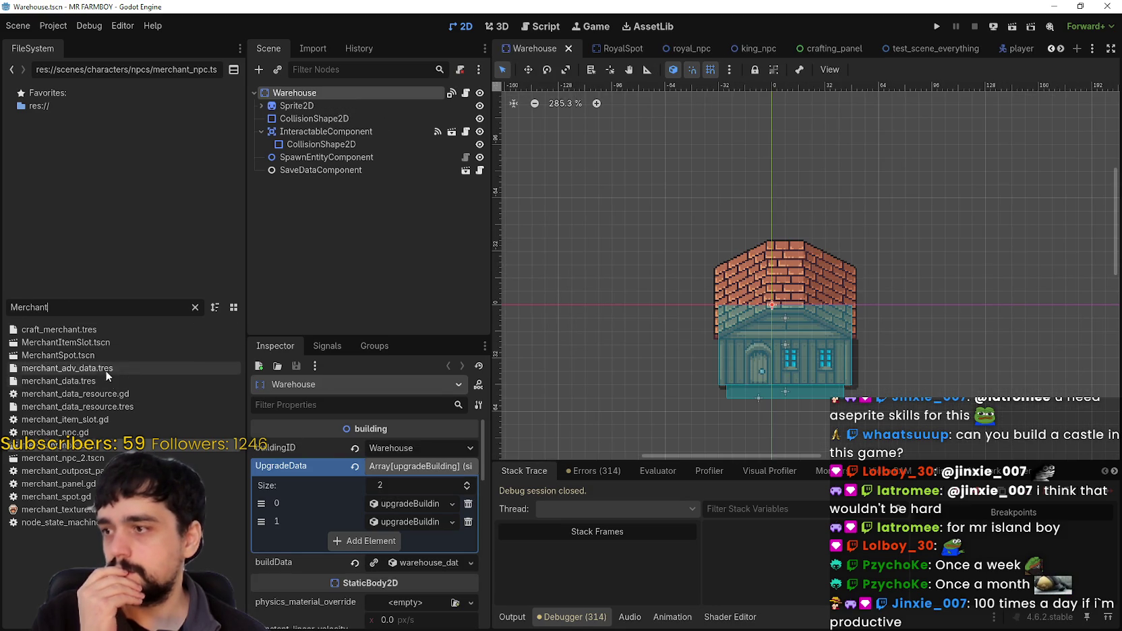
pyautogui.doubleClick(59, 356)
pyautogui.doubleClick(81, 449)
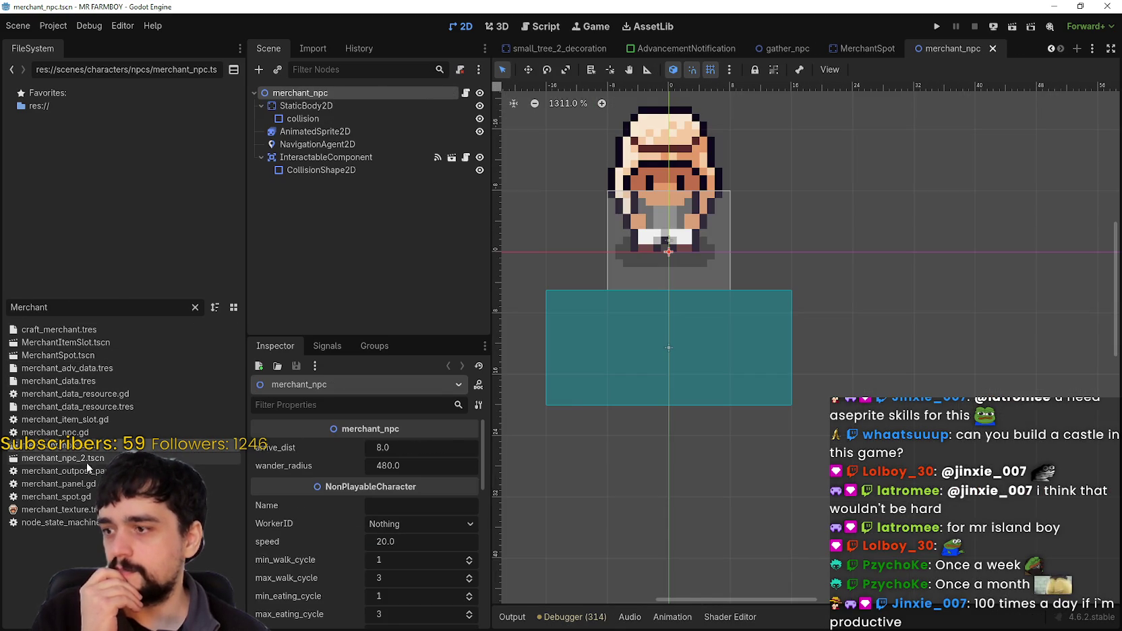
pyautogui.doubleClick(82, 458)
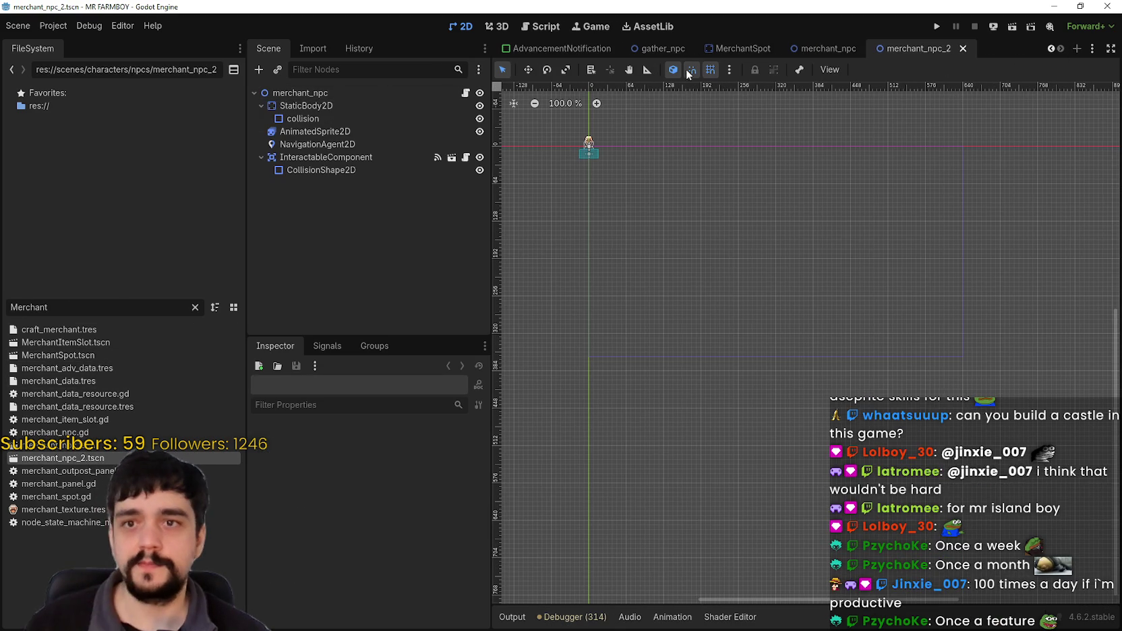
pyautogui.click(729, 51)
pyautogui.click(815, 50)
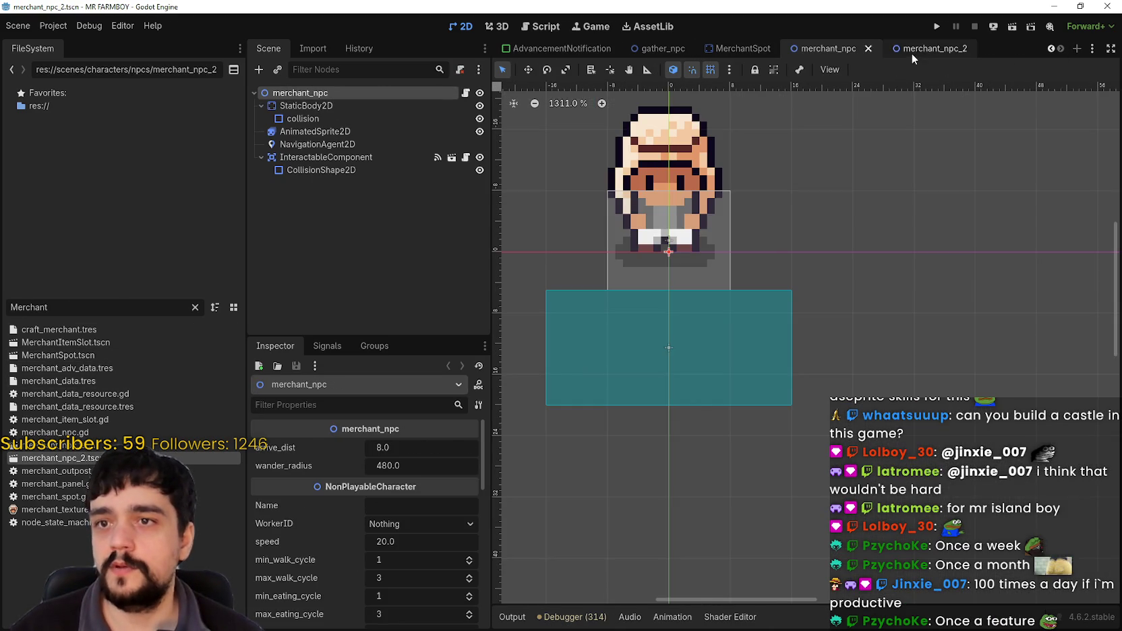
pyautogui.click(912, 51)
pyautogui.doubleClick(345, 89)
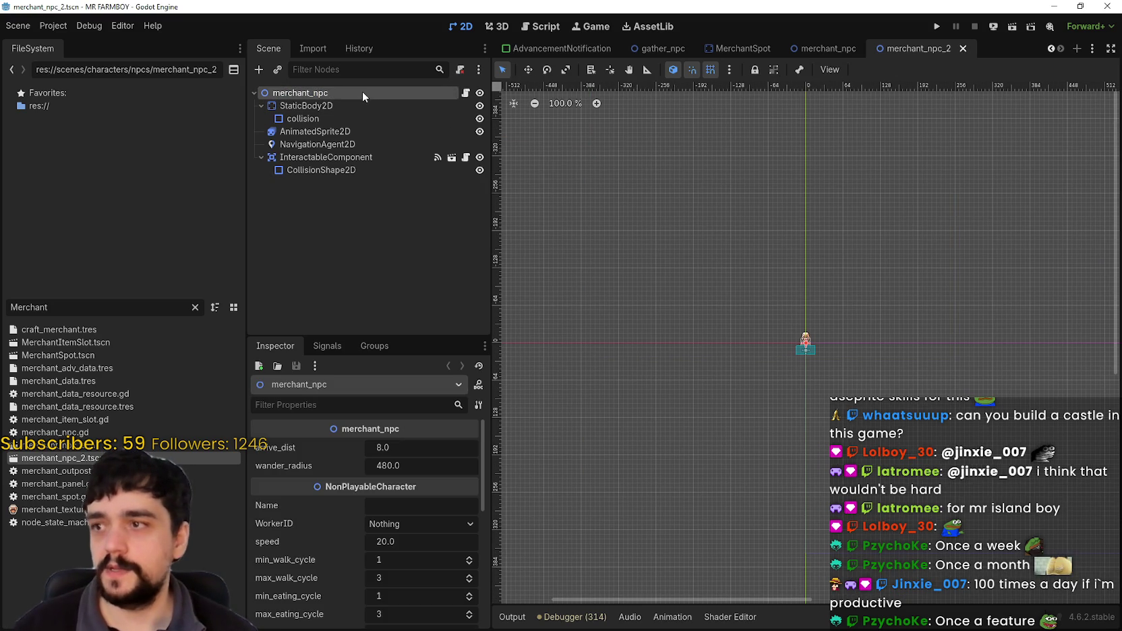
# Rename the root node to merchant_npc_2 and save the scene with Ctrl+S.
pyautogui.click(362, 92)
pyautogui.write('_+2')
pyautogui.press('Return')
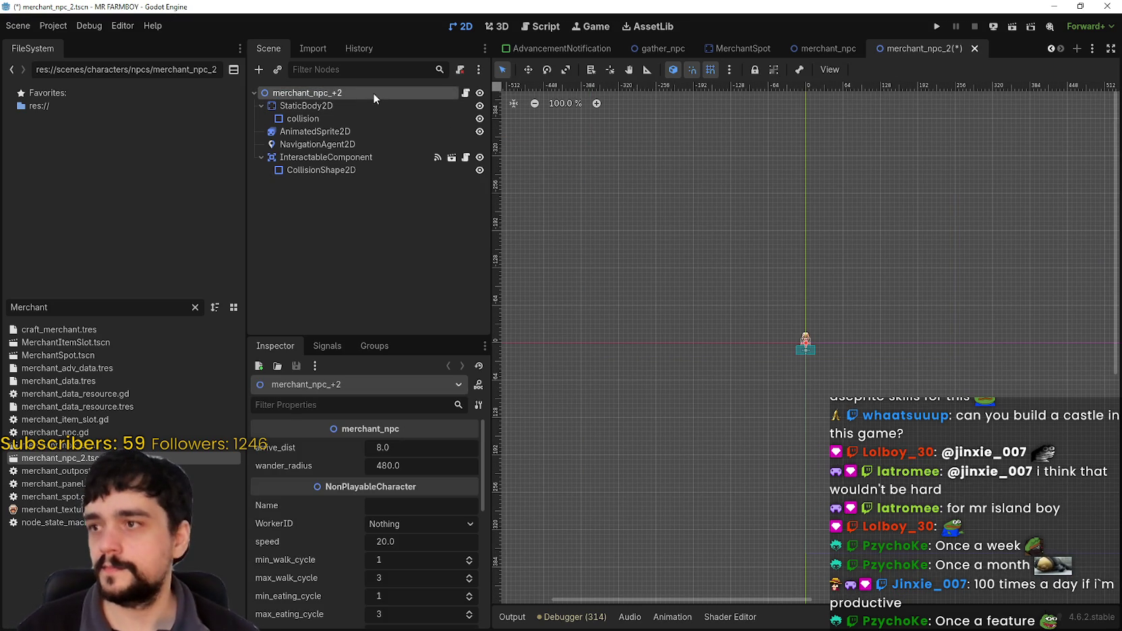
pyautogui.click(374, 93)
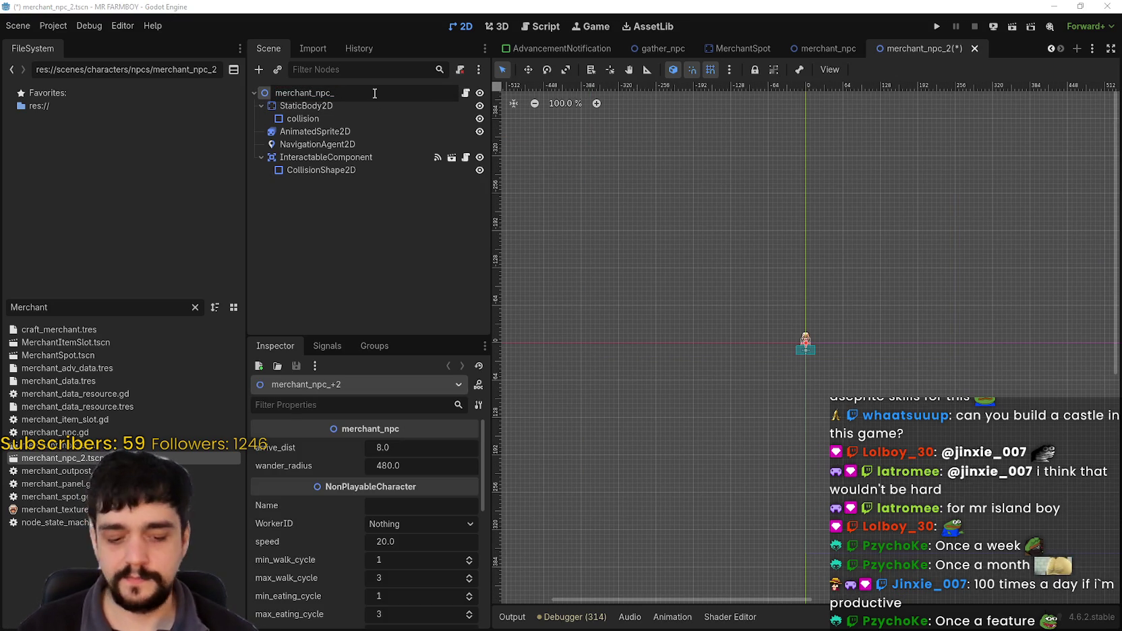
pyautogui.write('2')
pyautogui.press('Return')
pyautogui.scroll(3)
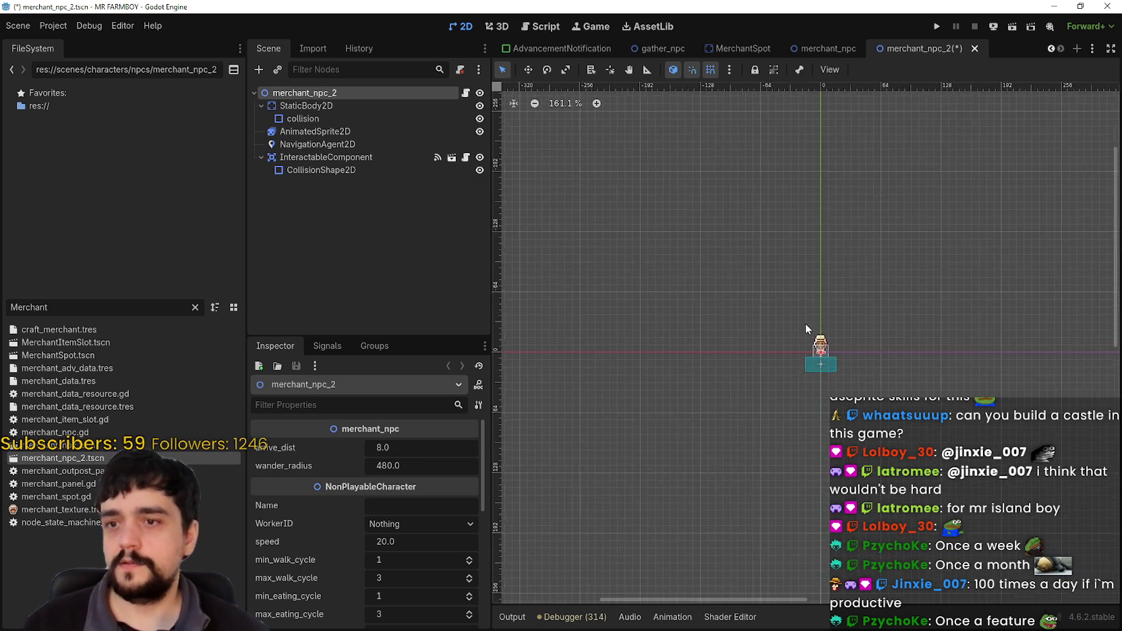
pyautogui.scroll(3)
pyautogui.hotkey('ctrl', 's')
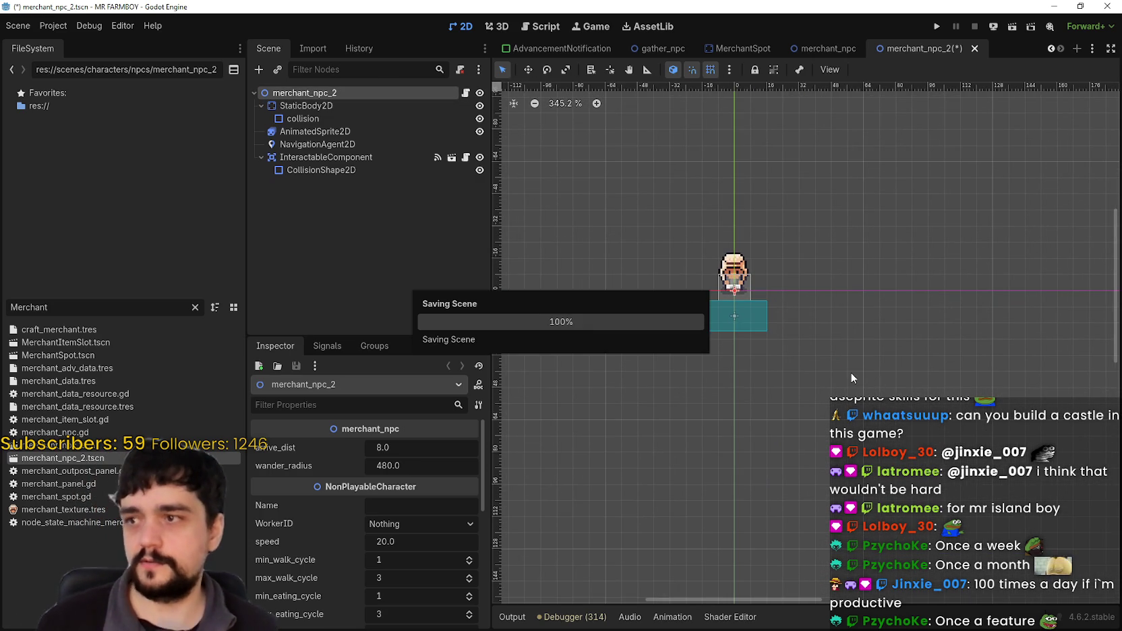
# Inspect StaticBody2D and its collision shape, then open the attached merchant_npc.gd script.
pyautogui.scroll(3)
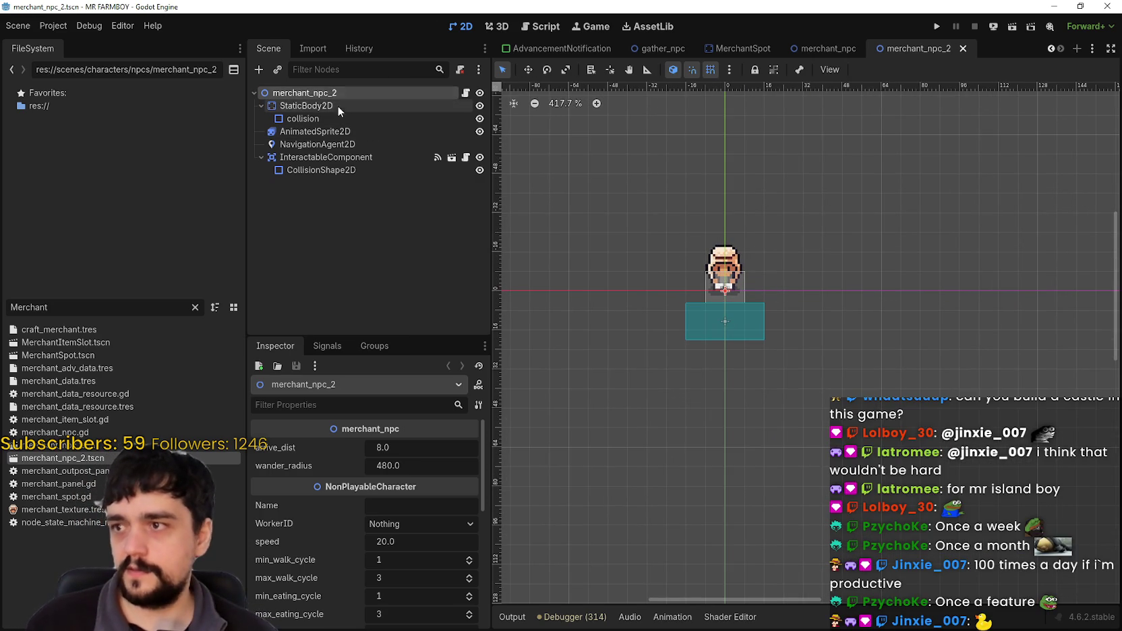
pyautogui.click(337, 105)
pyautogui.click(303, 119)
pyautogui.scroll(3)
pyautogui.scroll(3)
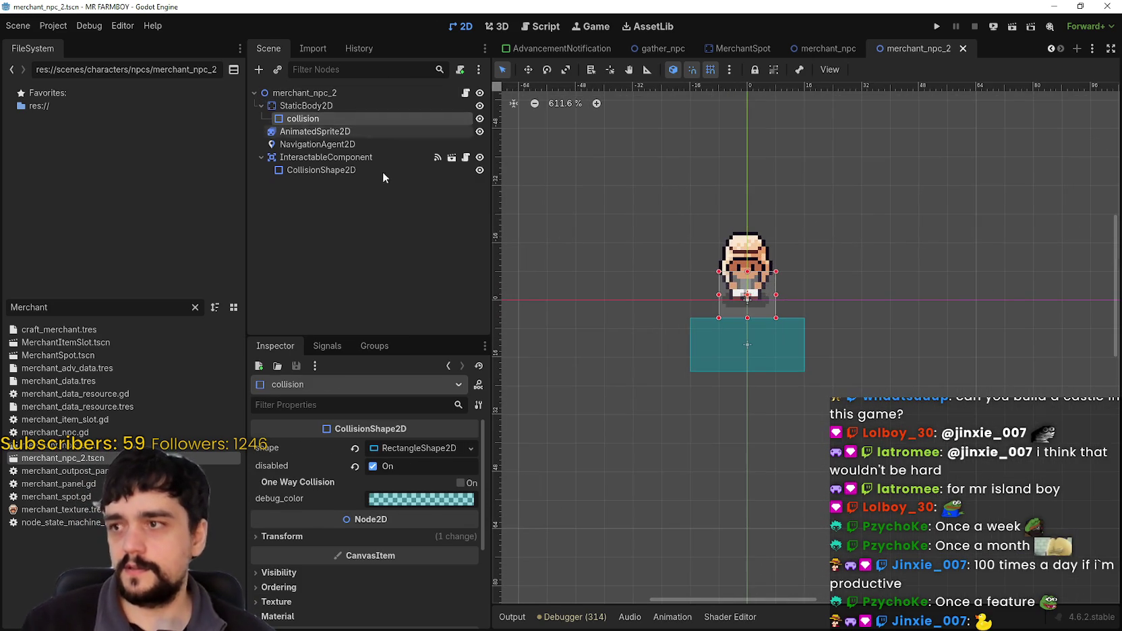
pyautogui.scroll(3)
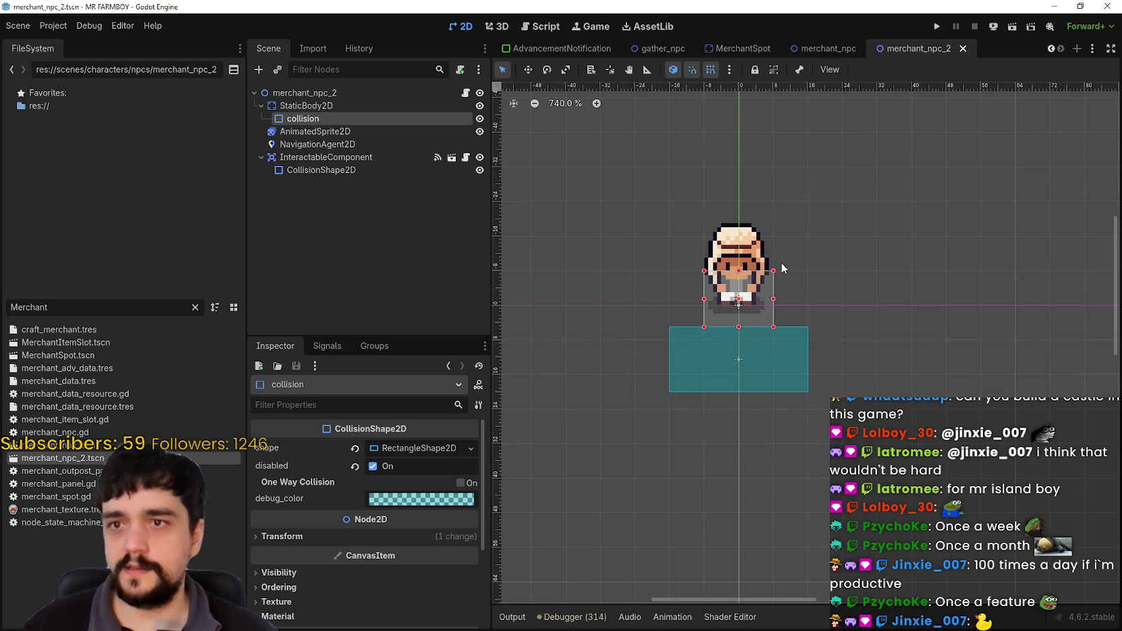
pyautogui.click(309, 105)
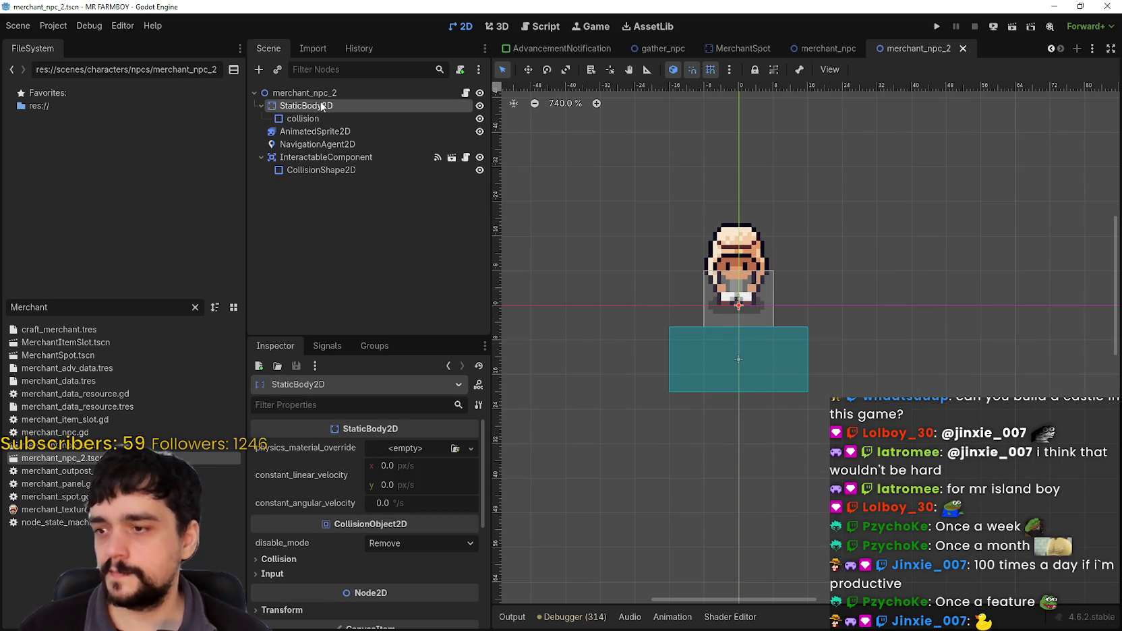
pyautogui.rightClick(322, 107)
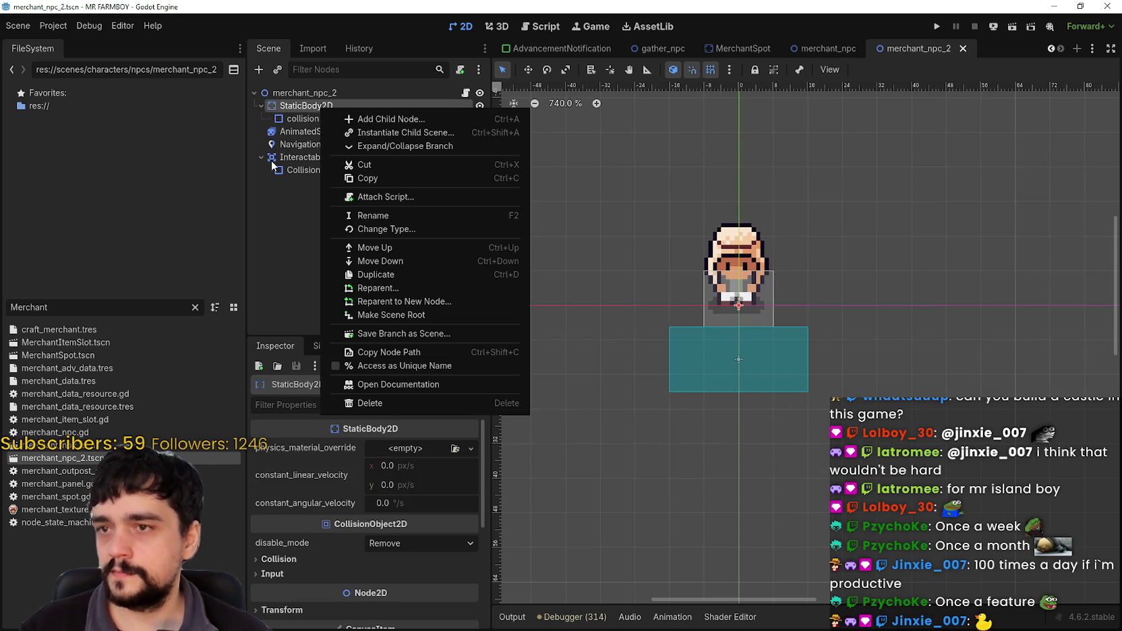
pyautogui.click(276, 182)
pyautogui.click(466, 93)
pyautogui.scroll(3)
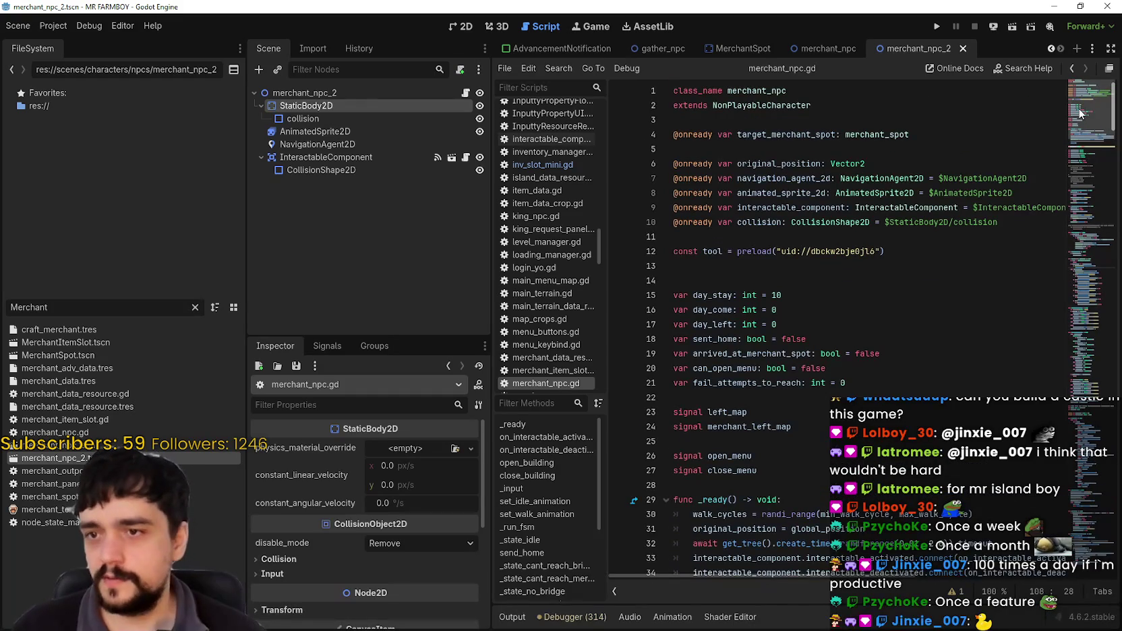
pyautogui.rightClick(774, 108)
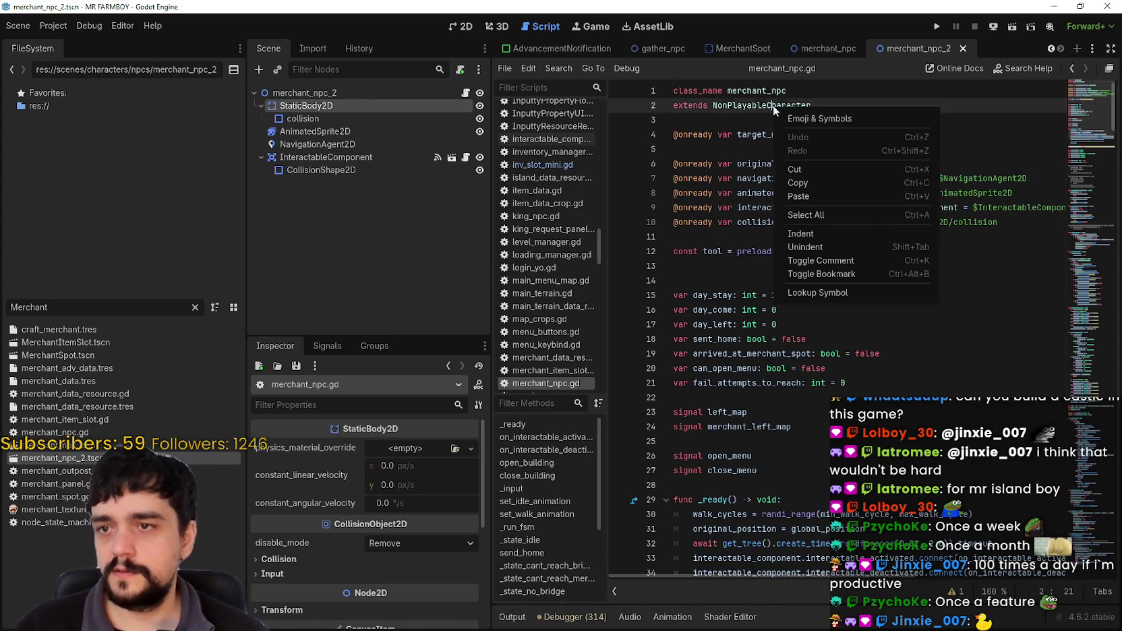
pyautogui.click(800, 292)
pyautogui.scroll(3)
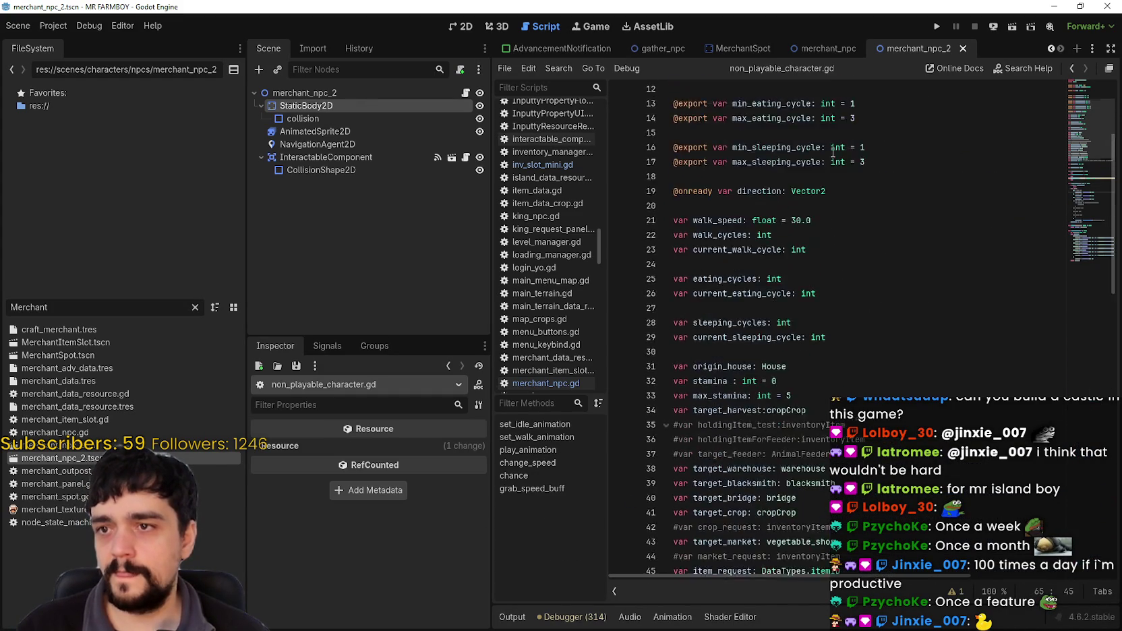
pyautogui.click(1070, 71)
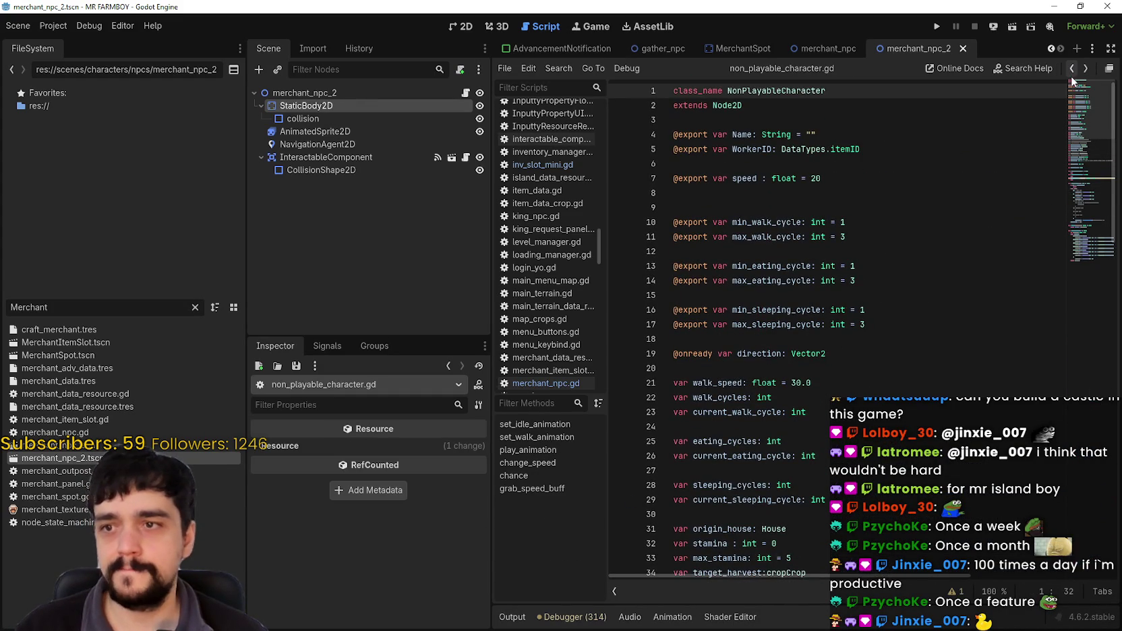
pyautogui.click(1071, 70)
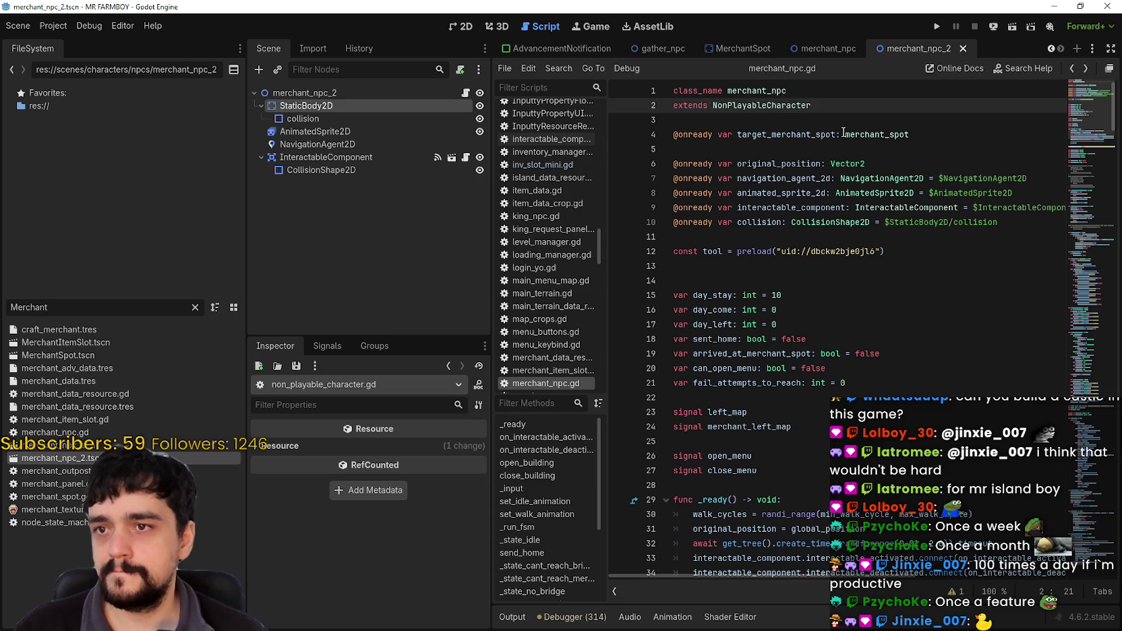
pyautogui.doubleClick(759, 222)
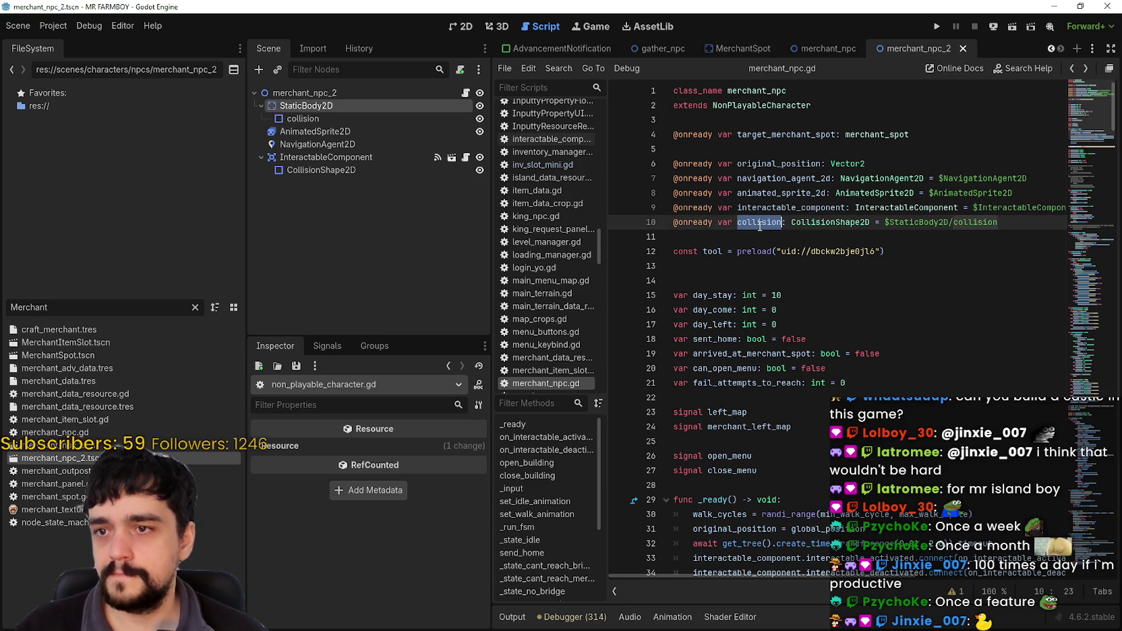
pyautogui.click(749, 238)
pyautogui.click(462, 26)
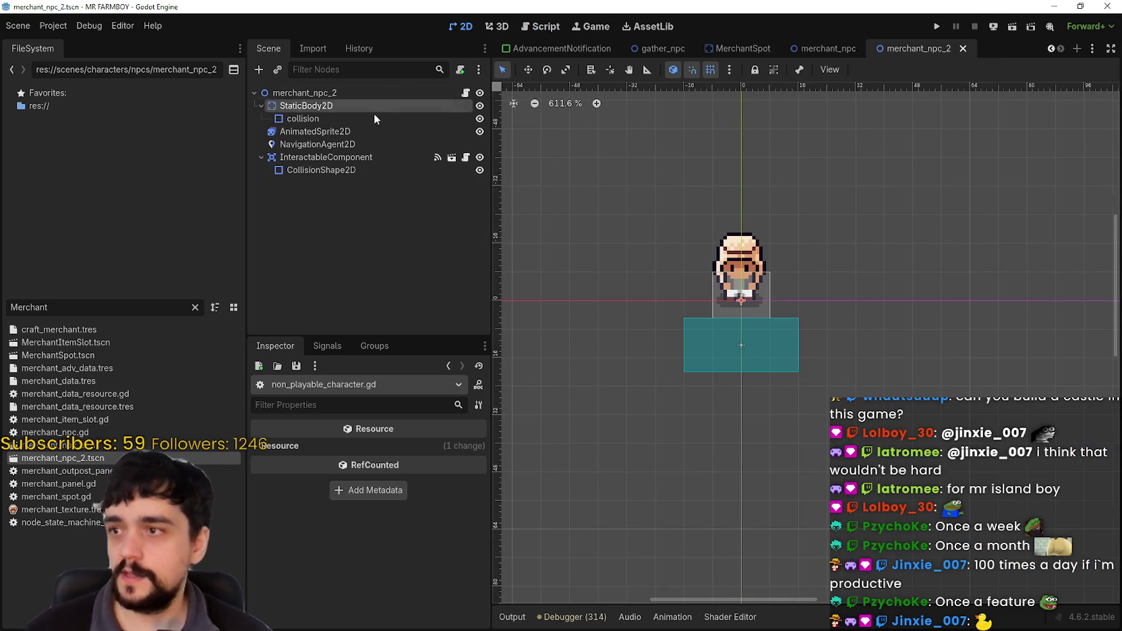
# Delete the StaticBody2D node together with its collision shape child.
pyautogui.rightClick(336, 112)
pyautogui.click(389, 407)
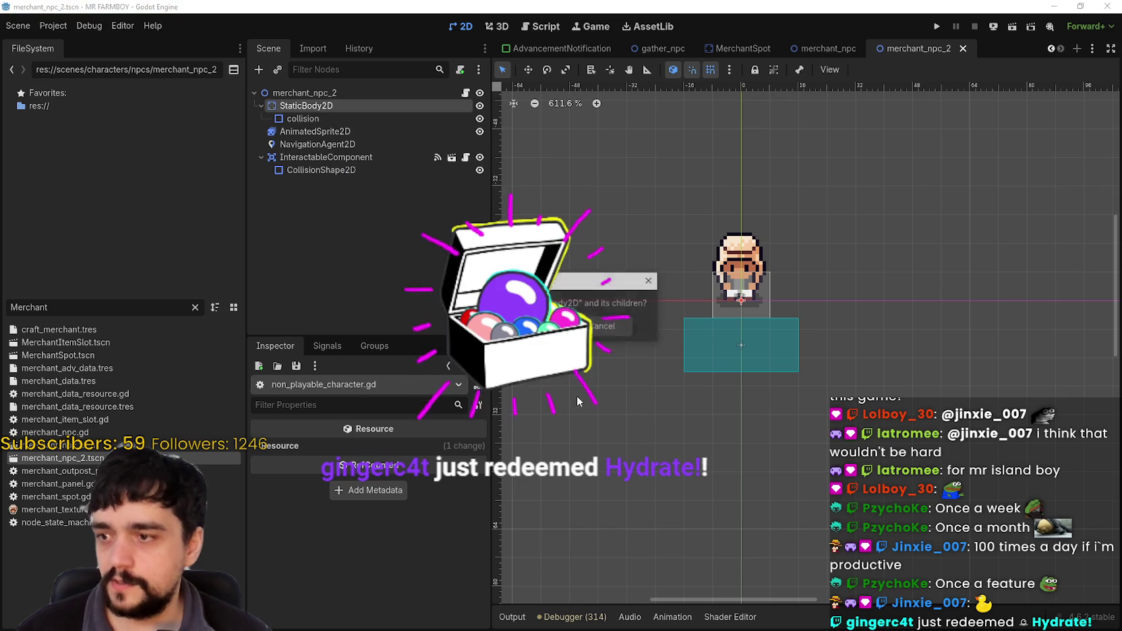
pyautogui.press('Return')
# Delete the InteractableComponent node from merchant_npc_2.
pyautogui.click(313, 105)
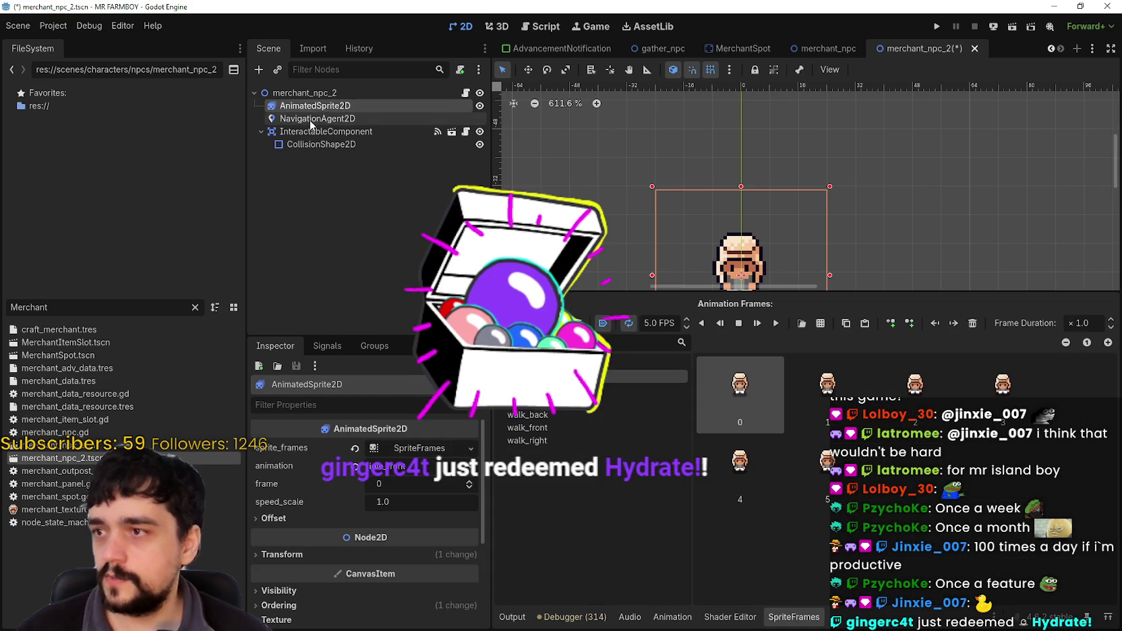
pyautogui.click(317, 119)
pyautogui.click(320, 131)
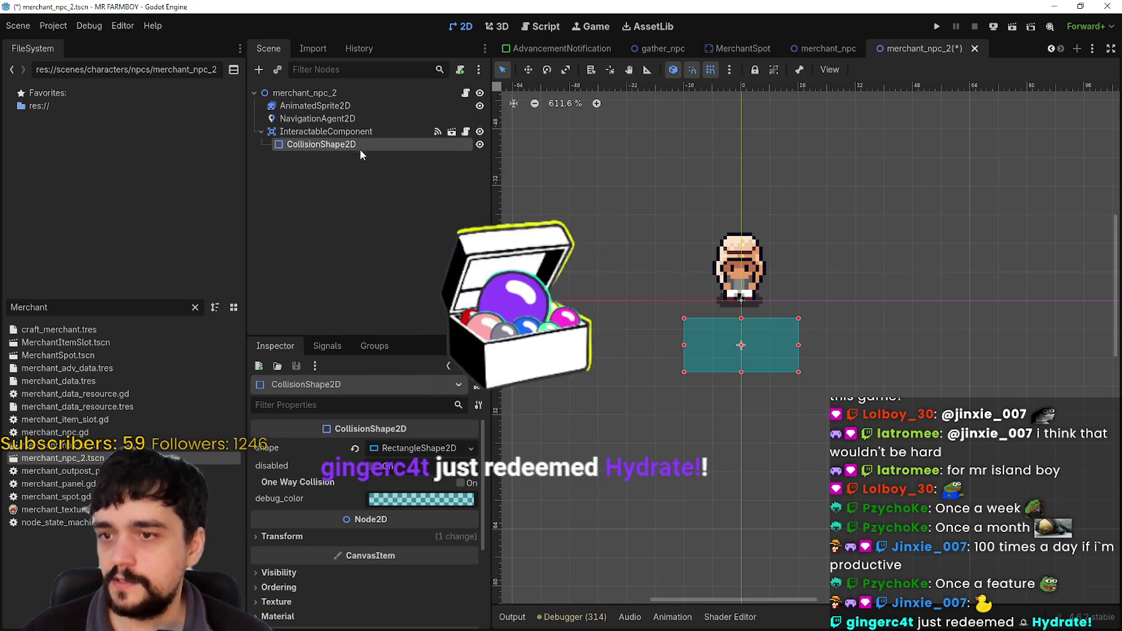
pyautogui.rightClick(364, 133)
pyautogui.click(427, 533)
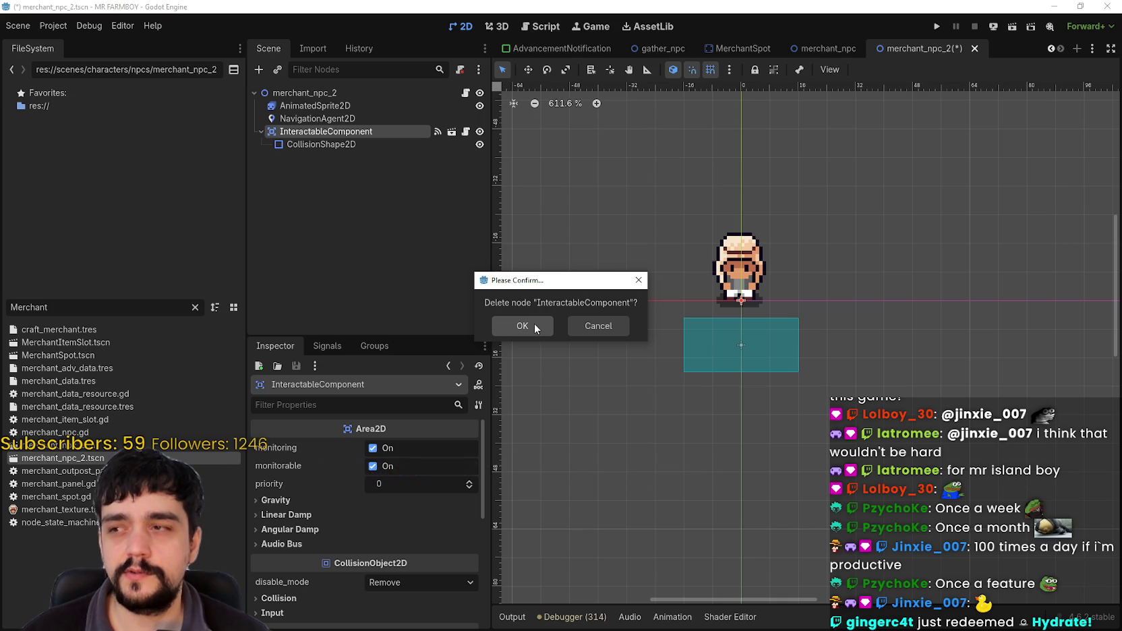
pyautogui.click(522, 326)
# Save the trimmed merchant_npc_2 scene and reselect AnimatedSprite2D.
pyautogui.hotkey('ctrl', 's')
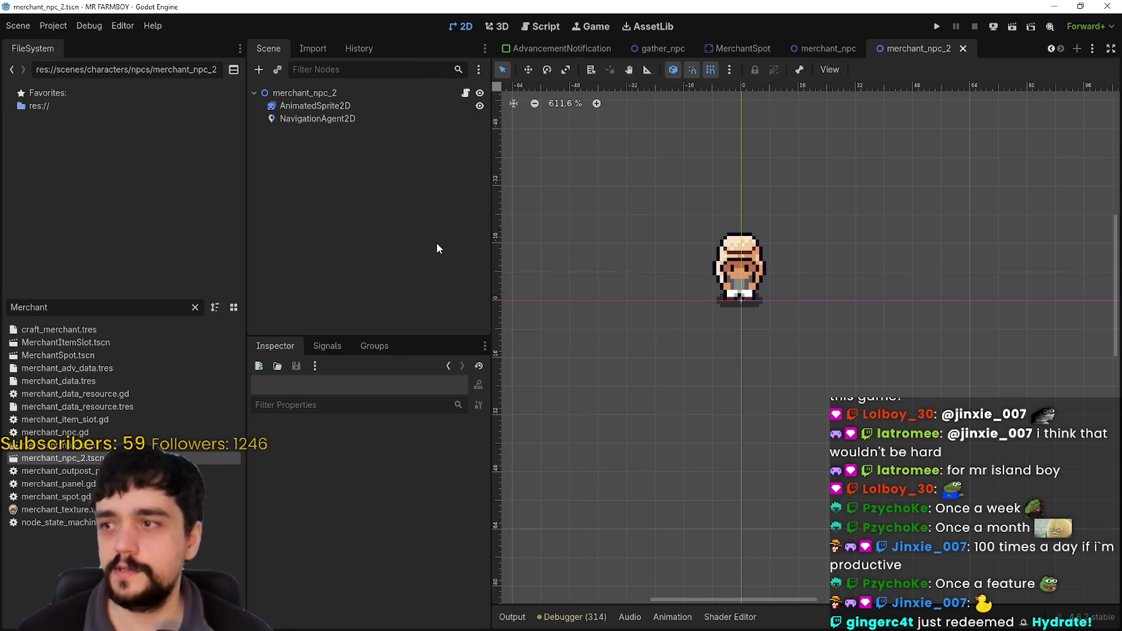
pyautogui.scroll(-3)
pyautogui.click(306, 106)
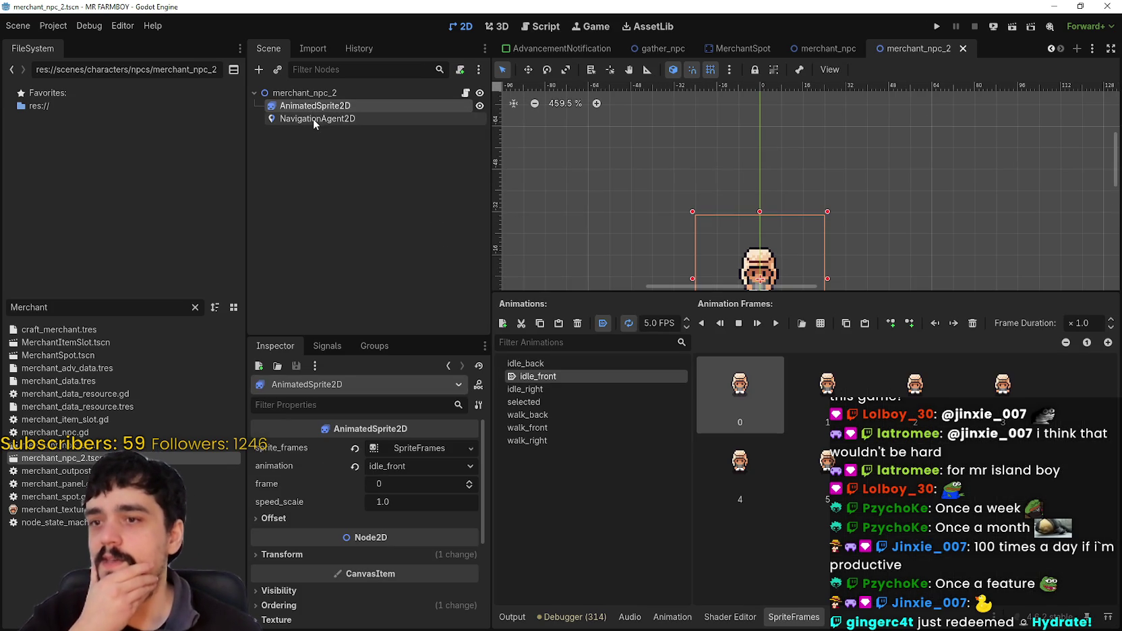
# Filter the FileSystem by 'player' and open Player.png in the external image editor.
pyautogui.click(314, 119)
pyautogui.click(326, 106)
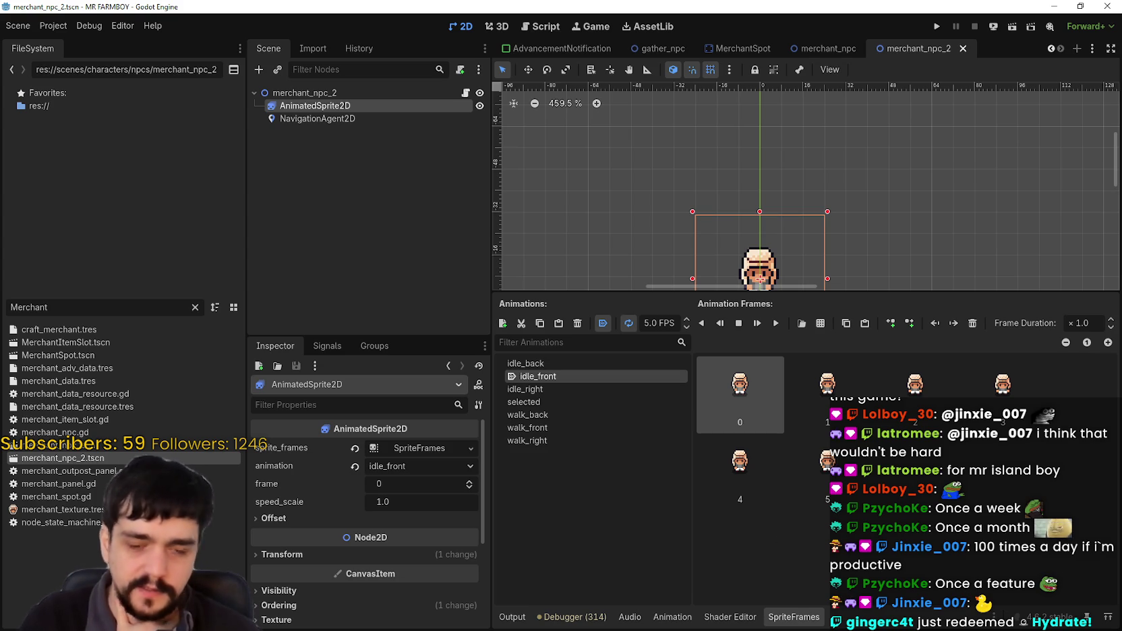
pyautogui.doubleClick(31, 307)
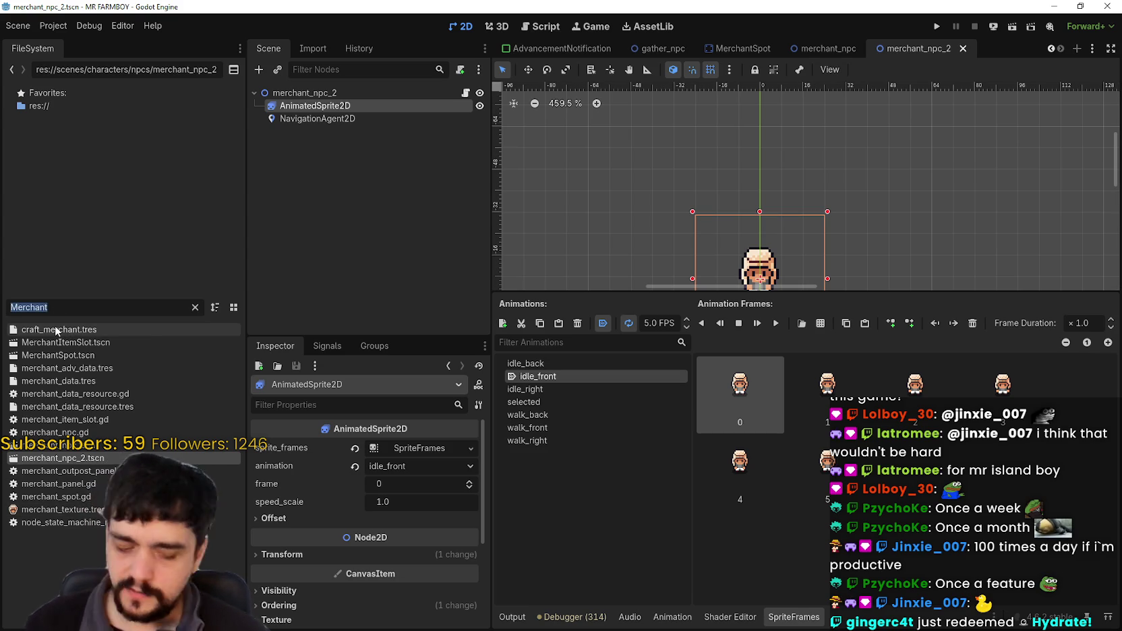
pyautogui.write('player')
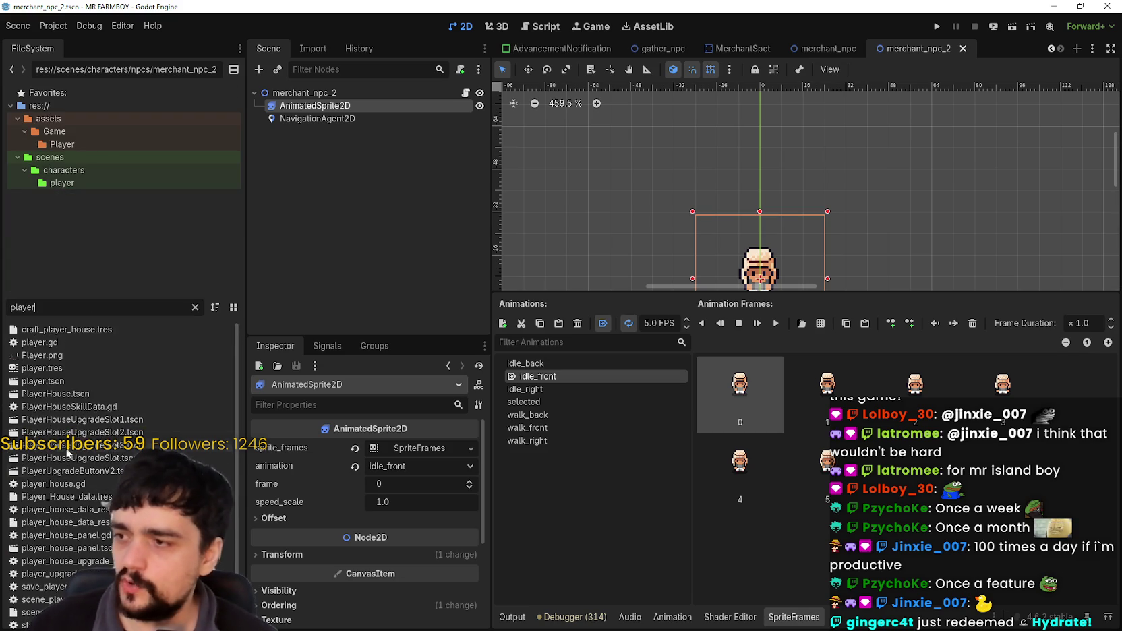
pyautogui.rightClick(50, 355)
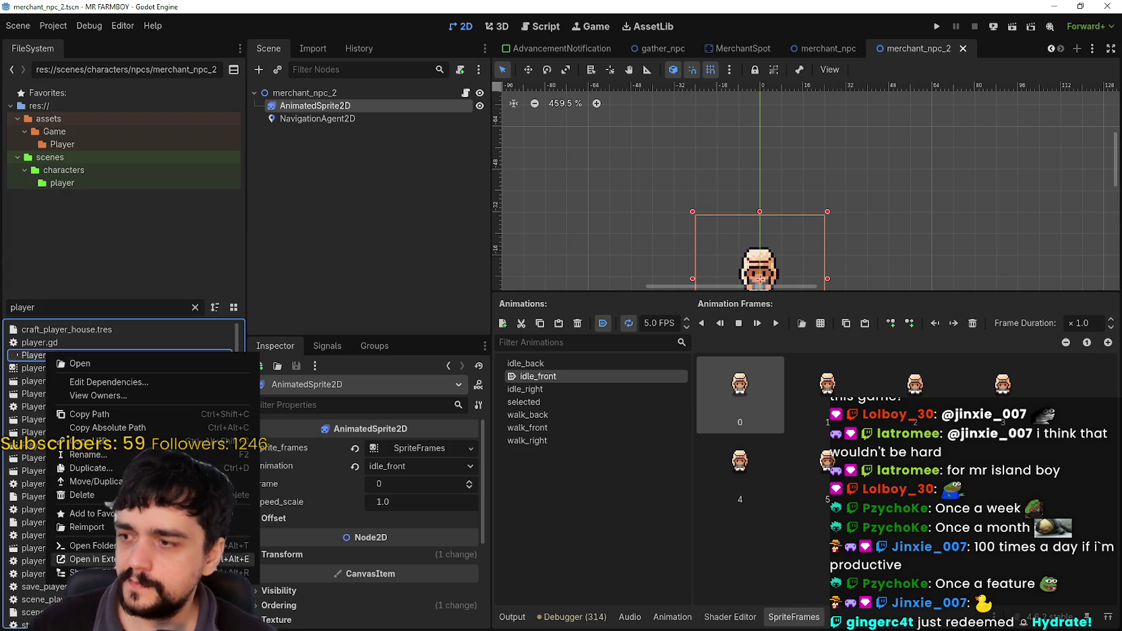
pyautogui.click(87, 559)
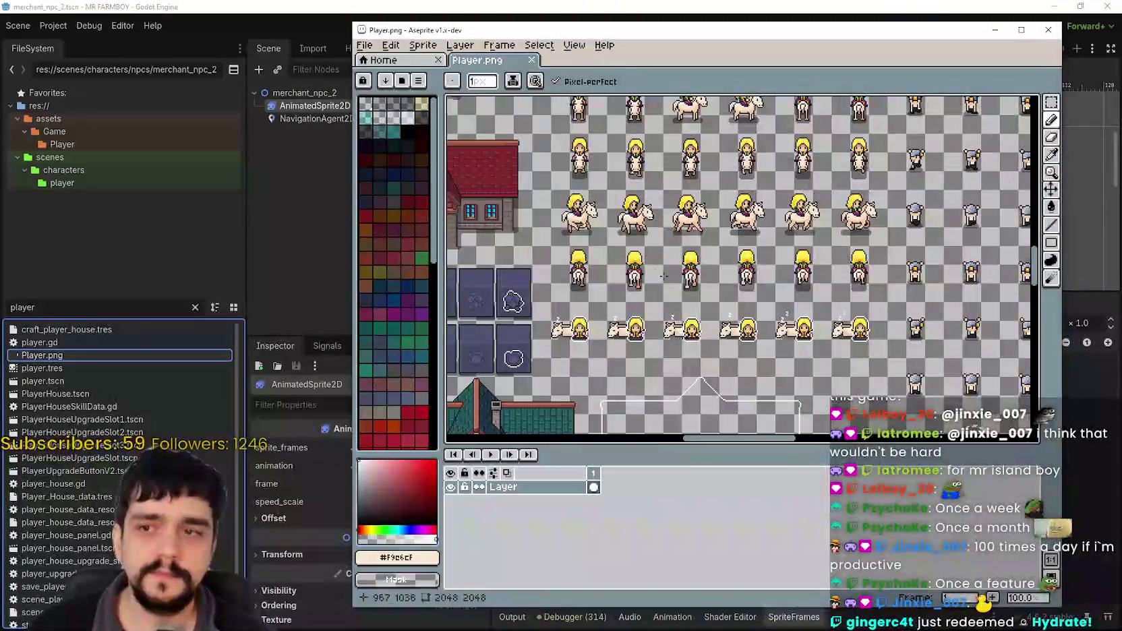
# Maximize the Aseprite window and give the timeline slightly more room.
pyautogui.scroll(-3)
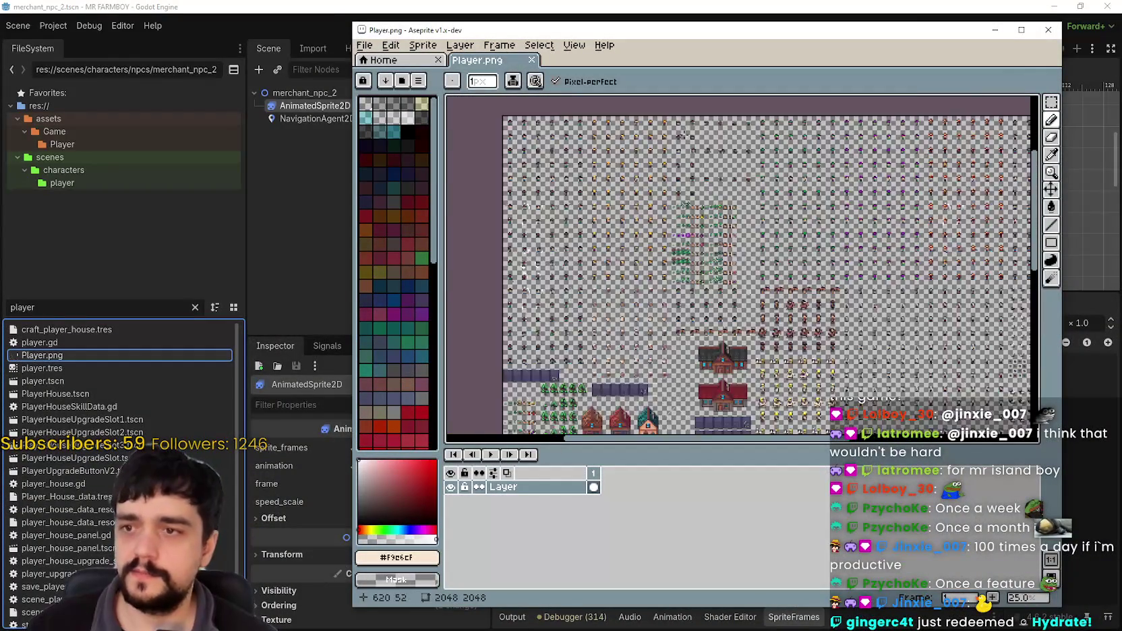
pyautogui.click(1021, 30)
pyautogui.scroll(3)
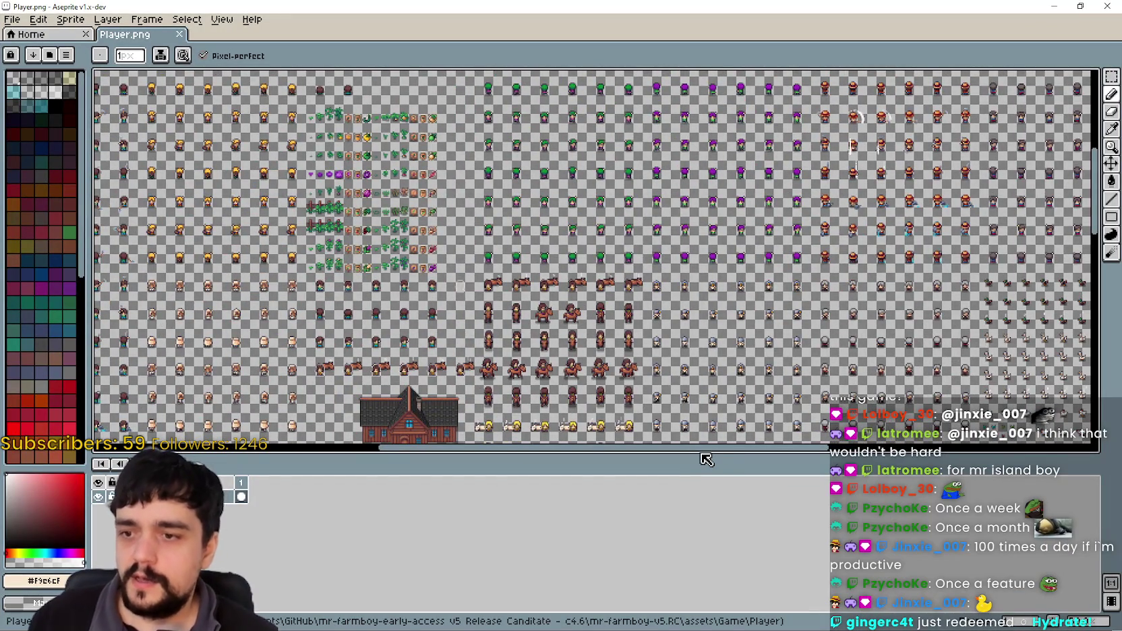
pyautogui.moveTo(688, 453); pyautogui.dragTo(692, 563)
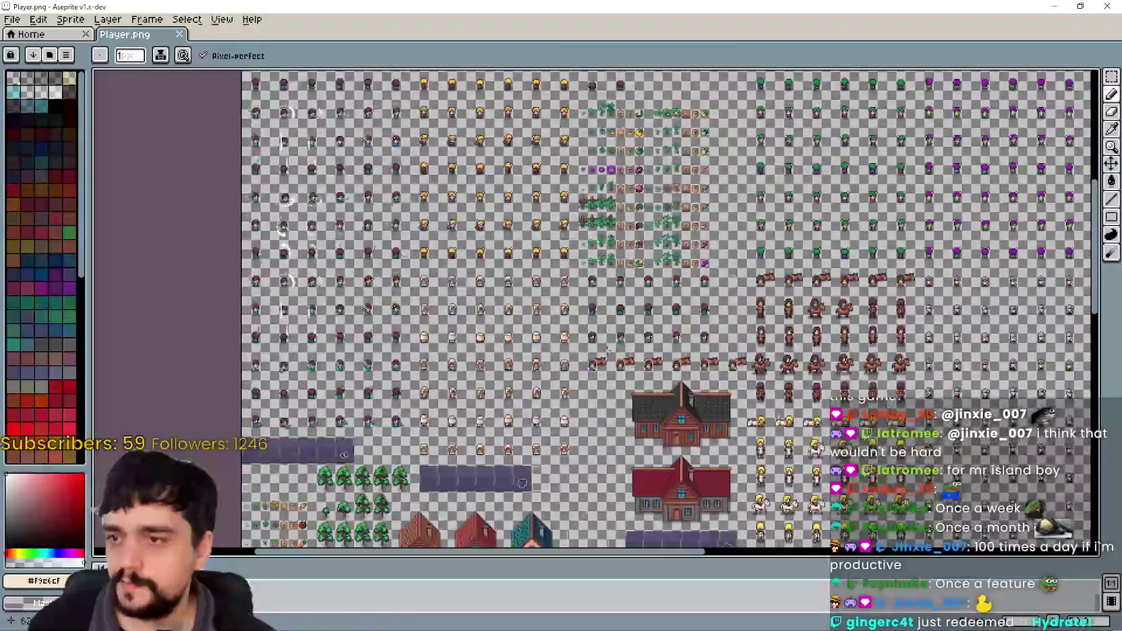
pyautogui.scroll(3)
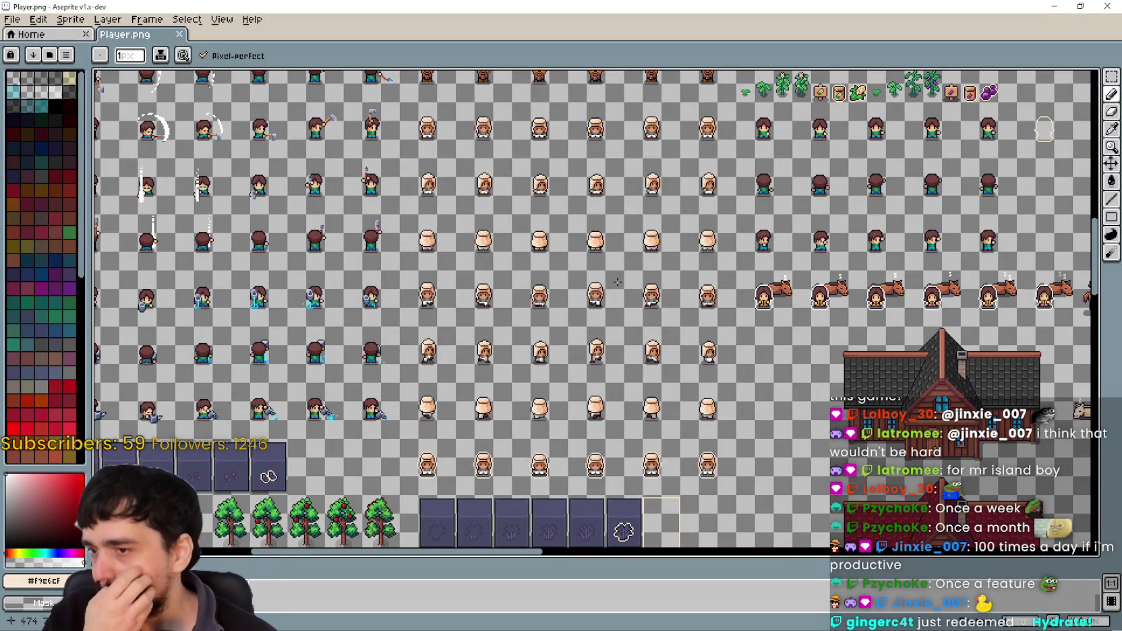
pyautogui.scroll(3)
pyautogui.scroll(-3)
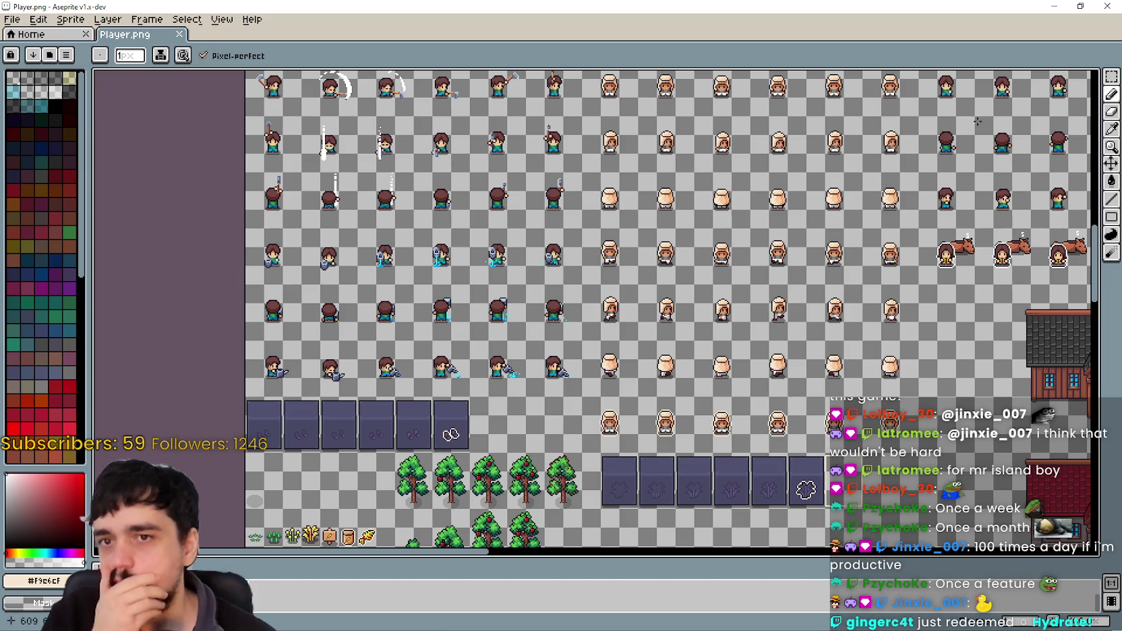
# Marquee-select the block of bald, tan-skinned character sprites in Player.png.
pyautogui.click(1111, 76)
pyautogui.scroll(-3)
pyautogui.scroll(3)
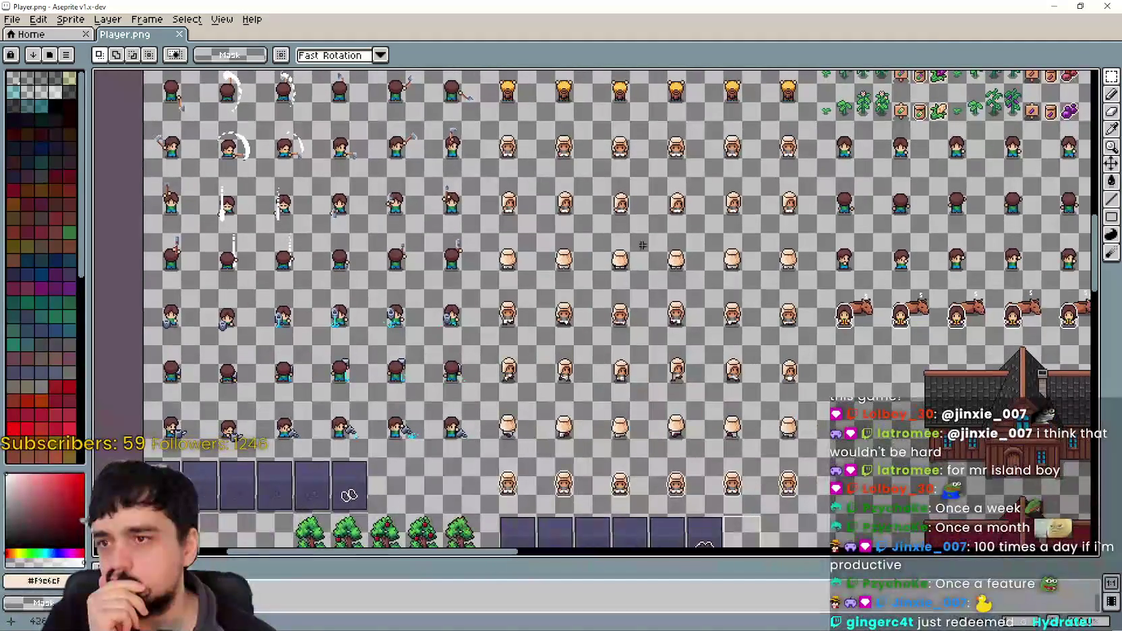
pyautogui.moveTo(496, 134); pyautogui.dragTo(805, 445)
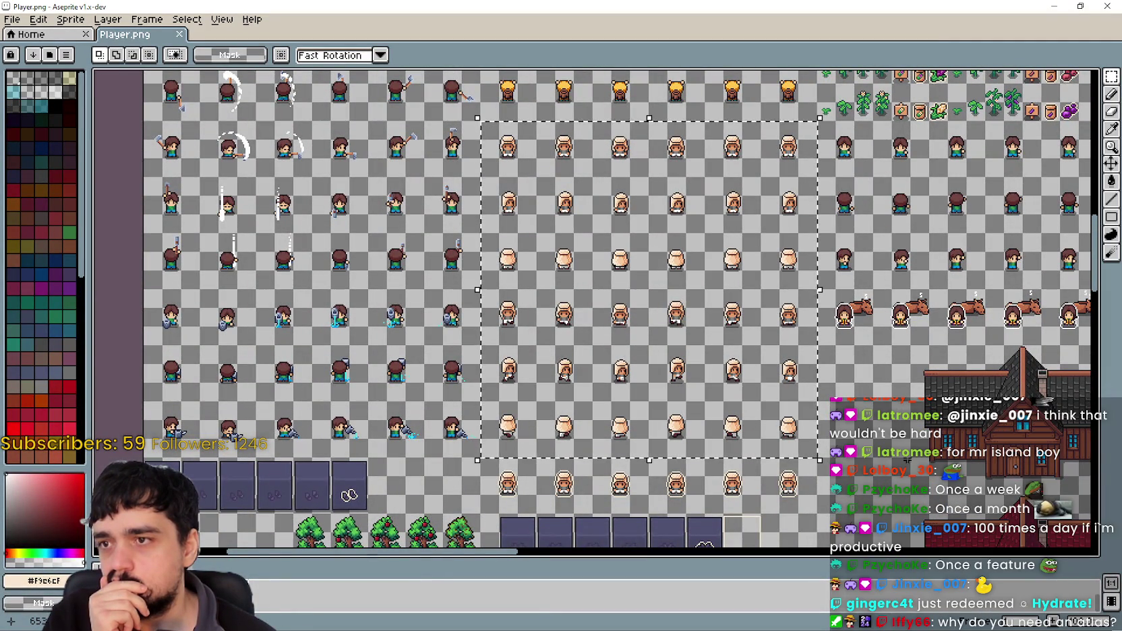
pyautogui.moveTo(897, 450); pyautogui.dragTo(825, 394)
pyautogui.scroll(-3)
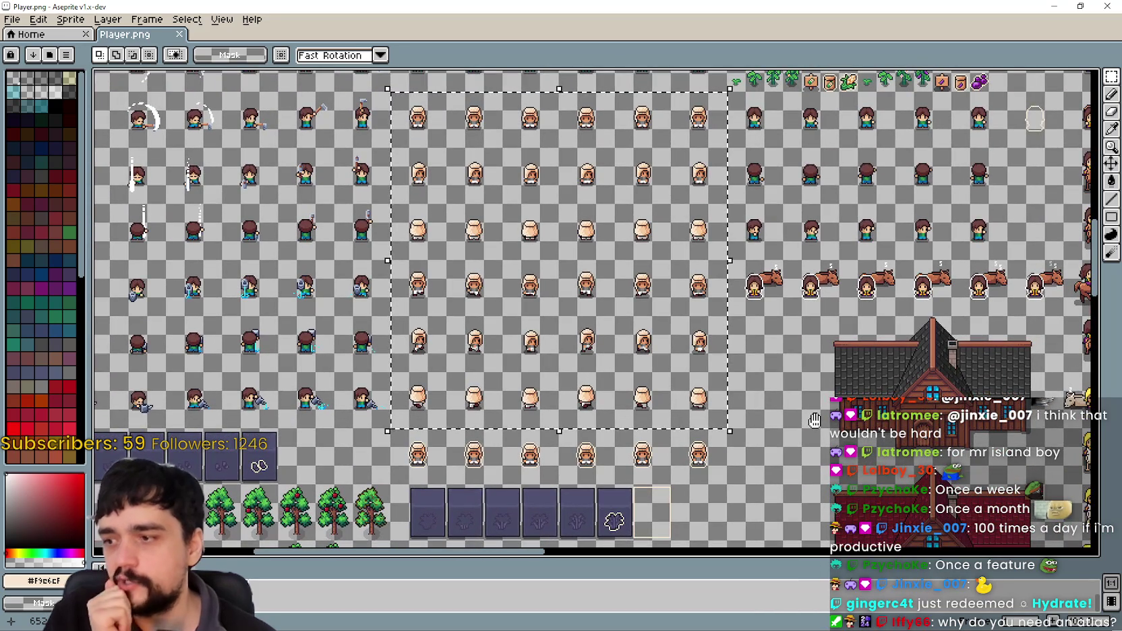
pyautogui.scroll(3)
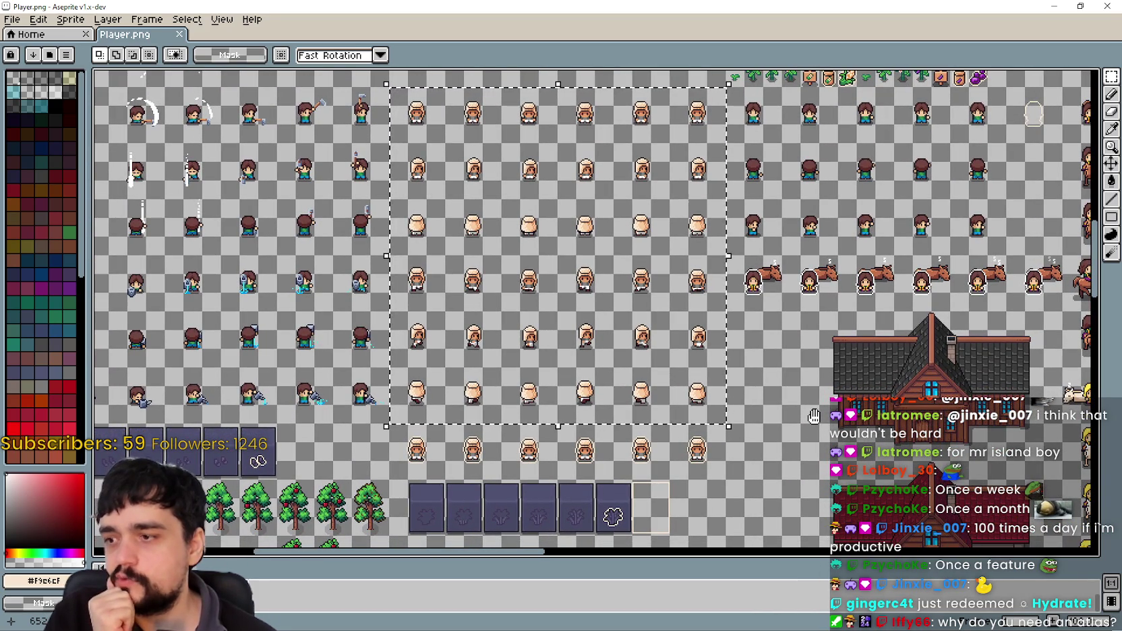
pyautogui.scroll(-3)
pyautogui.scroll(3)
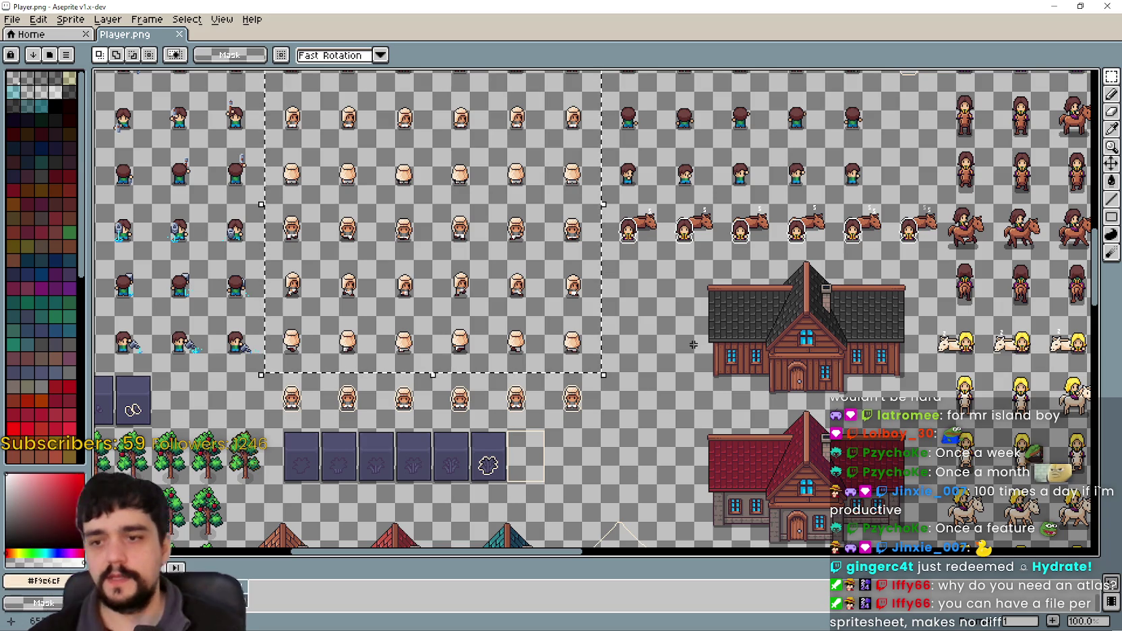
pyautogui.scroll(3)
pyautogui.scroll(-3)
pyautogui.scroll(-3)
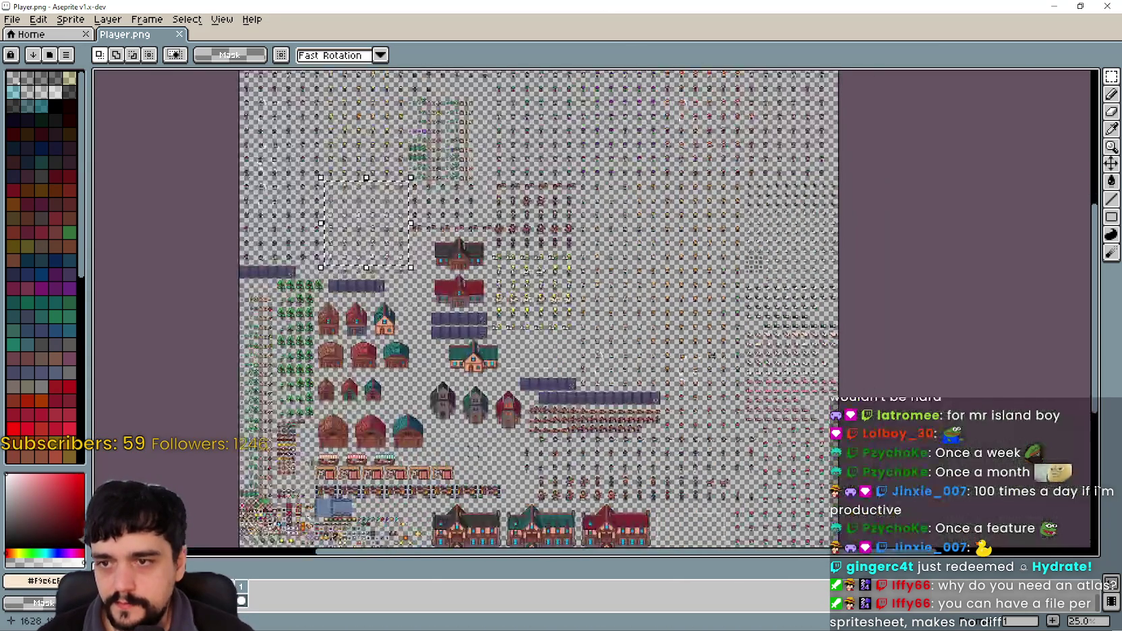
pyautogui.scroll(3)
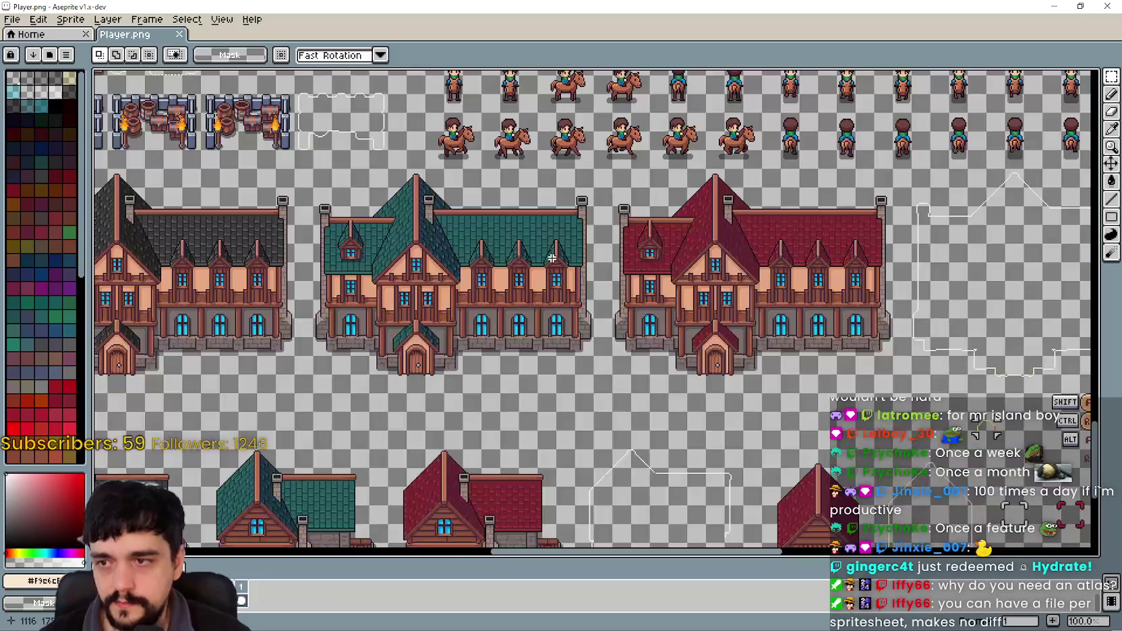
pyautogui.scroll(-3)
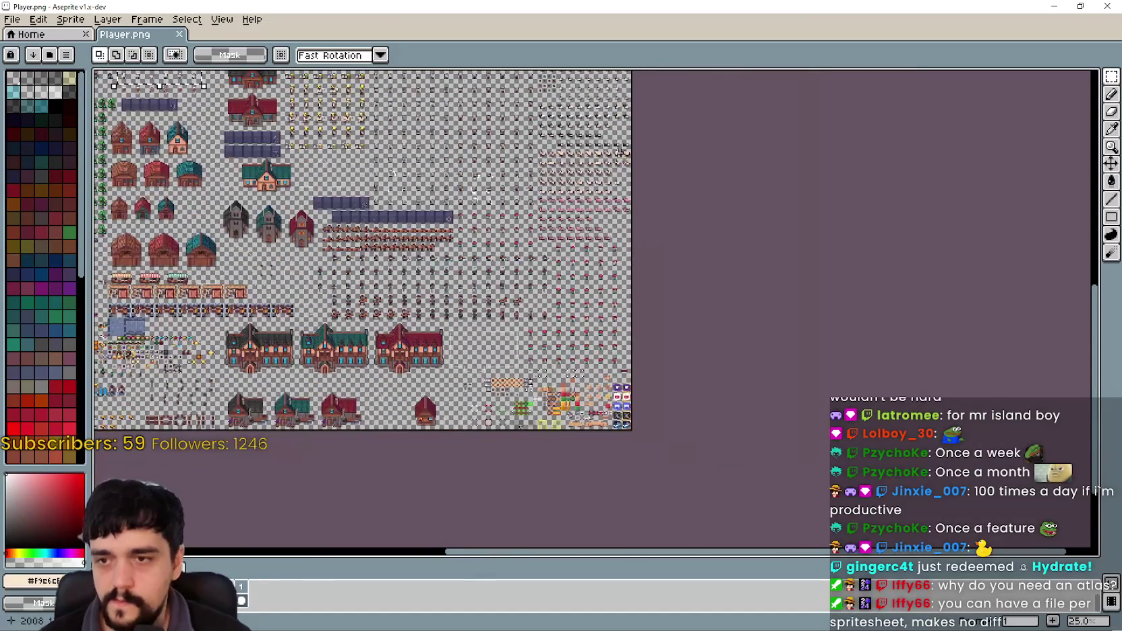
pyautogui.scroll(3)
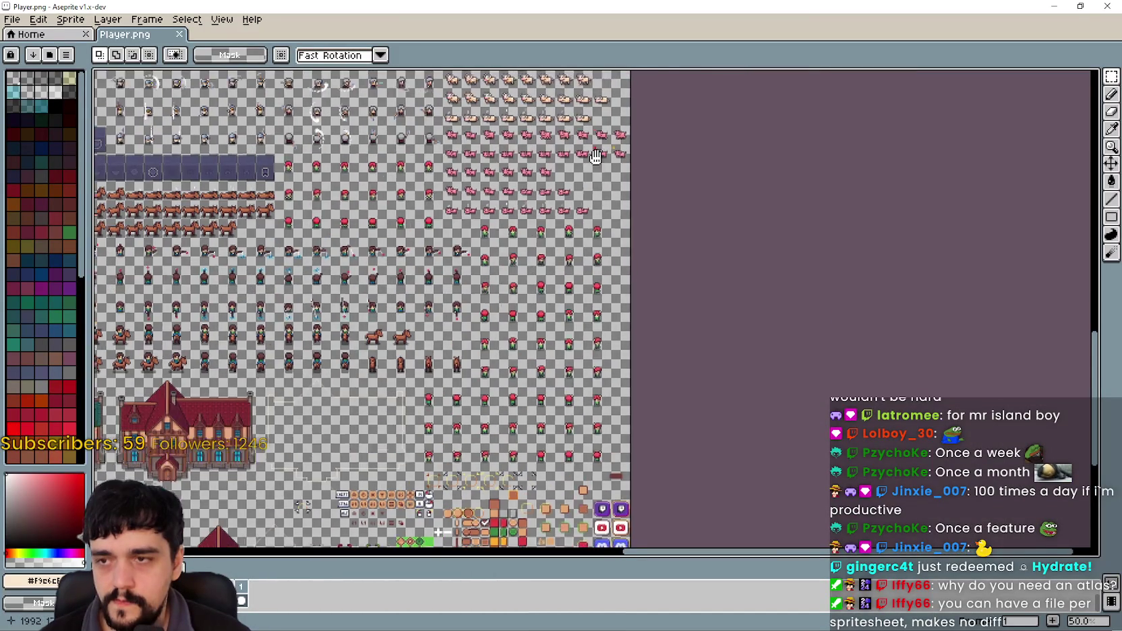
pyautogui.scroll(3)
pyautogui.scroll(-3)
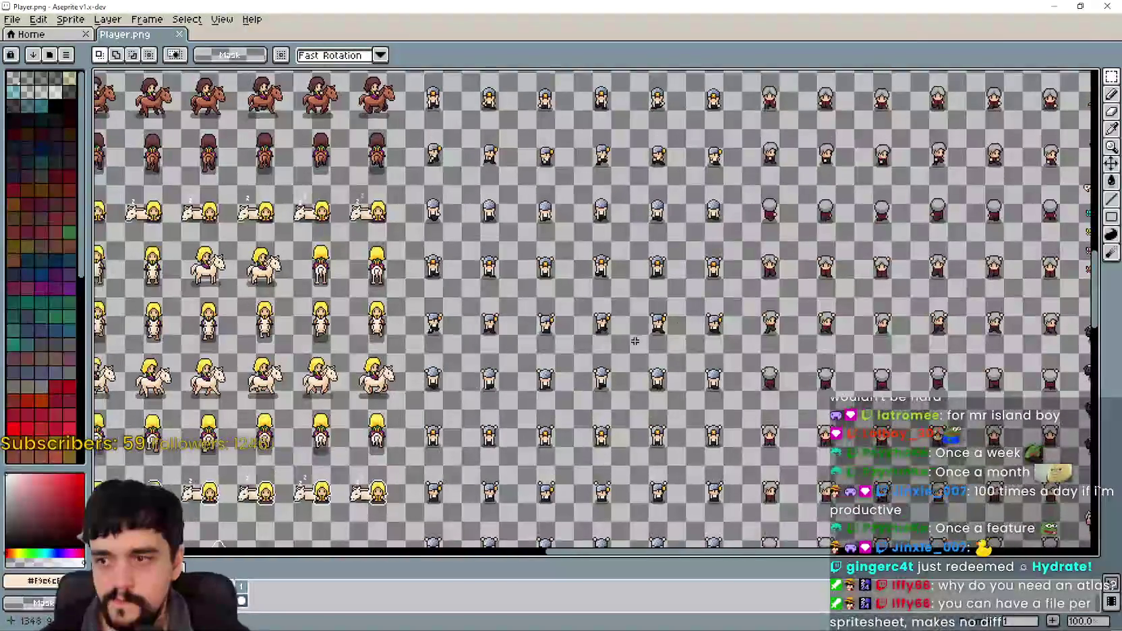
pyautogui.scroll(-3)
pyautogui.scroll(3)
pyautogui.scroll(-3)
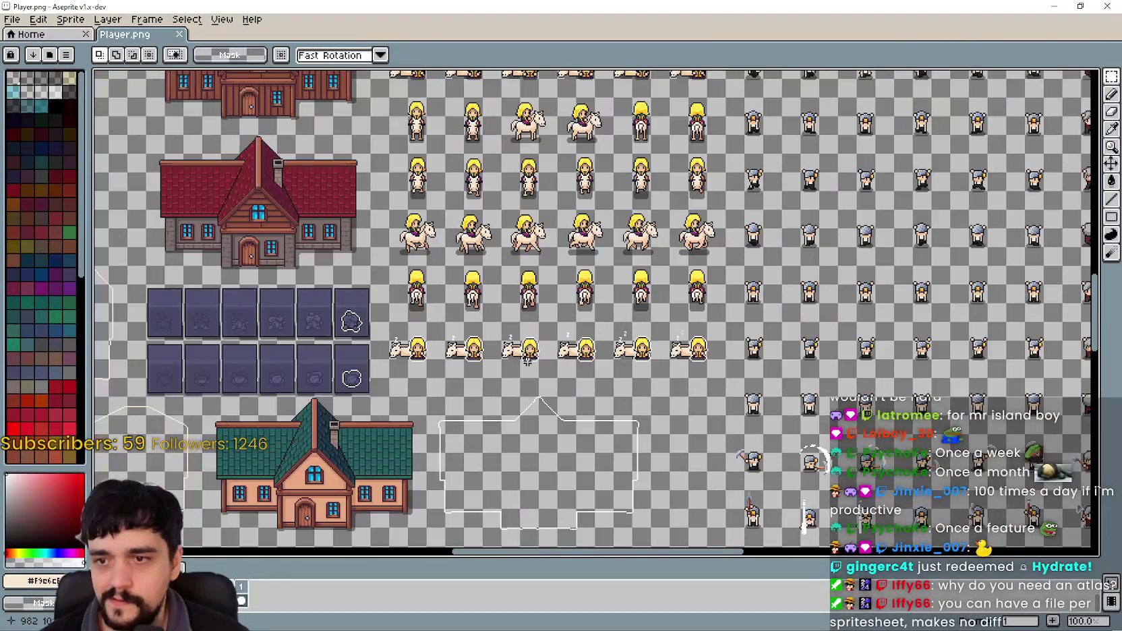
# Try selections around the white outline and the green-roof house, clearing each attempt.
pyautogui.scroll(3)
pyautogui.scroll(3)
pyautogui.hscroll(3)
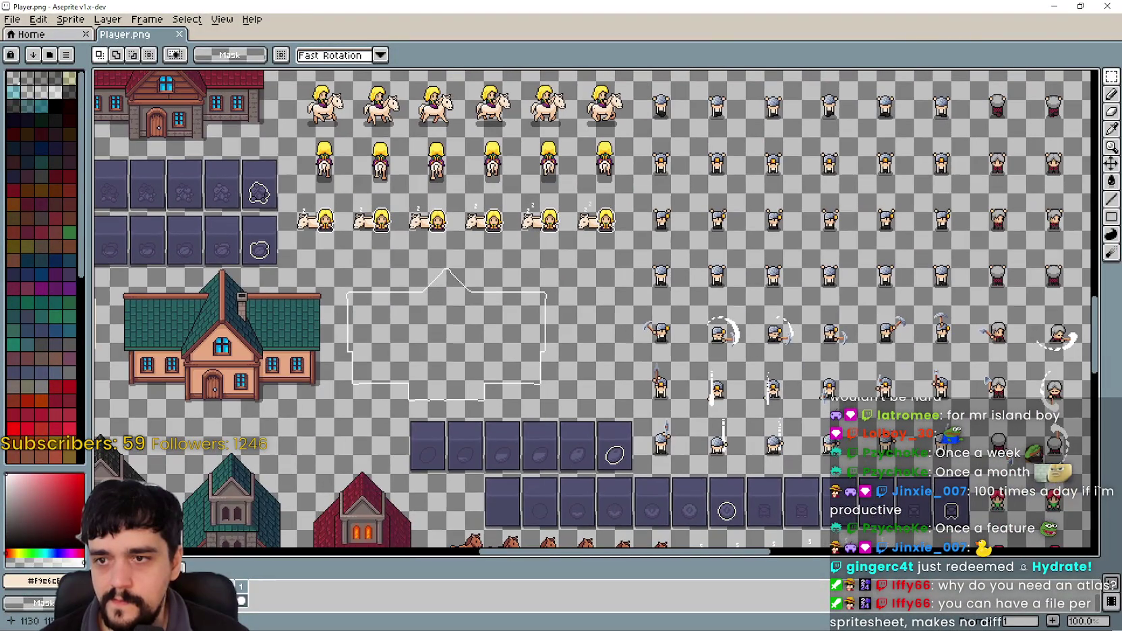
pyautogui.moveTo(333, 418); pyautogui.dragTo(561, 248)
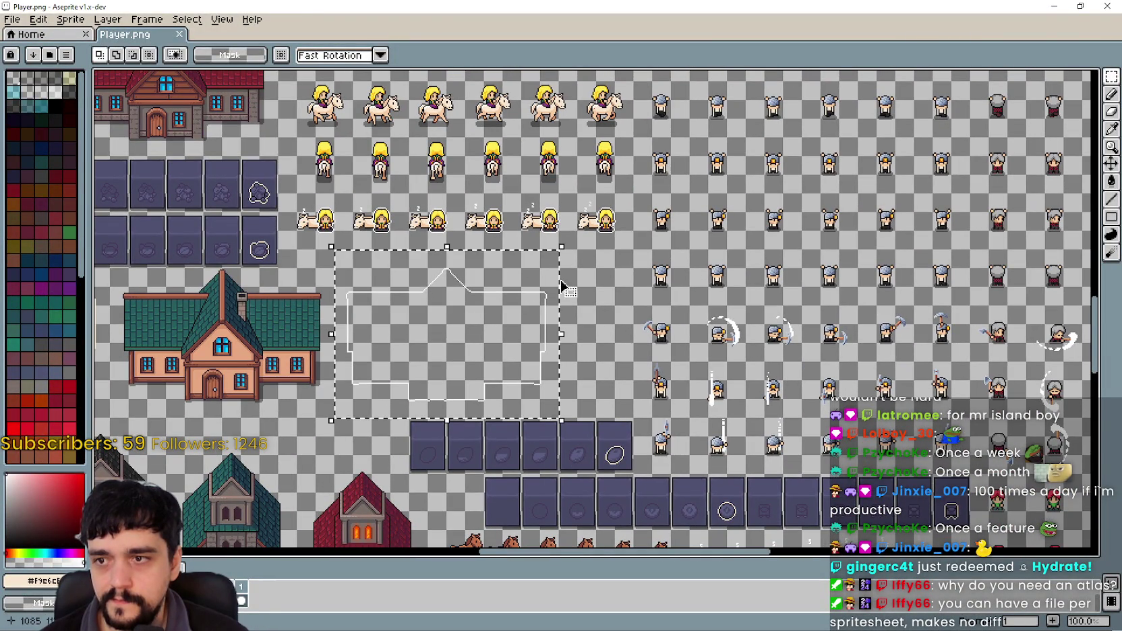
pyautogui.hscroll(-3)
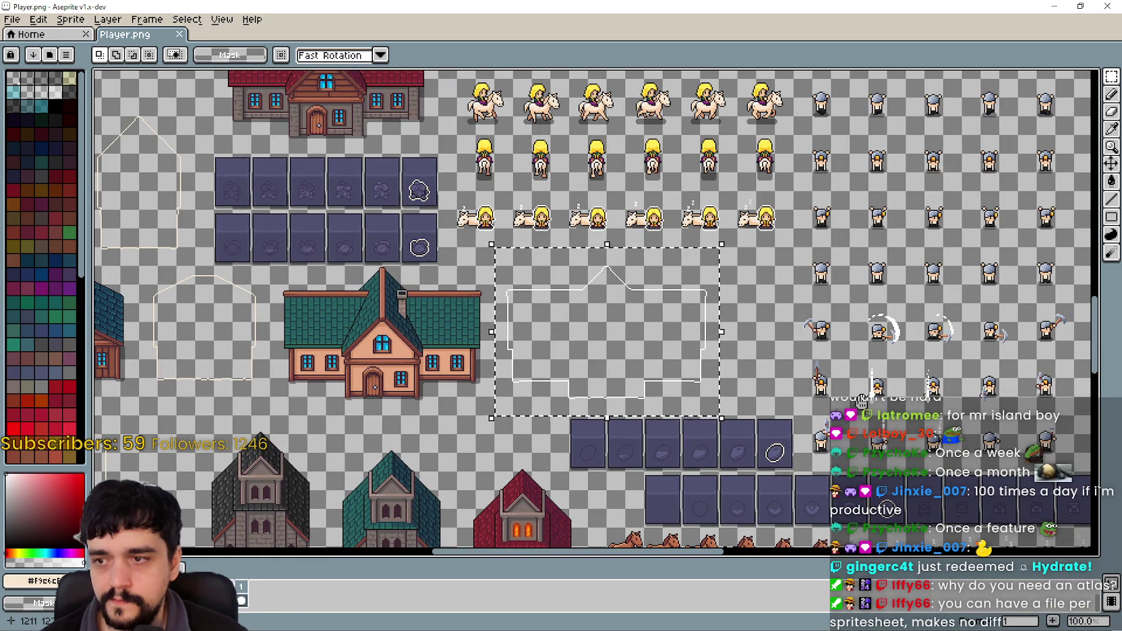
pyautogui.hscroll(-3)
pyautogui.moveTo(304, 405); pyautogui.dragTo(516, 268)
pyautogui.click(327, 406)
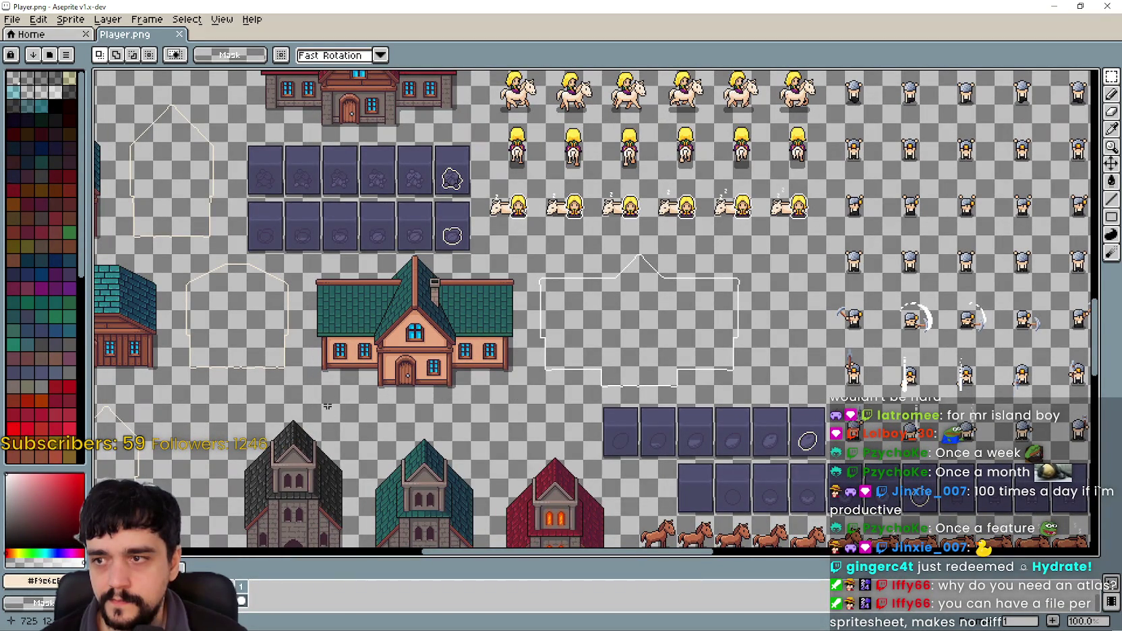
pyautogui.moveTo(301, 405); pyautogui.dragTo(529, 253)
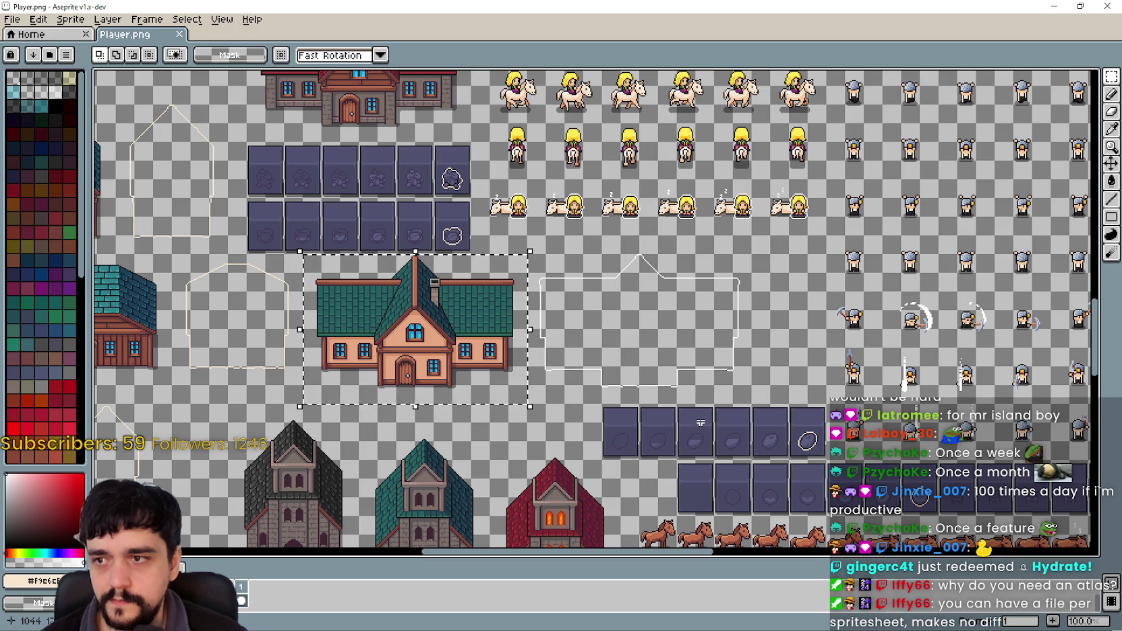
pyautogui.click(525, 386)
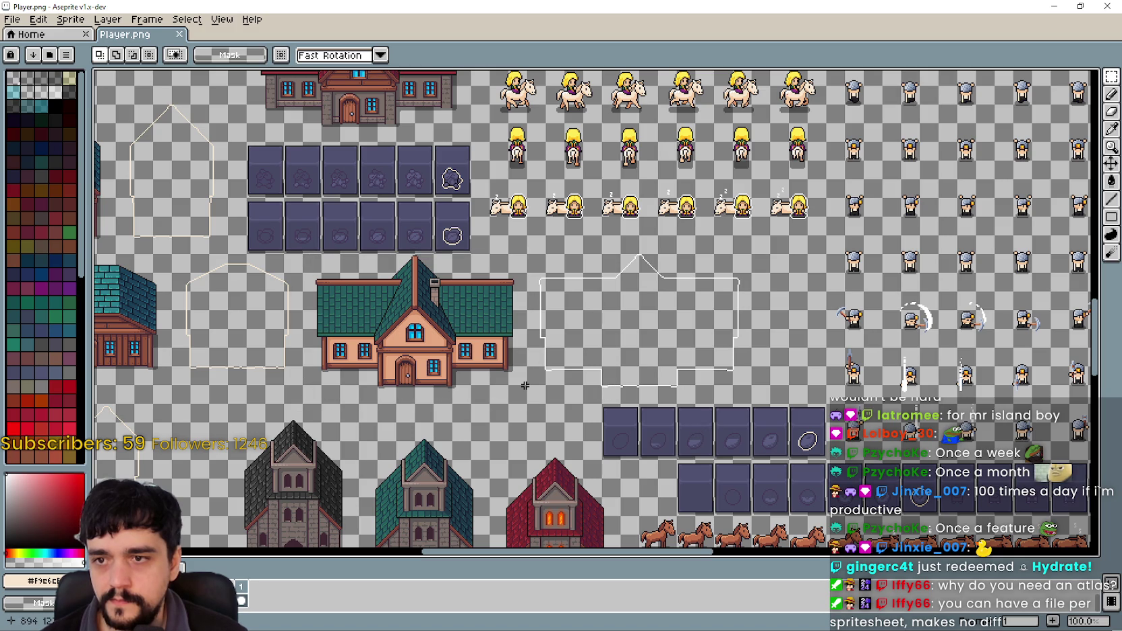
# Draw the final marquee around the white house-shaped outline beside the green-roof house.
pyautogui.moveTo(525, 386); pyautogui.dragTo(740, 253)
pyautogui.scroll(3)
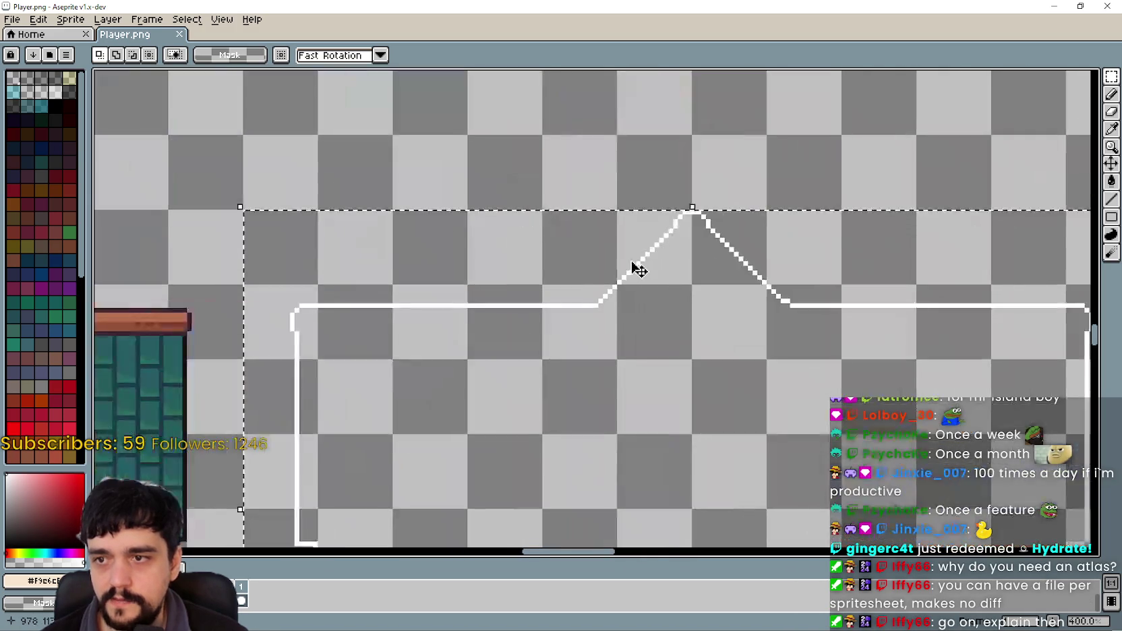
pyautogui.scroll(-3)
pyautogui.scroll(3)
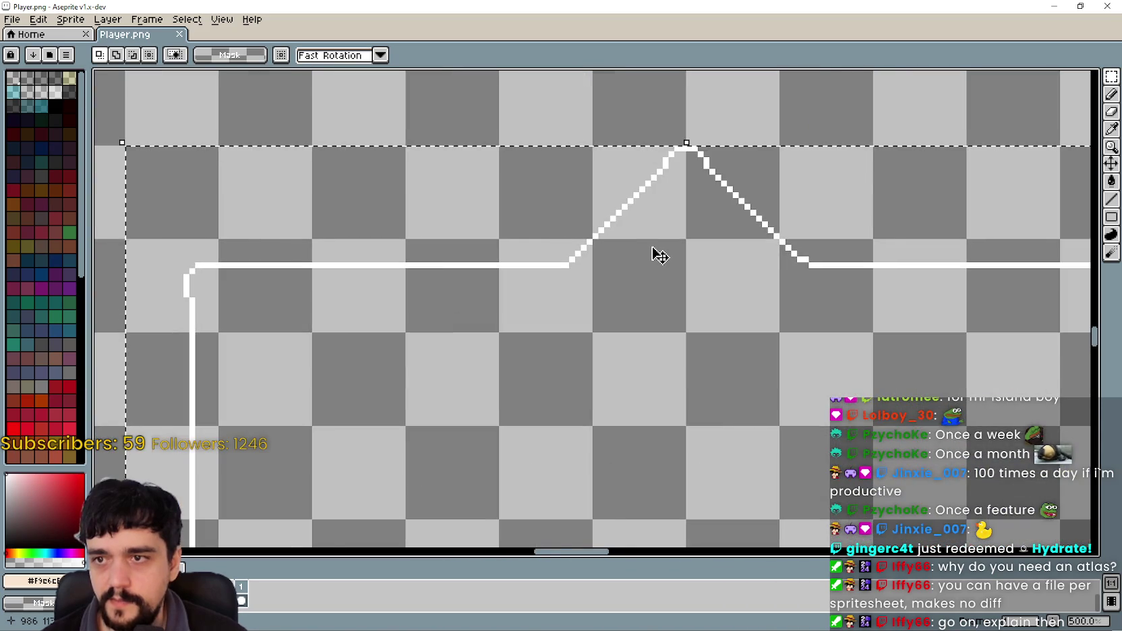
pyautogui.scroll(-3)
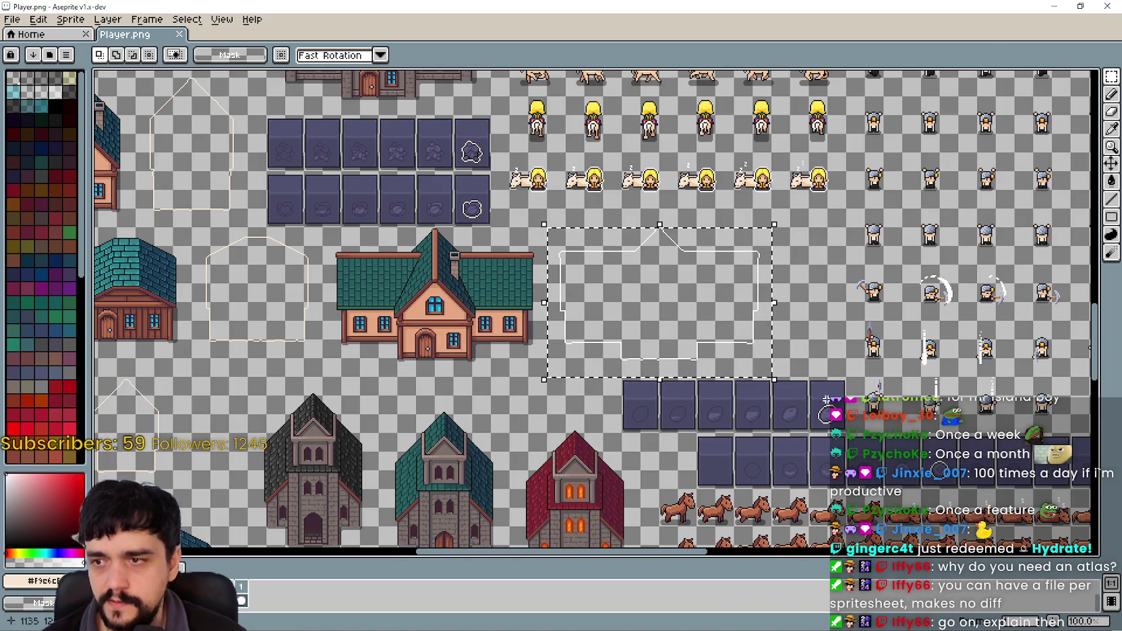
pyautogui.moveTo(827, 292); pyautogui.dragTo(742, 279)
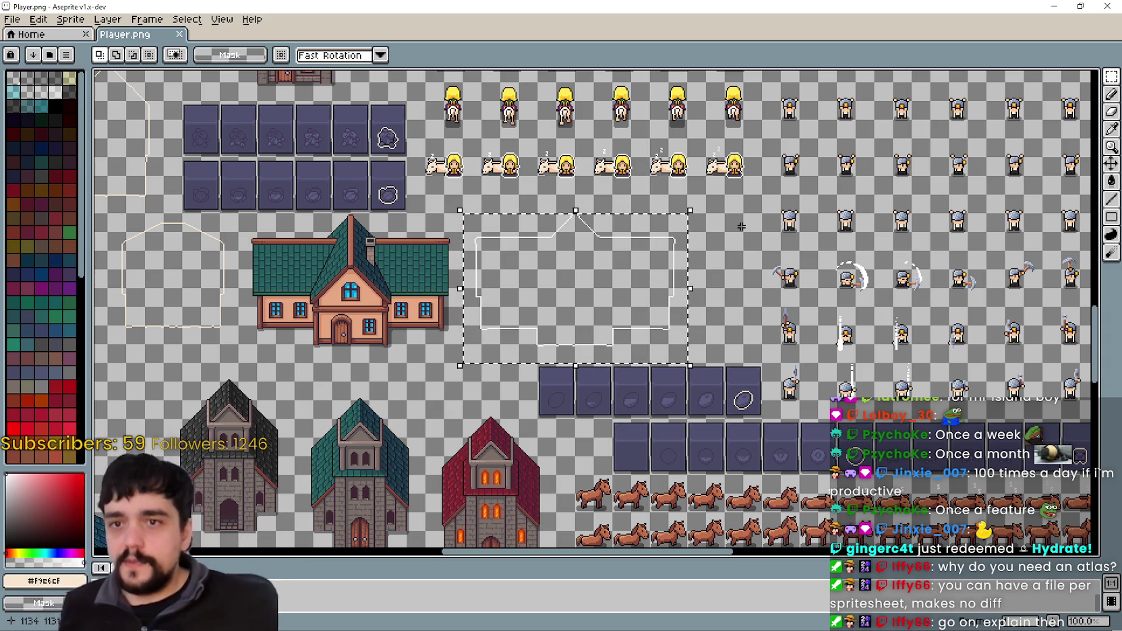
pyautogui.scroll(3)
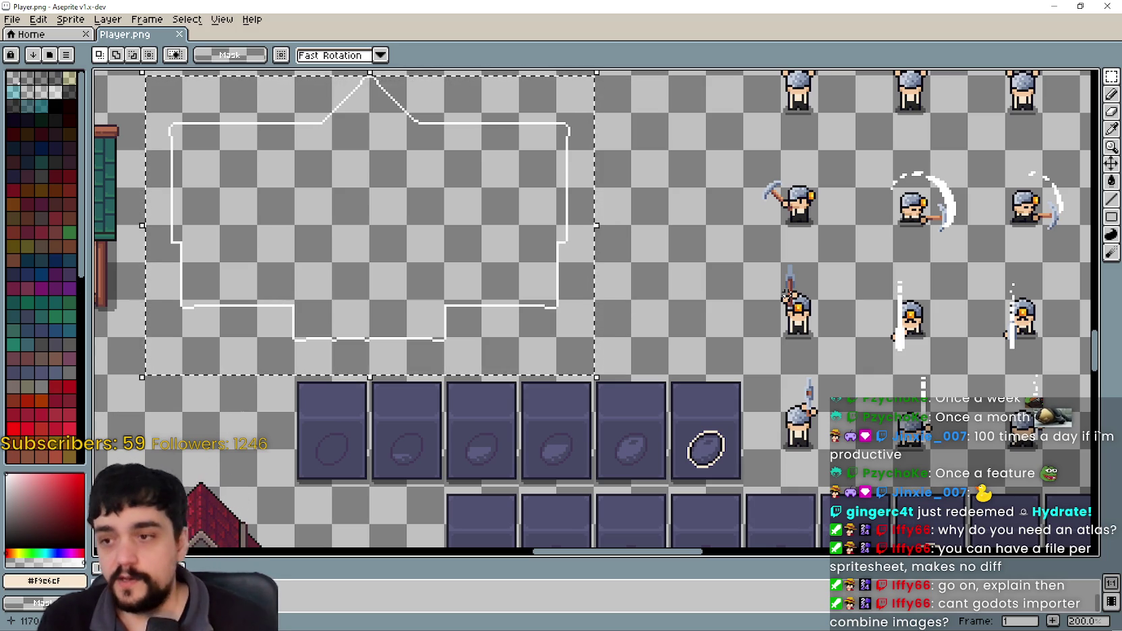
pyautogui.scroll(-3)
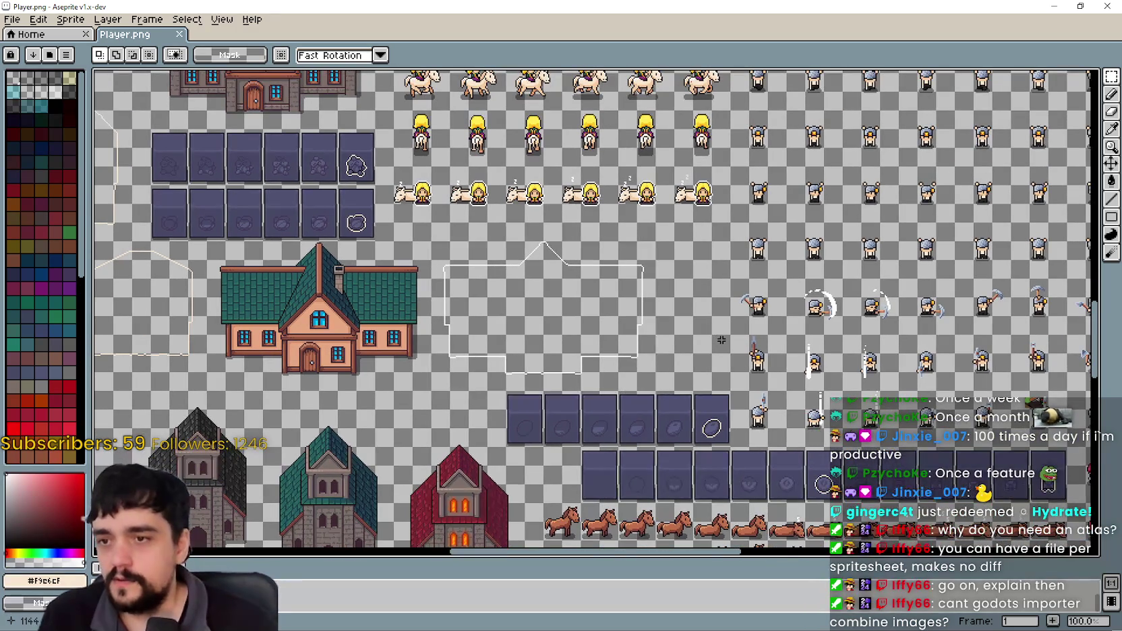
pyautogui.scroll(-3)
pyautogui.scroll(3)
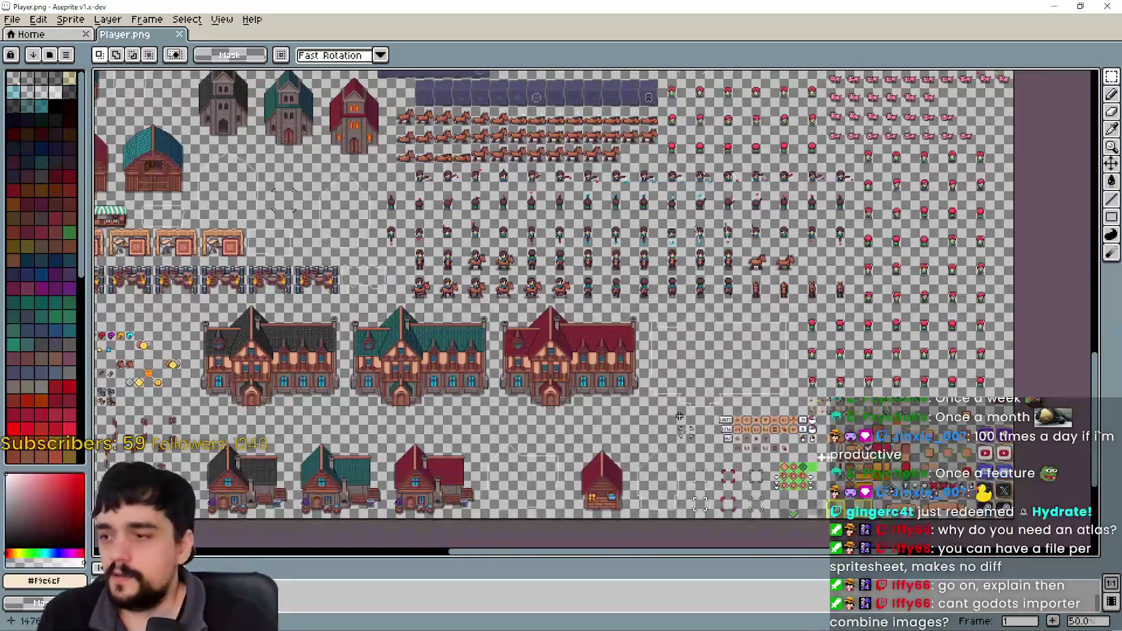
pyautogui.scroll(3)
pyautogui.hscroll(-3)
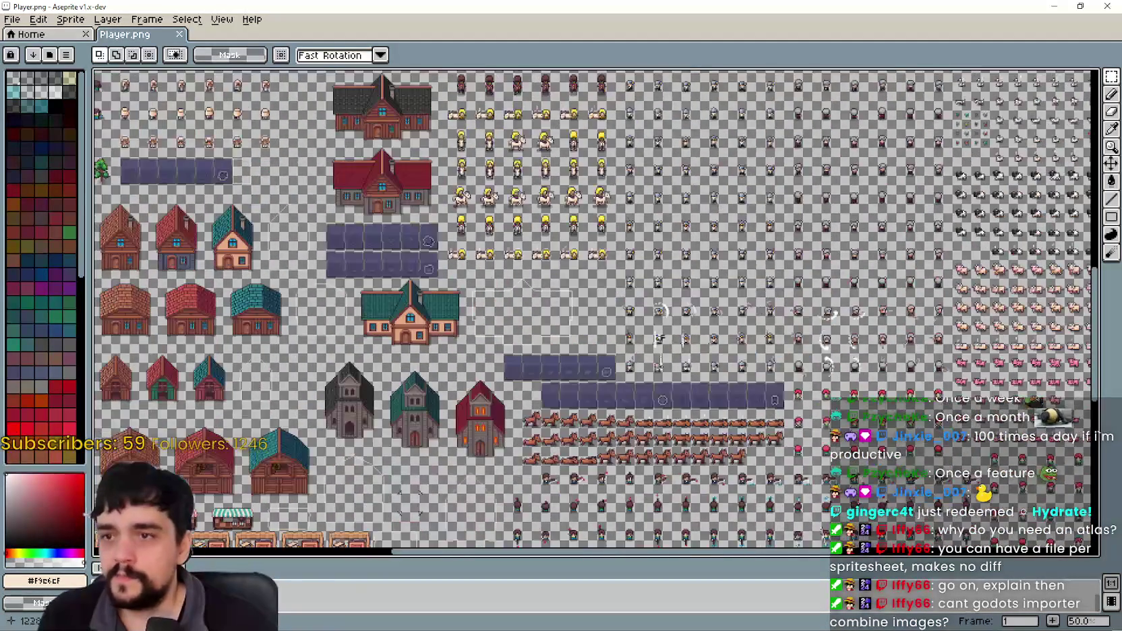
pyautogui.scroll(3)
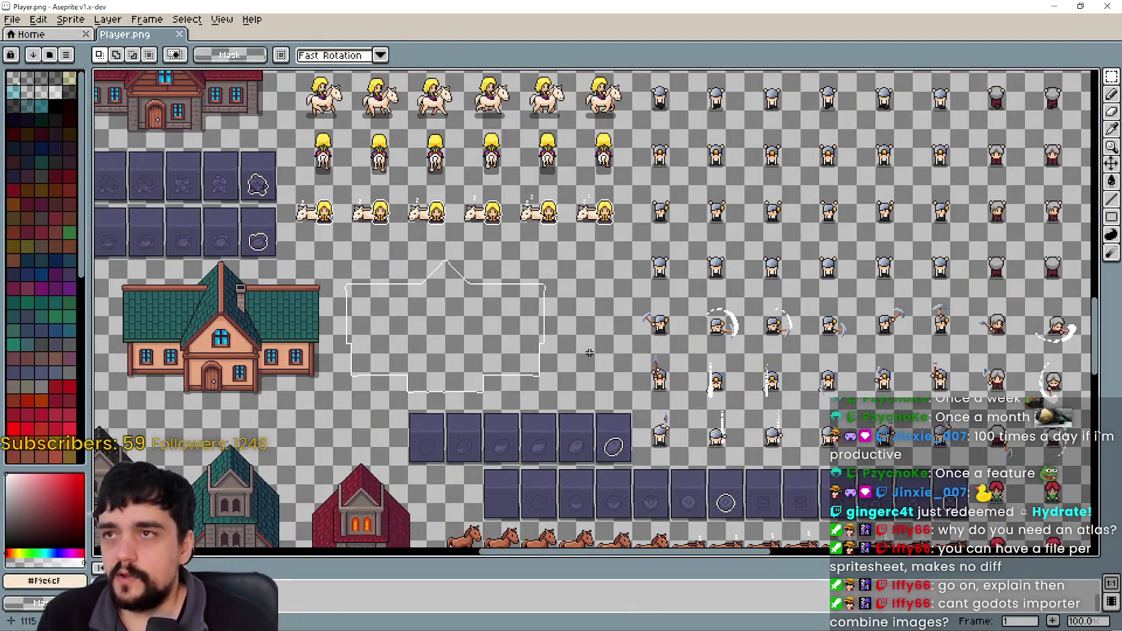
pyautogui.scroll(-3)
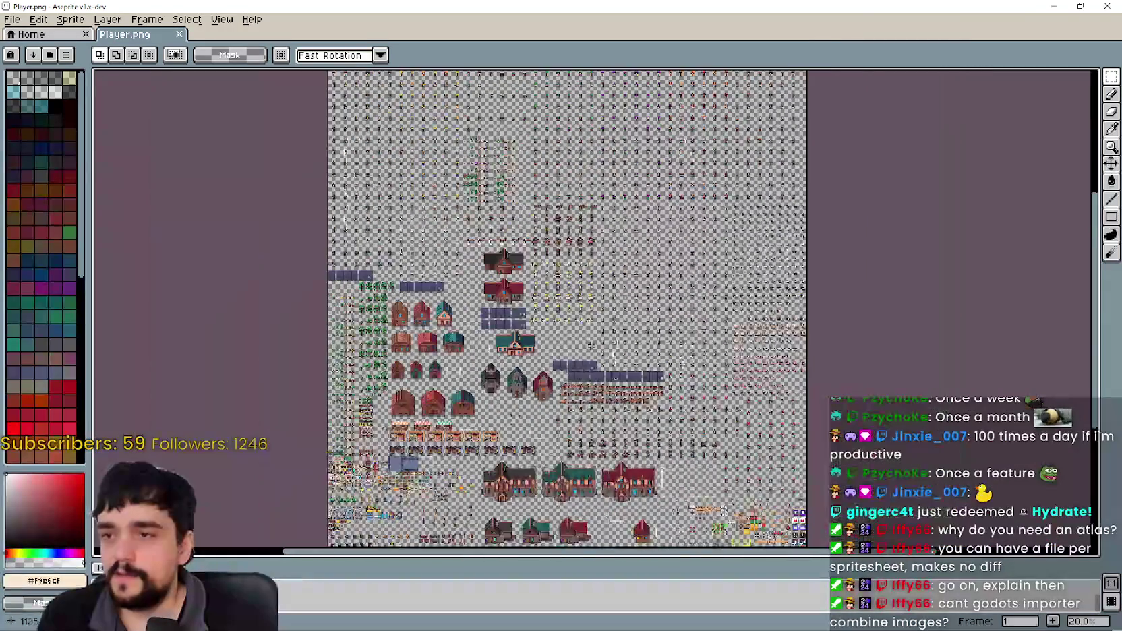
pyautogui.scroll(-3)
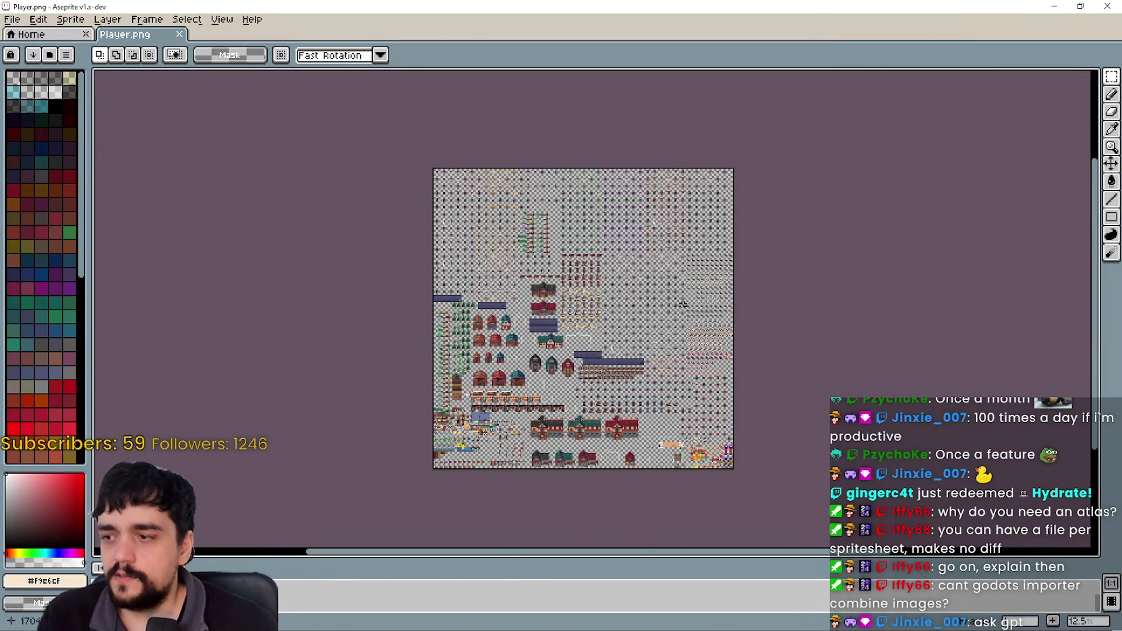
pyautogui.scroll(3)
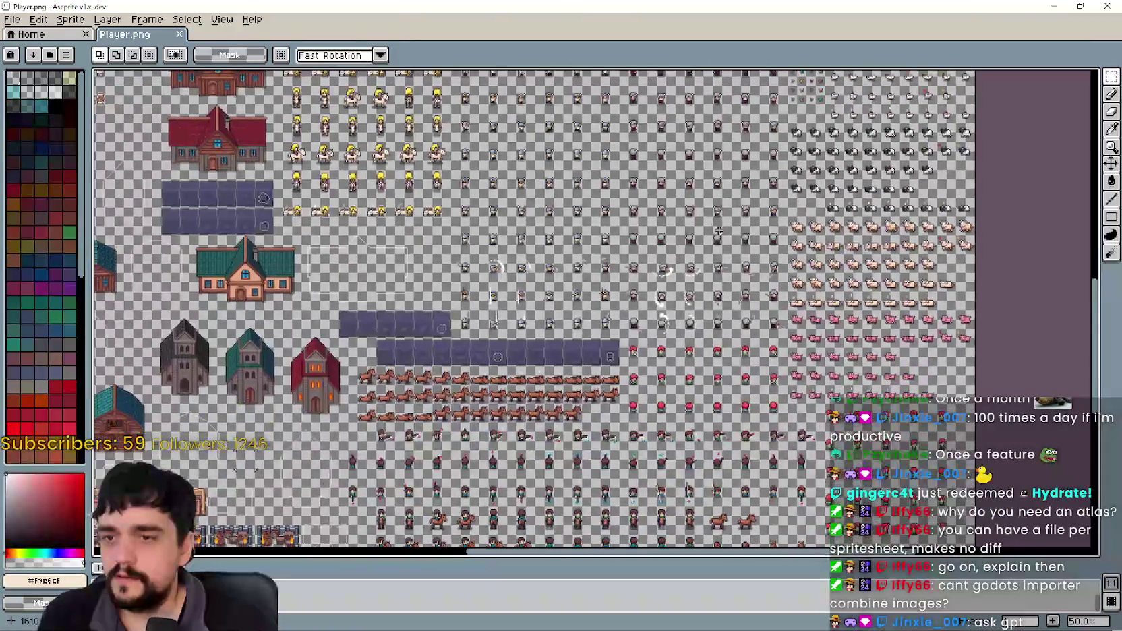
pyautogui.scroll(3)
pyautogui.scroll(-3)
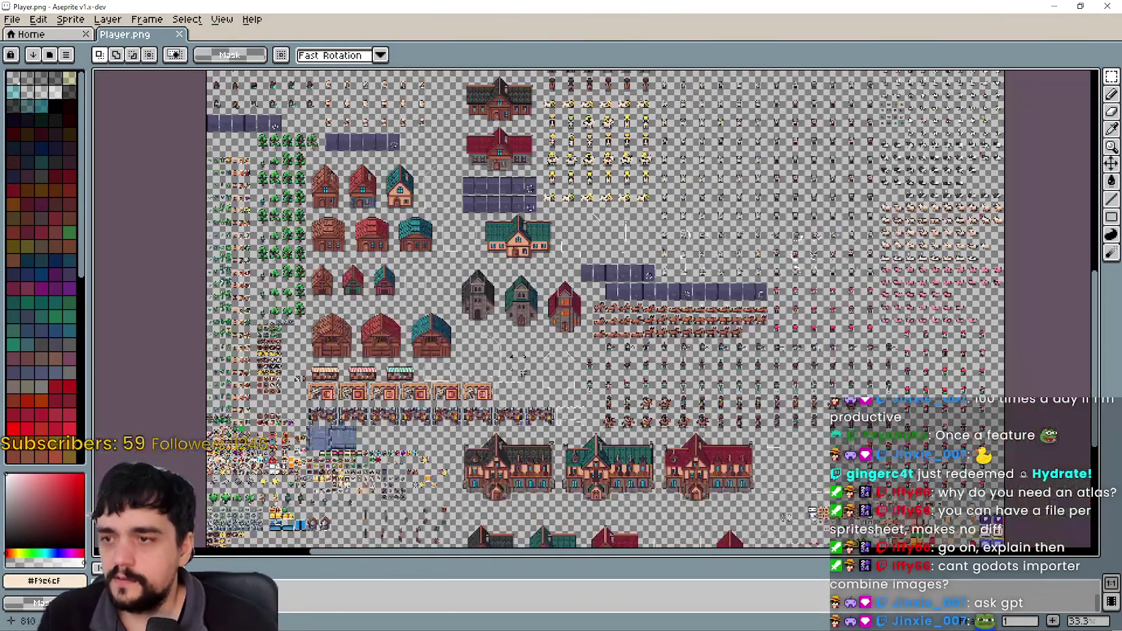
pyautogui.scroll(3)
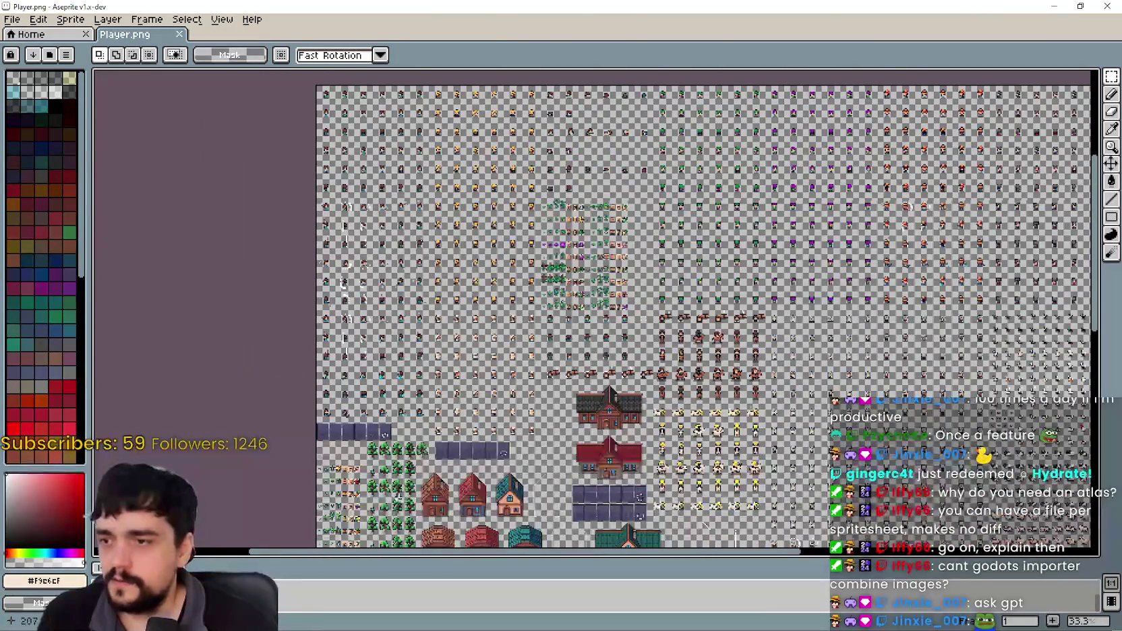
pyautogui.scroll(3)
pyautogui.scroll(-3)
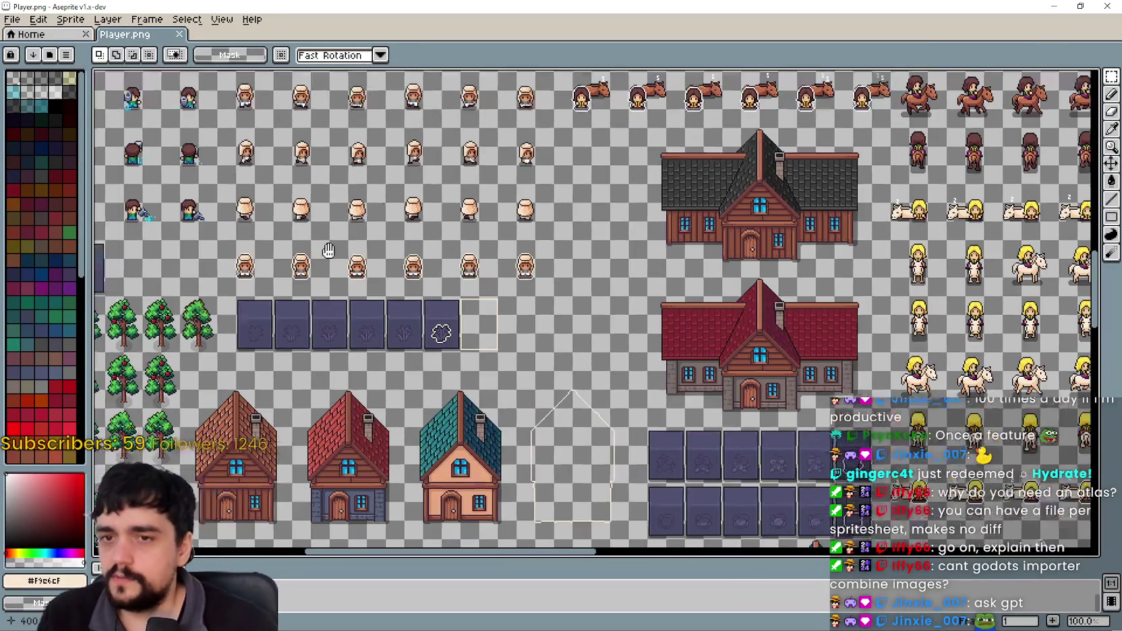
pyautogui.scroll(3)
pyautogui.scroll(-3)
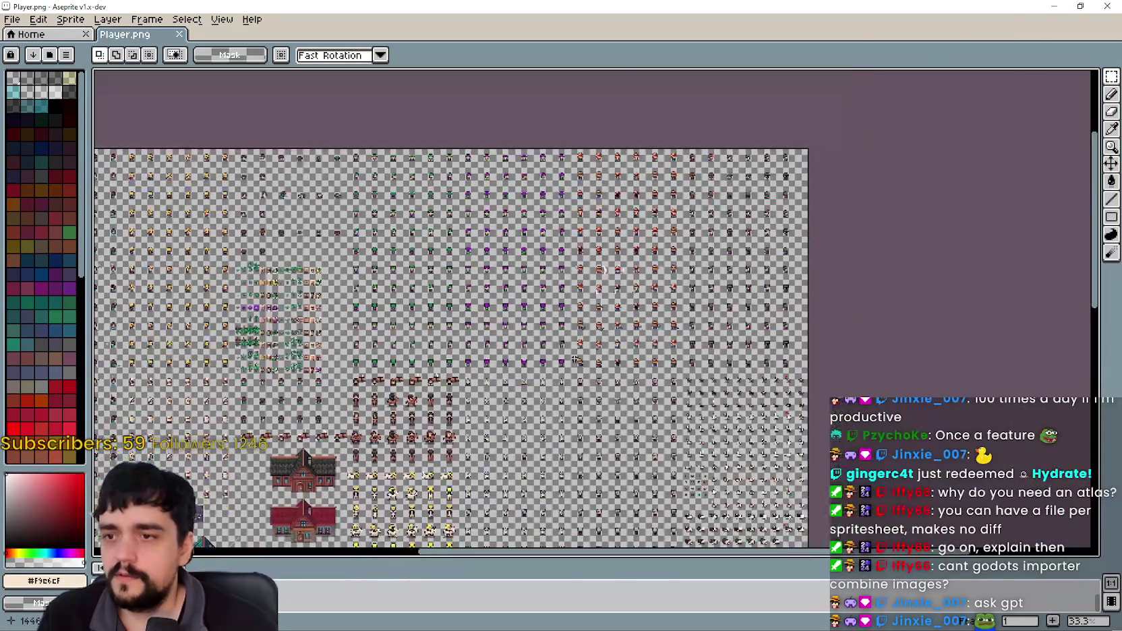
pyautogui.scroll(3)
pyautogui.scroll(3)
pyautogui.scroll(-3)
pyautogui.scroll(3)
pyautogui.scroll(3)
pyautogui.scroll(-3)
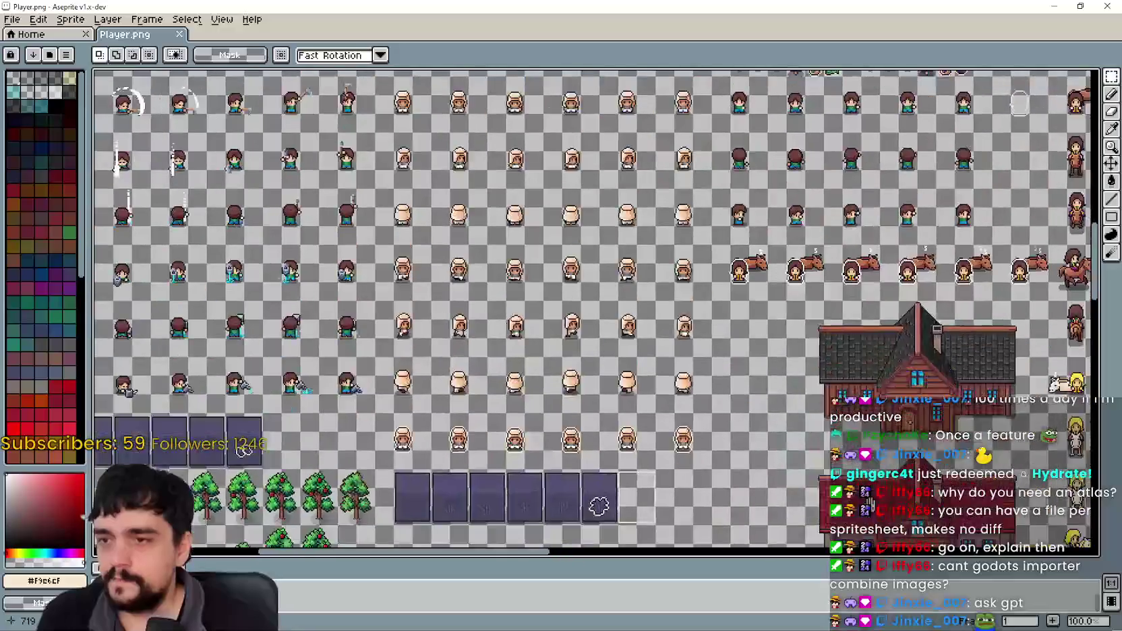
pyautogui.scroll(3)
pyautogui.scroll(-3)
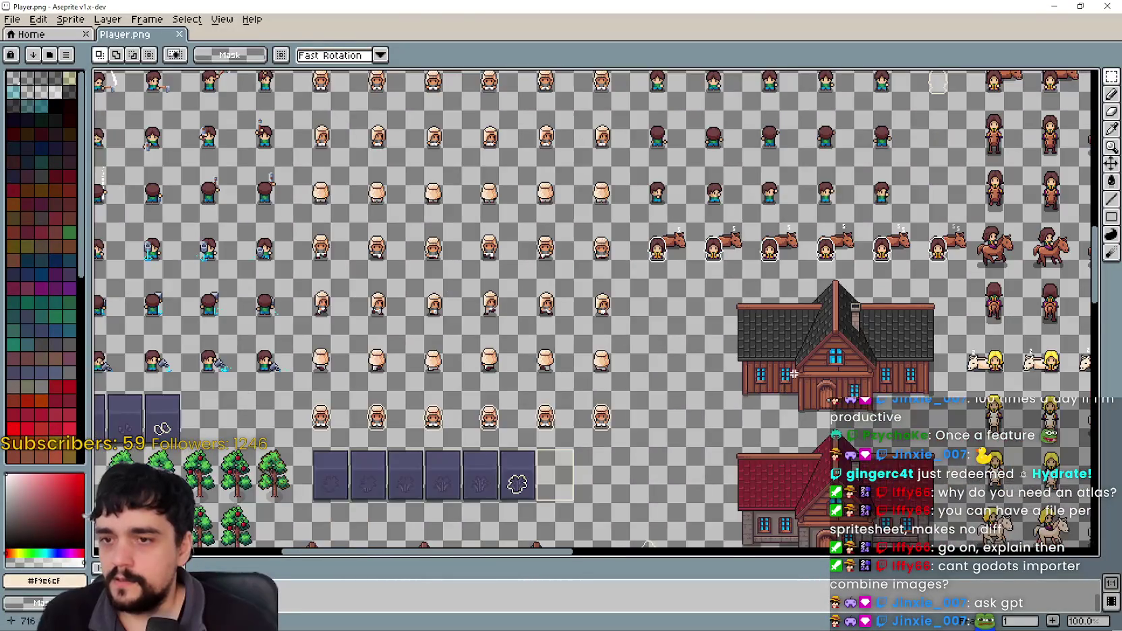
pyautogui.scroll(3)
pyautogui.scroll(-3)
pyautogui.scroll(3)
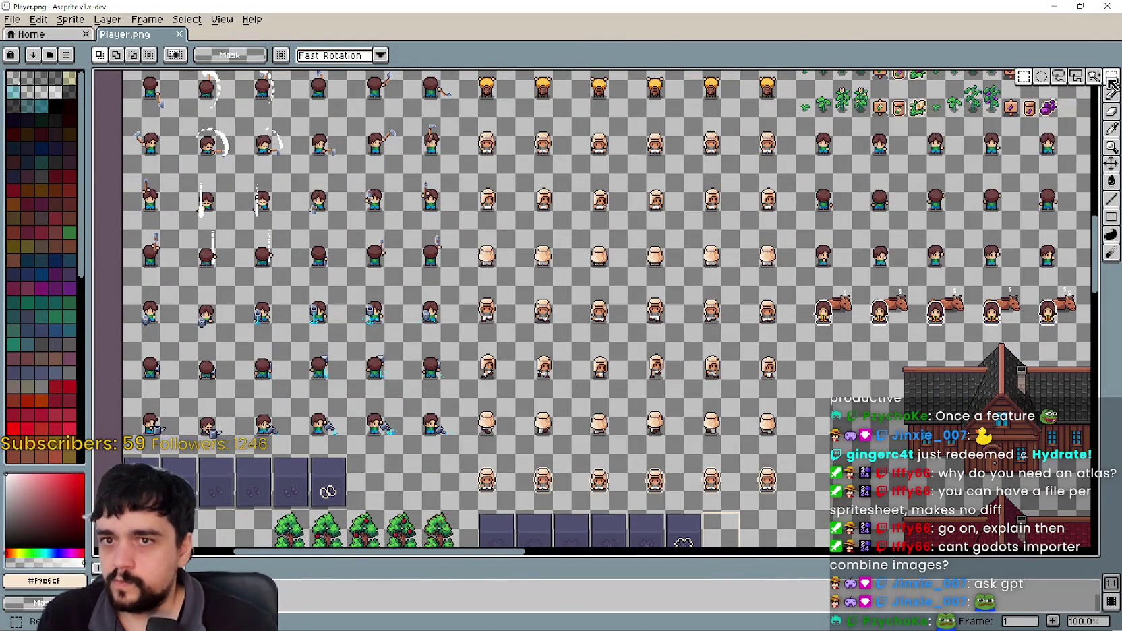
# Marquee-select the six-by-six merchant walk frames, then pan around to inspect the selection.
pyautogui.moveTo(504, 164); pyautogui.dragTo(463, 143)
pyautogui.moveTo(432, 109); pyautogui.dragTo(463, 131)
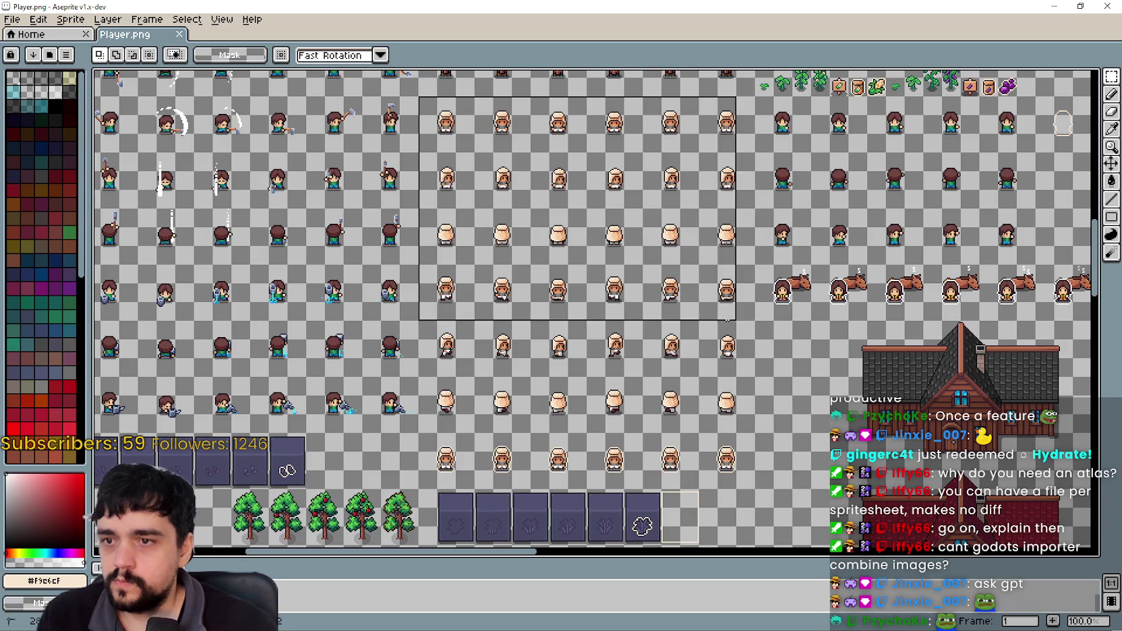
pyautogui.moveTo(743, 425); pyautogui.dragTo(744, 427)
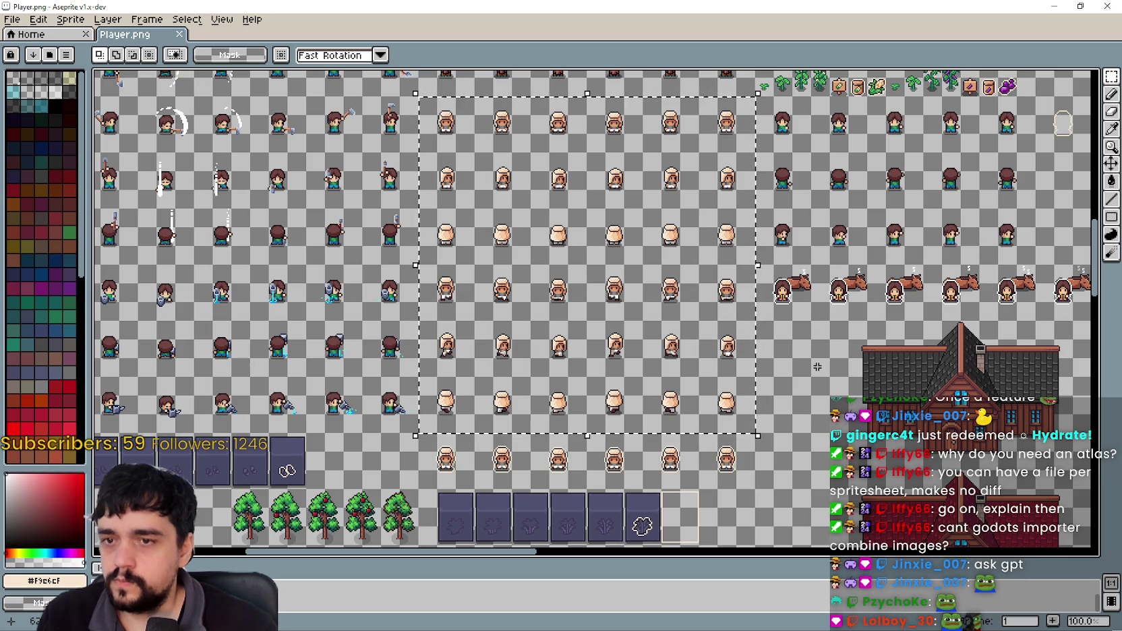
pyautogui.moveTo(821, 322); pyautogui.dragTo(812, 381)
pyautogui.moveTo(828, 207); pyautogui.dragTo(773, 186)
pyautogui.moveTo(765, 351); pyautogui.dragTo(782, 302)
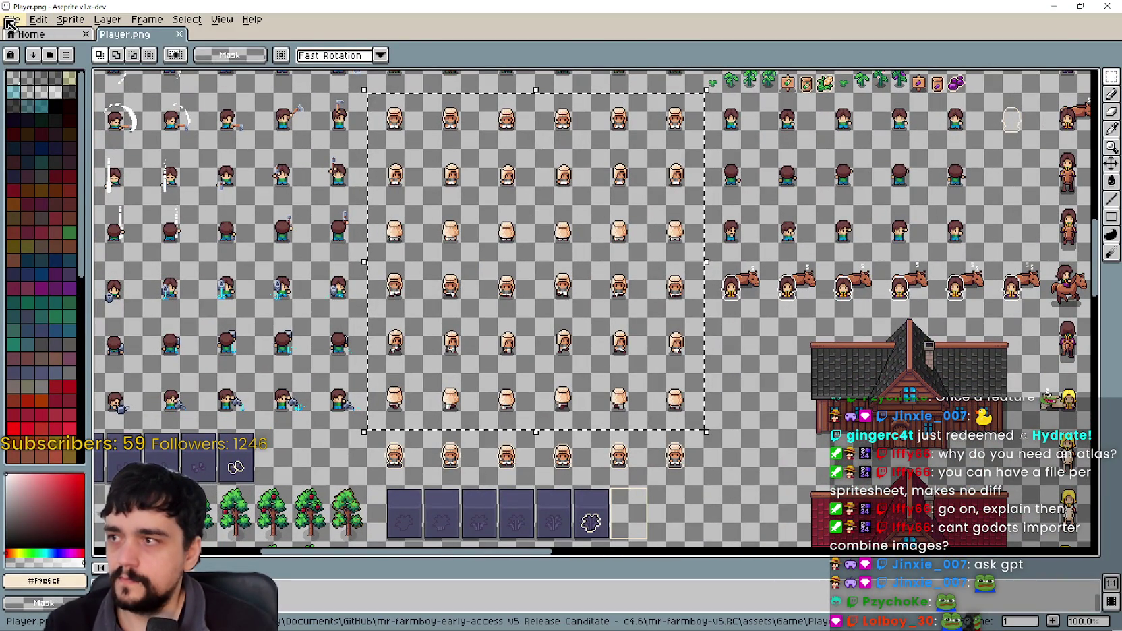
pyautogui.click(11, 20)
# Create a 288×288 transparent RGBA sprite and paste the merchant walk frames into it.
pyautogui.click(25, 38)
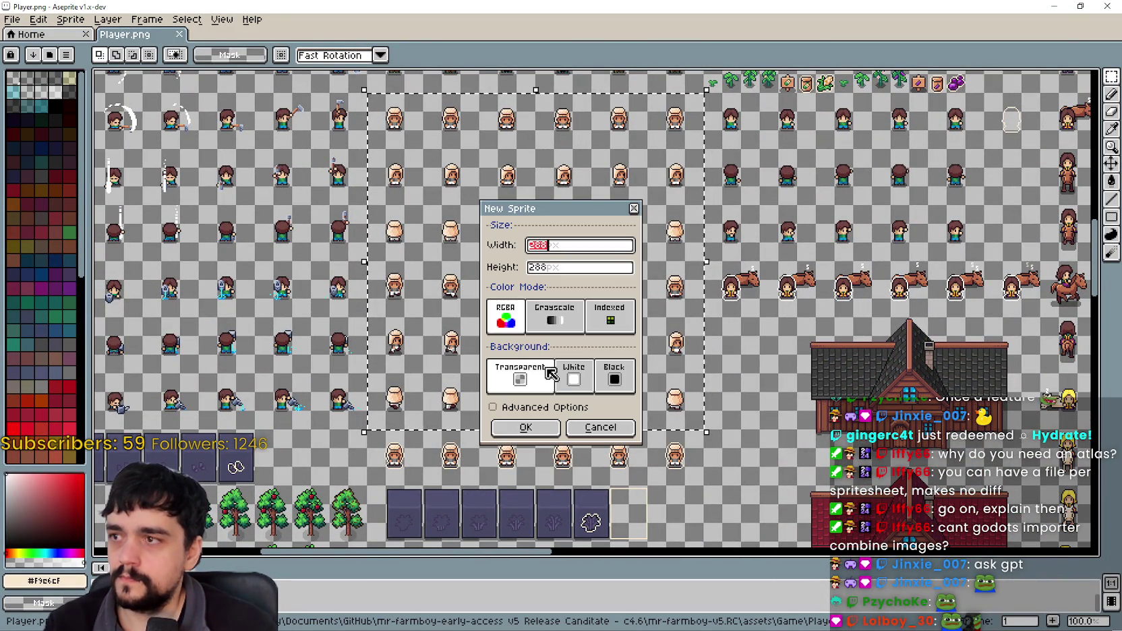
pyautogui.click(523, 430)
pyautogui.hotkey('ctrl', 'v')
pyautogui.scroll(3)
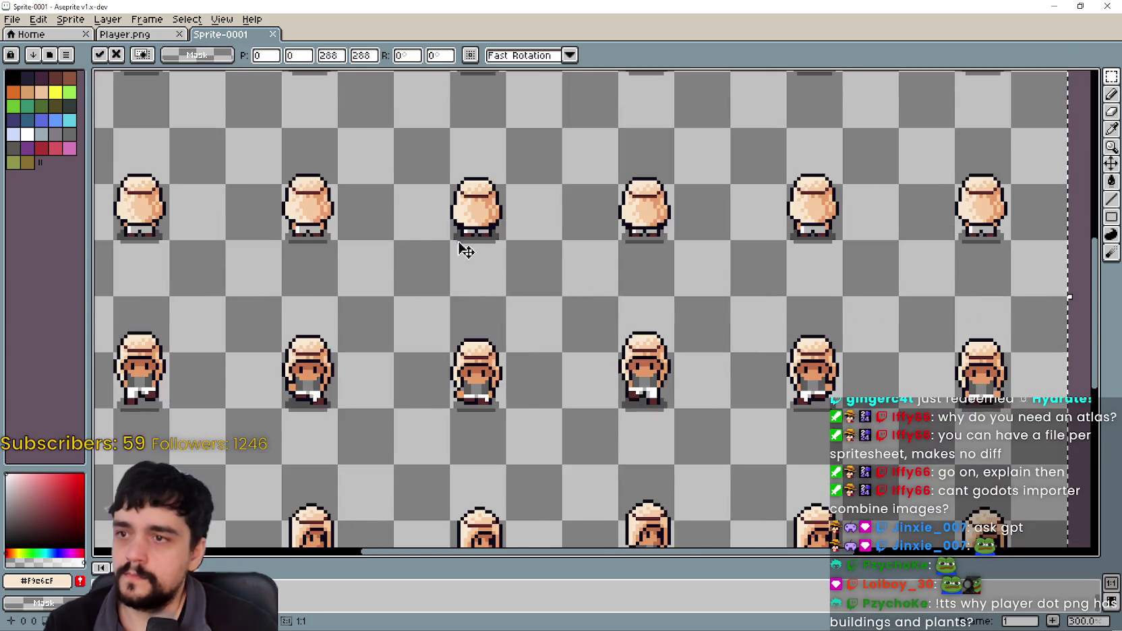
pyautogui.scroll(-3)
pyautogui.click(351, 308)
pyautogui.hscroll(3)
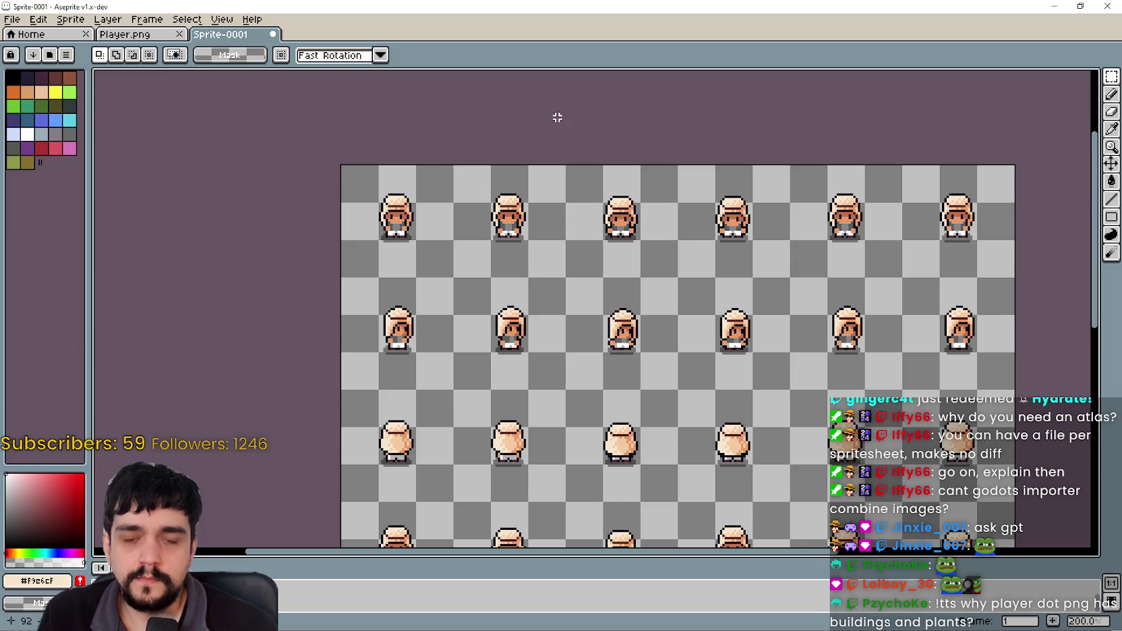
pyautogui.scroll(-3)
pyautogui.scroll(3)
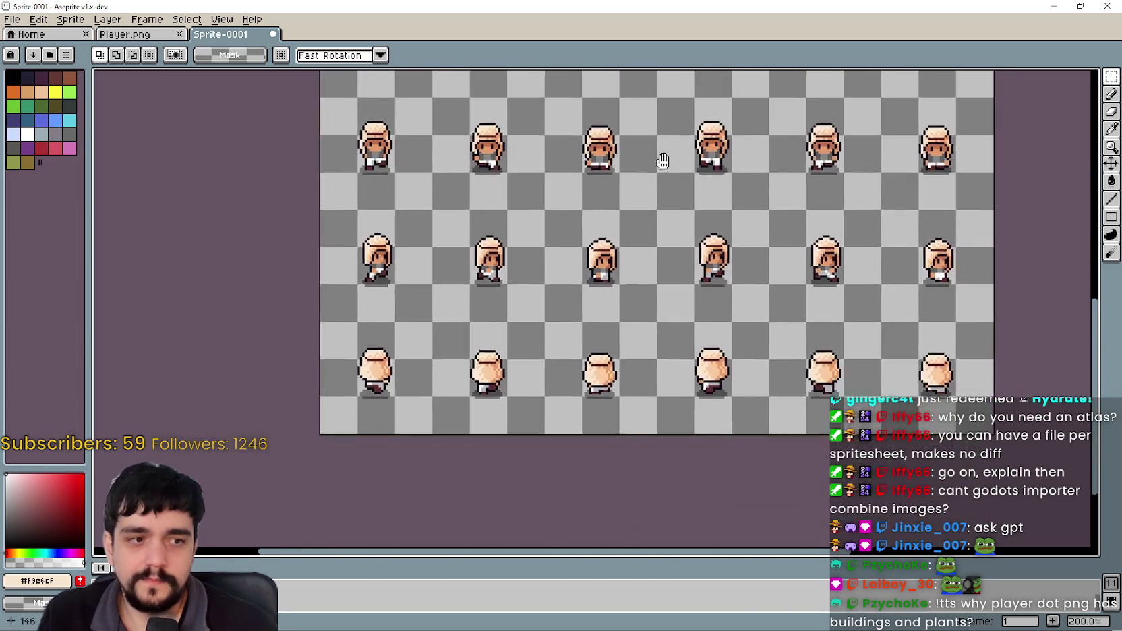
pyautogui.scroll(-3)
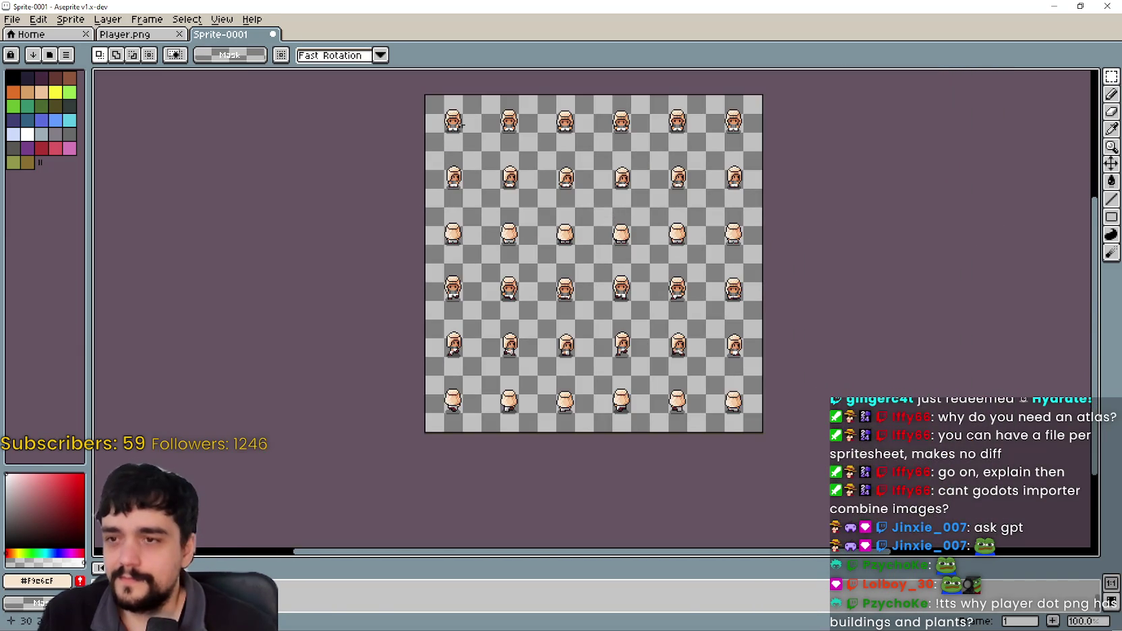
pyautogui.click(124, 34)
# Zoom and pan Player.png to look over the small icon cluster at the lower right.
pyautogui.scroll(-3)
pyautogui.scroll(3)
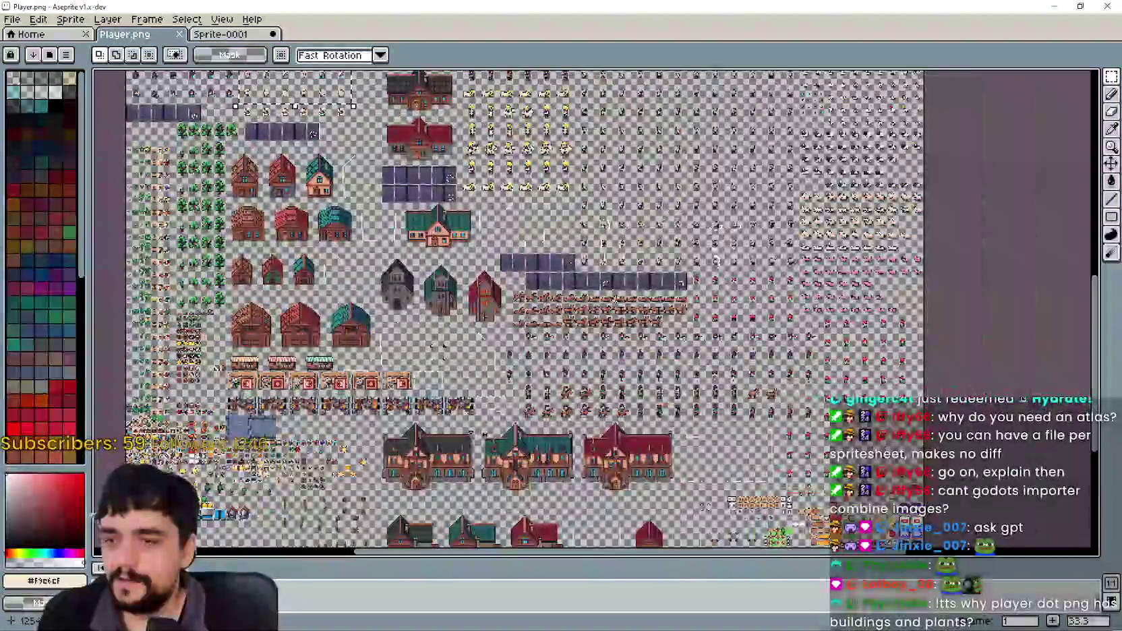
pyautogui.scroll(3)
pyautogui.scroll(-3)
pyautogui.scroll(3)
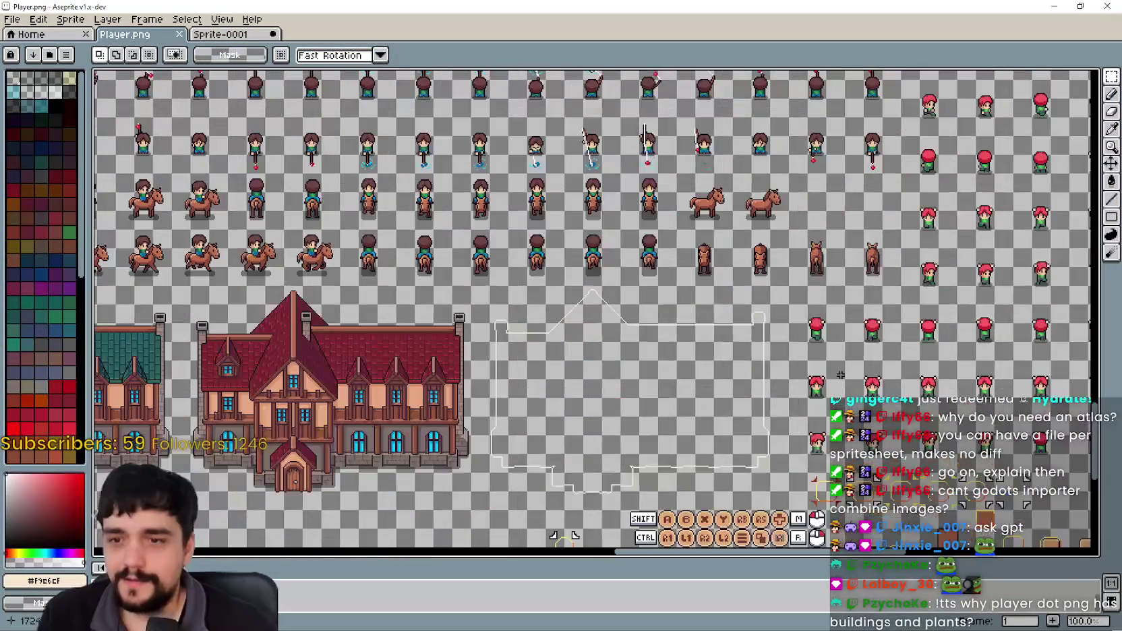
pyautogui.moveTo(944, 512); pyautogui.dragTo(550, 335)
pyautogui.scroll(-3)
pyautogui.scroll(3)
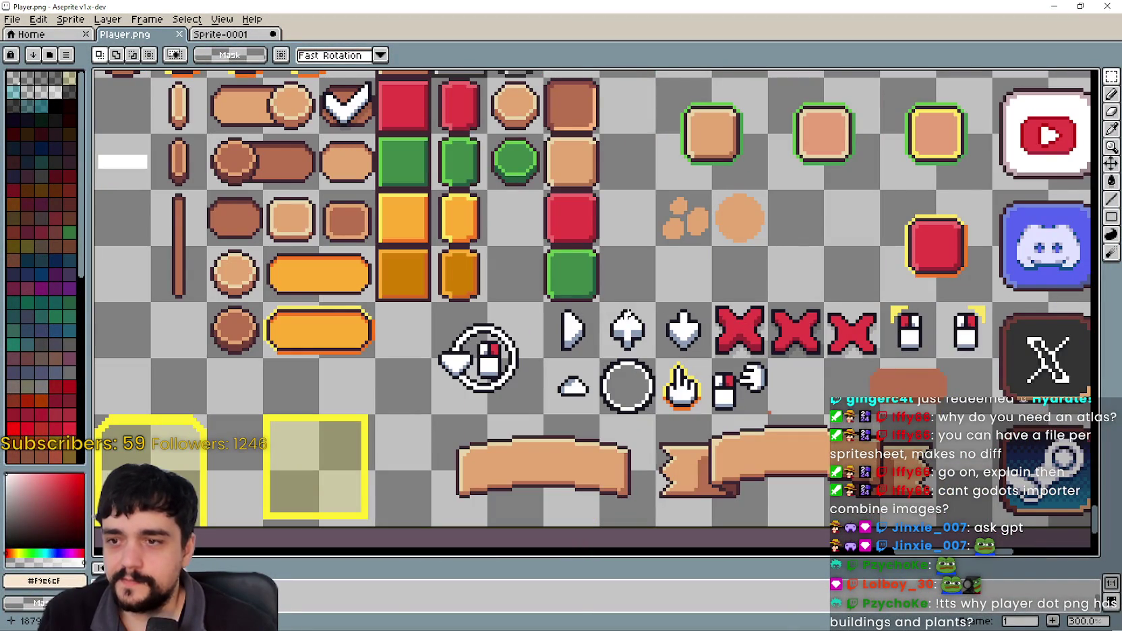
pyautogui.scroll(-3)
pyautogui.scroll(3)
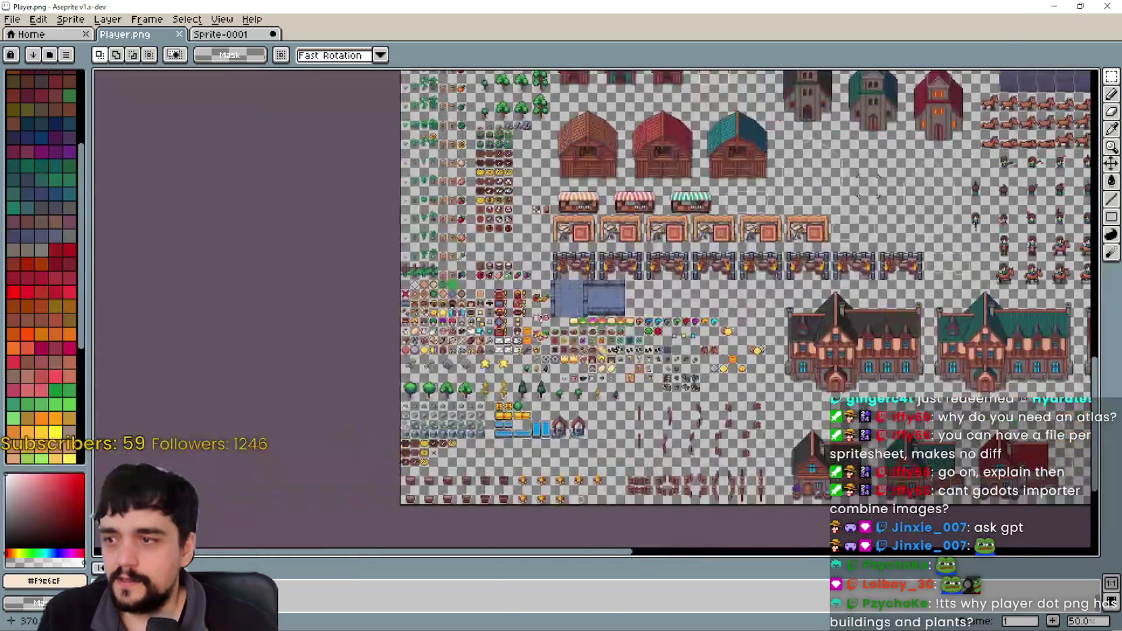
pyautogui.scroll(3)
pyautogui.moveTo(414, 345); pyautogui.dragTo(547, 241)
# Pan across the two rows of purple tiles with faded rock and ore icons.
pyautogui.scroll(-3)
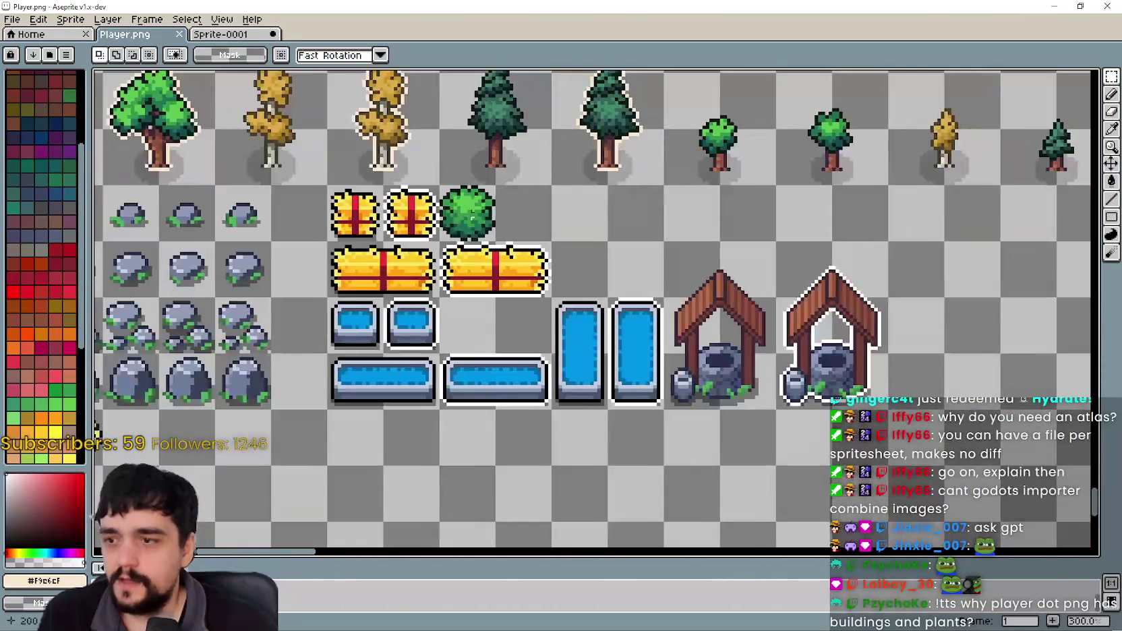
pyautogui.hscroll(-3)
pyautogui.scroll(3)
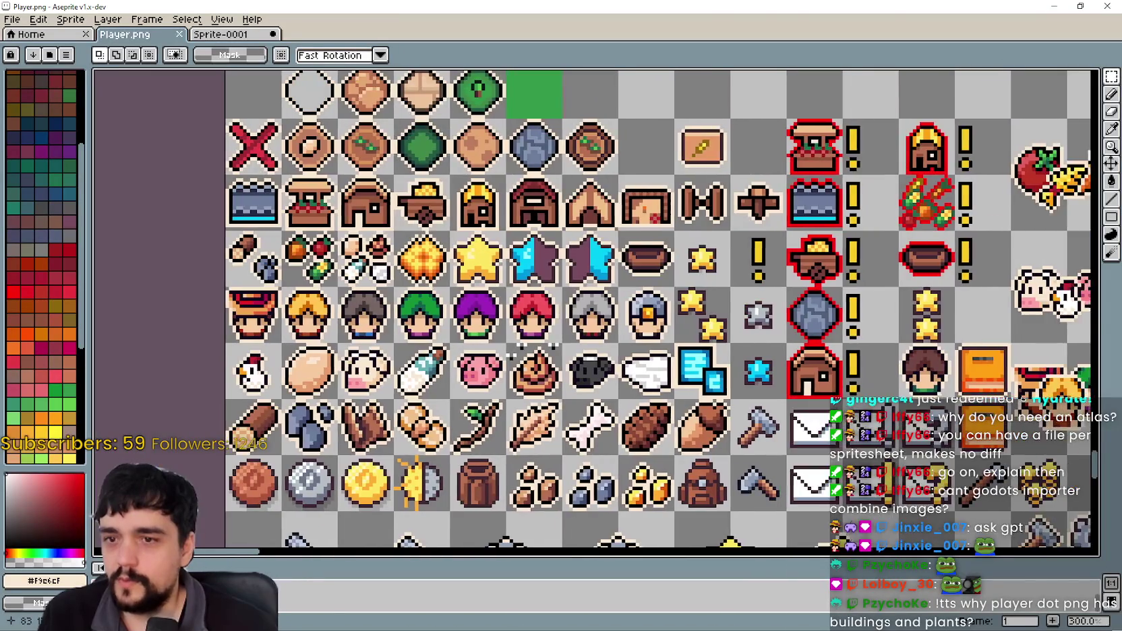
pyautogui.scroll(-3)
pyautogui.scroll(3)
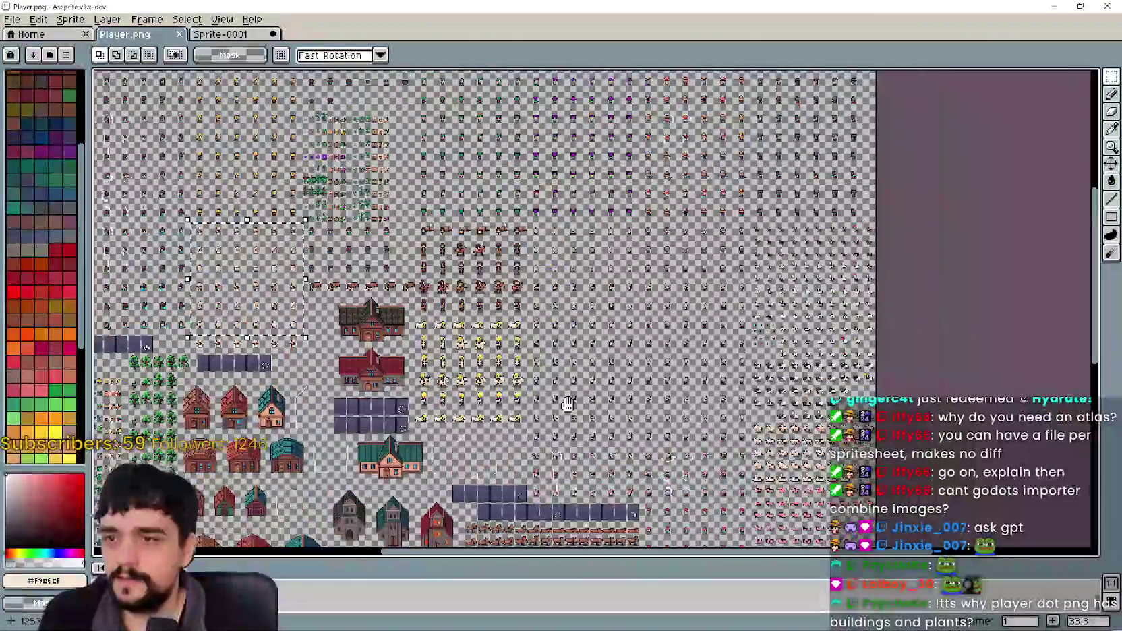
pyautogui.scroll(-3)
pyautogui.scroll(3)
pyautogui.scroll(-3)
pyautogui.scroll(-3)
pyautogui.moveTo(714, 188); pyautogui.dragTo(833, 101)
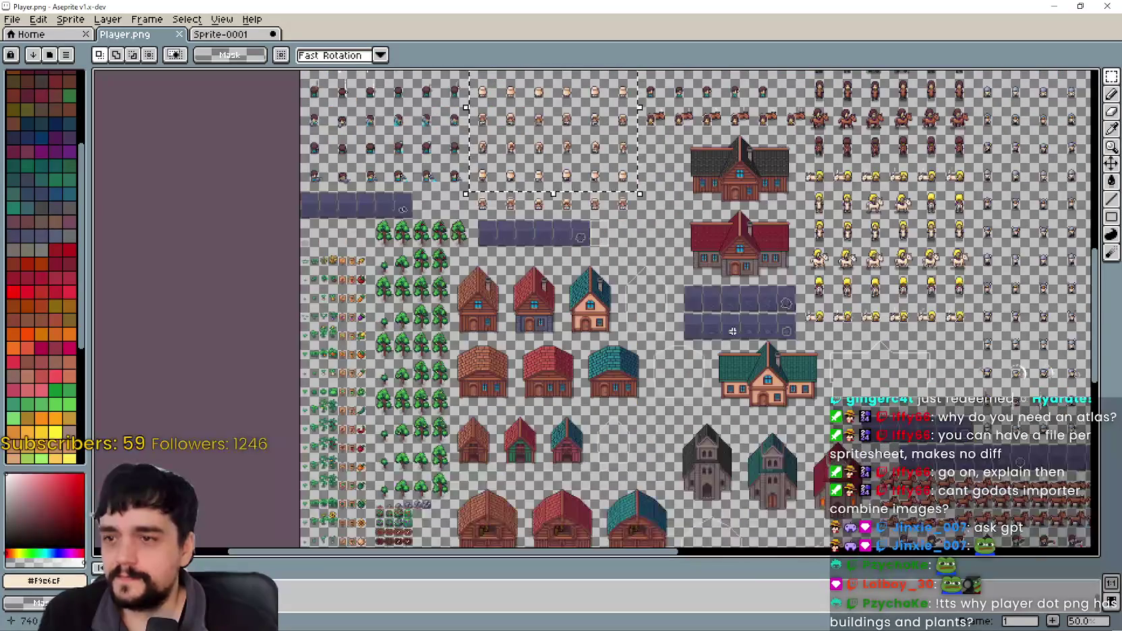
pyautogui.scroll(3)
pyautogui.moveTo(839, 268); pyautogui.dragTo(700, 346)
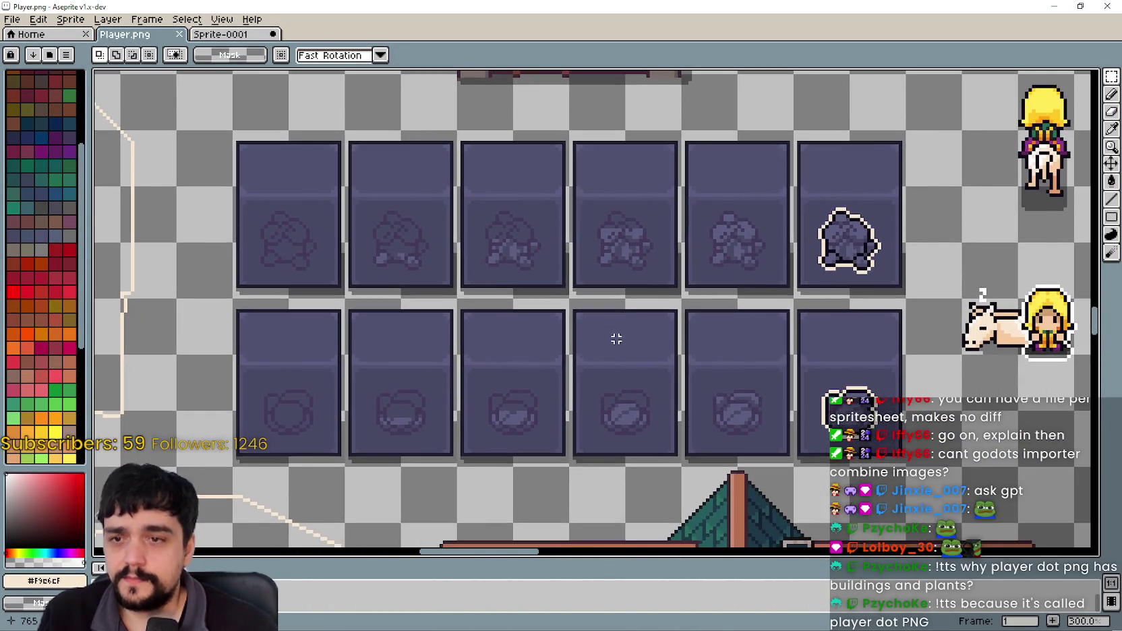
pyautogui.scroll(-3)
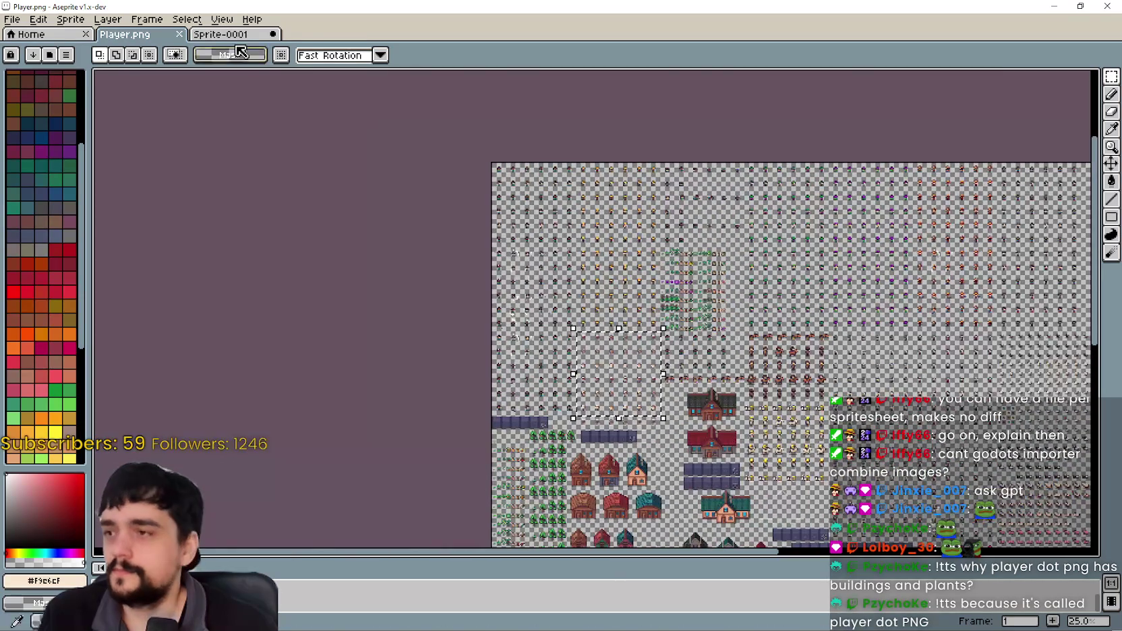
# Switch to Sprite-0001, select all, and look over the pasted merchant frames.
pyautogui.click(236, 39)
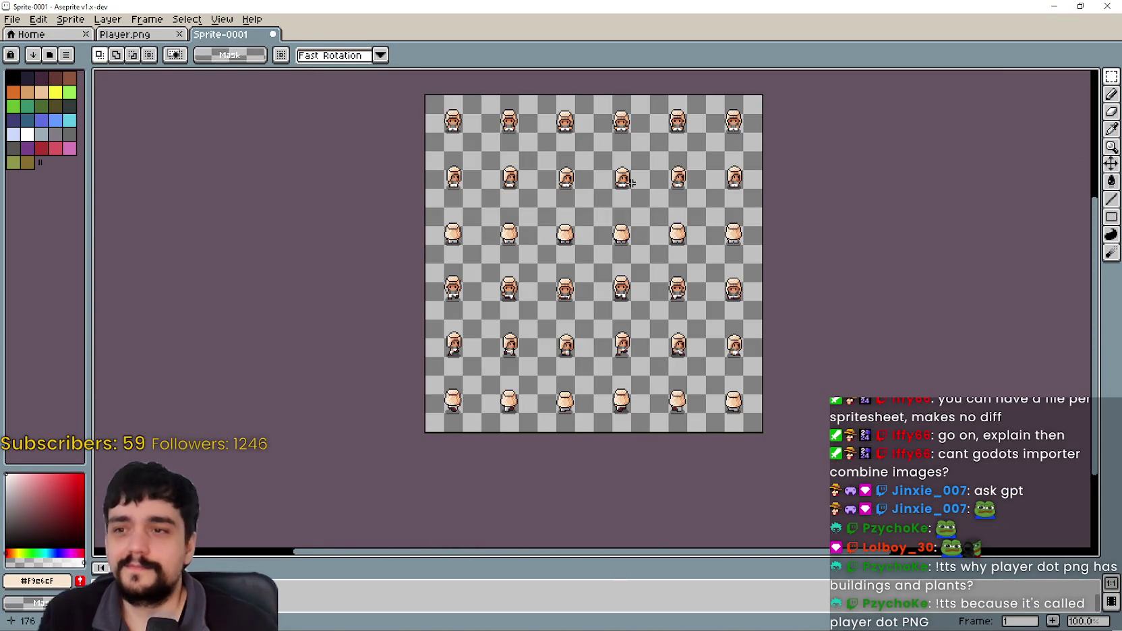
pyautogui.scroll(3)
pyautogui.scroll(3)
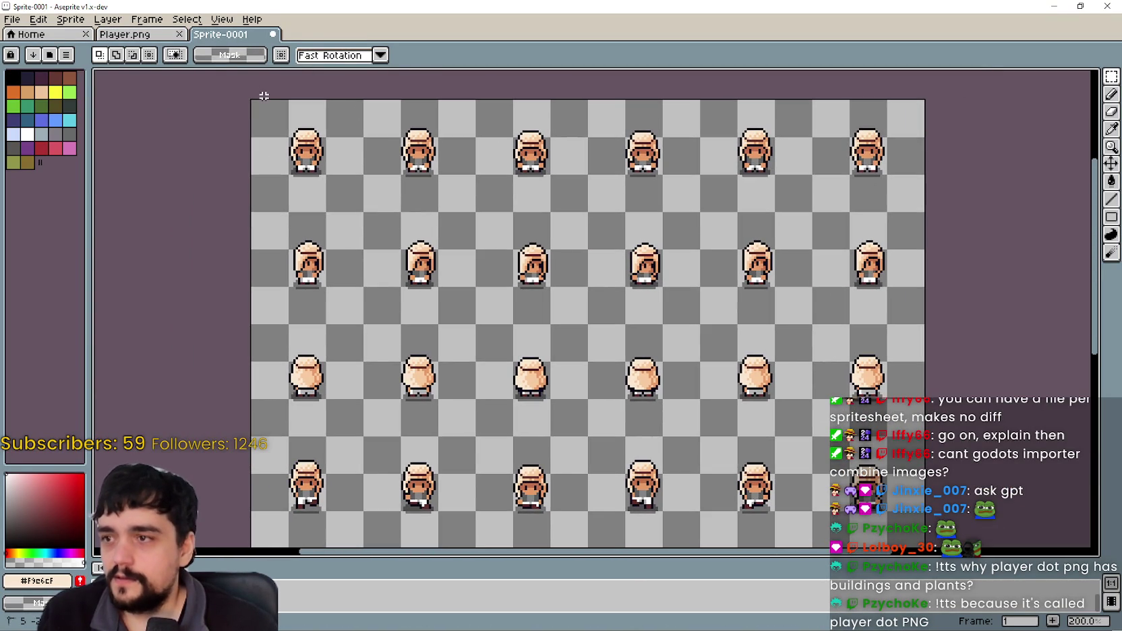
pyautogui.scroll(-3)
pyautogui.hotkey('ctrl', 'a')
pyautogui.moveTo(470, 454); pyautogui.dragTo(545, 511)
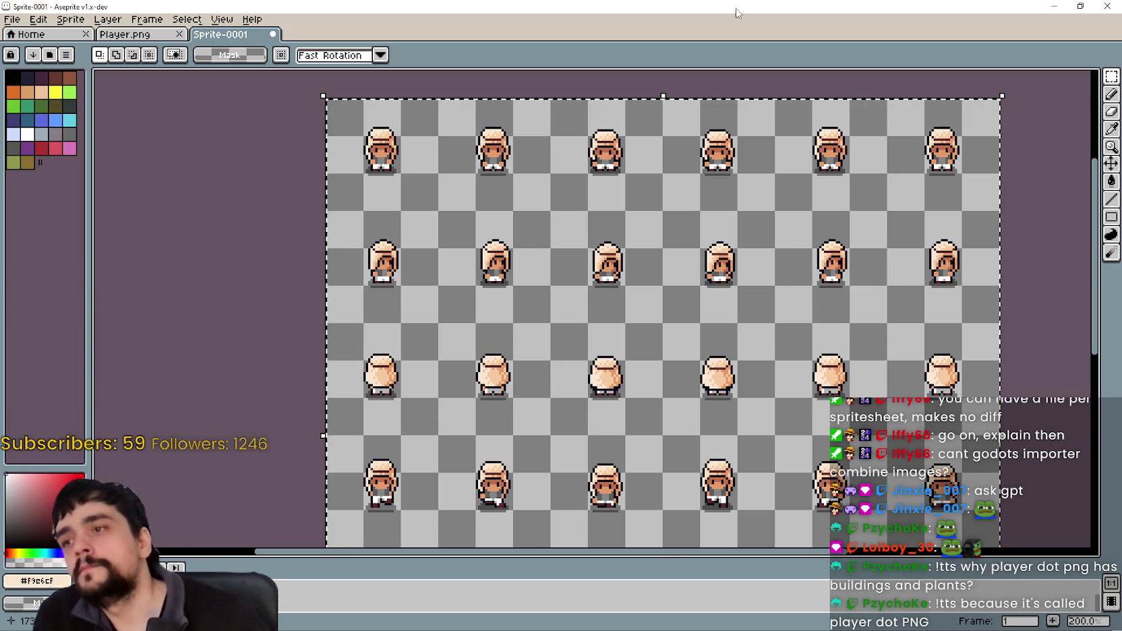
pyautogui.scroll(3)
pyautogui.moveTo(405, 155); pyautogui.dragTo(471, 318)
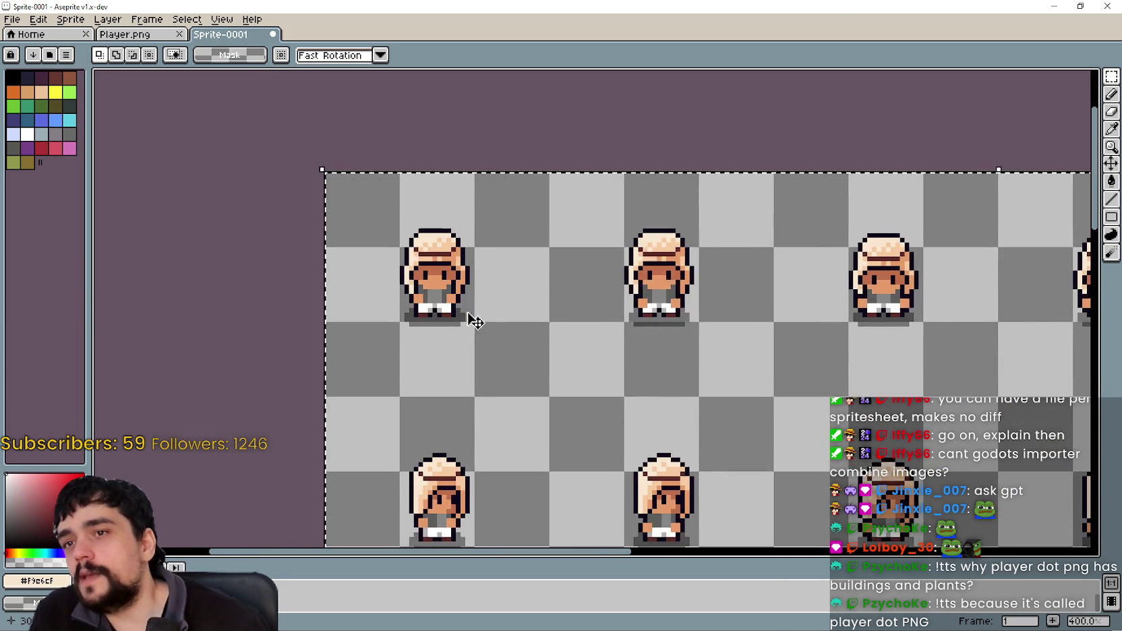
pyautogui.scroll(3)
pyautogui.scroll(-3)
pyautogui.scroll(-3)
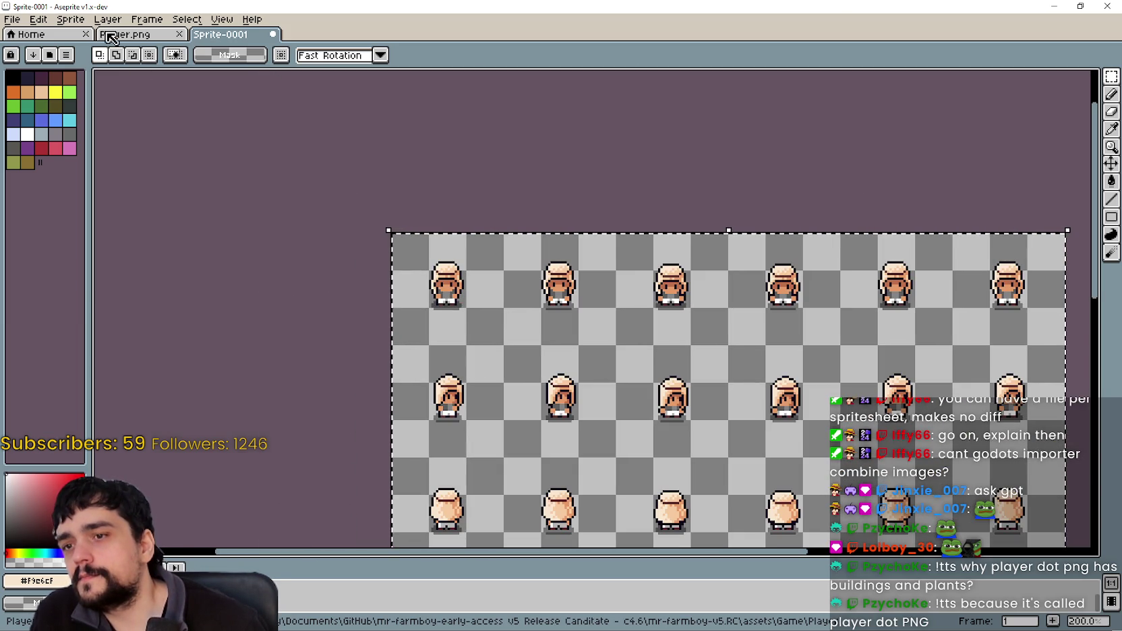
pyautogui.moveTo(898, 356); pyautogui.dragTo(756, 280)
# Zoom and scroll across the merchant walk frames in Sprite-0001.
pyautogui.scroll(-3)
pyautogui.scroll(3)
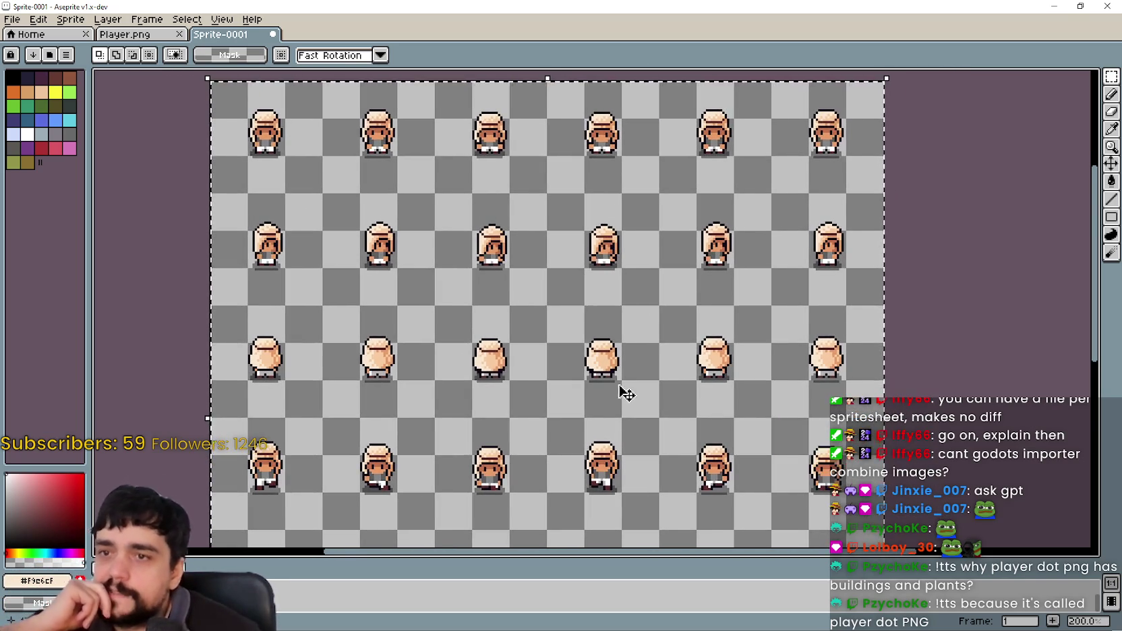
pyautogui.scroll(-3)
pyautogui.hscroll(3)
pyautogui.scroll(-3)
pyautogui.scroll(3)
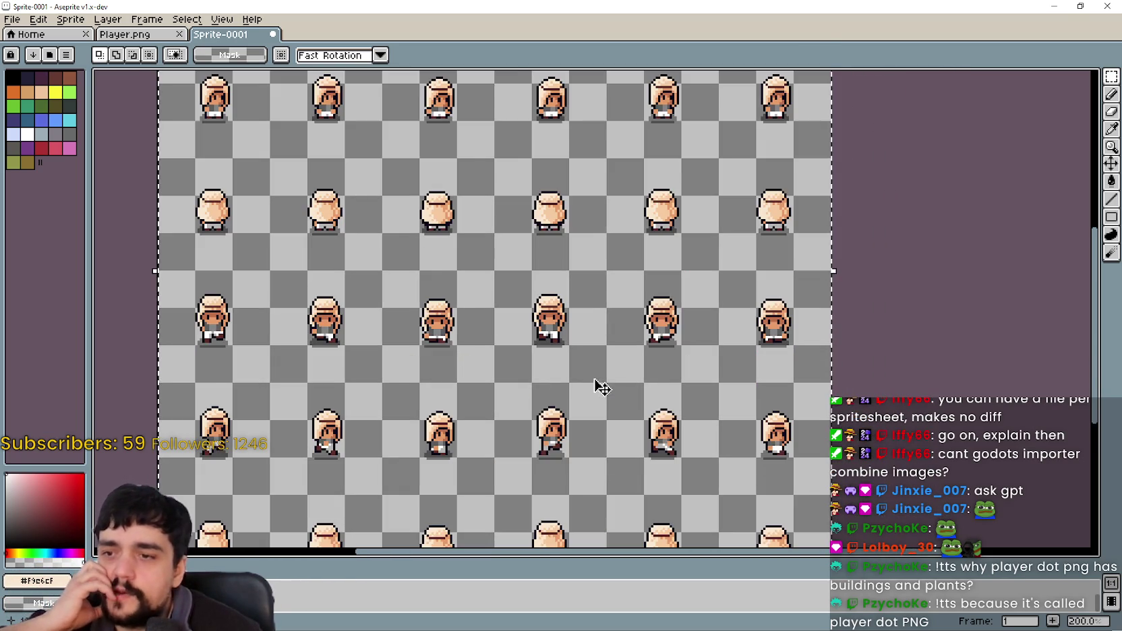
pyautogui.scroll(-3)
pyautogui.scroll(3)
pyautogui.scroll(-3)
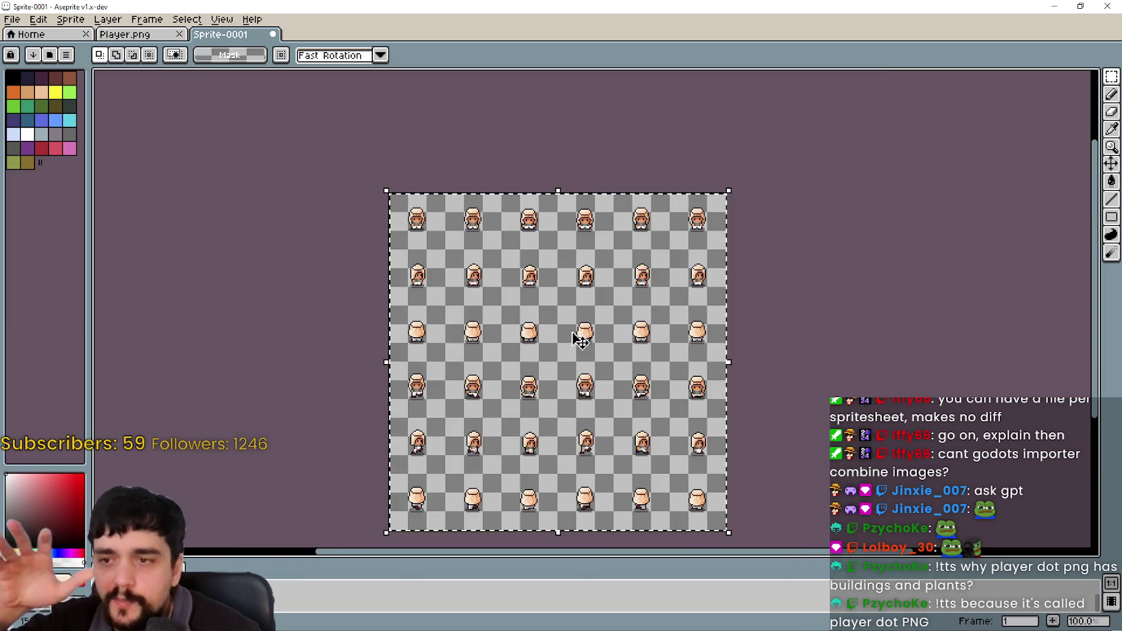
pyautogui.scroll(-3)
pyautogui.hscroll(-3)
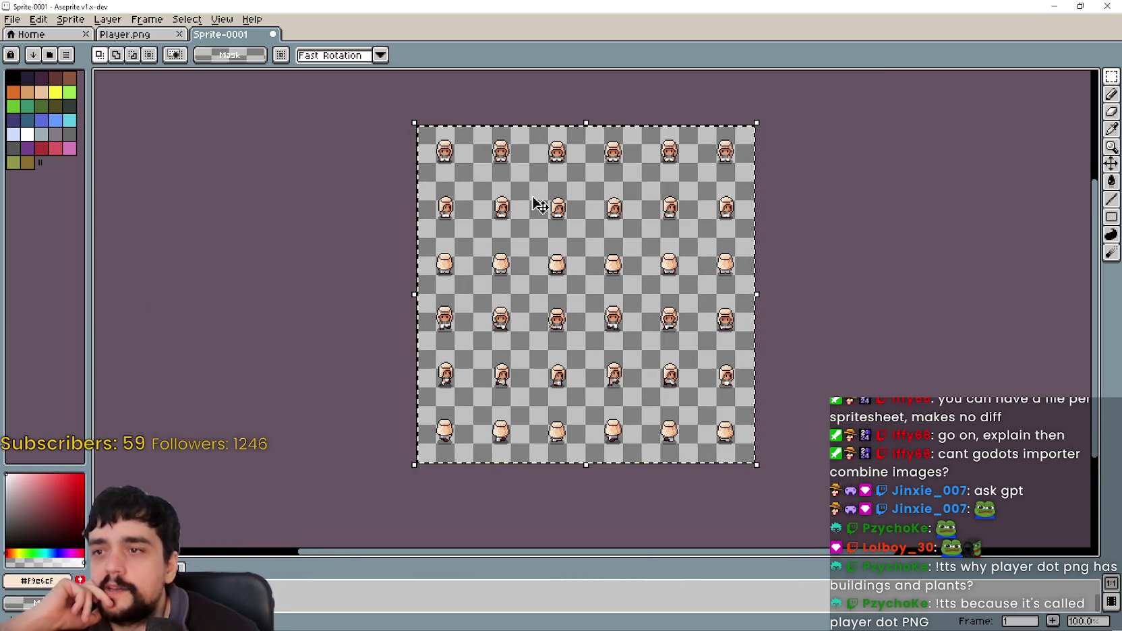
pyautogui.scroll(3)
pyautogui.scroll(-3)
pyautogui.scroll(-3)
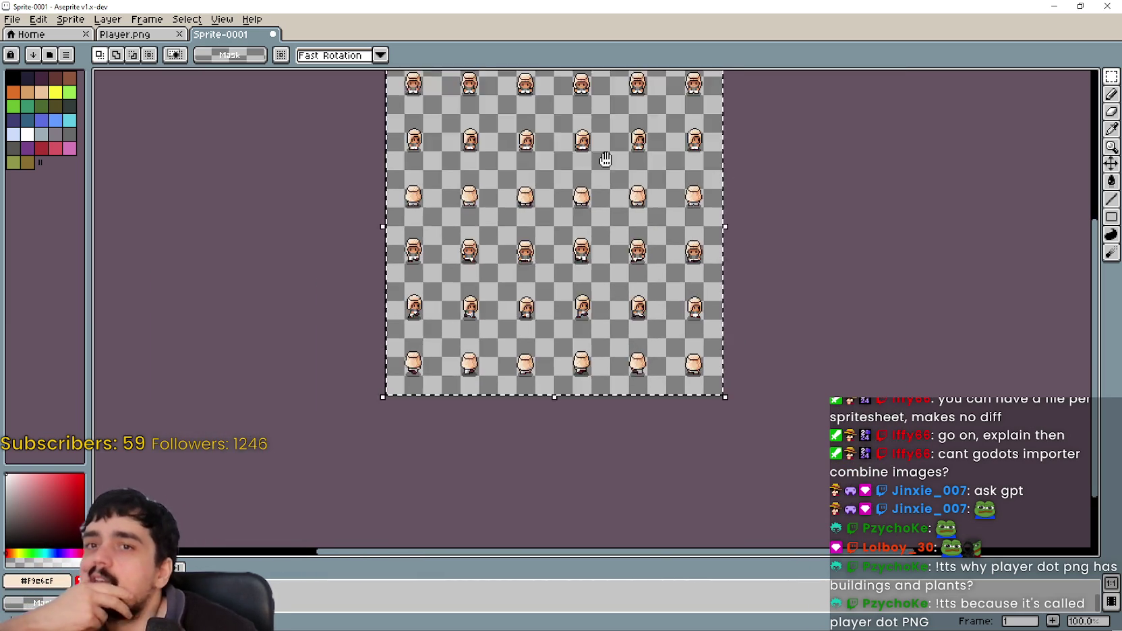
pyautogui.scroll(3)
pyautogui.scroll(3)
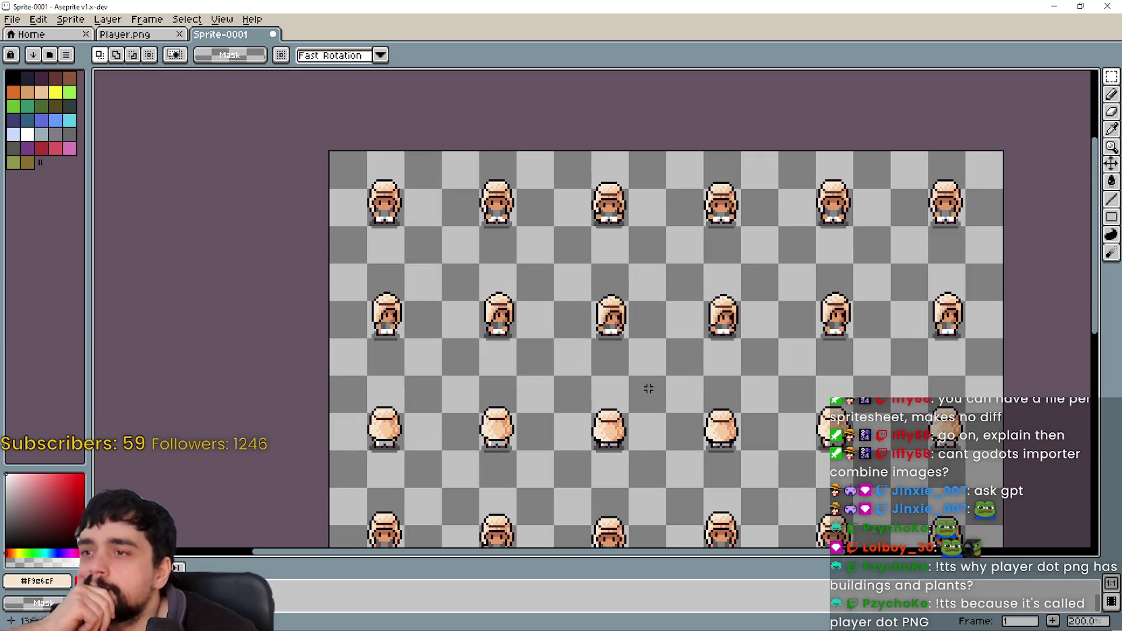
pyautogui.scroll(-3)
pyautogui.hscroll(3)
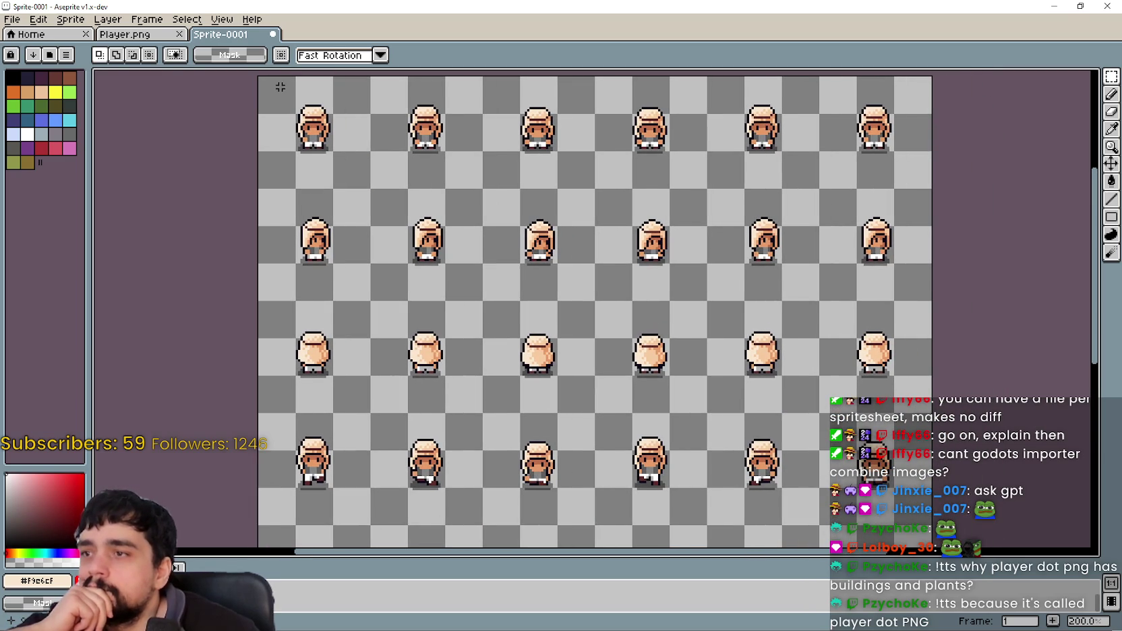
pyautogui.scroll(-3)
pyautogui.hscroll(-3)
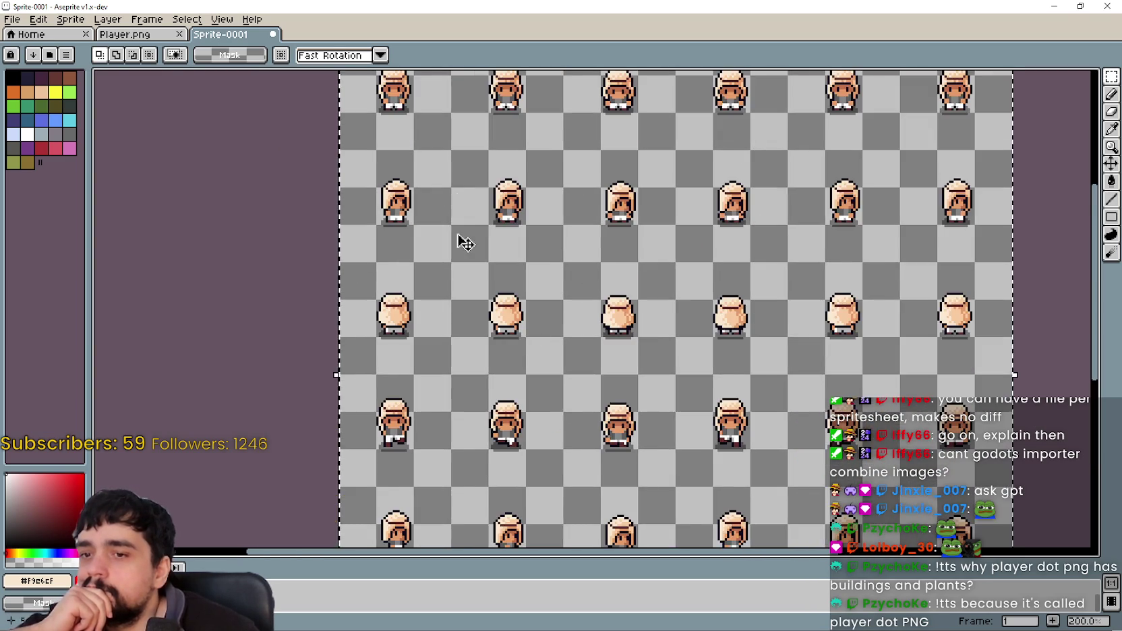
pyautogui.scroll(3)
pyautogui.scroll(3)
pyautogui.scroll(3)
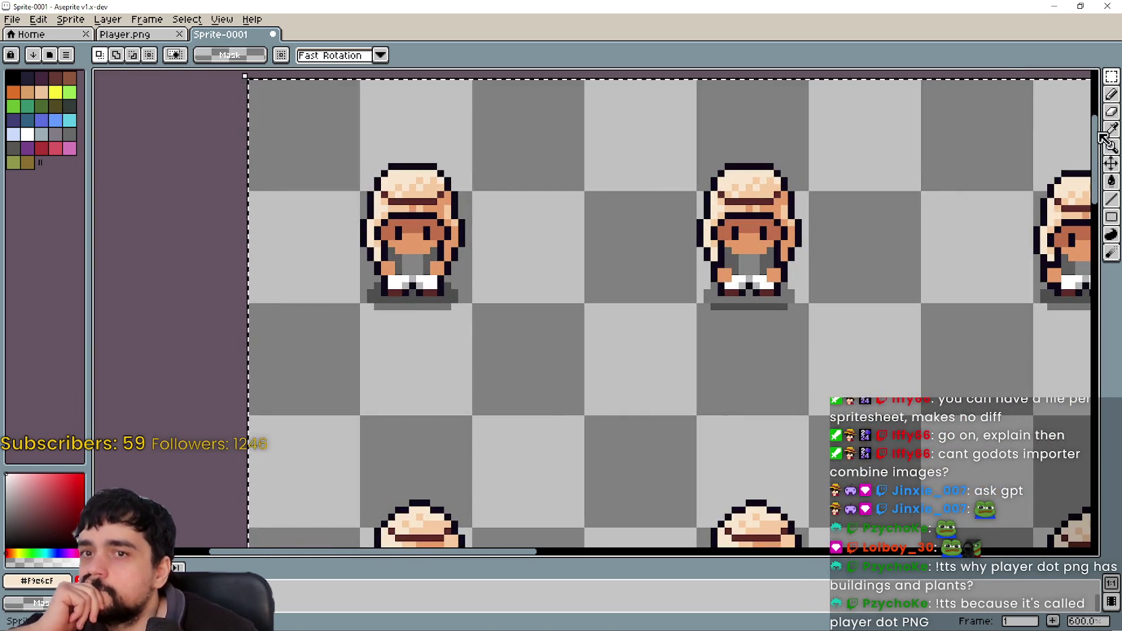
# Choose the Eyedropper tool, view a neighbouring walk frame, then return to Player.png.
pyautogui.click(1110, 130)
pyautogui.scroll(3)
pyautogui.scroll(3)
pyautogui.scroll(-3)
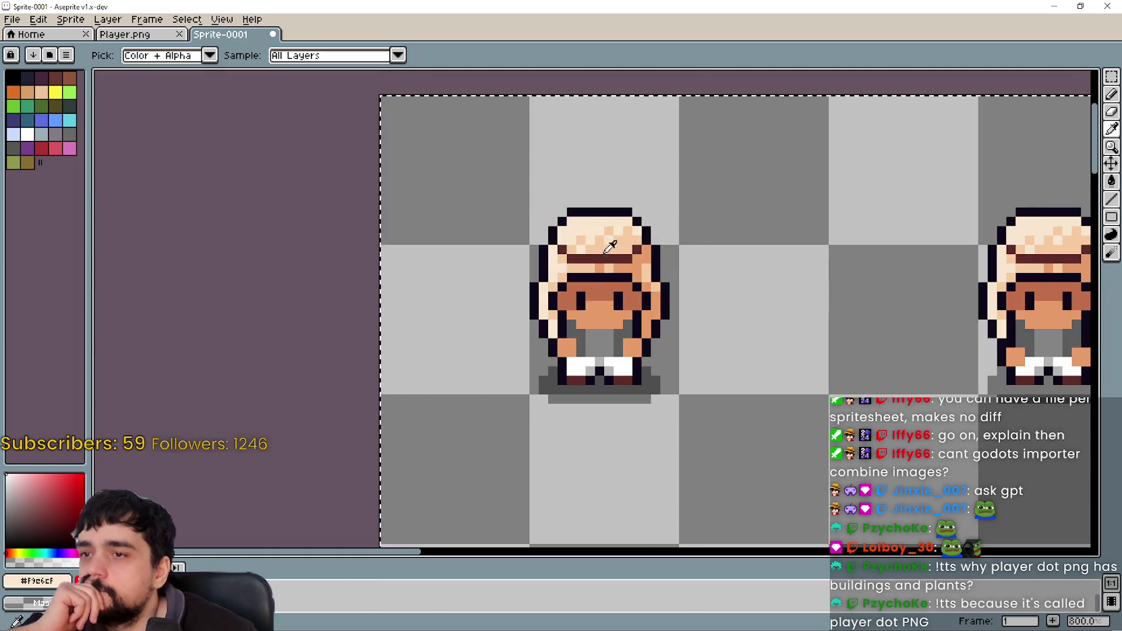
pyautogui.scroll(3)
pyautogui.scroll(-3)
pyautogui.scroll(-3)
pyautogui.scroll(-3)
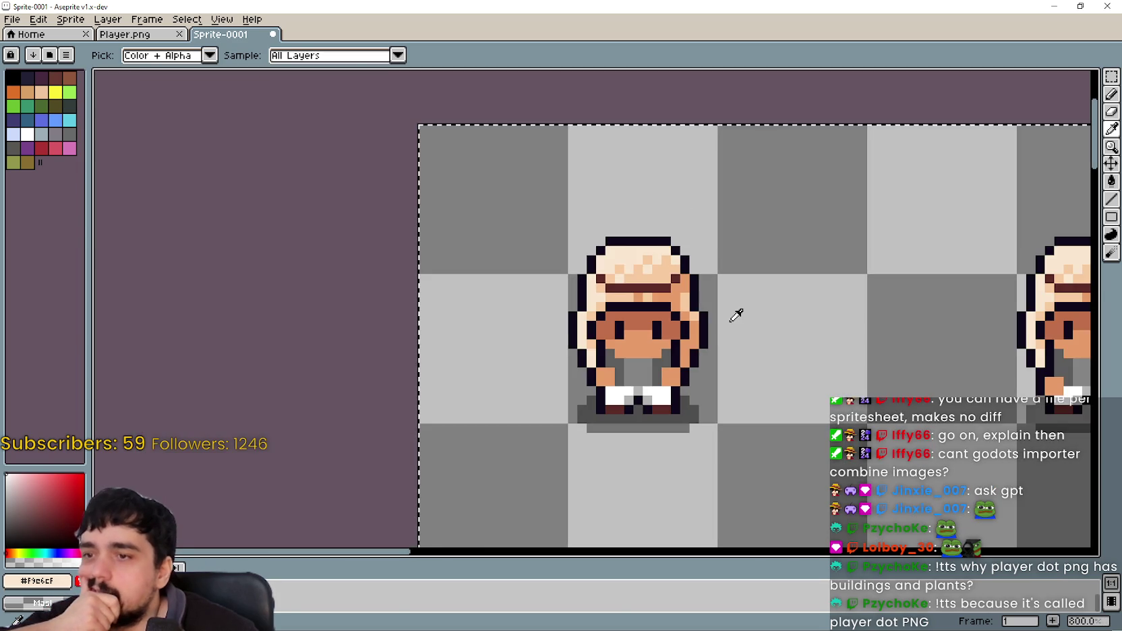
pyautogui.moveTo(732, 337); pyautogui.dragTo(608, 333)
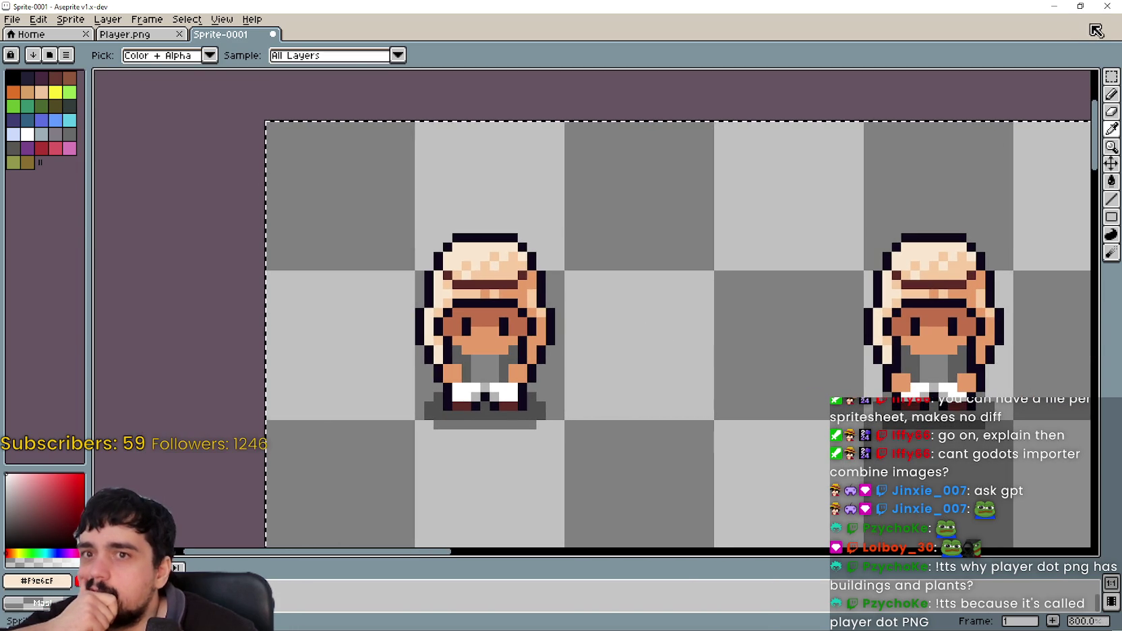
pyautogui.click(128, 33)
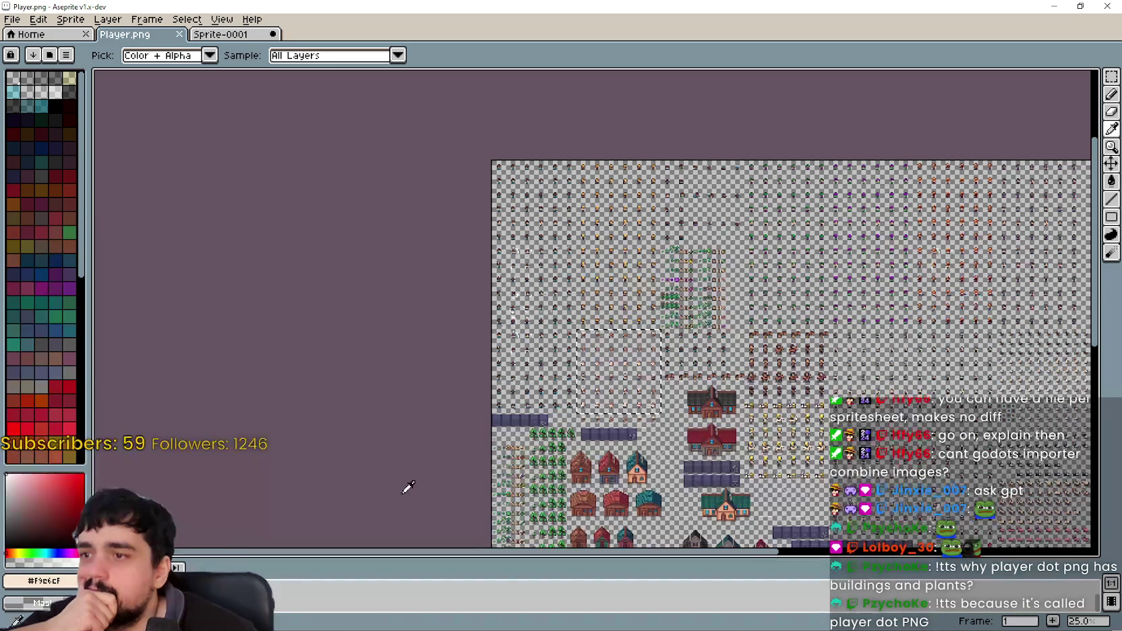
# In Player.png, find the chef-hat face icon and magic-wand select it.
pyautogui.scroll(-3)
pyautogui.scroll(3)
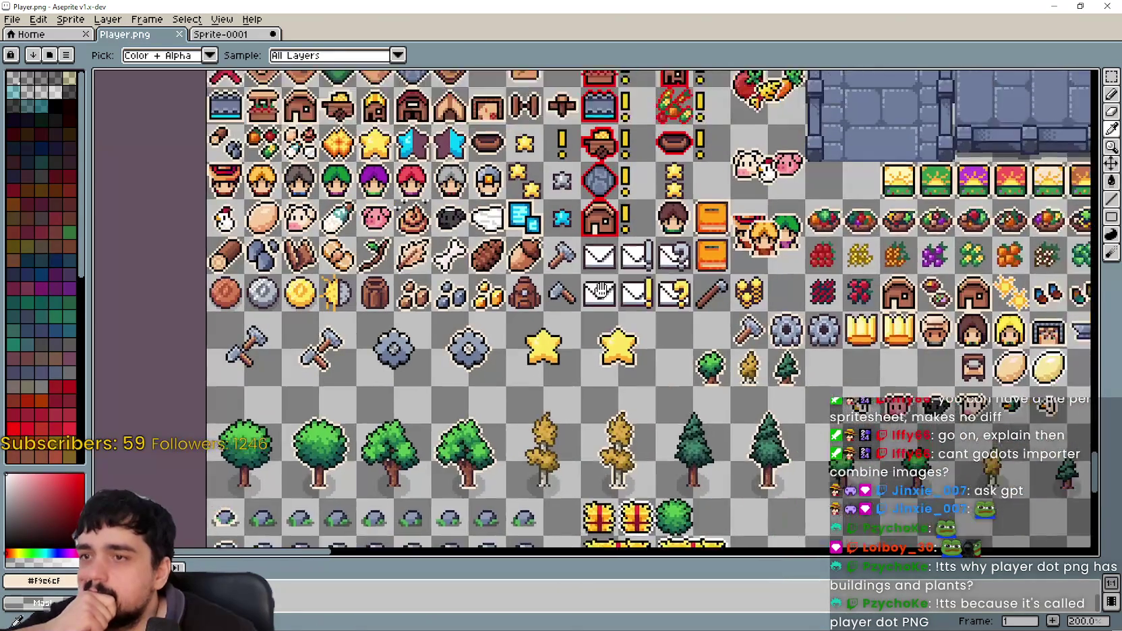
pyautogui.moveTo(616, 355); pyautogui.dragTo(165, 275)
pyautogui.scroll(-3)
pyautogui.scroll(3)
pyautogui.scroll(3)
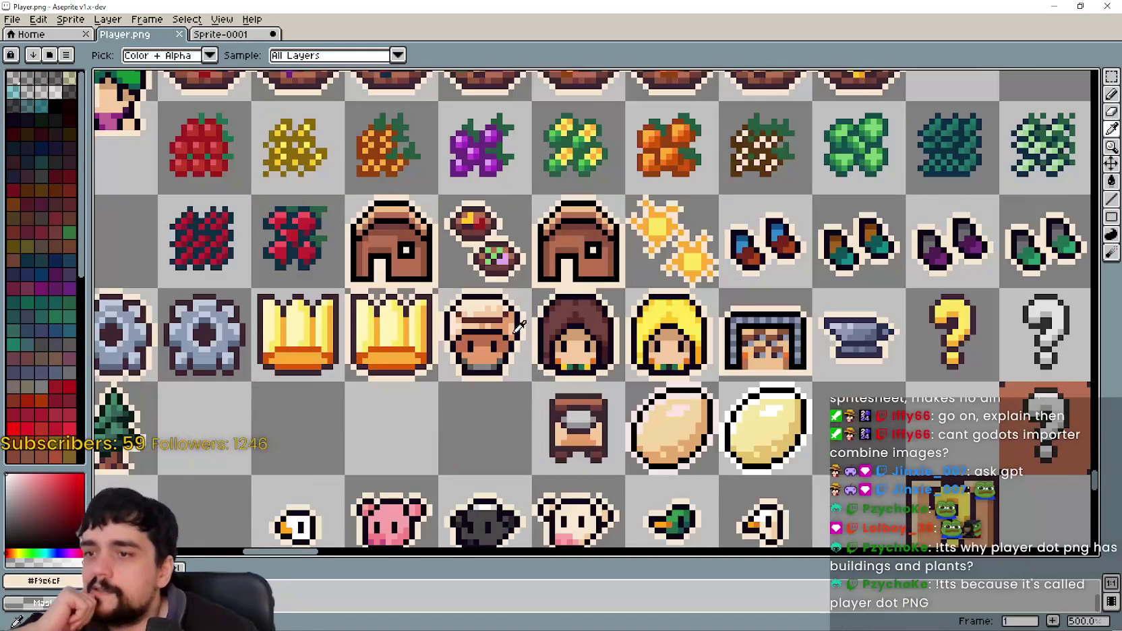
pyautogui.scroll(3)
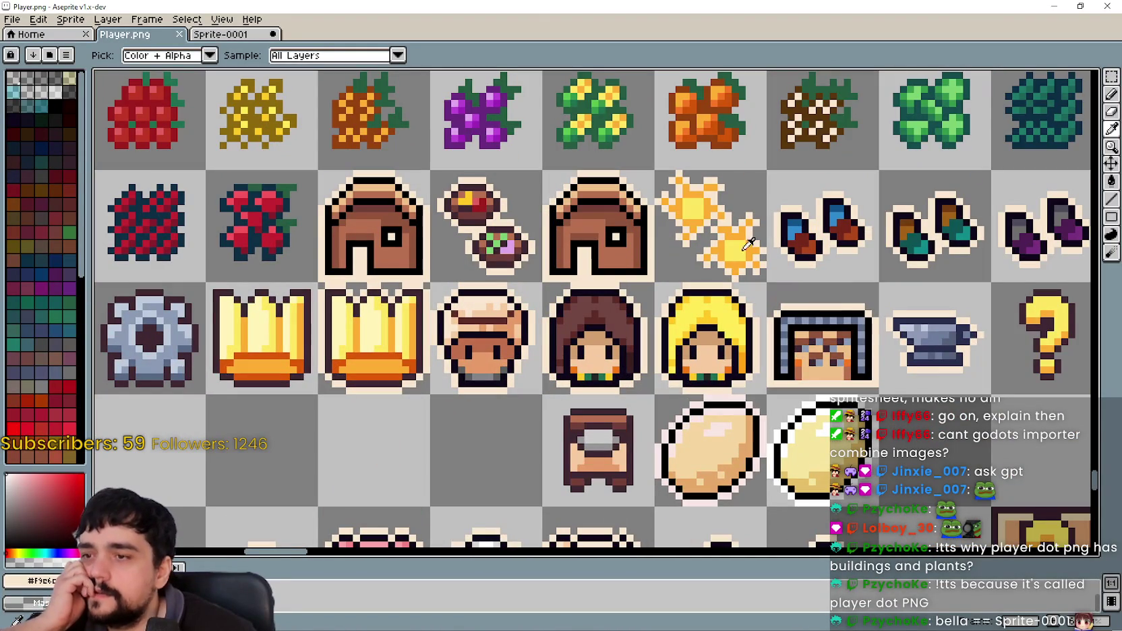
pyautogui.click(1111, 93)
pyautogui.click(476, 347)
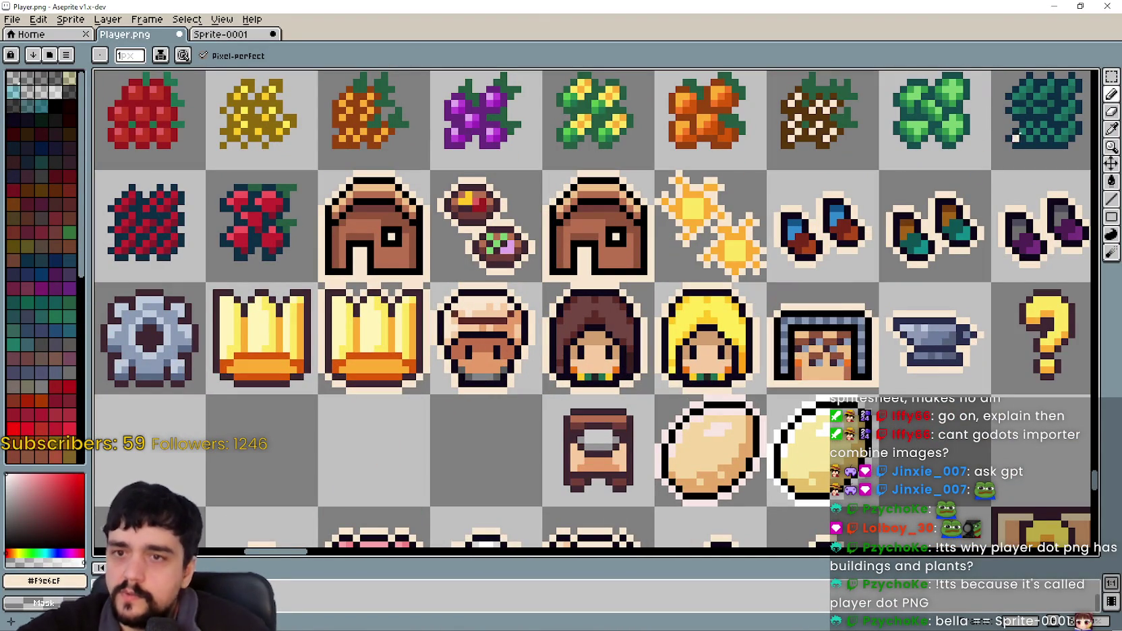
pyautogui.click(1111, 76)
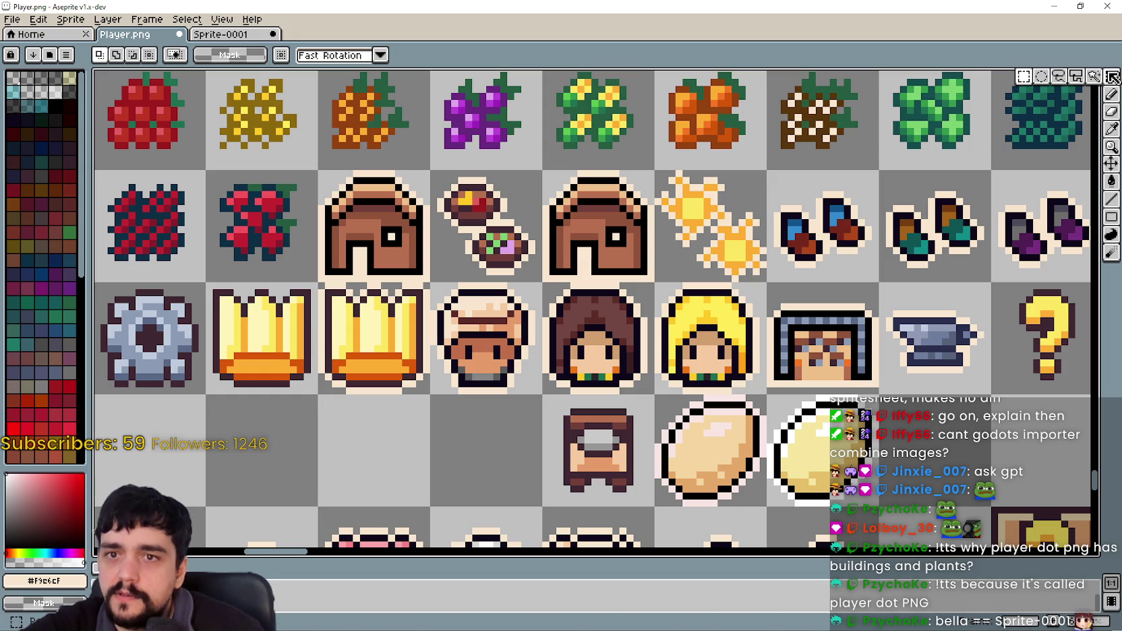
pyautogui.click(490, 333)
# Copy the face icon into Sprite-0001 and place it in the top-left corner.
pyautogui.hotkey('ctrl', 'c')
pyautogui.hotkey('ctrl', 'Tab')
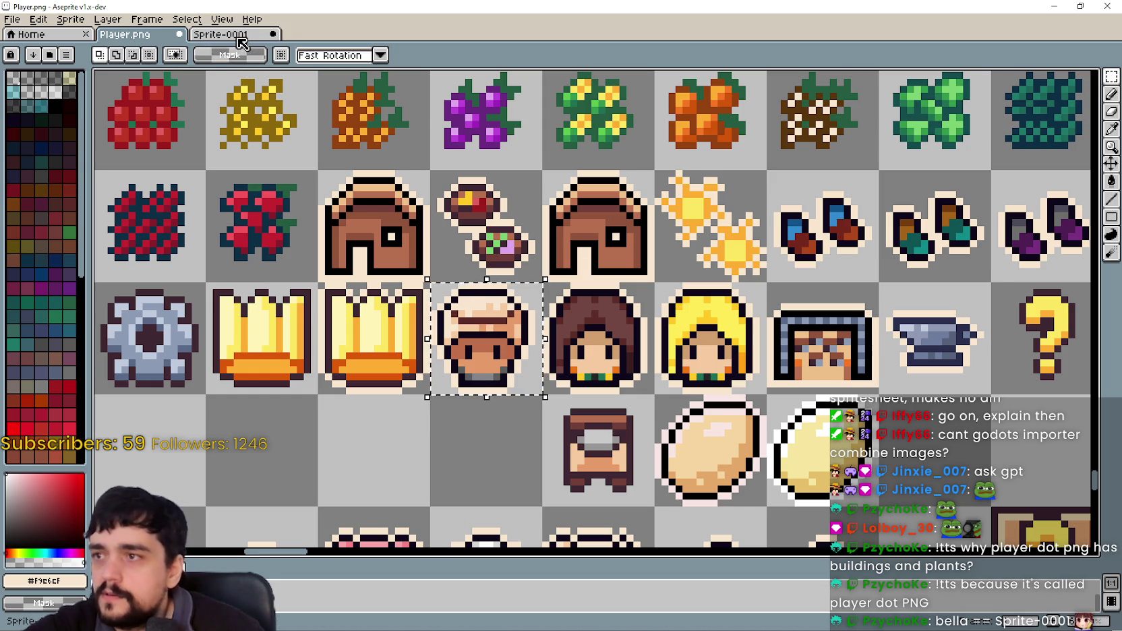
pyautogui.hotkey('ctrl', 'v')
pyautogui.moveTo(544, 271); pyautogui.dragTo(395, 160)
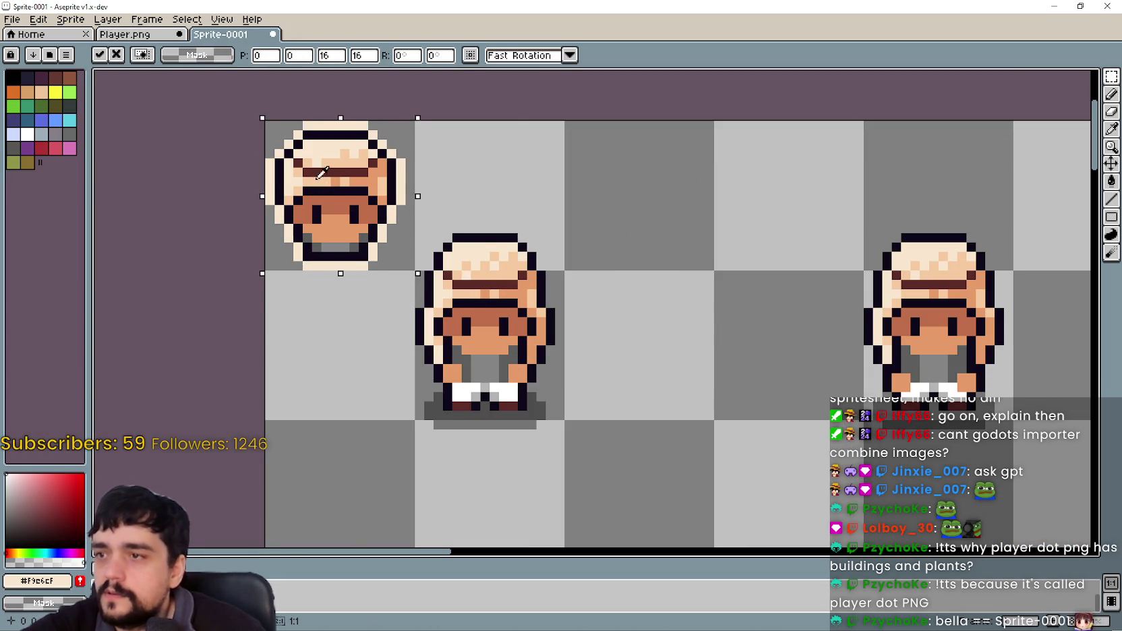
pyautogui.click(422, 316)
# Undo back to the selection and pick the dark brown colour from the face.
pyautogui.scroll(3)
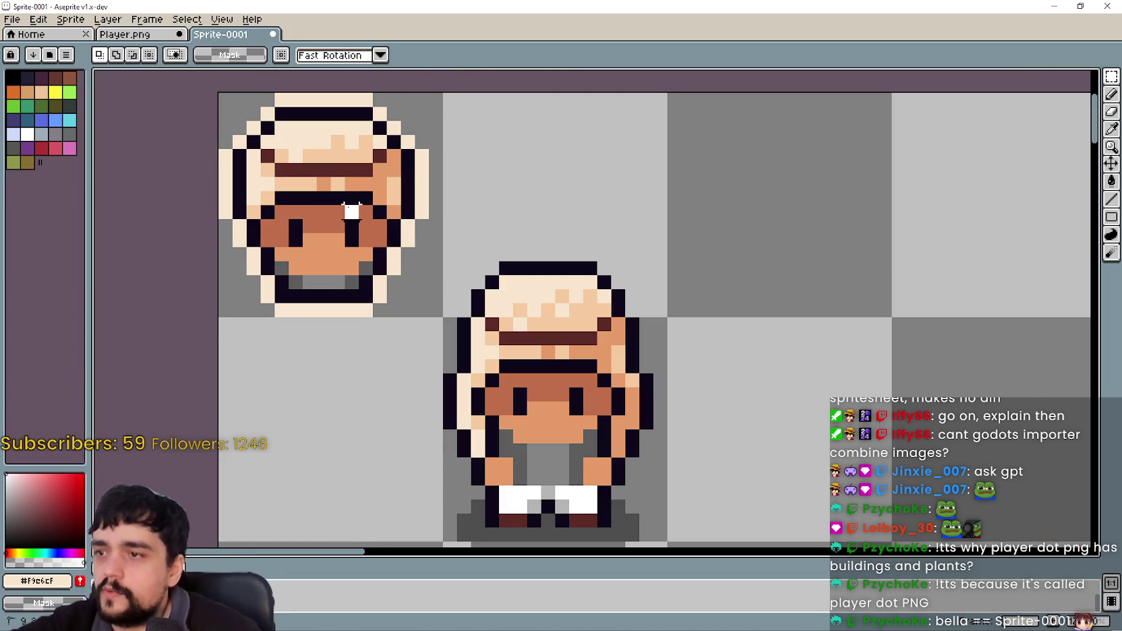
pyautogui.hotkey('ctrl', 'z')
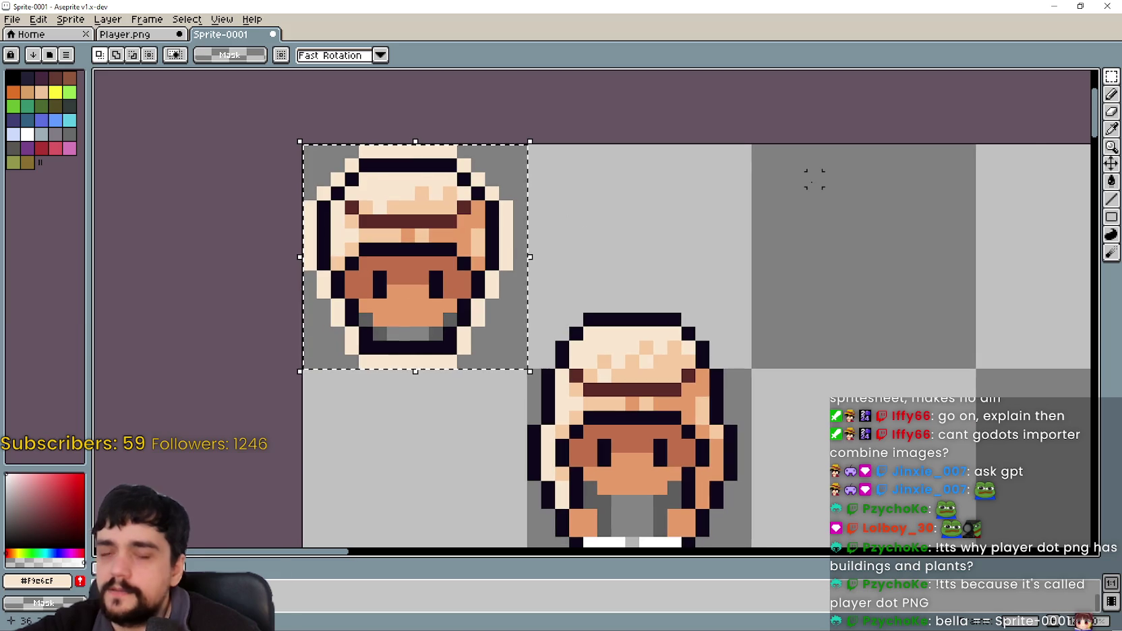
pyautogui.click(1111, 143)
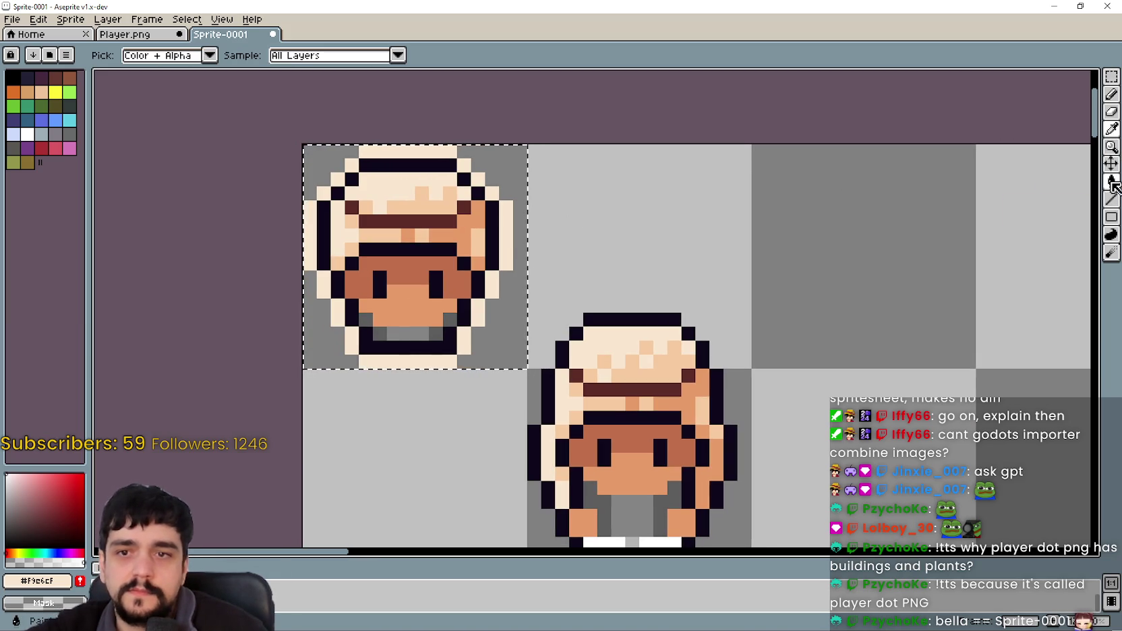
pyautogui.click(451, 213)
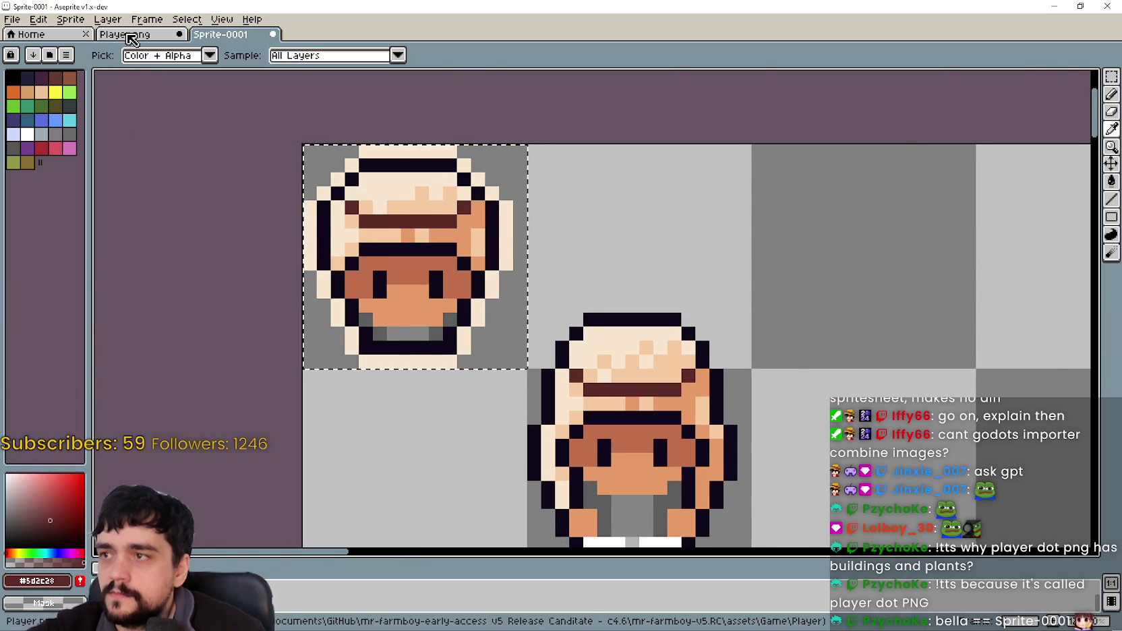
# In Player.png, move to the crown icons and pick the crown's dark orange colour.
pyautogui.click(128, 34)
pyautogui.moveTo(455, 311); pyautogui.dragTo(622, 374)
pyautogui.scroll(3)
pyautogui.scroll(-3)
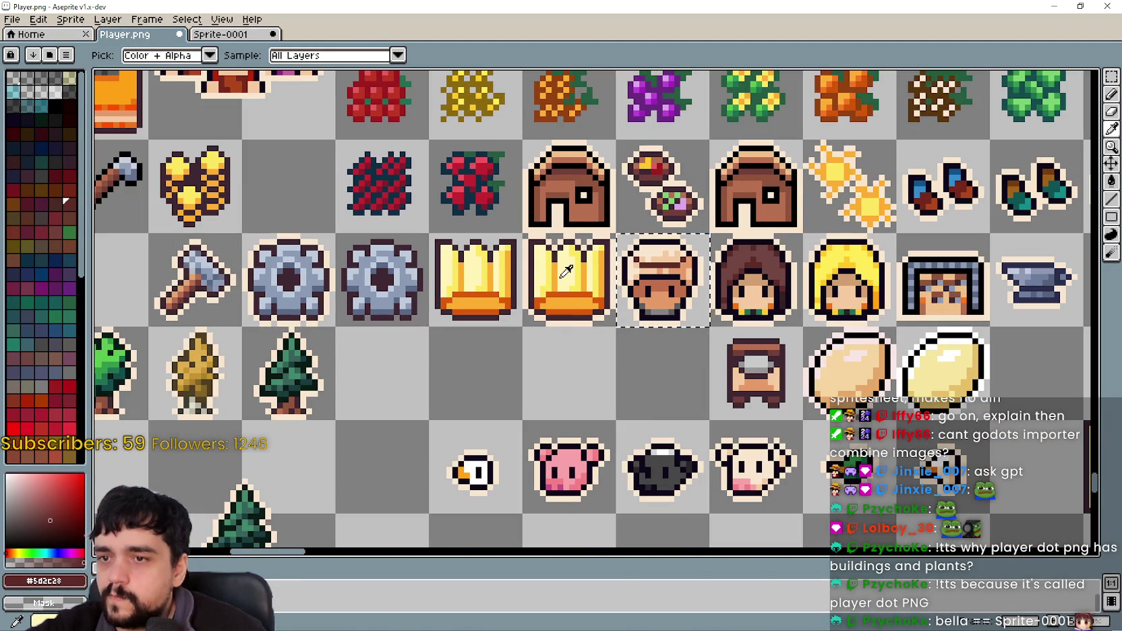
pyautogui.scroll(3)
pyautogui.scroll(-3)
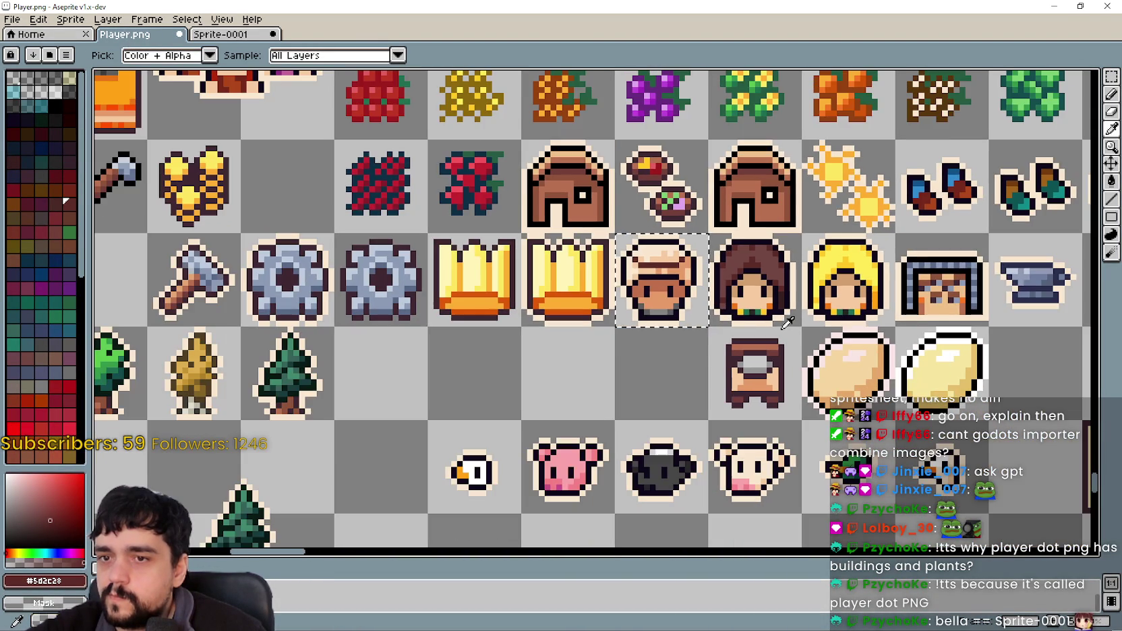
pyautogui.moveTo(559, 339); pyautogui.dragTo(466, 393)
pyautogui.scroll(3)
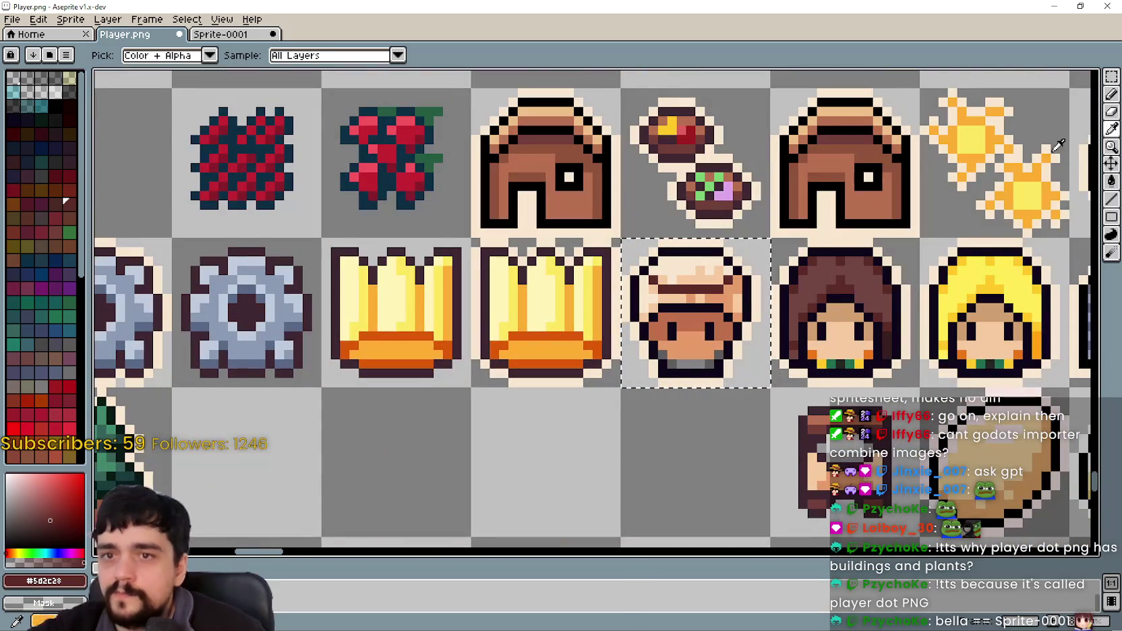
pyautogui.scroll(3)
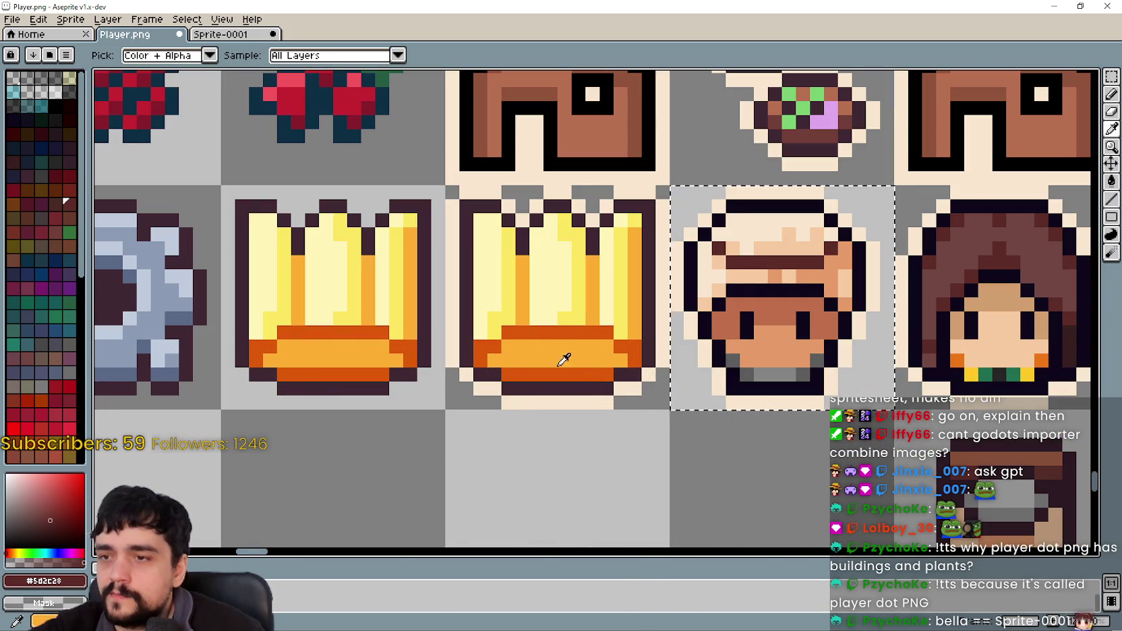
pyautogui.scroll(-3)
pyautogui.scroll(3)
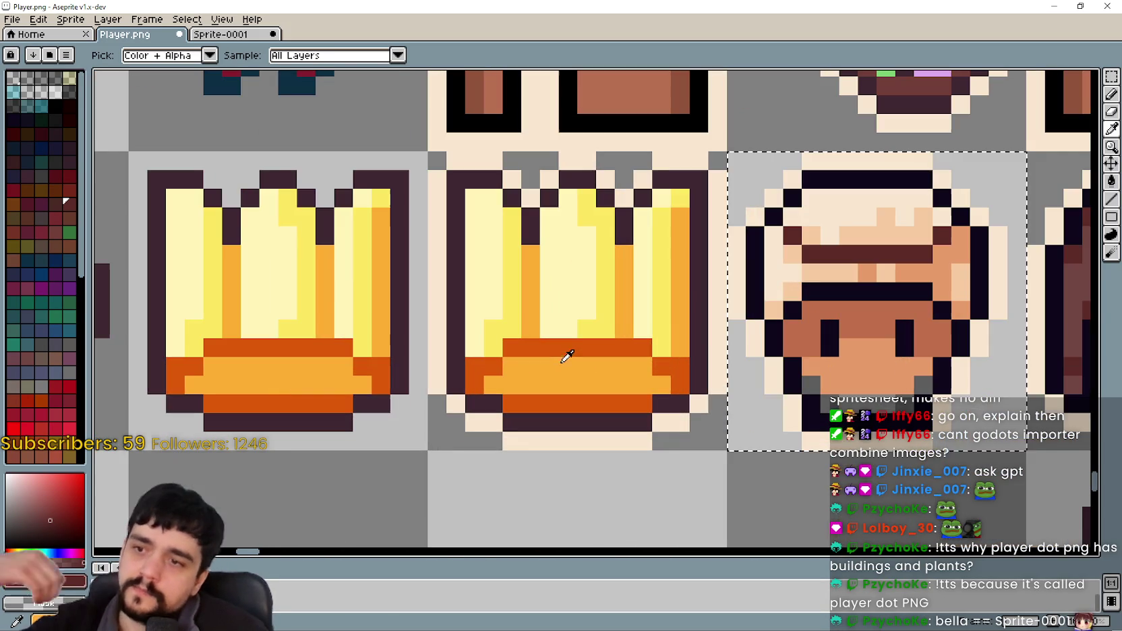
pyautogui.click(571, 340)
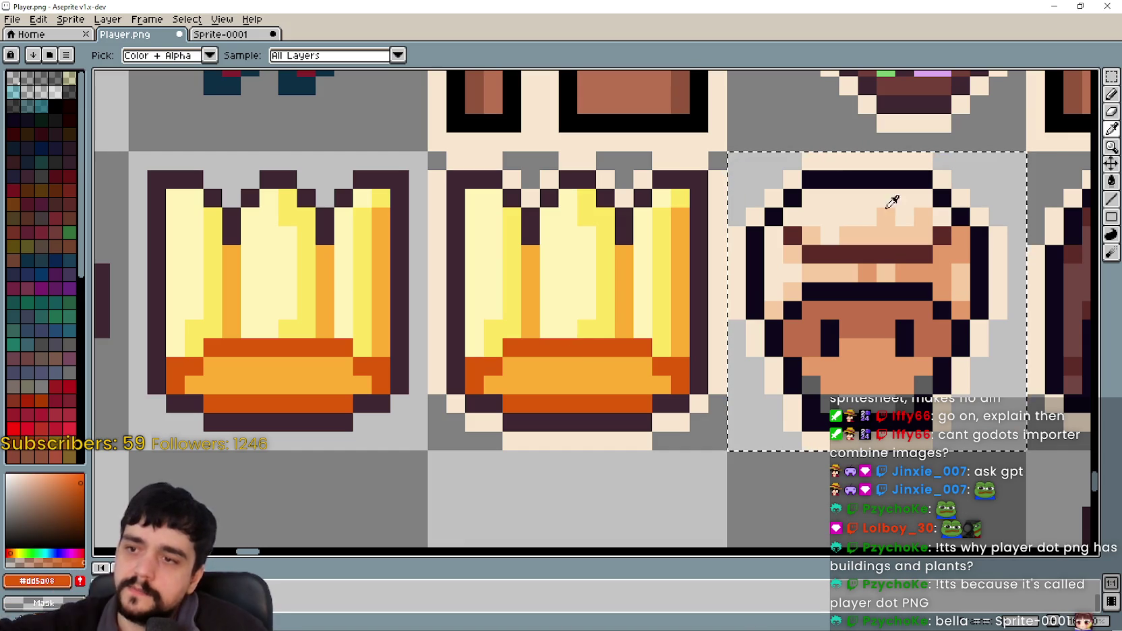
# Copy one orange crown pixel into Sprite-0001's top edge, right of the face portrait.
pyautogui.click(1111, 76)
pyautogui.moveTo(540, 339); pyautogui.dragTo(549, 348)
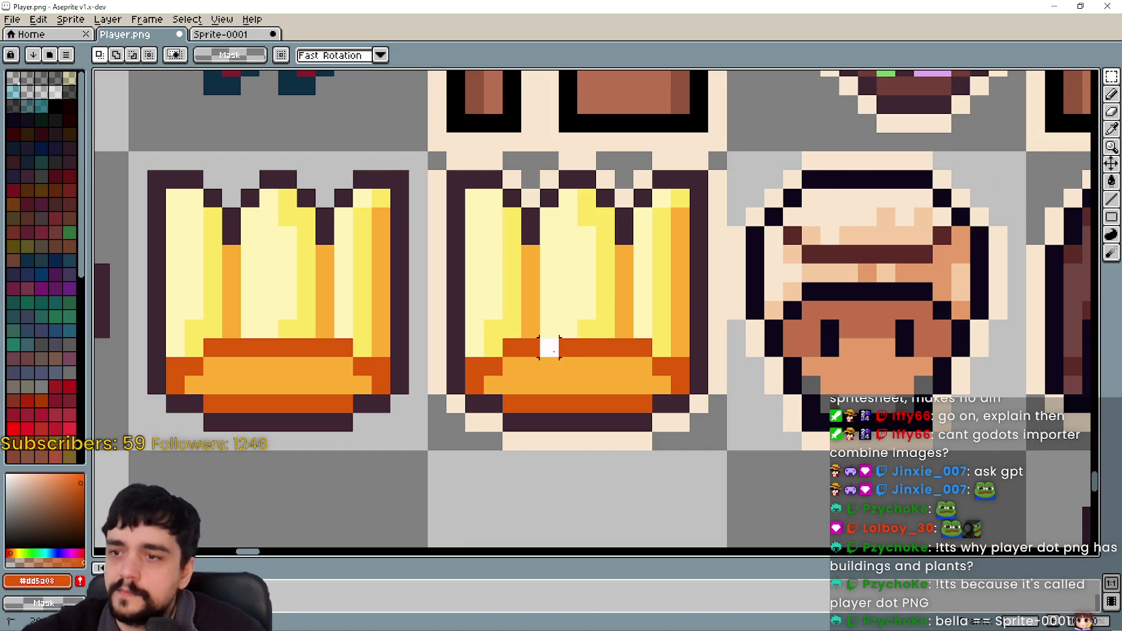
pyautogui.hotkey('ctrl', 'c')
pyautogui.click(236, 34)
pyautogui.hotkey('ctrl', 'v')
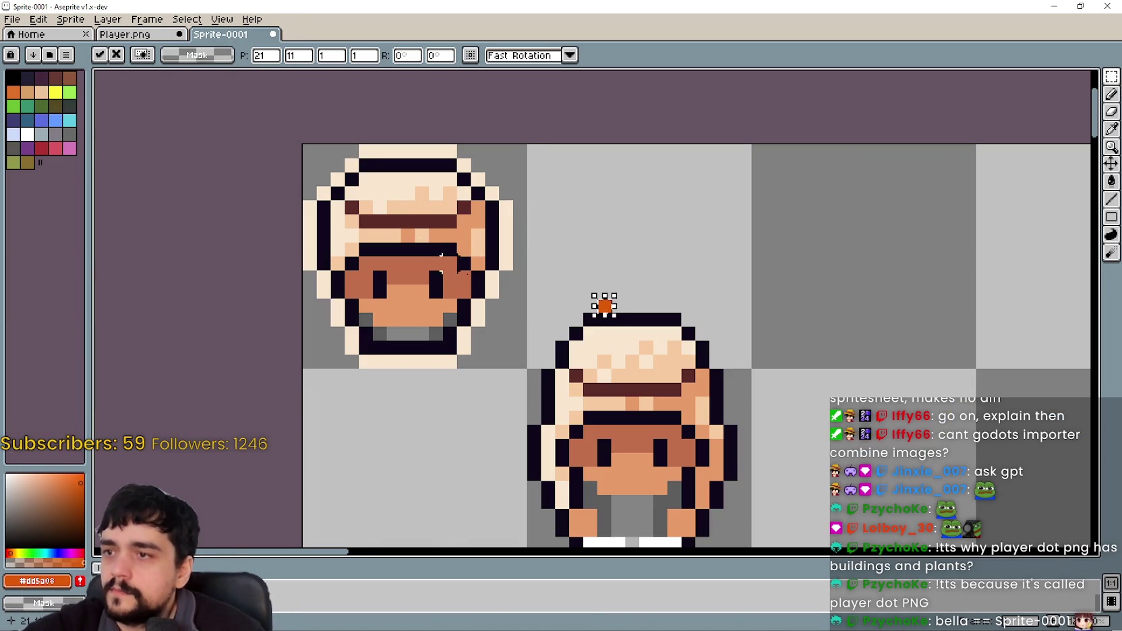
pyautogui.click(562, 221)
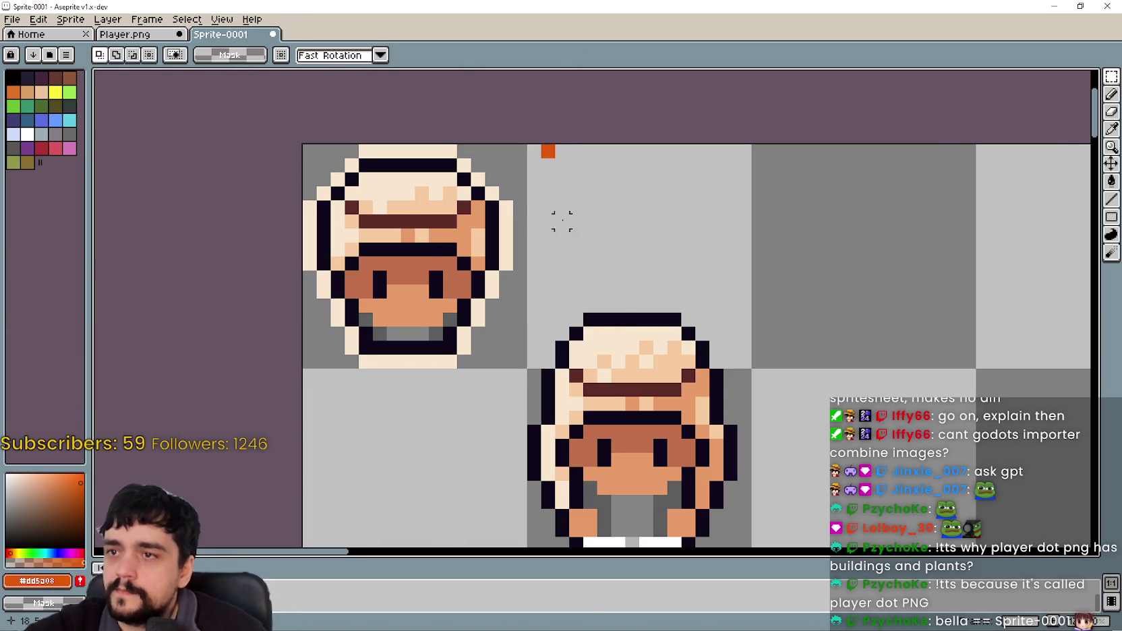
pyautogui.click(1113, 129)
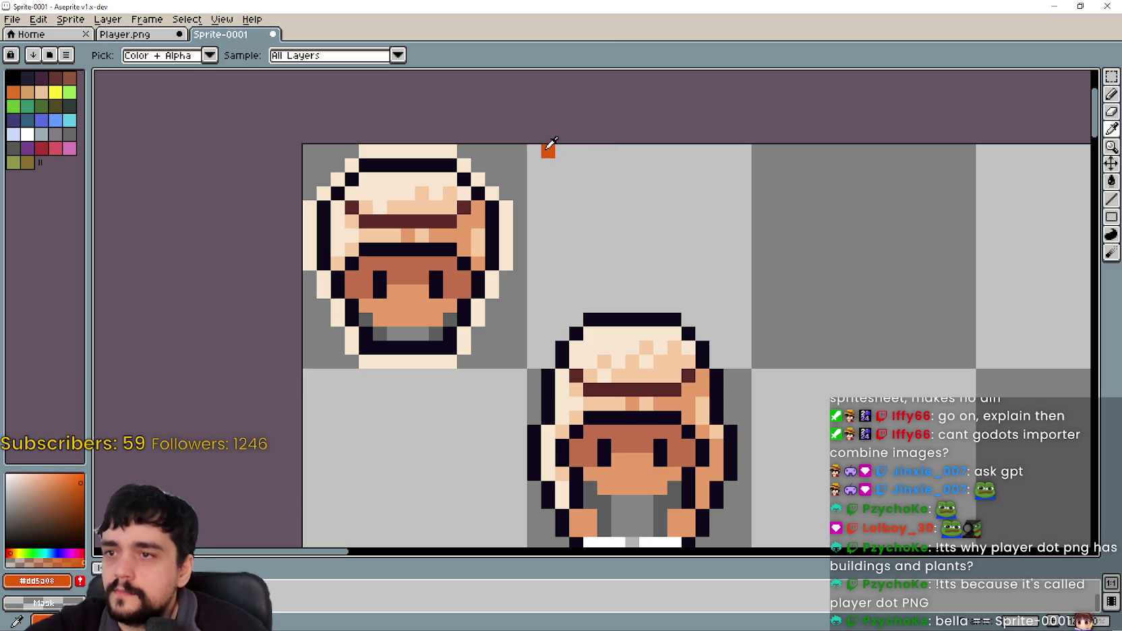
pyautogui.click(1109, 78)
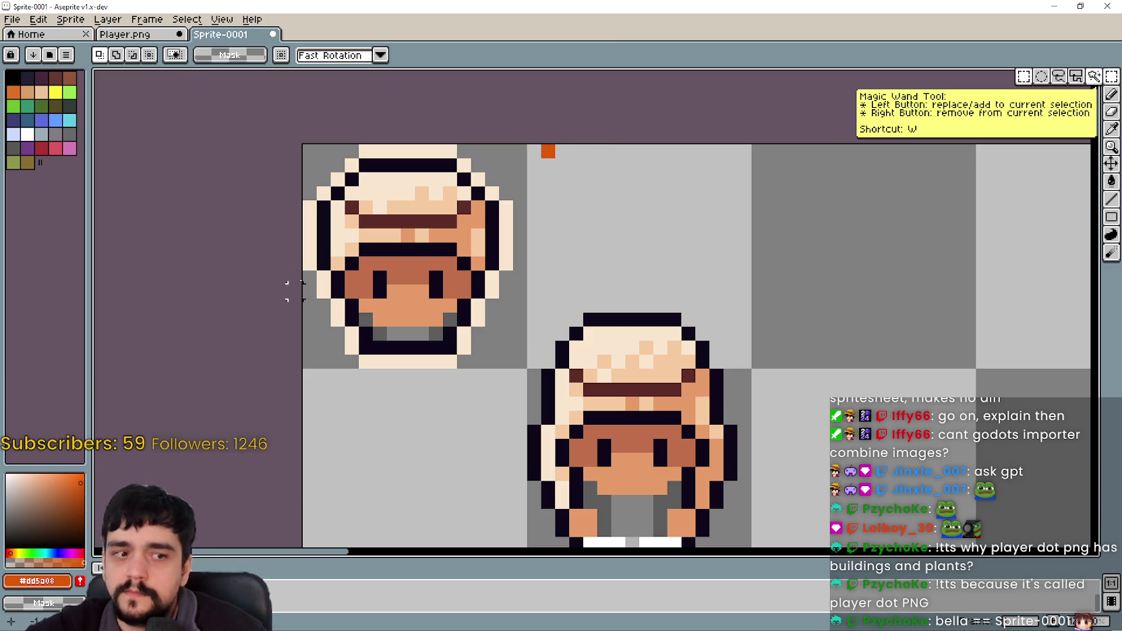
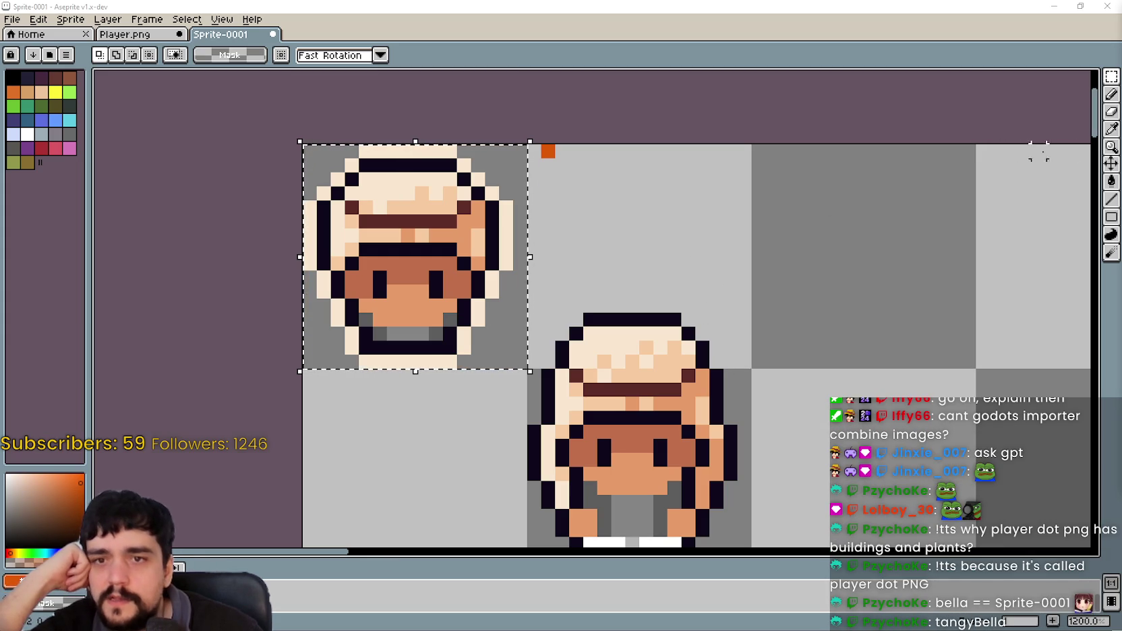
# Bucket-fill the farmer head's eyebrow band in Sprite-0001 with orange.
pyautogui.click(1111, 129)
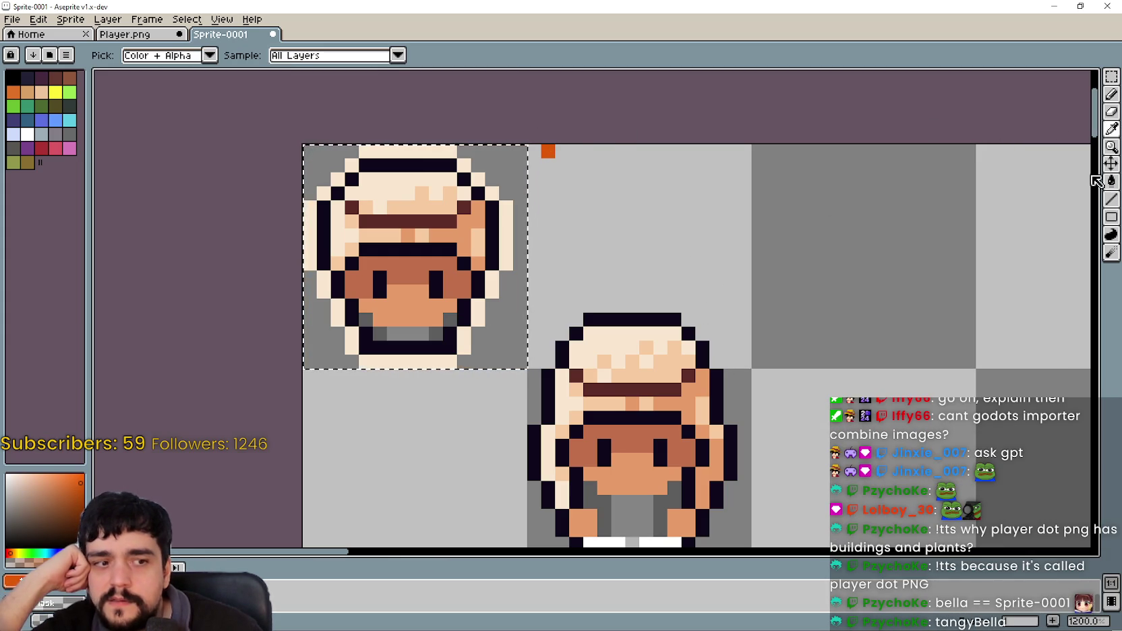
pyautogui.click(1110, 182)
pyautogui.click(428, 225)
pyautogui.scroll(-3)
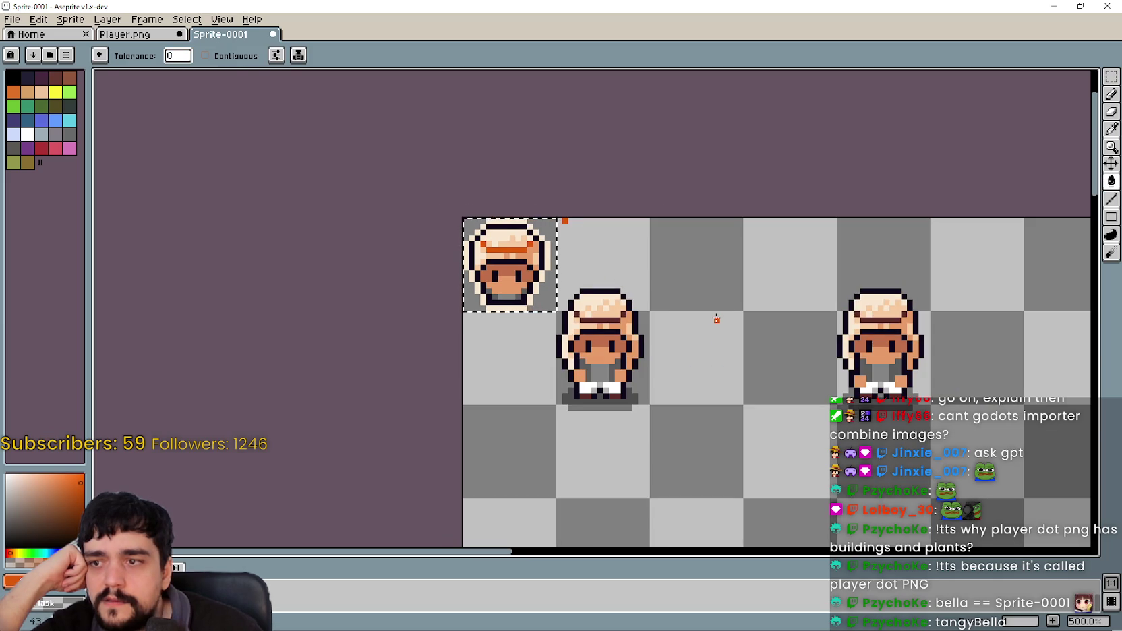
pyautogui.scroll(3)
pyautogui.scroll(-3)
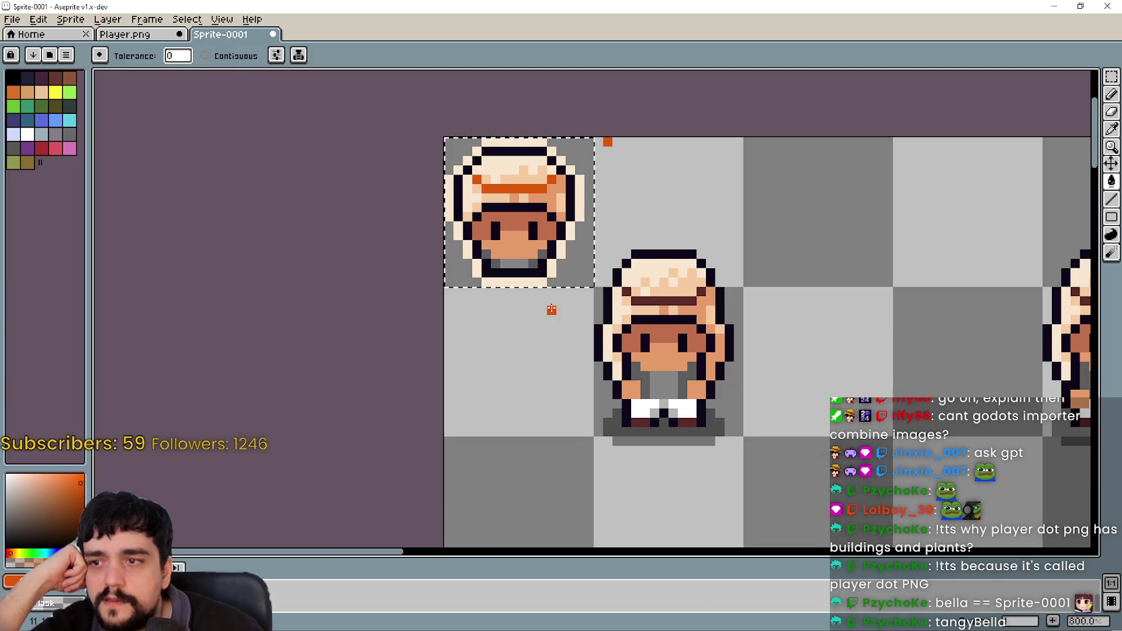
# In Player.png, marquee-select and copy the front-facing blonde sprite's body.
pyautogui.click(124, 33)
pyautogui.scroll(-3)
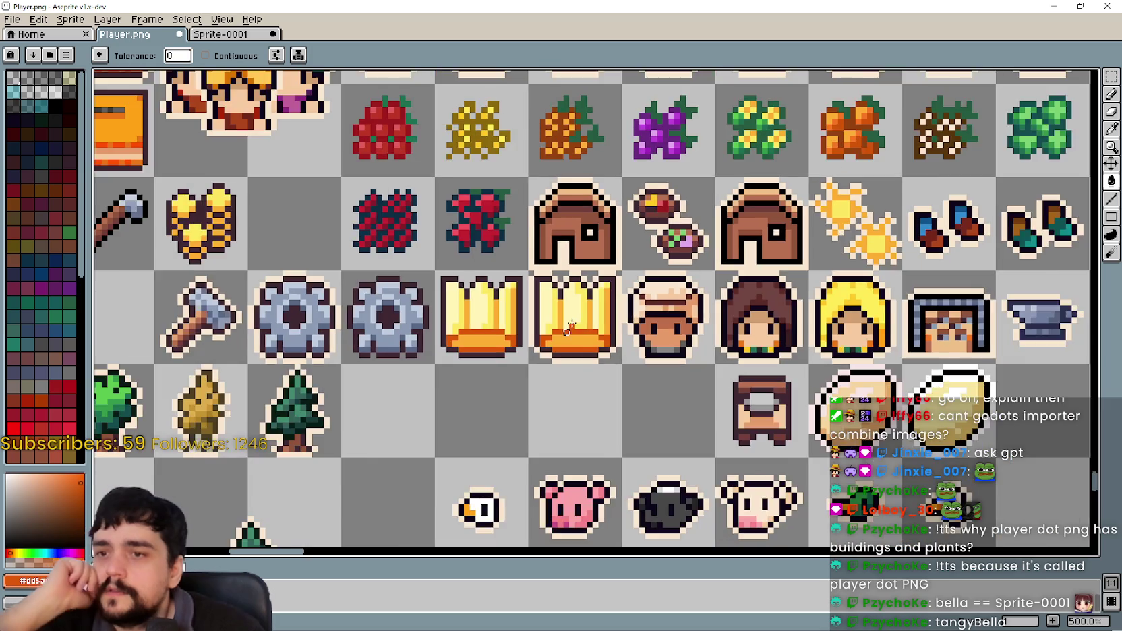
pyautogui.scroll(-3)
pyautogui.moveTo(585, 96); pyautogui.dragTo(635, 256)
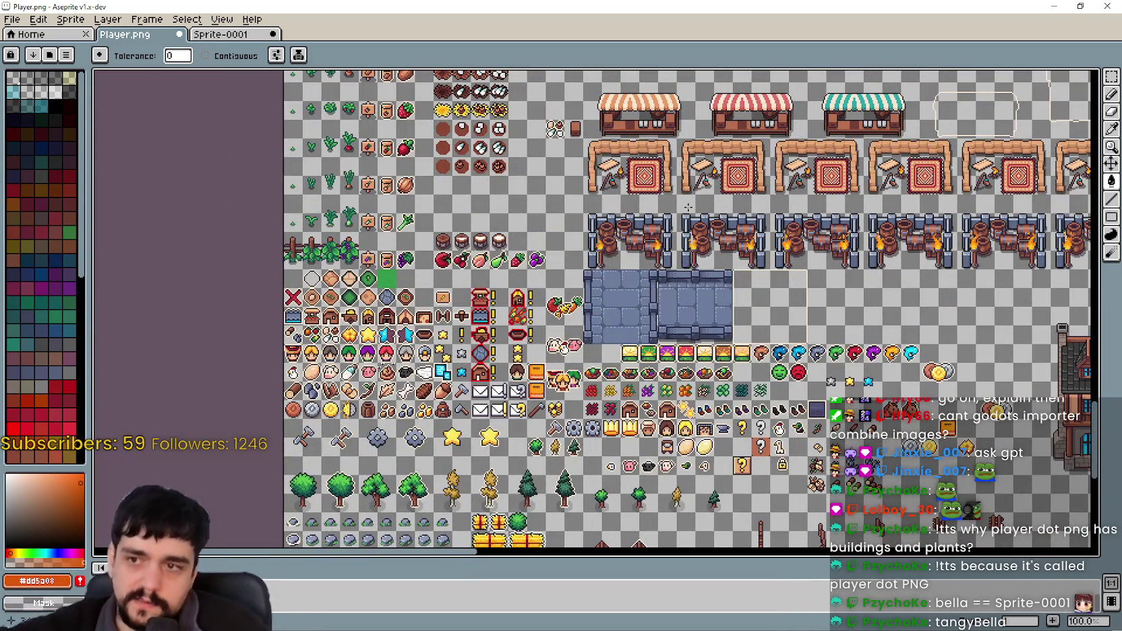
pyautogui.press('m')
pyautogui.moveTo(574, 128); pyautogui.dragTo(649, 239)
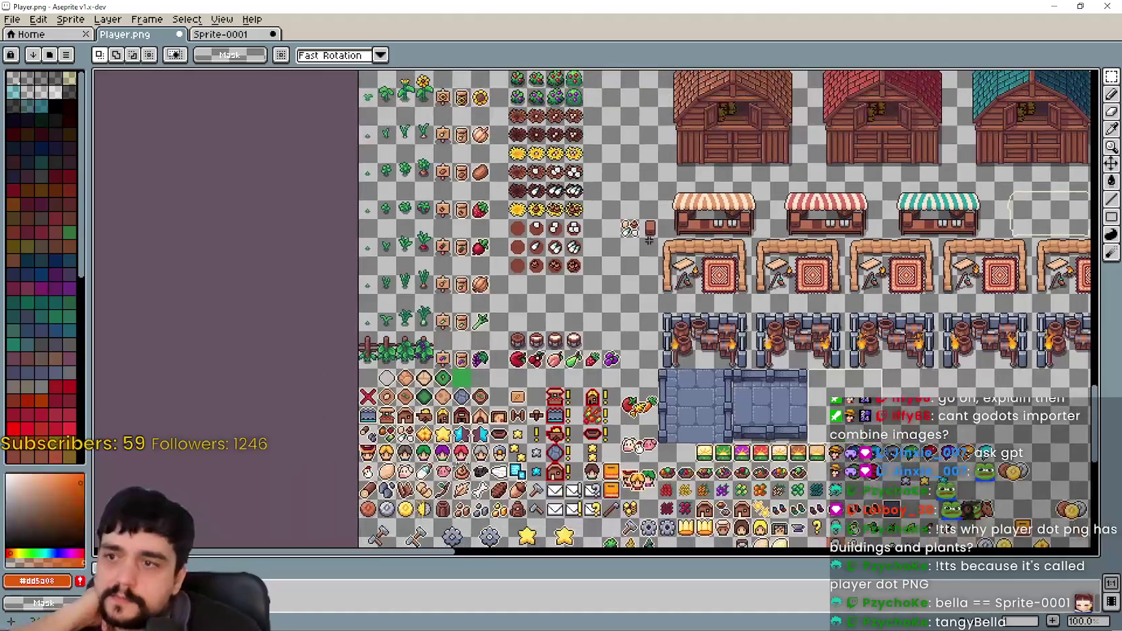
pyautogui.scroll(-3)
pyautogui.moveTo(687, 176); pyautogui.dragTo(694, 345)
pyautogui.scroll(3)
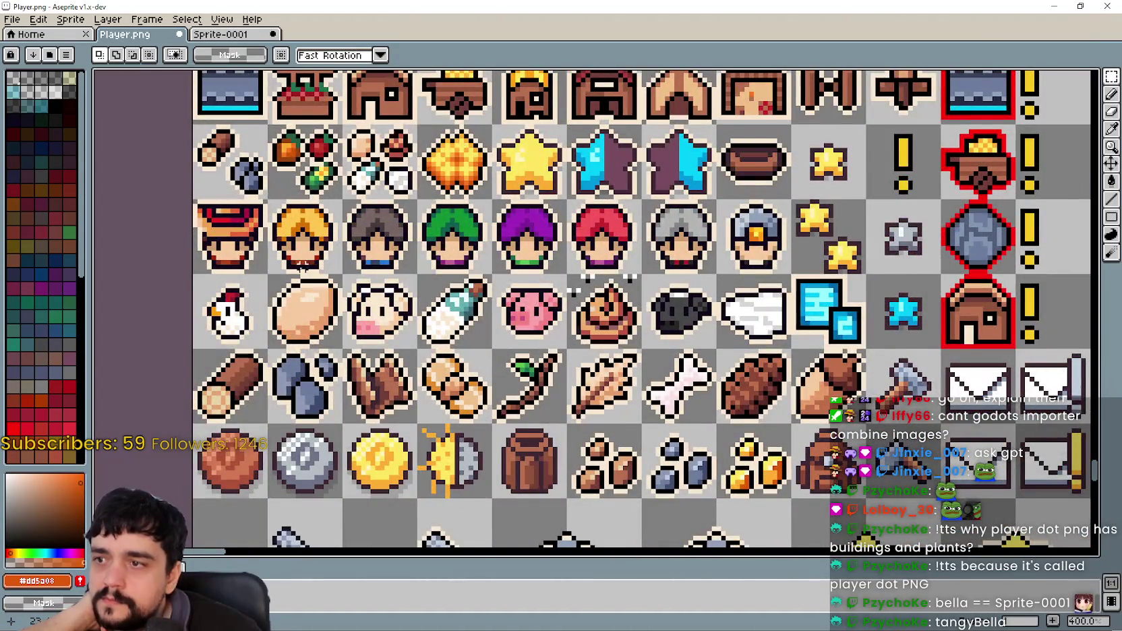
pyautogui.scroll(-3)
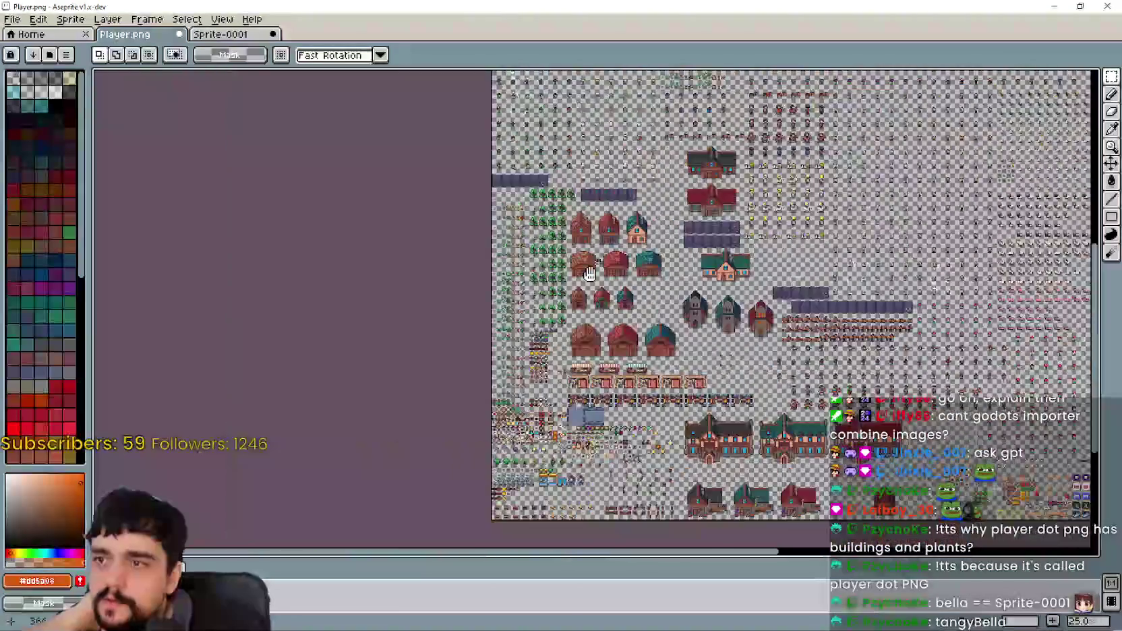
pyautogui.scroll(3)
pyautogui.scroll(-3)
pyautogui.scroll(3)
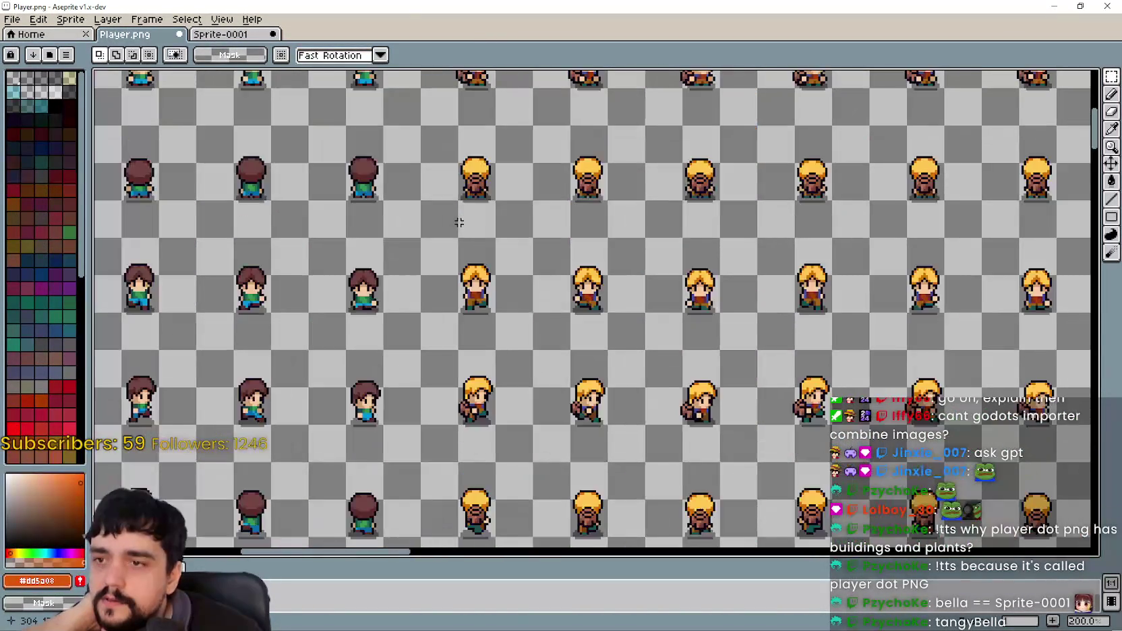
pyautogui.scroll(3)
pyautogui.scroll(3)
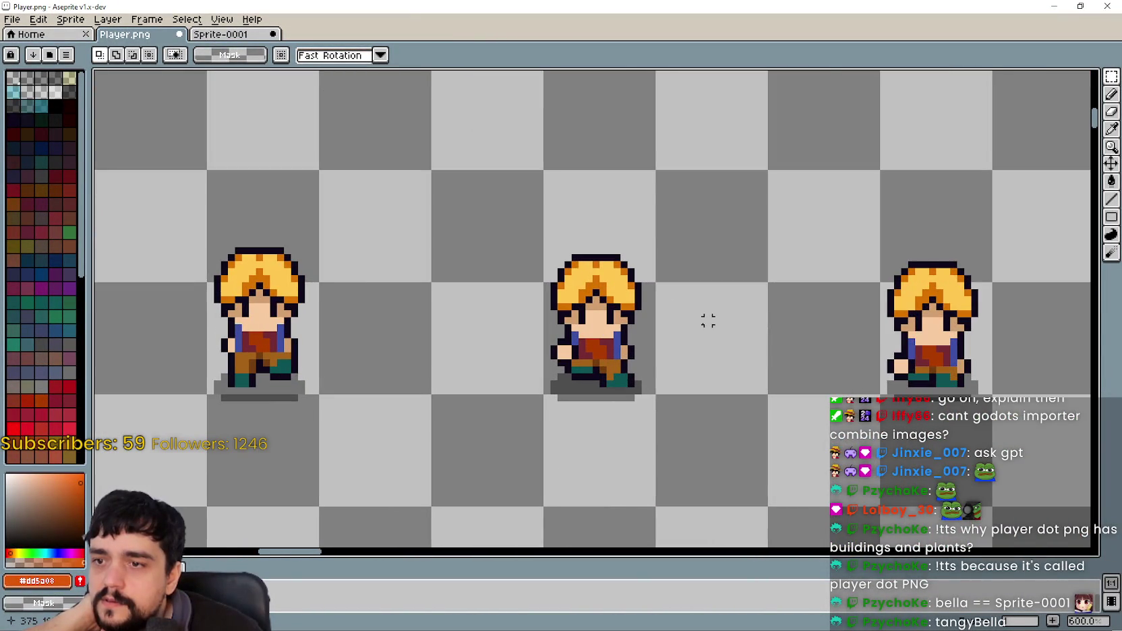
pyautogui.scroll(3)
pyautogui.scroll(-3)
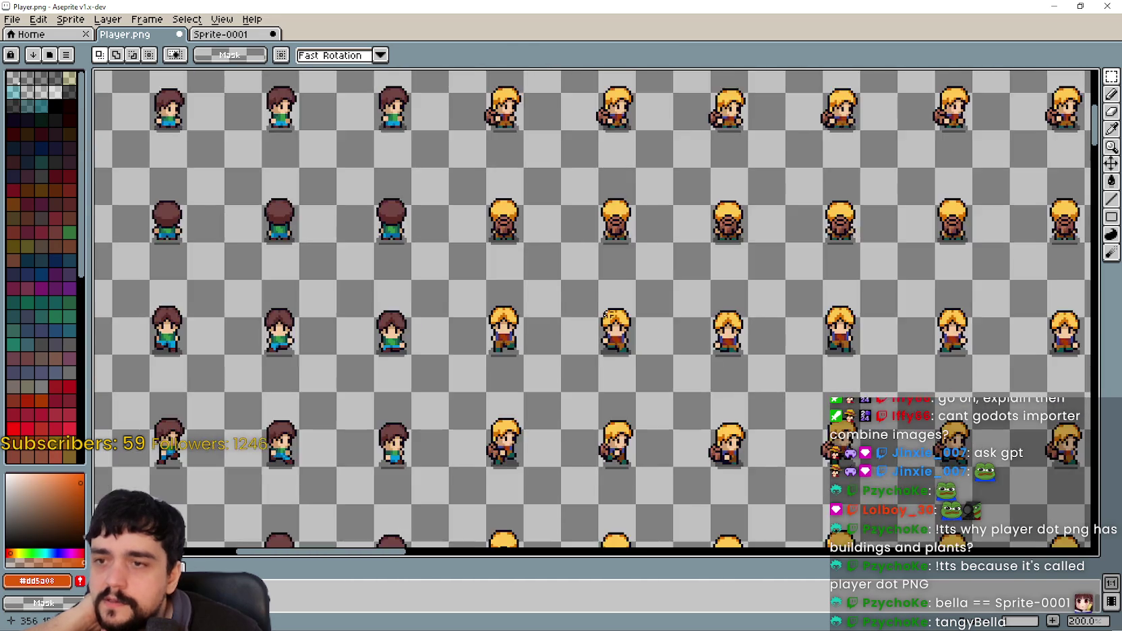
pyautogui.scroll(3)
pyautogui.scroll(3)
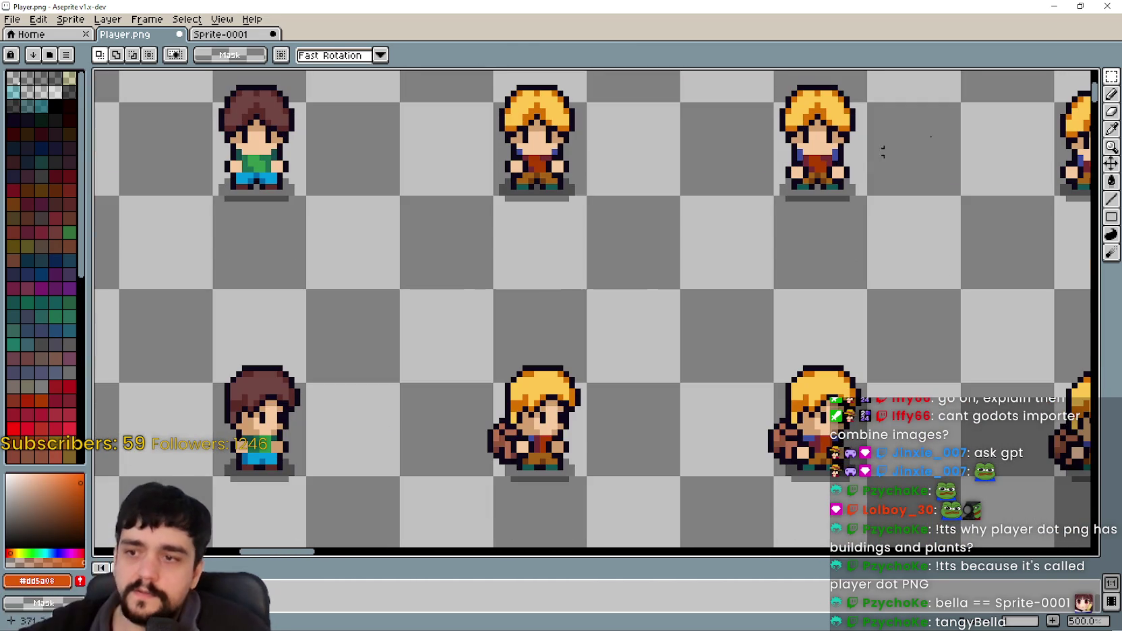
pyautogui.scroll(-3)
pyautogui.scroll(3)
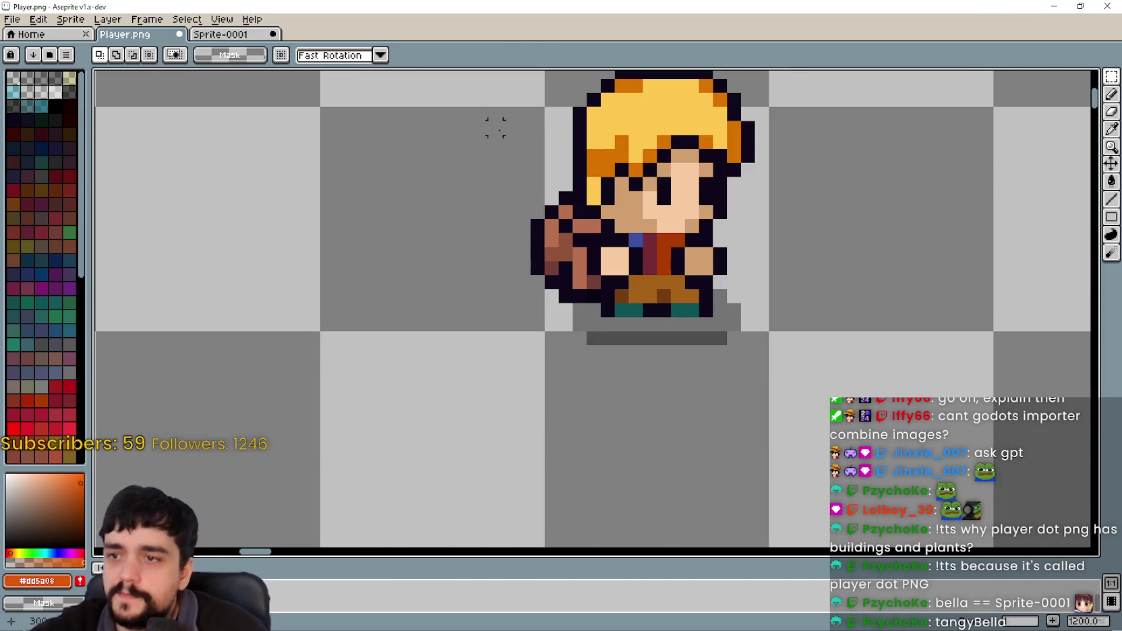
pyautogui.scroll(-3)
pyautogui.scroll(3)
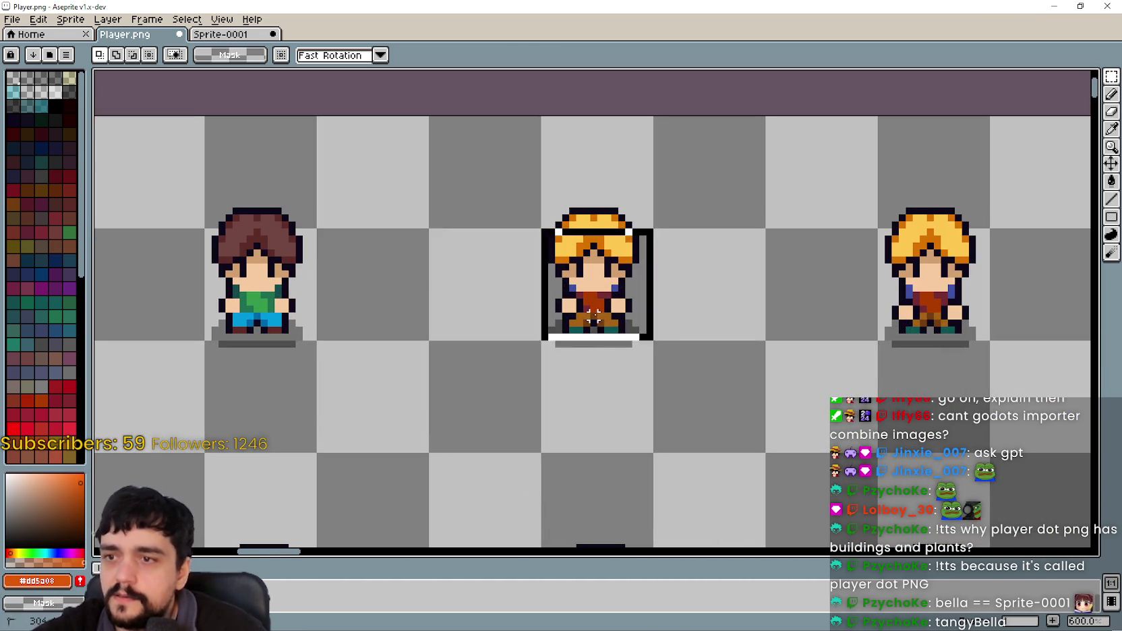
pyautogui.scroll(3)
pyautogui.scroll(-3)
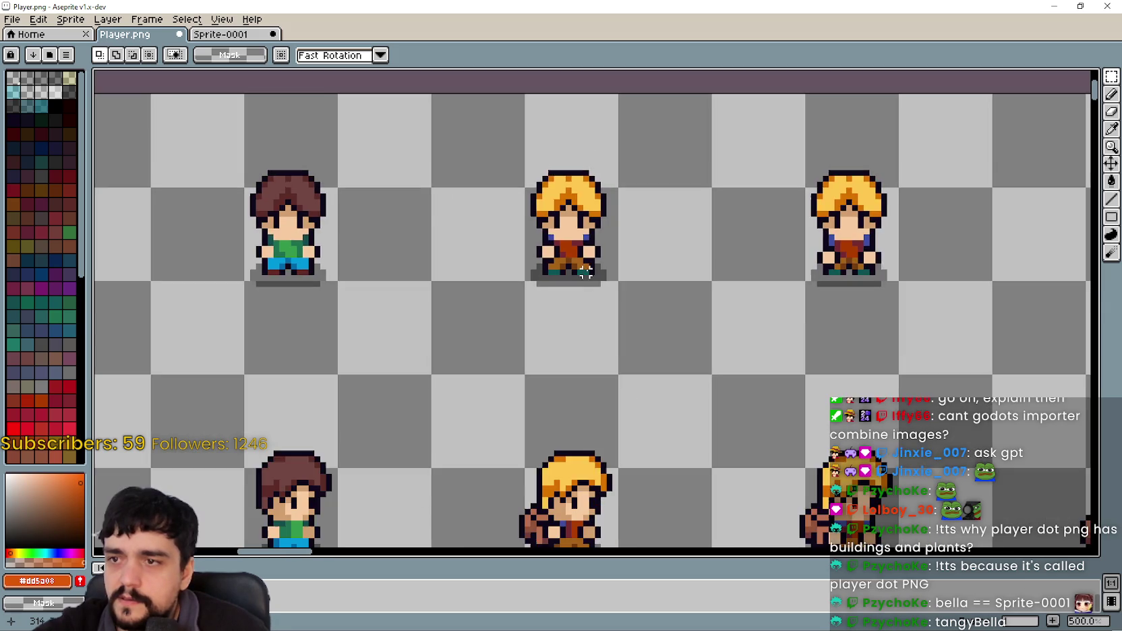
pyautogui.moveTo(794, 318); pyautogui.dragTo(470, 378)
pyautogui.scroll(3)
pyautogui.moveTo(497, 257); pyautogui.dragTo(610, 369)
pyautogui.hotkey('ctrl', 'c')
# Paste the body into Sprite-0001 and place it atop the third tile.
pyautogui.hotkey('ctrl', 'Tab')
pyautogui.hotkey('ctrl', 'v')
pyautogui.moveTo(597, 408); pyautogui.dragTo(467, 309)
pyautogui.moveTo(474, 313); pyautogui.dragTo(739, 204)
pyautogui.click(870, 215)
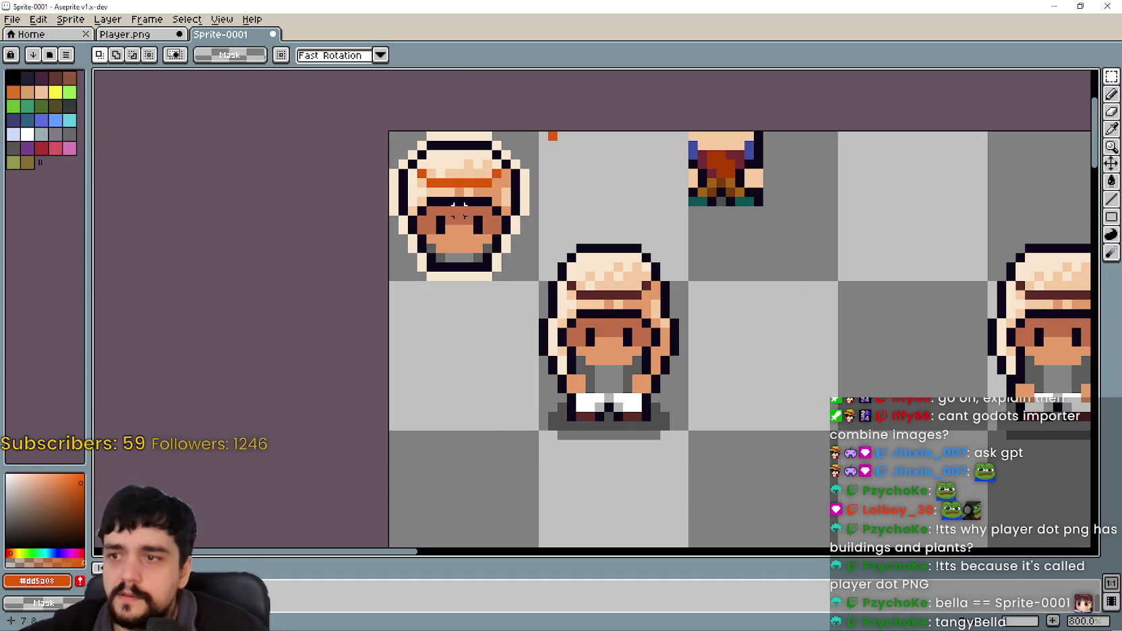
# Sample blue from the pasted body and bucket-fill the head's grey lower pixels with it.
pyautogui.click(1111, 128)
pyautogui.scroll(-3)
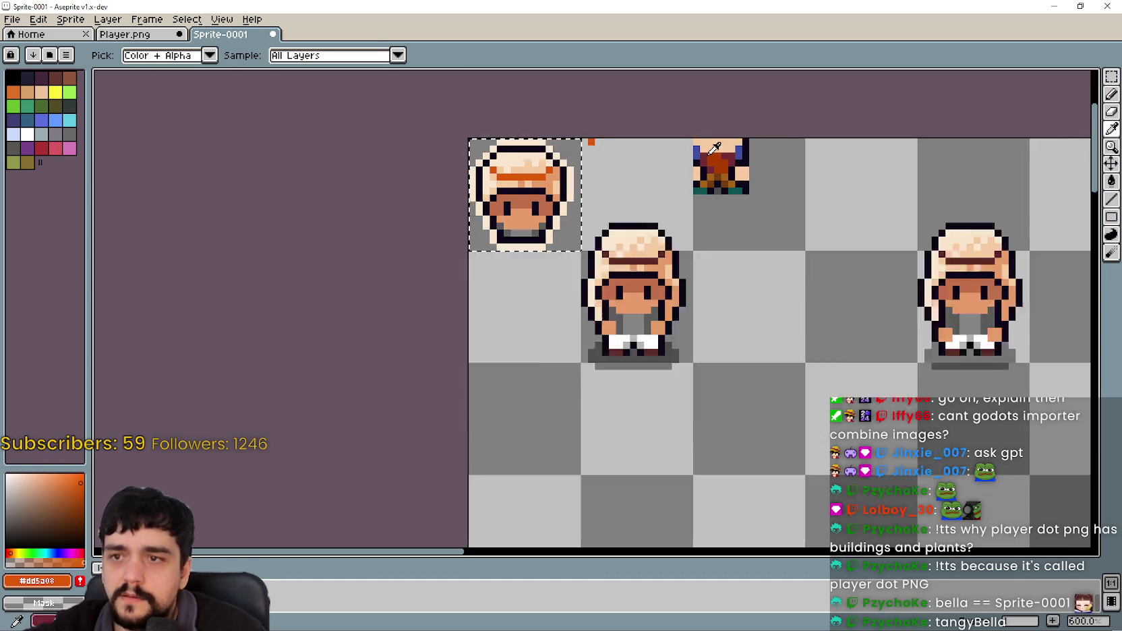
pyautogui.scroll(3)
pyautogui.click(733, 140)
pyautogui.hscroll(-3)
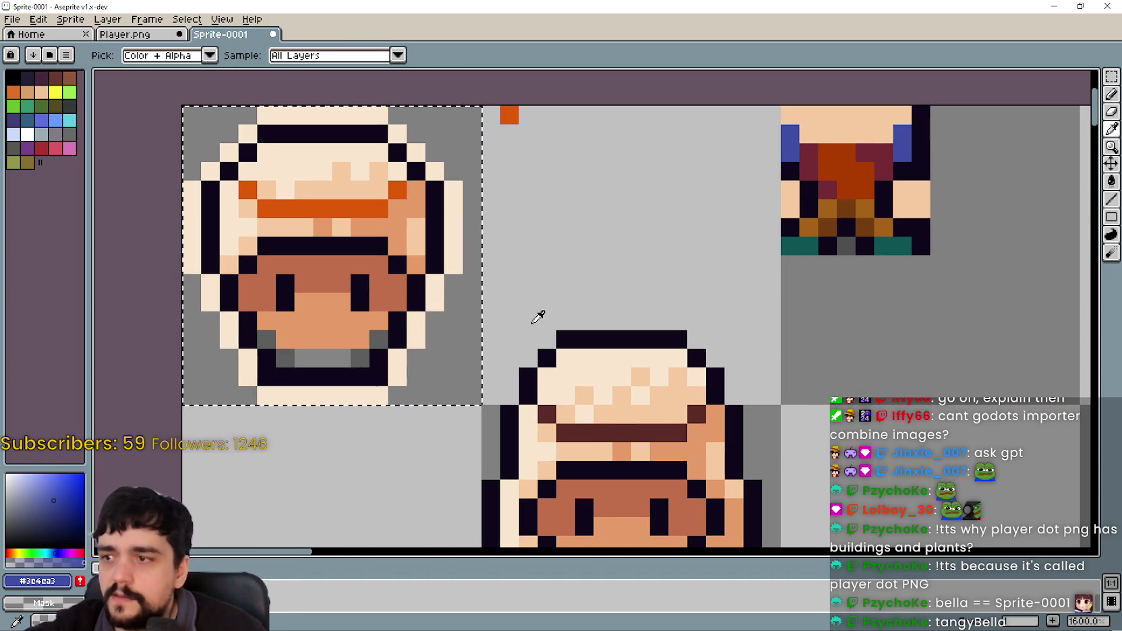
pyautogui.scroll(-3)
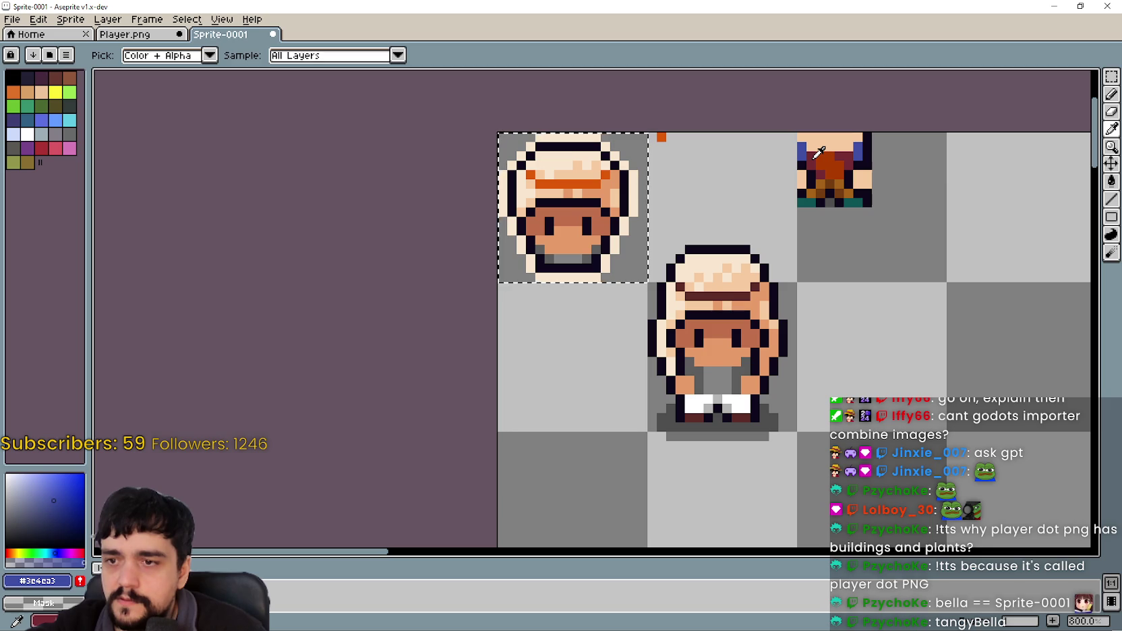
pyautogui.scroll(3)
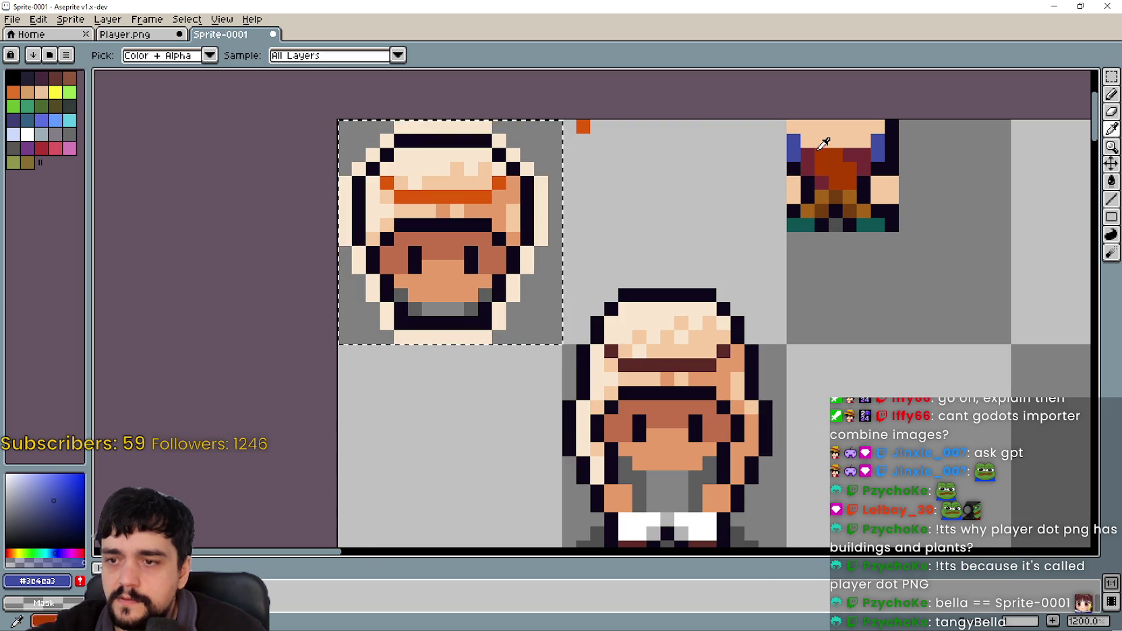
pyautogui.click(1108, 182)
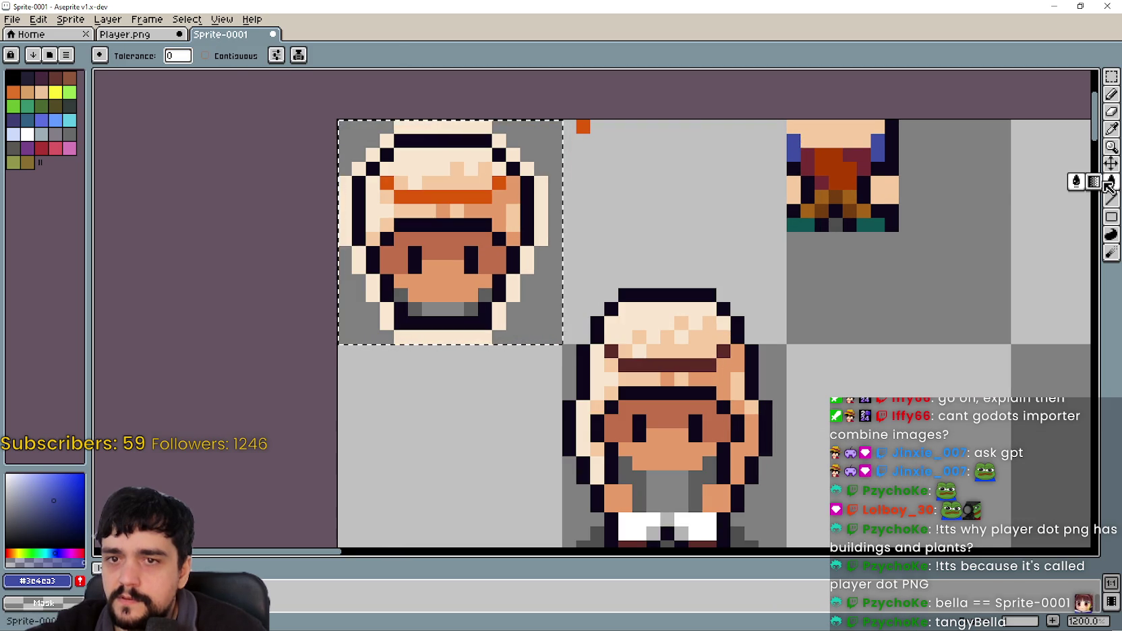
pyautogui.click(395, 293)
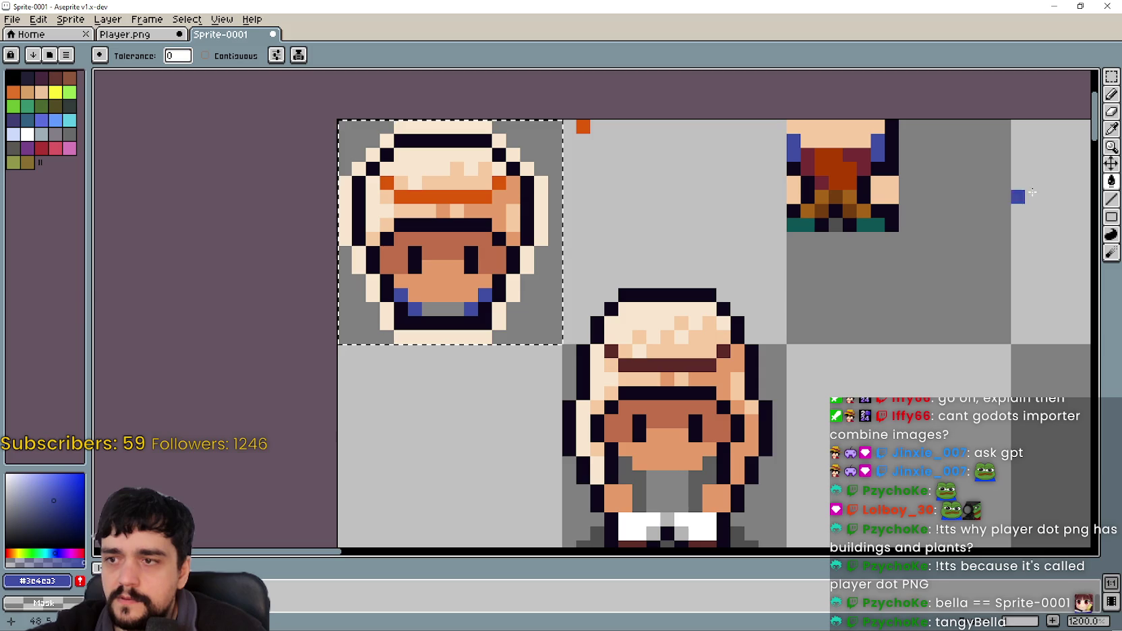
# Sample the red-orange colour from the pasted body.
pyautogui.click(1112, 131)
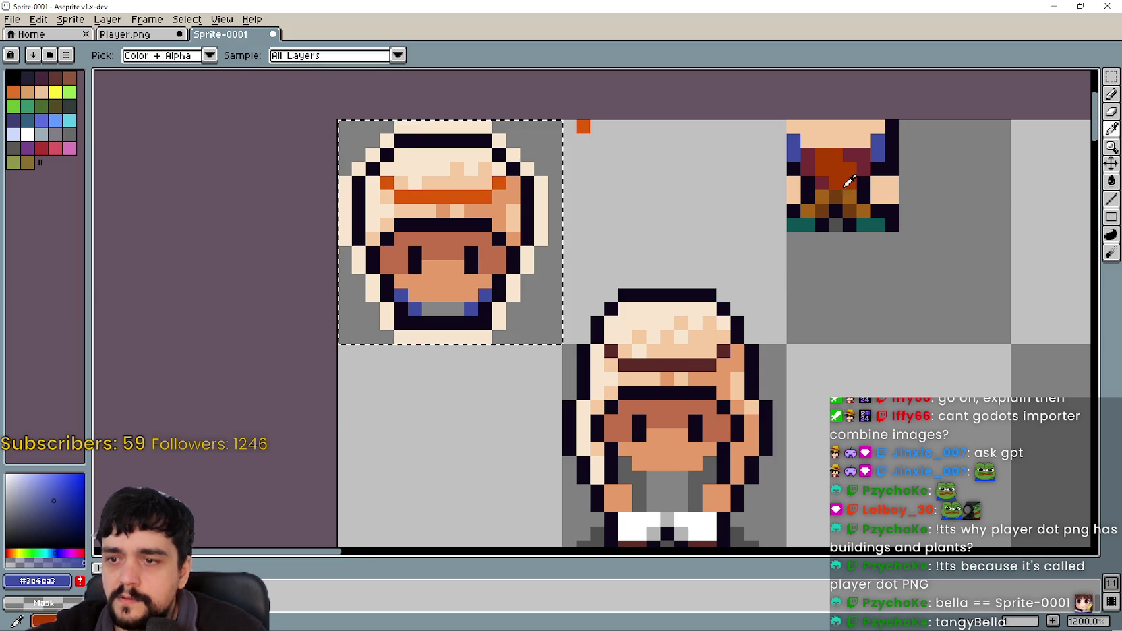
pyautogui.click(842, 156)
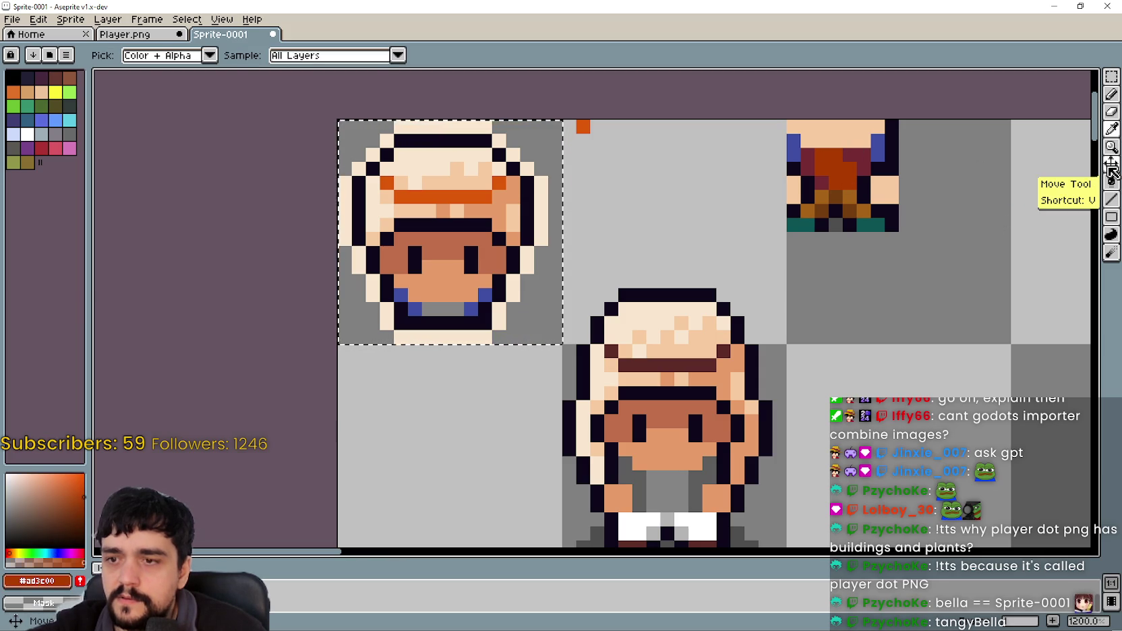
pyautogui.scroll(-3)
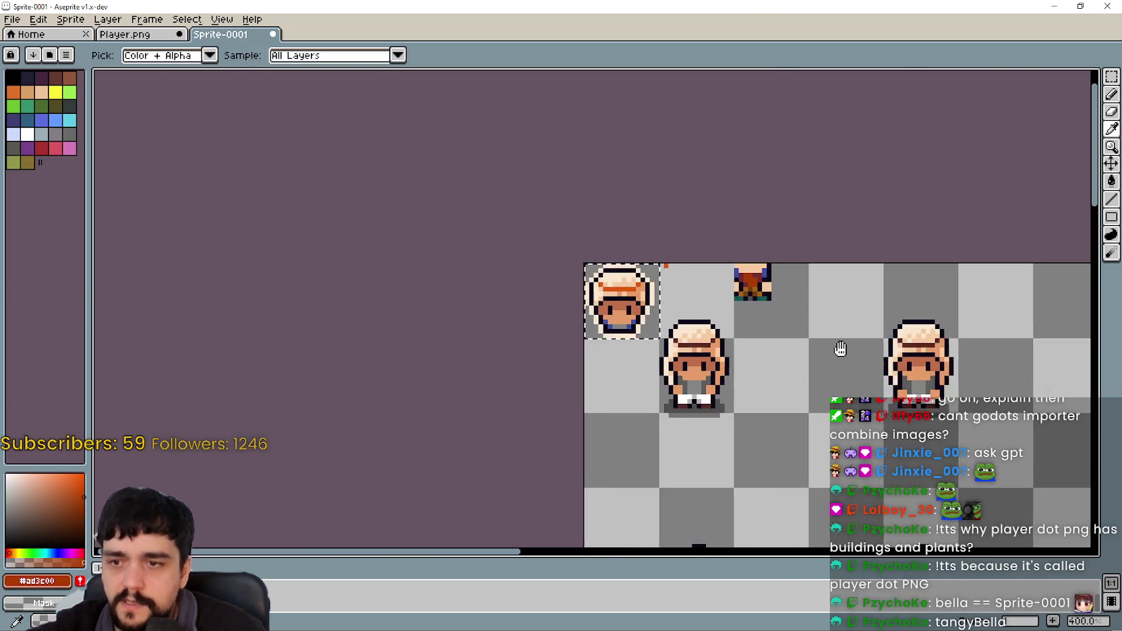
pyautogui.scroll(3)
pyautogui.scroll(-3)
pyautogui.scroll(3)
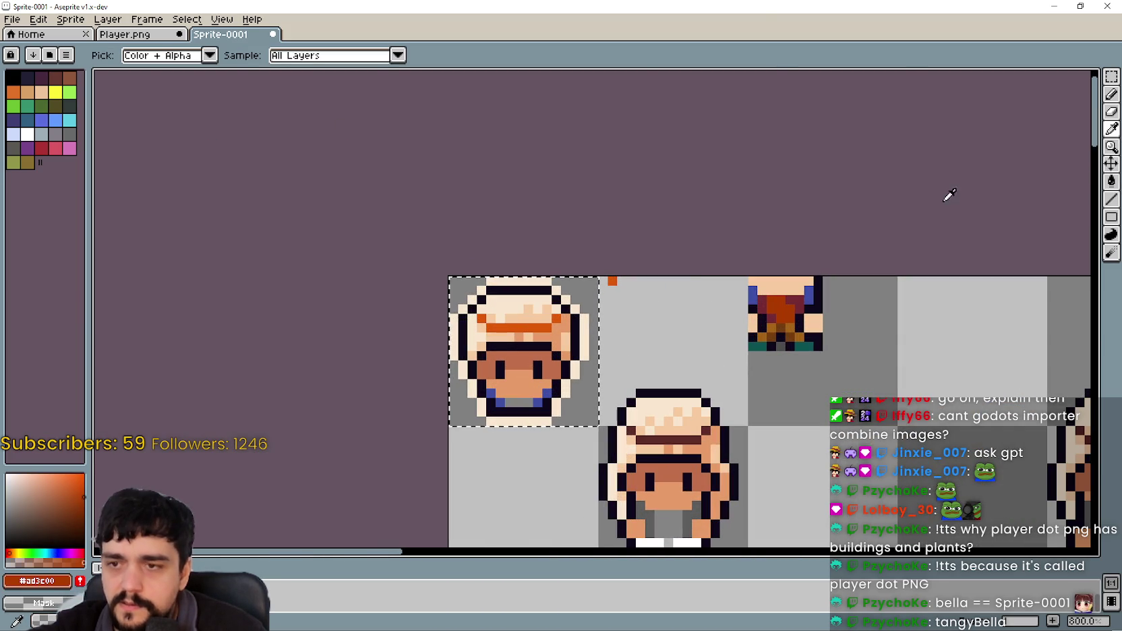
pyautogui.scroll(3)
pyautogui.scroll(3)
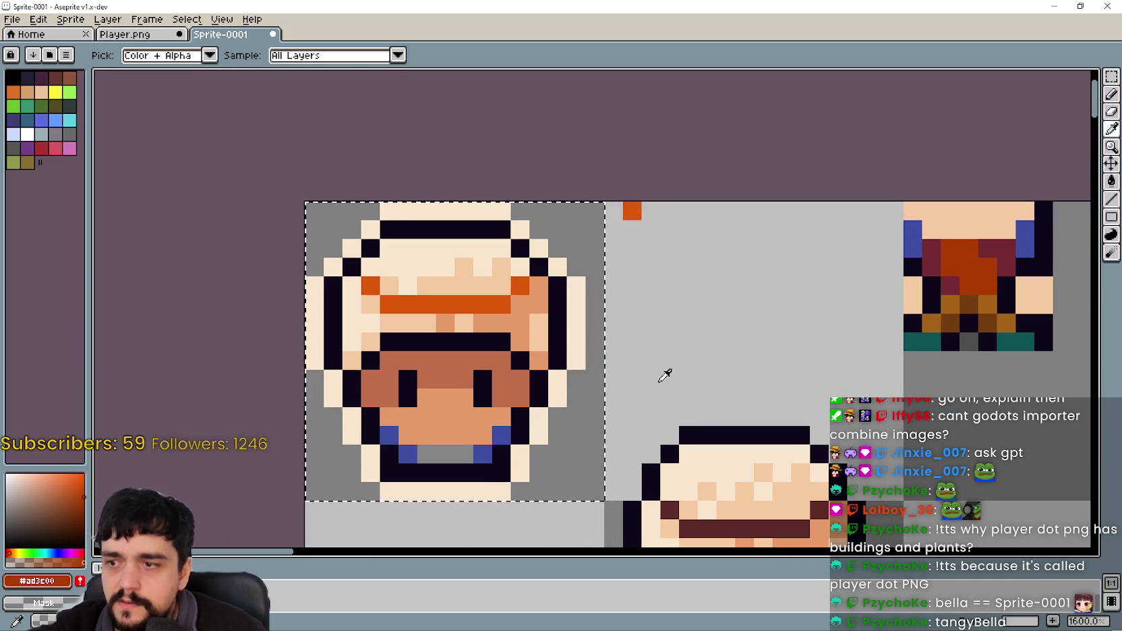
# Show the character head tiles in the Player.png sheet.
pyautogui.click(126, 35)
pyautogui.scroll(-3)
pyautogui.moveTo(291, 328); pyautogui.dragTo(415, 64)
pyautogui.scroll(3)
pyautogui.moveTo(315, 81); pyautogui.dragTo(823, 345)
pyautogui.scroll(3)
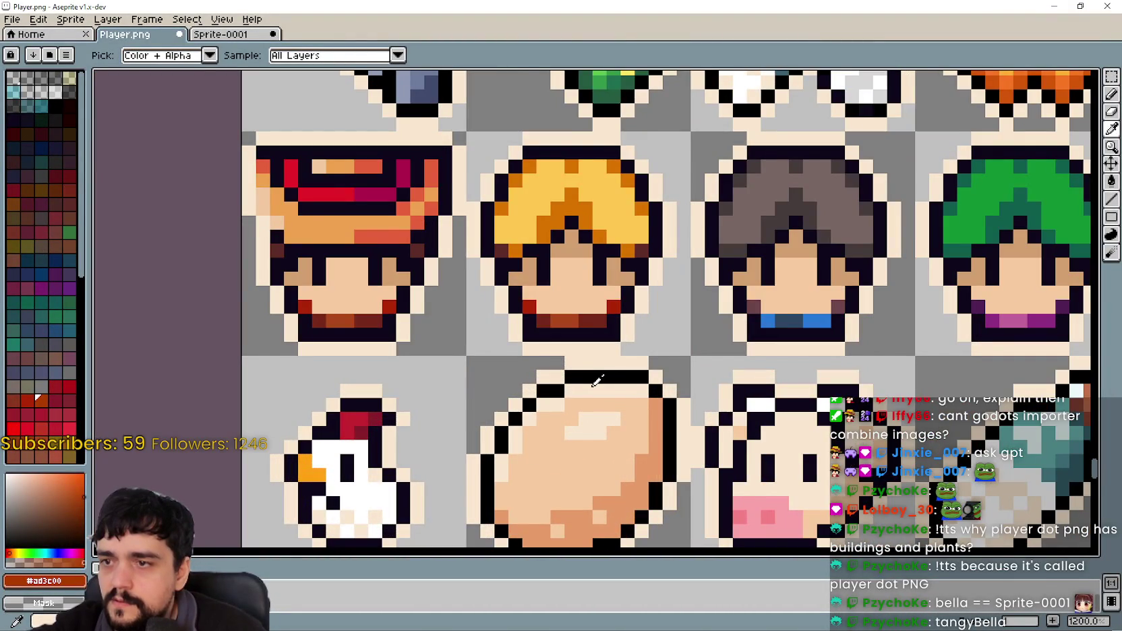
# Compare Player.png with Sprite-0001, ending on Sprite-0001 with the Paint Bucket active.
pyautogui.scroll(-3)
pyautogui.scroll(3)
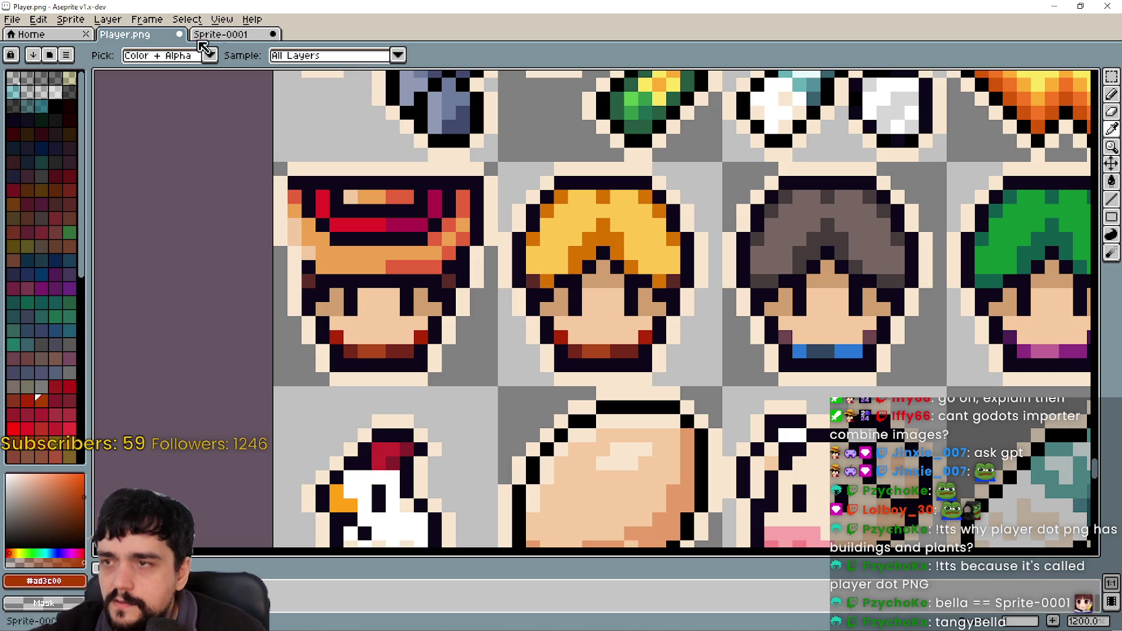
pyautogui.click(236, 37)
pyautogui.scroll(-3)
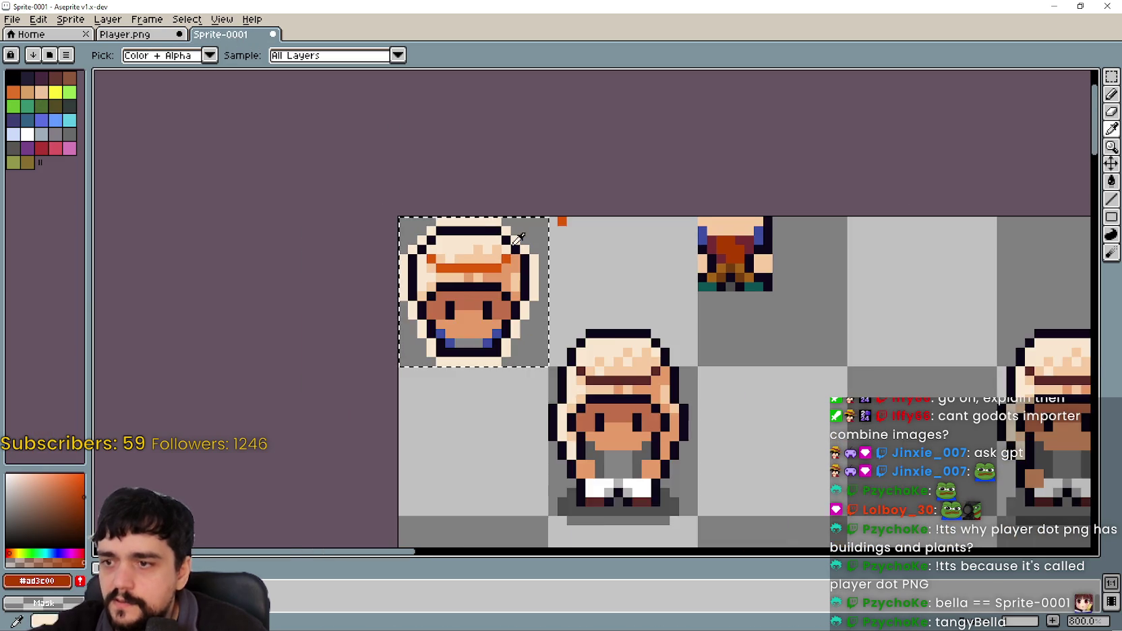
pyautogui.scroll(3)
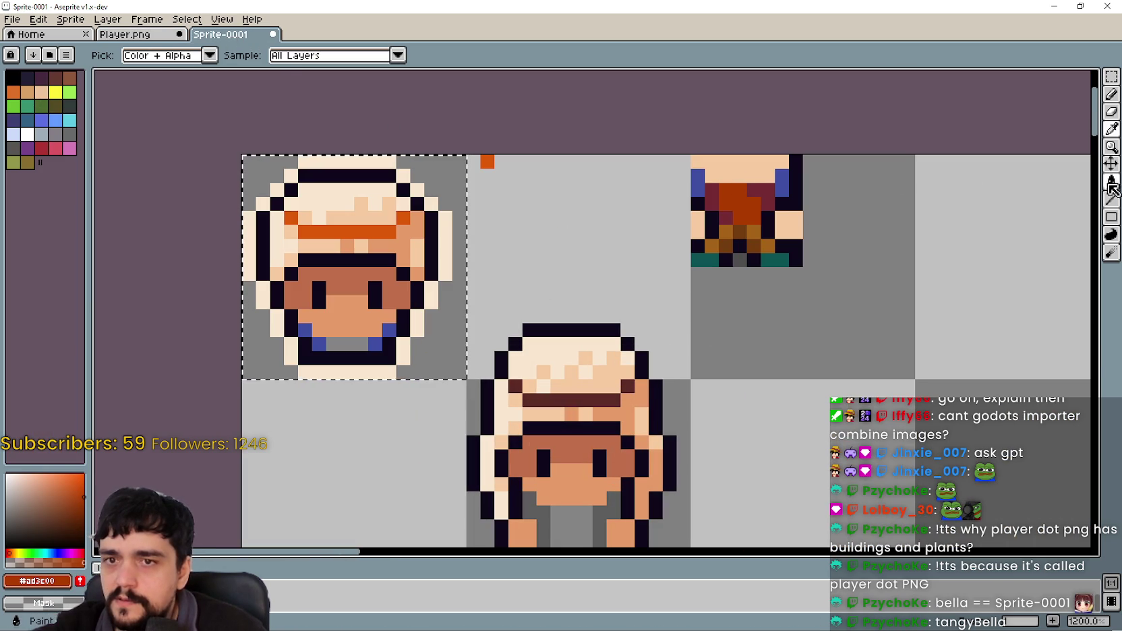
pyautogui.click(1111, 182)
pyautogui.scroll(-3)
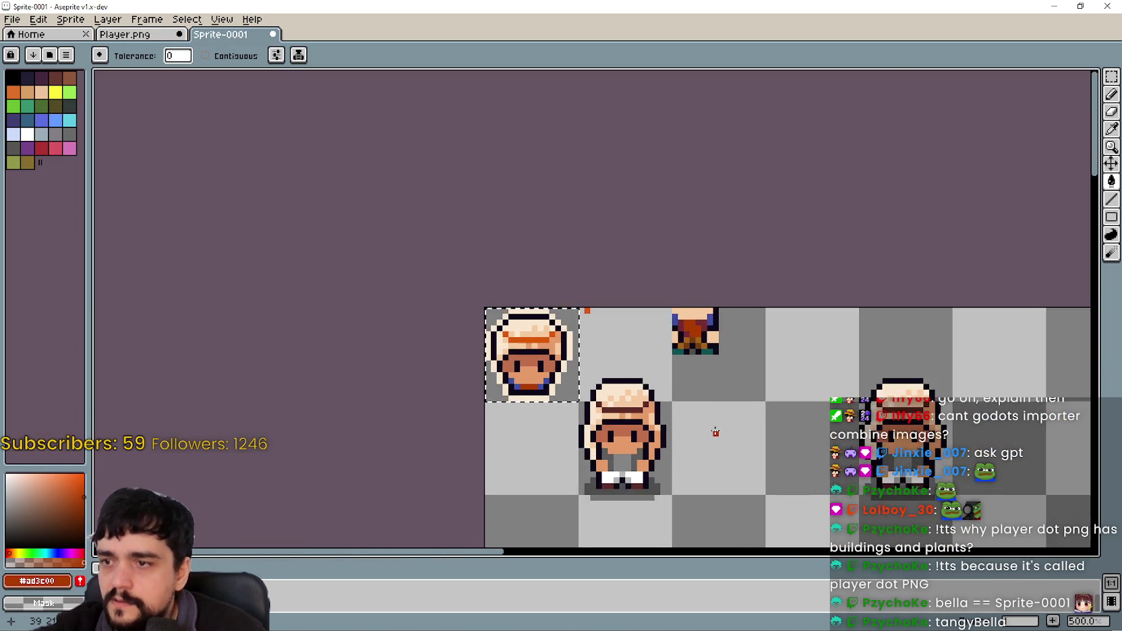
pyautogui.moveTo(715, 432); pyautogui.dragTo(603, 346)
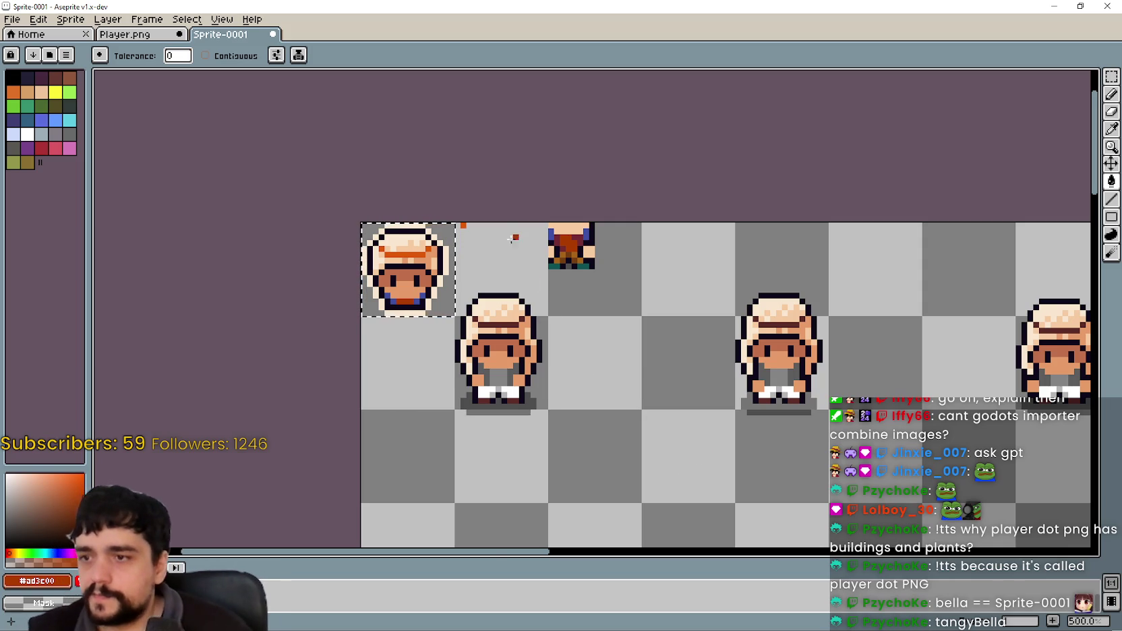
pyautogui.scroll(3)
pyautogui.click(125, 35)
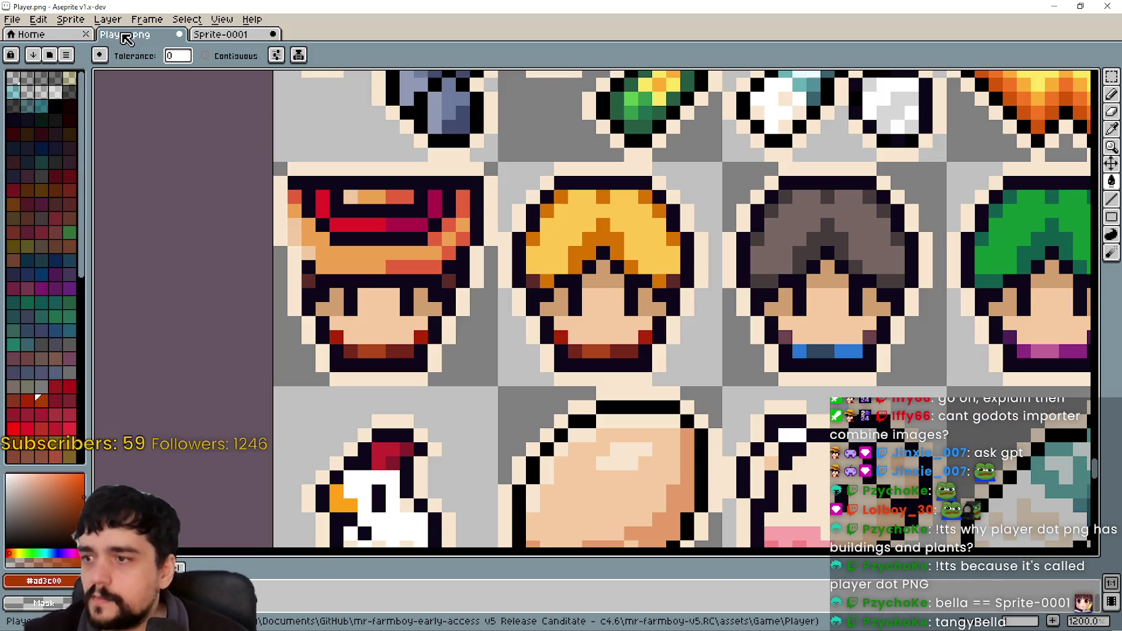
pyautogui.click(225, 34)
pyautogui.moveTo(443, 267); pyautogui.dragTo(635, 252)
# Sample the dark red from the right sprite and recolour the head's mouth with it.
pyautogui.click(1110, 128)
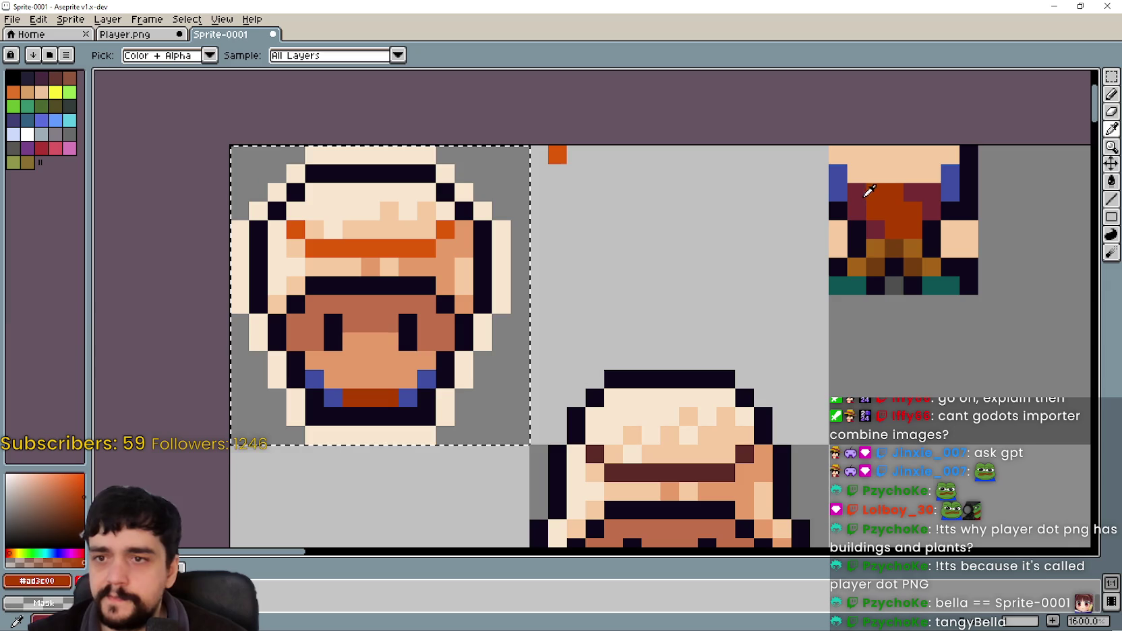
pyautogui.click(866, 190)
pyautogui.moveTo(890, 312); pyautogui.dragTo(1001, 253)
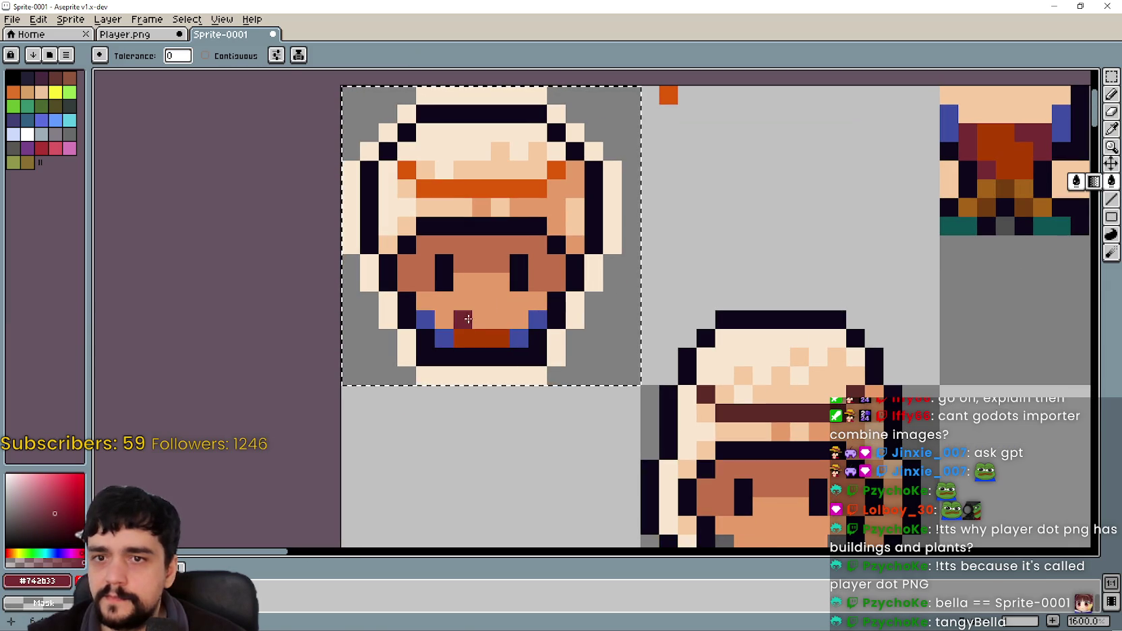
pyautogui.click(1111, 181)
pyautogui.scroll(-3)
pyautogui.hscroll(3)
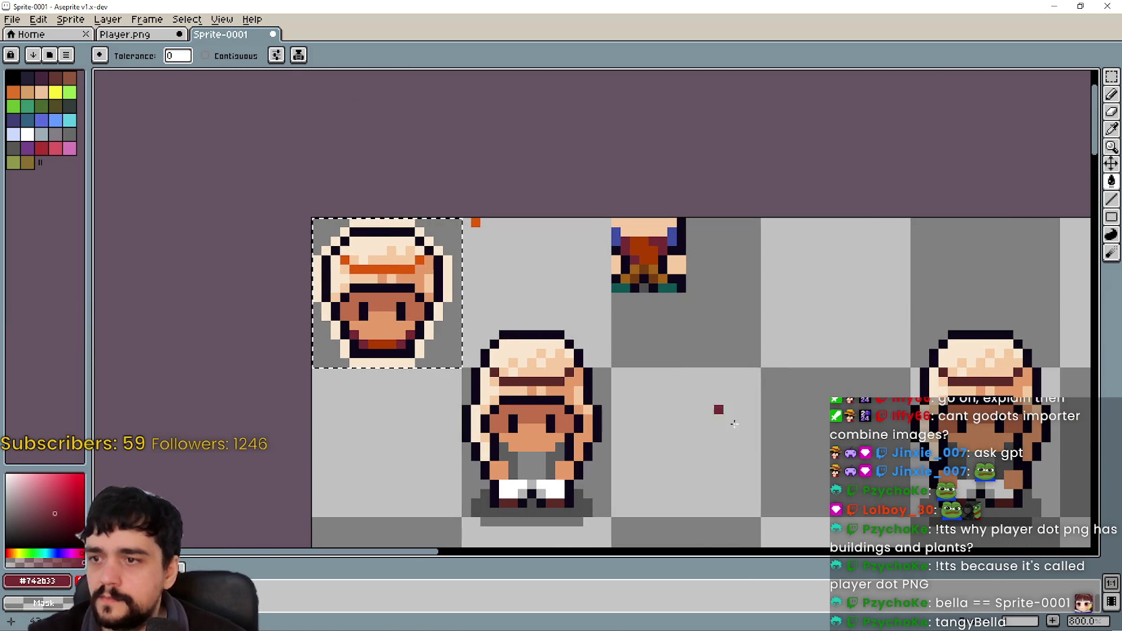
# Select the stray partial sprite atop the third column and remove it.
pyautogui.moveTo(751, 455); pyautogui.dragTo(879, 454)
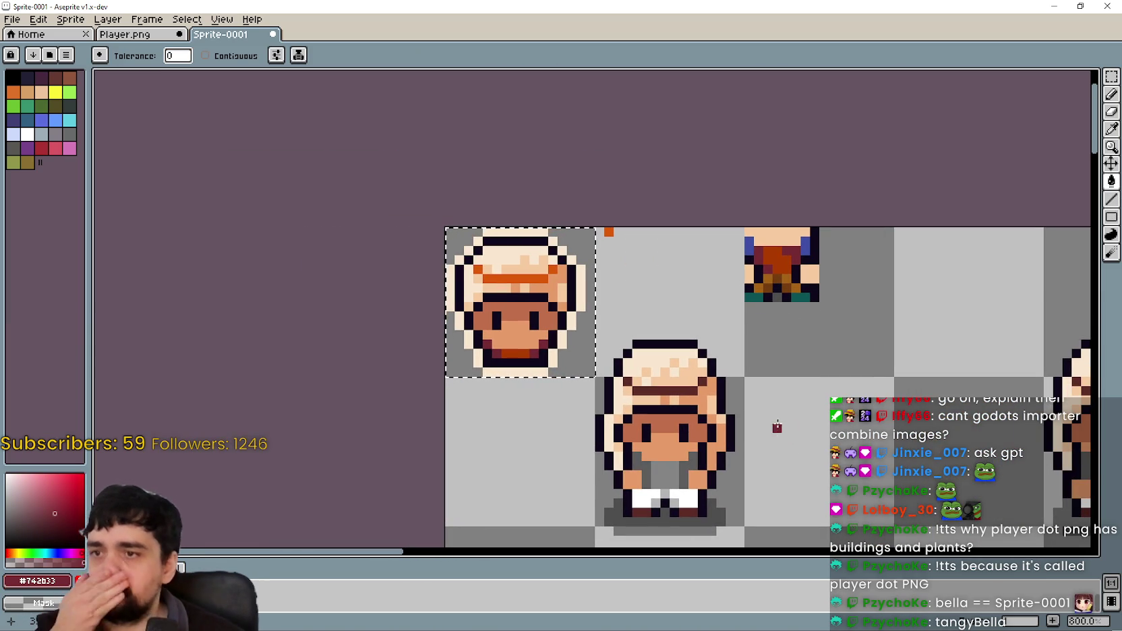
pyautogui.moveTo(754, 397); pyautogui.dragTo(665, 358)
pyautogui.scroll(-3)
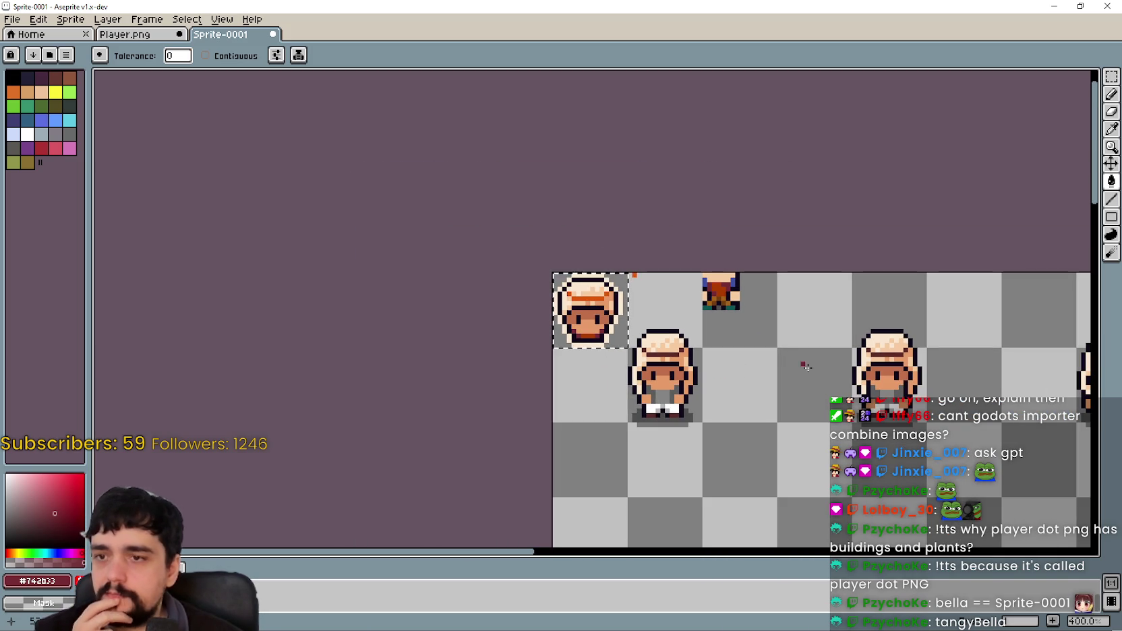
pyautogui.scroll(3)
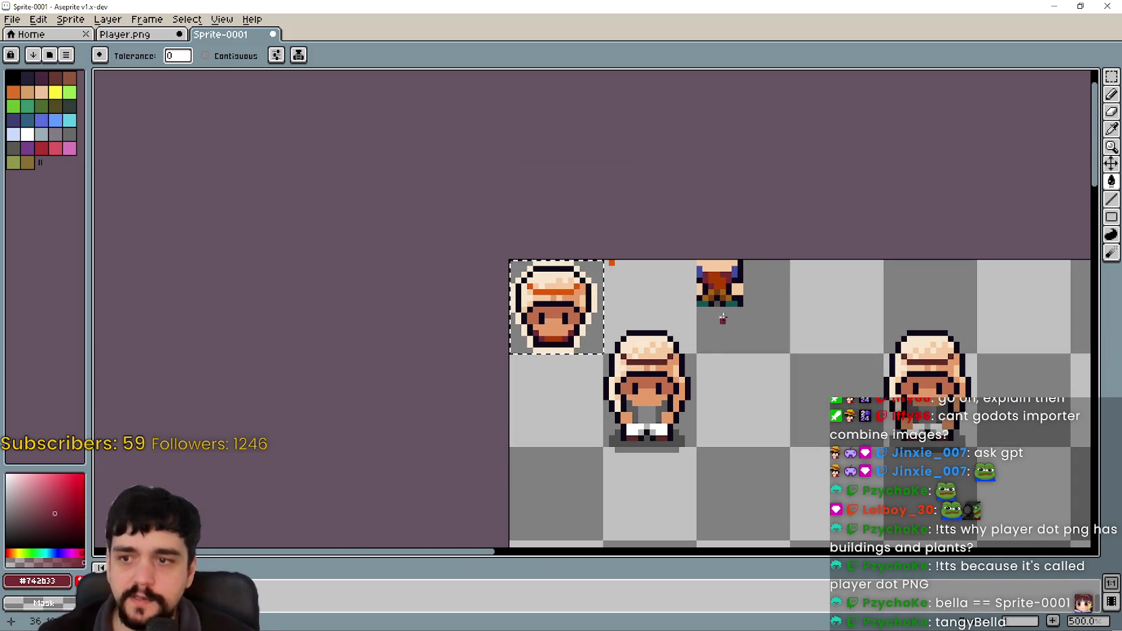
pyautogui.click(1110, 76)
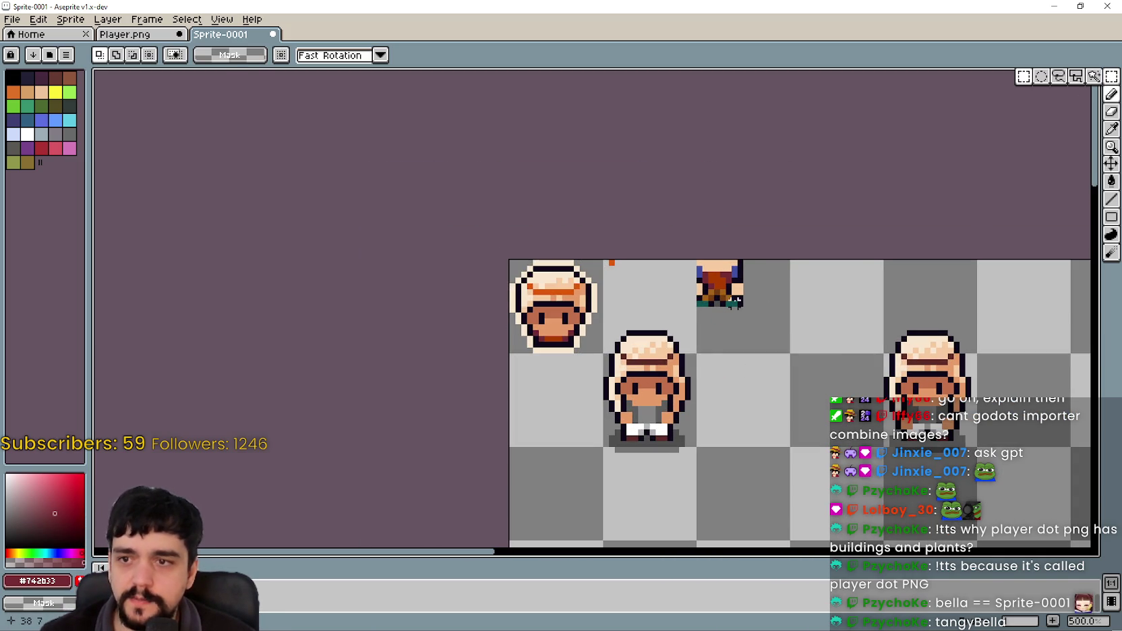
pyautogui.moveTo(737, 301); pyautogui.dragTo(728, 317)
pyautogui.scroll(3)
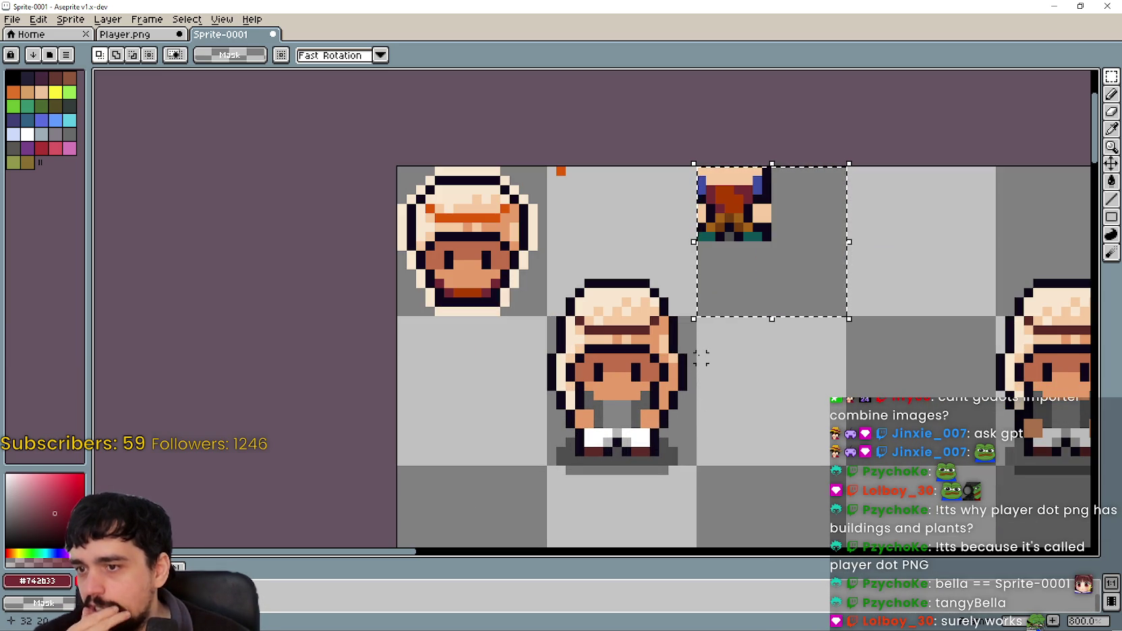
pyautogui.scroll(-3)
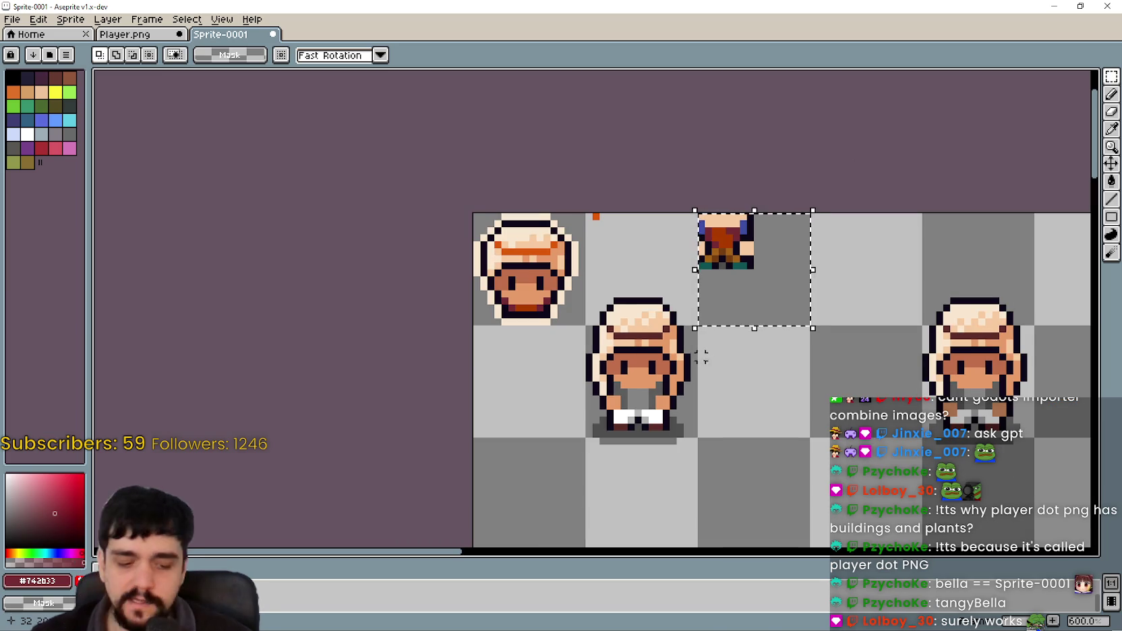
pyautogui.hotkey('ctrl', 'z')
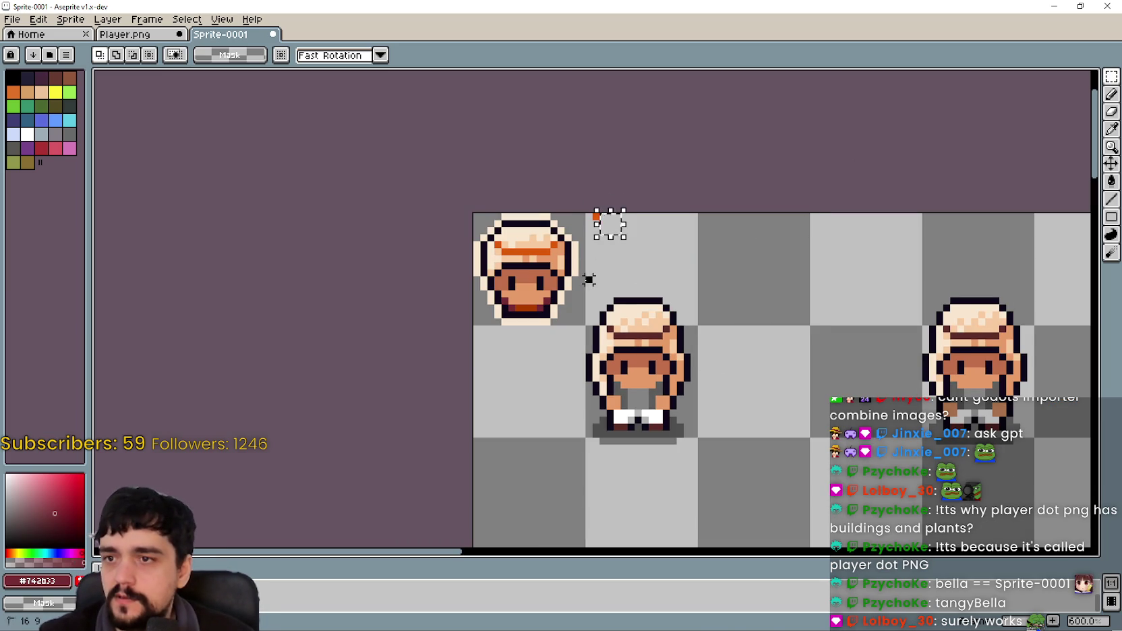
pyautogui.scroll(-3)
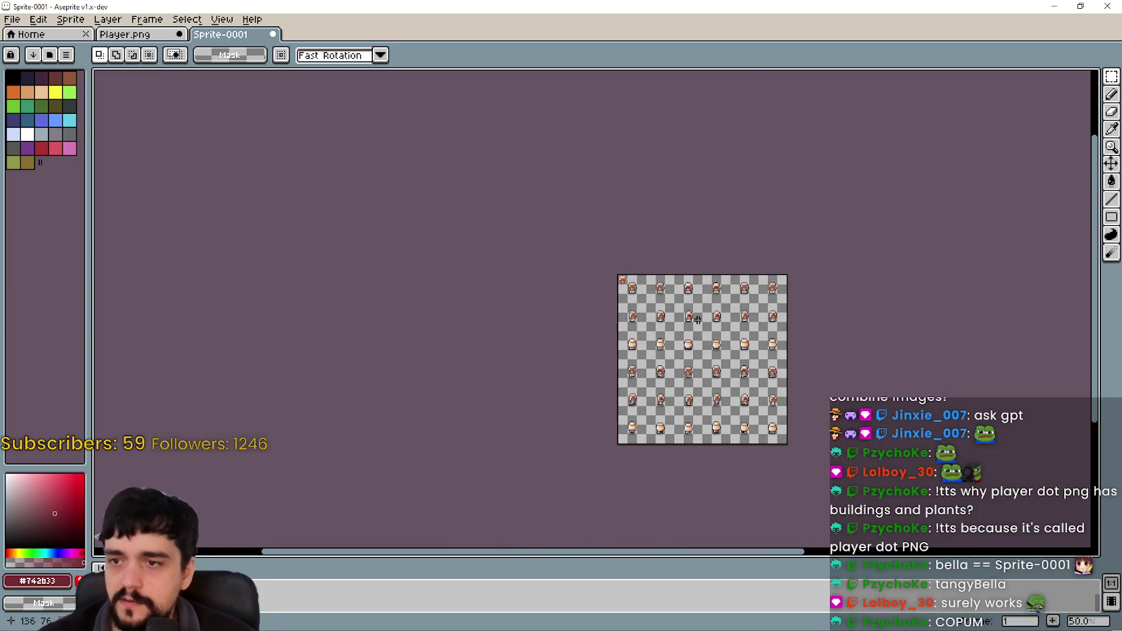
# Select the whole sheet and sample the hat's orange band colour.
pyautogui.scroll(3)
pyautogui.hotkey('ctrl', 'a')
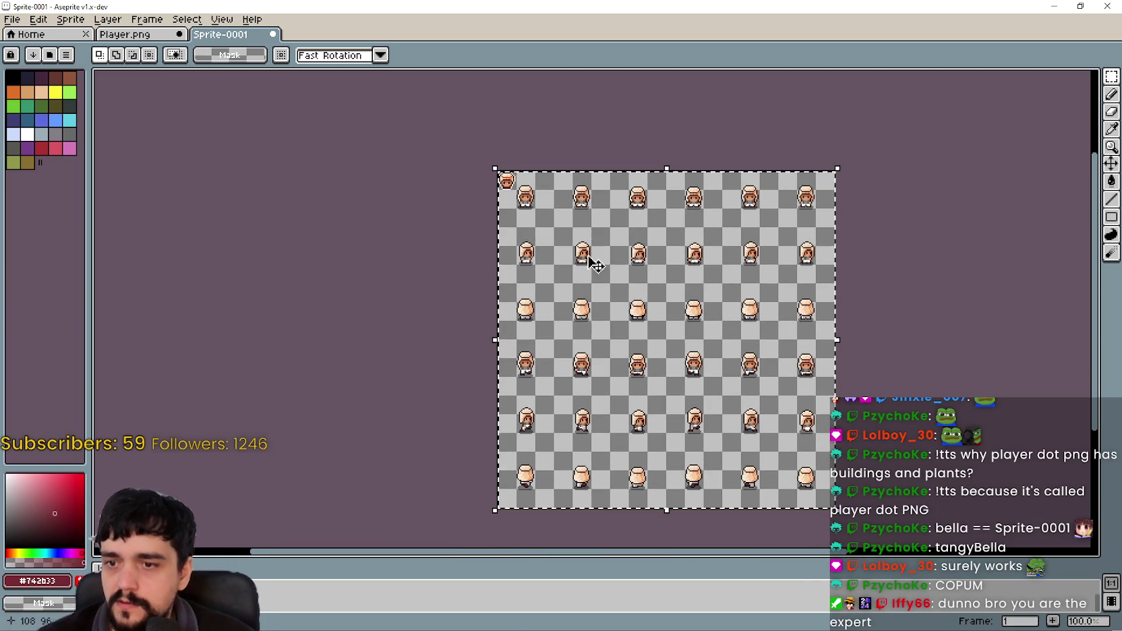
pyautogui.scroll(3)
pyautogui.scroll(3)
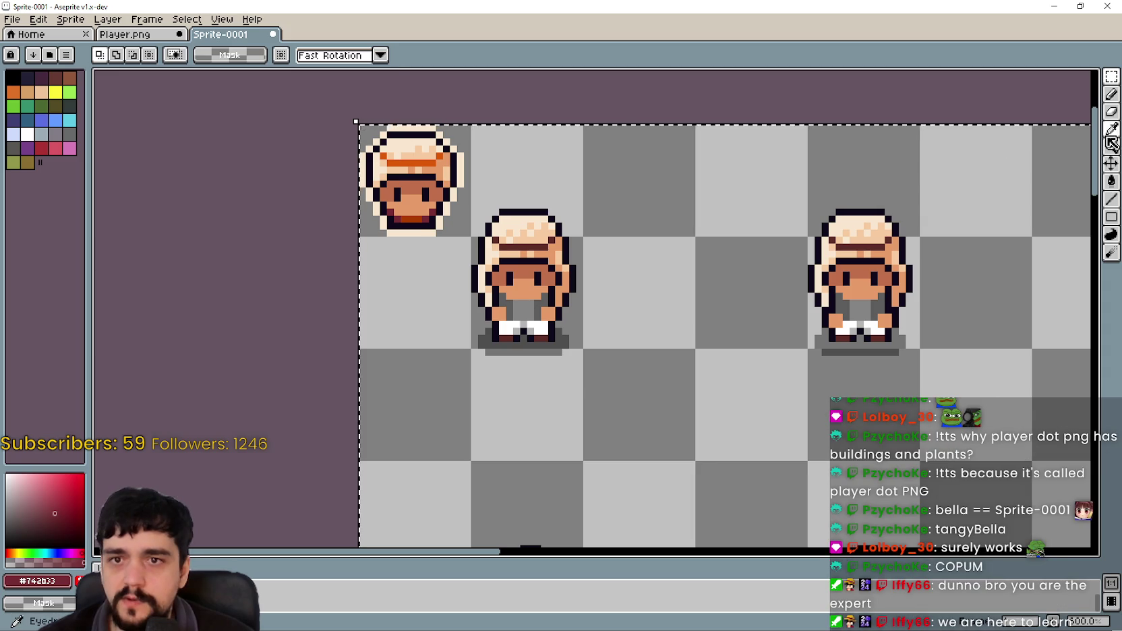
pyautogui.press('i')
pyautogui.scroll(3)
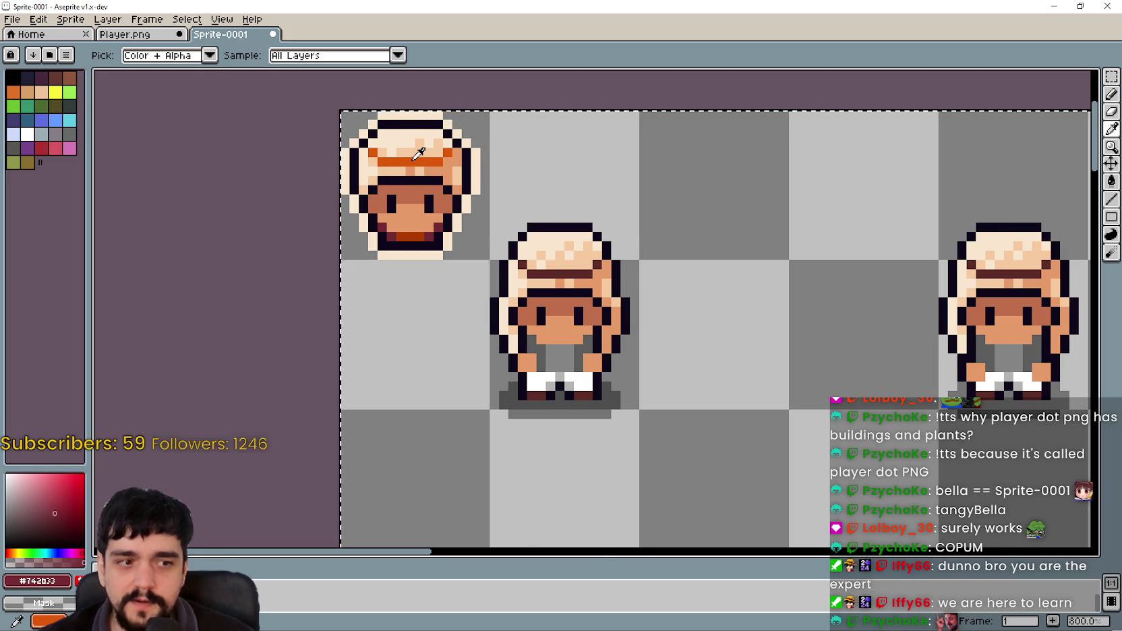
pyautogui.click(415, 158)
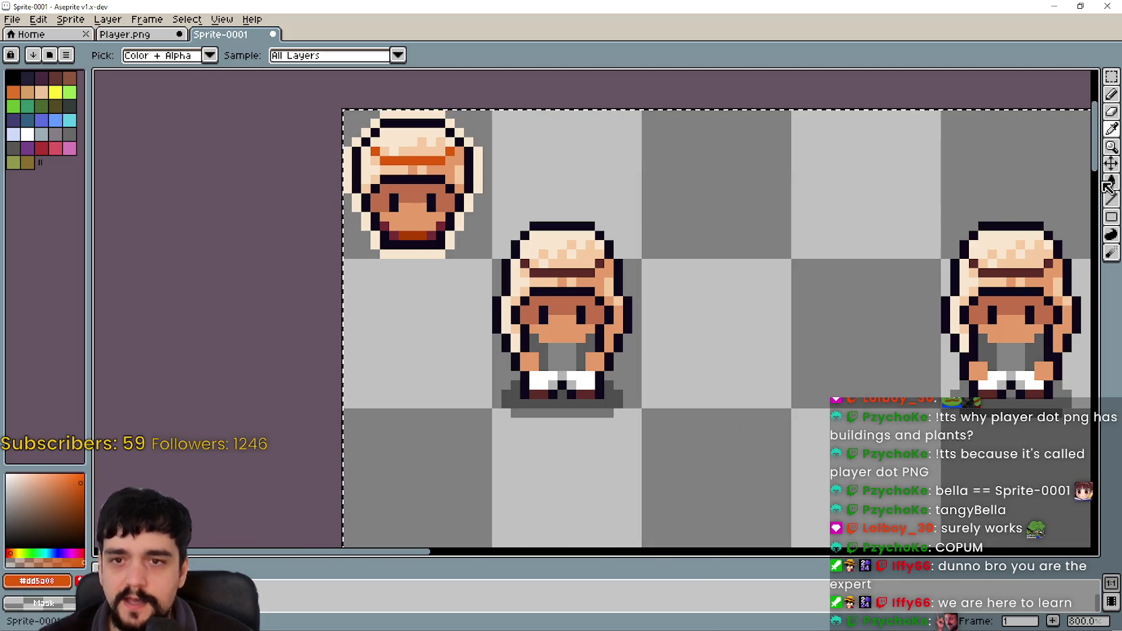
pyautogui.click(1110, 182)
pyautogui.scroll(-3)
pyautogui.scroll(3)
# Sample the dark orange mouth colour and fill the grey trousers with it, undoing one mistaken fill.
pyautogui.press('i')
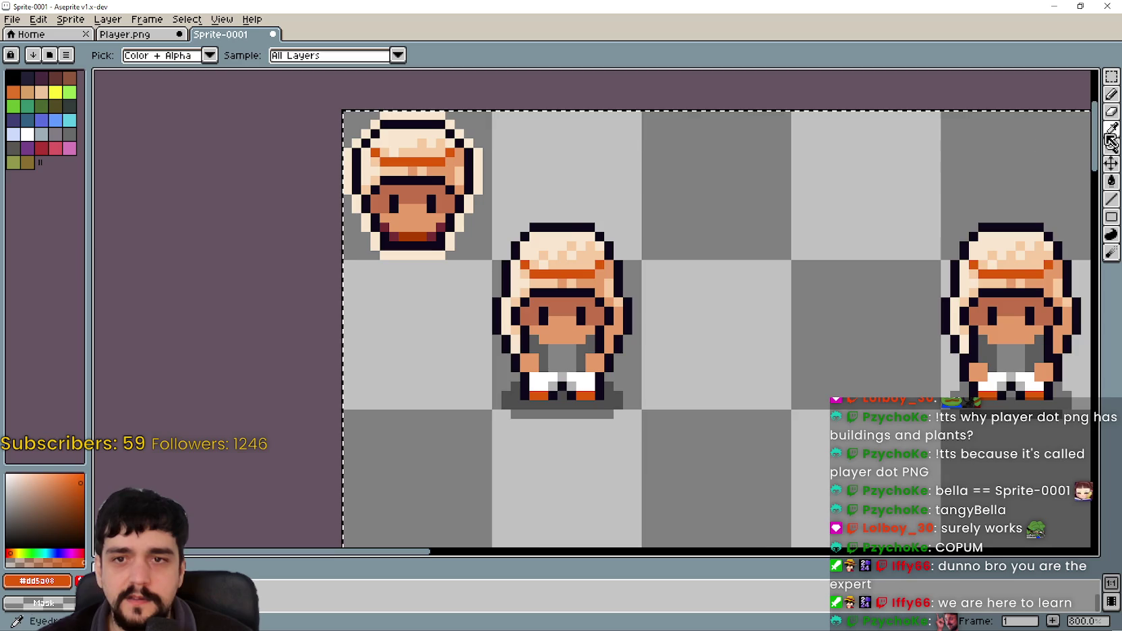
pyautogui.scroll(3)
pyautogui.scroll(-3)
pyautogui.scroll(3)
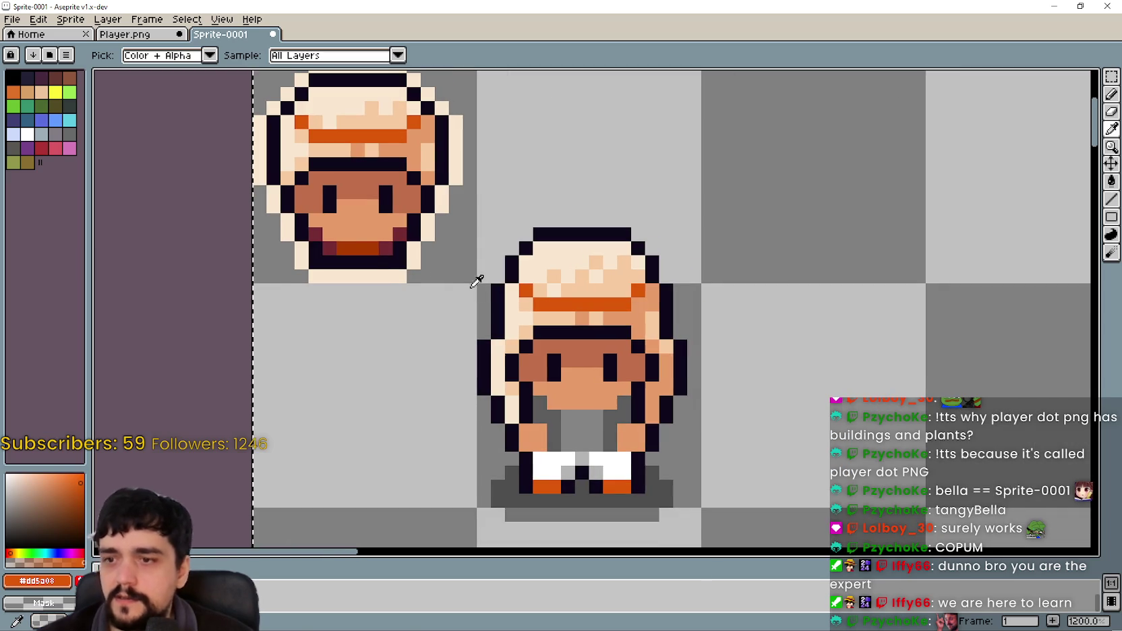
pyautogui.click(359, 247)
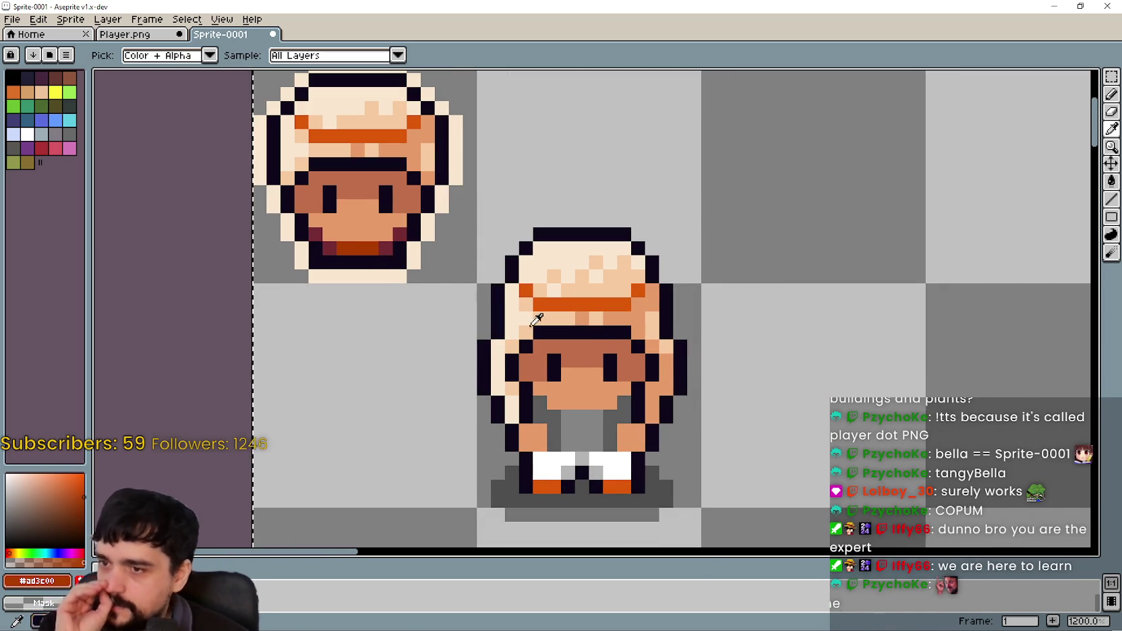
pyautogui.click(1111, 181)
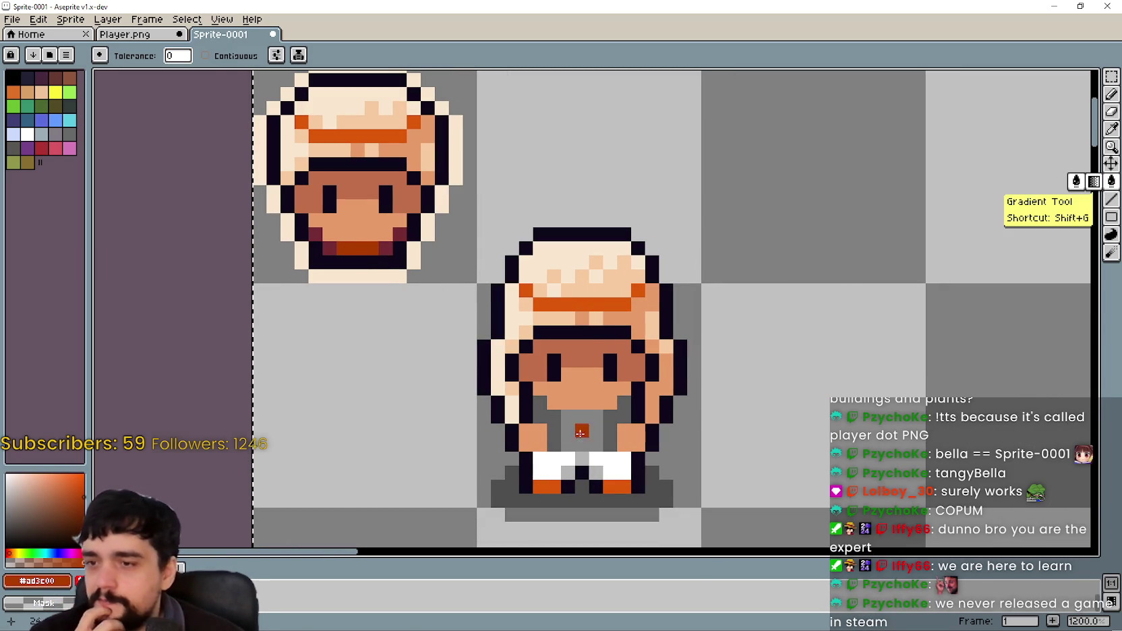
pyautogui.click(569, 429)
pyautogui.hotkey('ctrl', 'z')
pyautogui.click(571, 431)
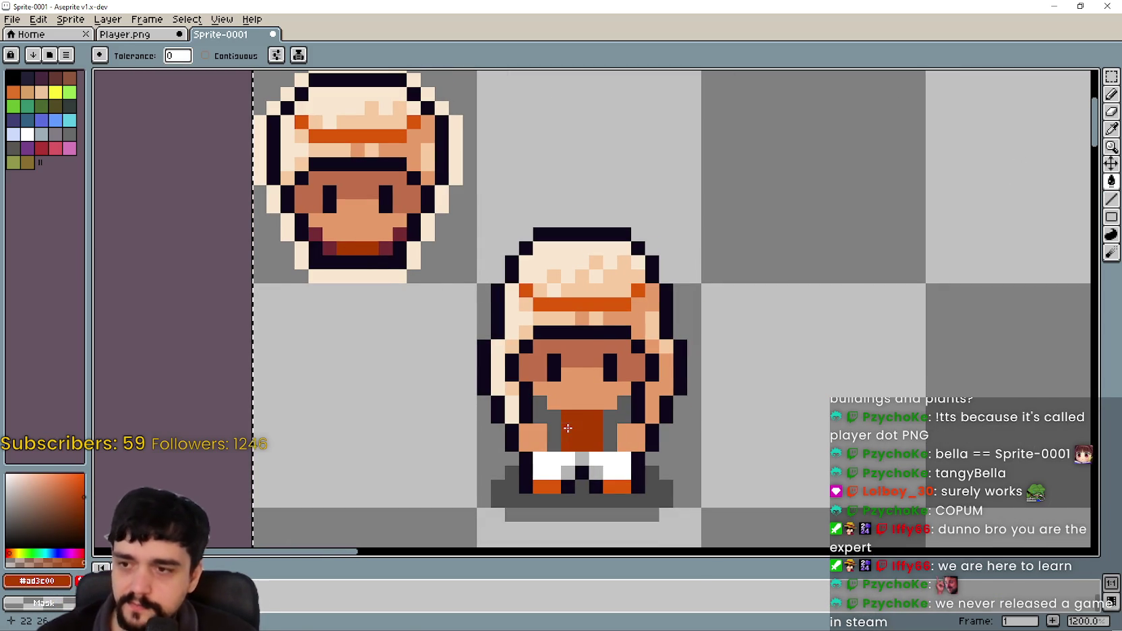
# Sample dark red from the head sprite and fill a face pixel with it.
pyautogui.click(1111, 128)
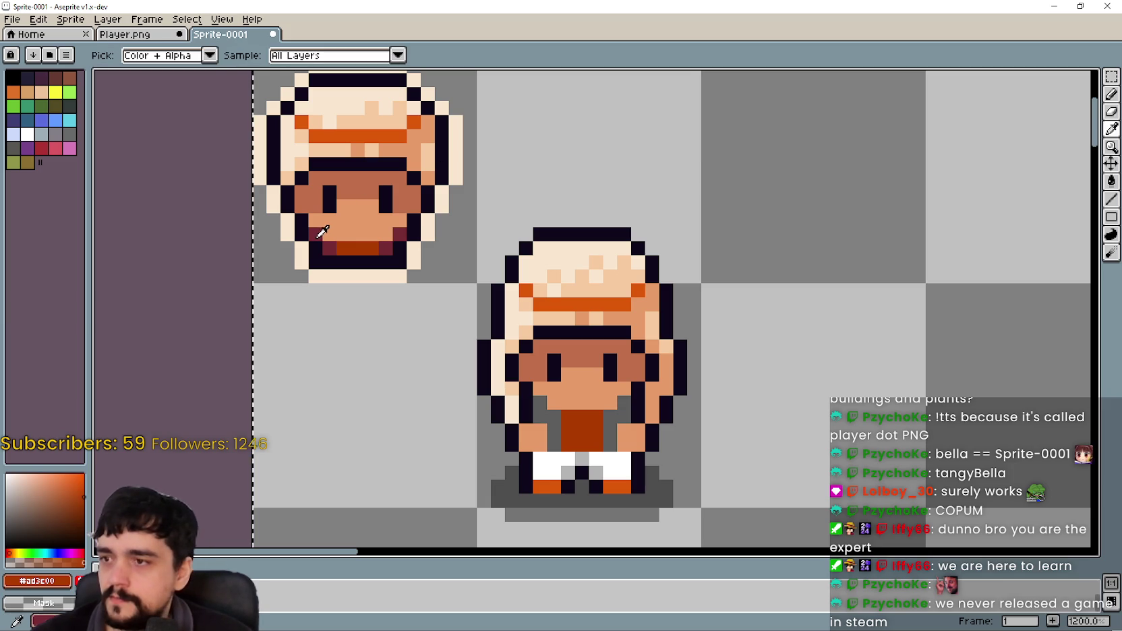
pyautogui.click(322, 231)
pyautogui.click(1110, 180)
pyautogui.click(605, 376)
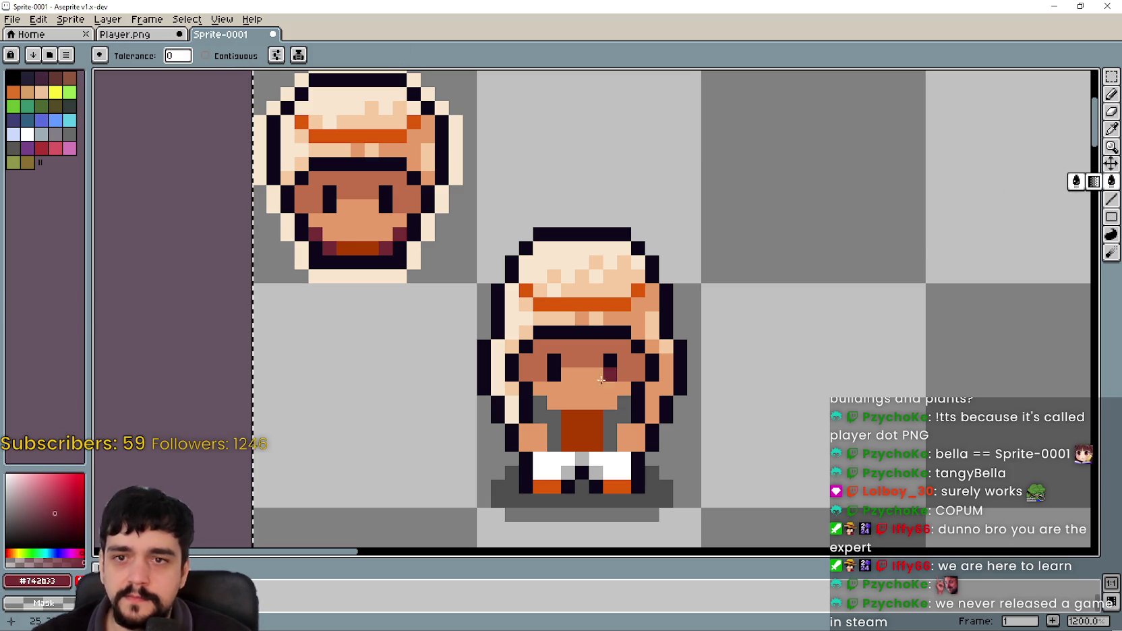
# Marquee the lone head sprite at the sheet's top-left and delete it.
pyautogui.scroll(-3)
pyautogui.moveTo(929, 491); pyautogui.dragTo(604, 91)
pyautogui.moveTo(578, 476); pyautogui.dragTo(694, 153)
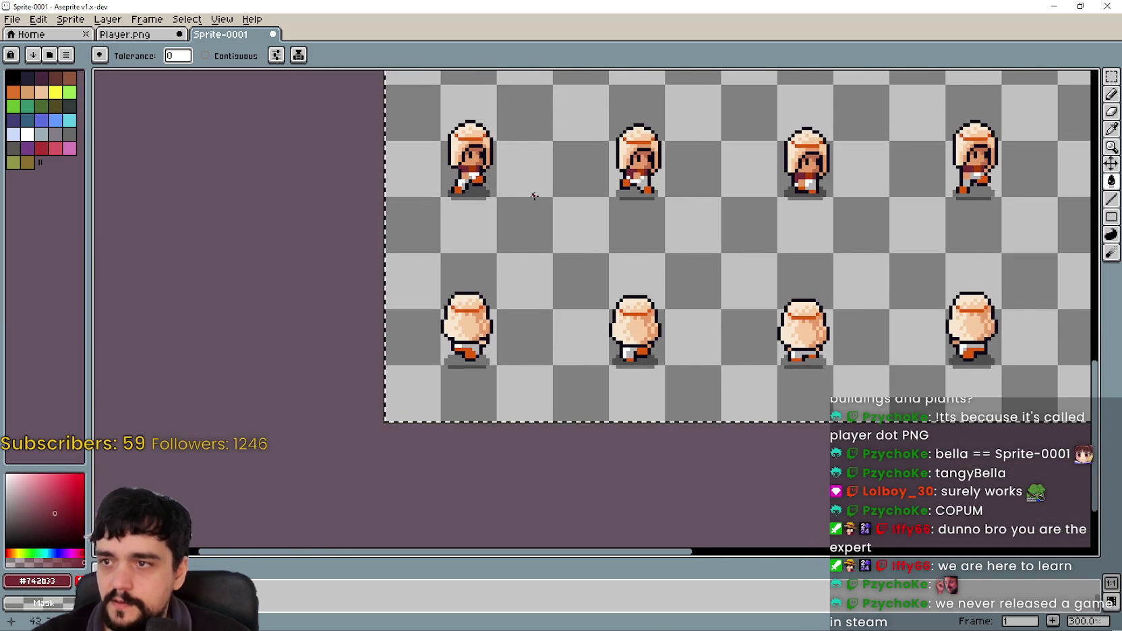
pyautogui.scroll(-3)
pyautogui.moveTo(709, 230); pyautogui.dragTo(520, 273)
pyautogui.scroll(3)
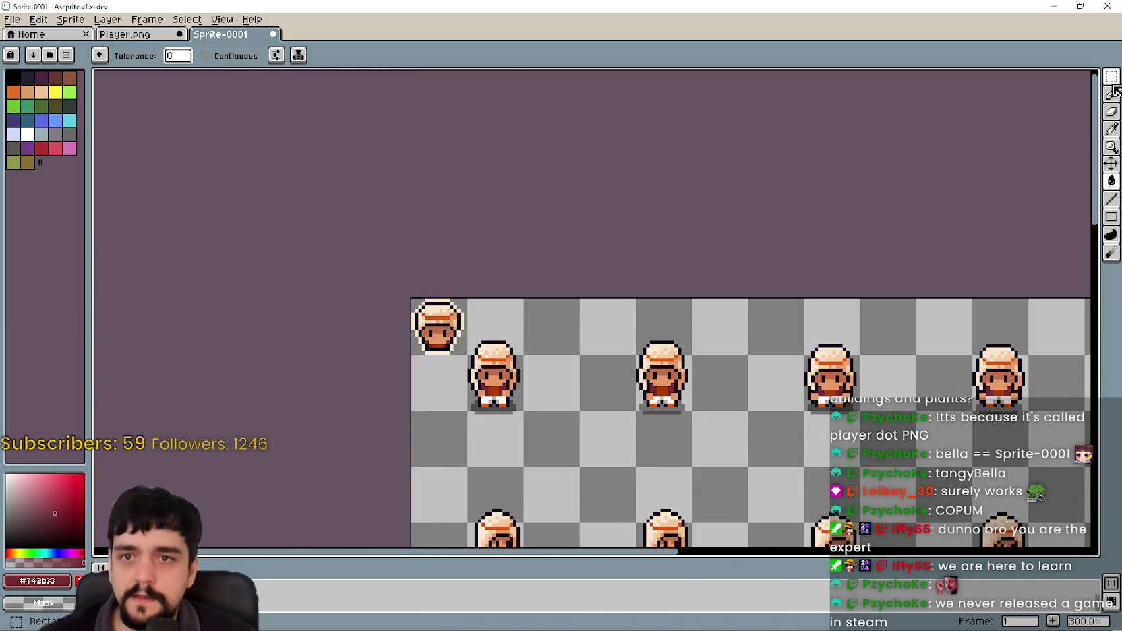
pyautogui.click(1111, 76)
pyautogui.scroll(3)
pyautogui.moveTo(465, 391); pyautogui.dragTo(411, 270)
pyautogui.press('Delete')
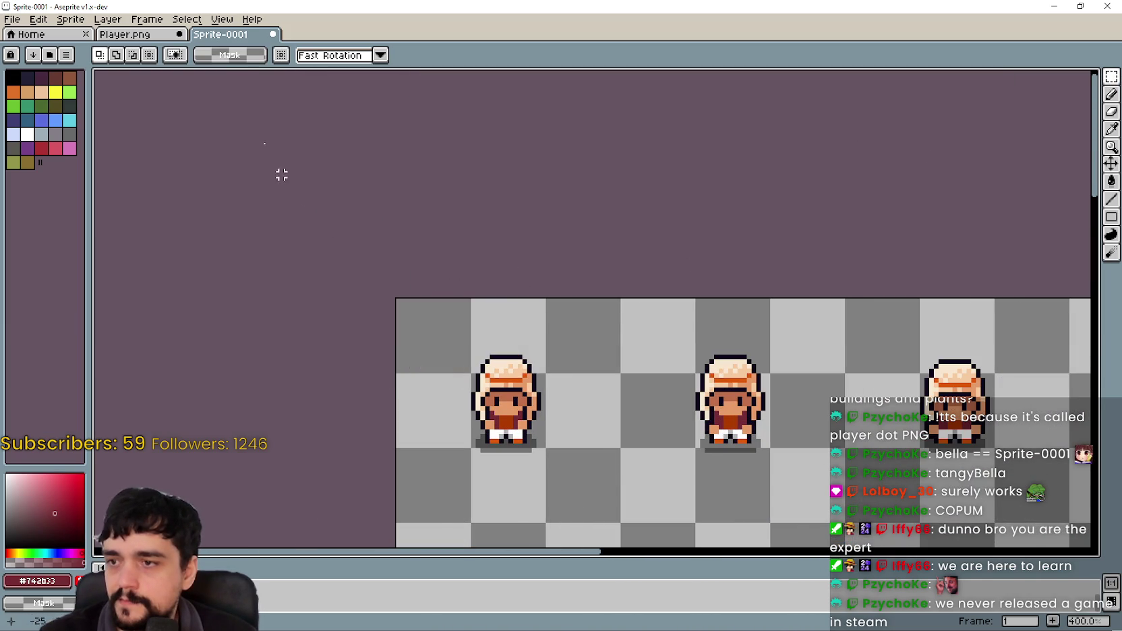
pyautogui.click(138, 34)
# Select the backpack on Player.png's blonde back-facing sprite, then return to Sprite-0001.
pyautogui.scroll(-3)
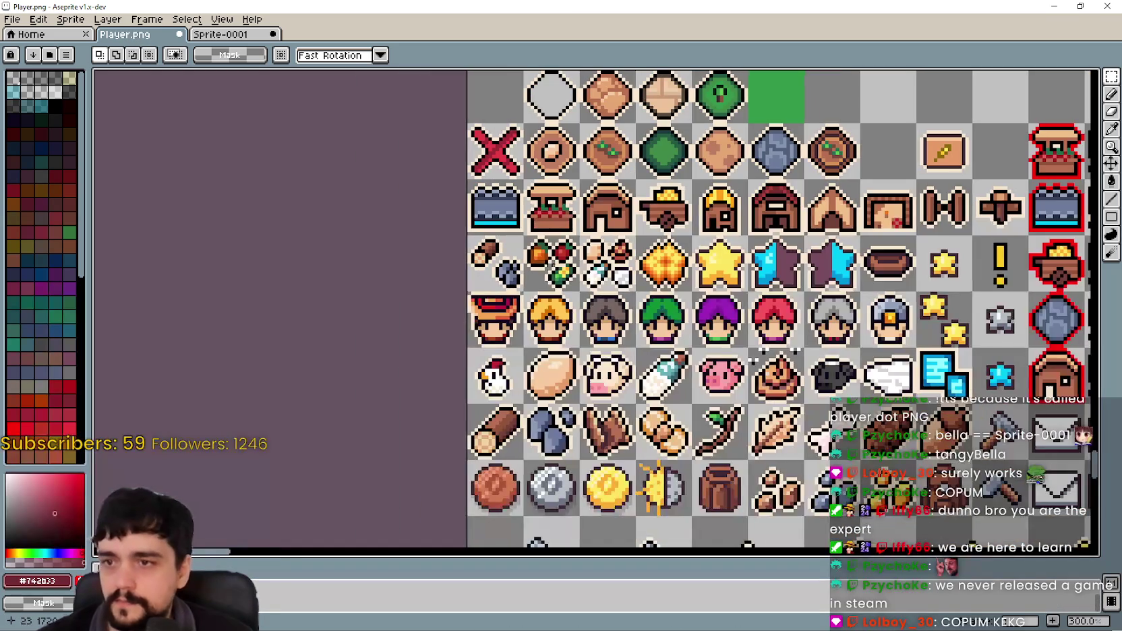
pyautogui.scroll(-3)
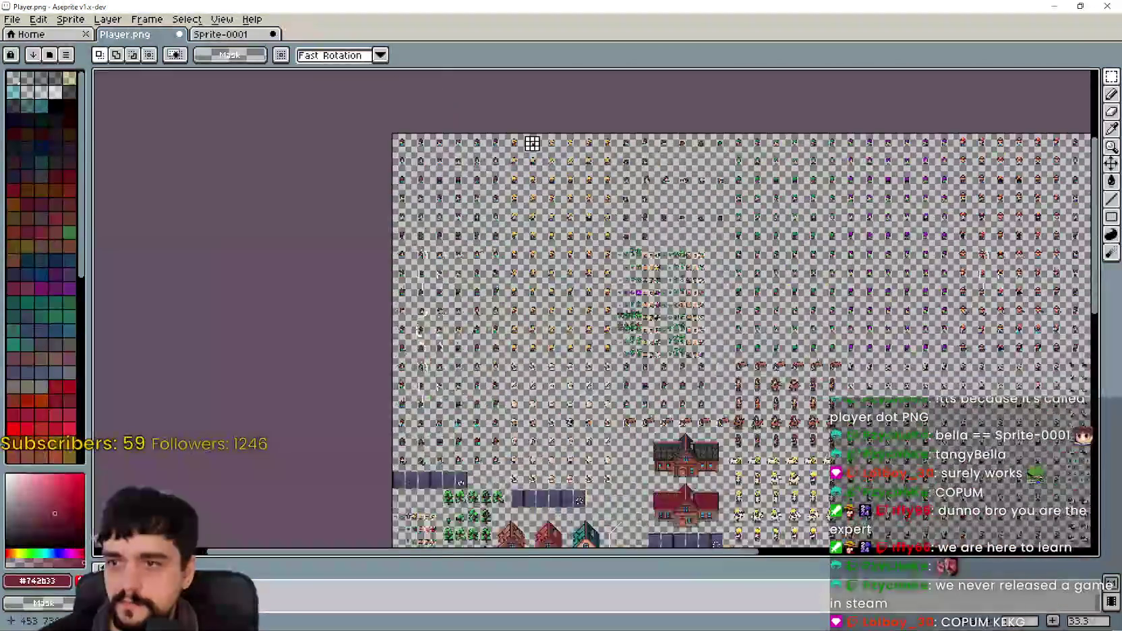
pyautogui.scroll(3)
pyautogui.scroll(3)
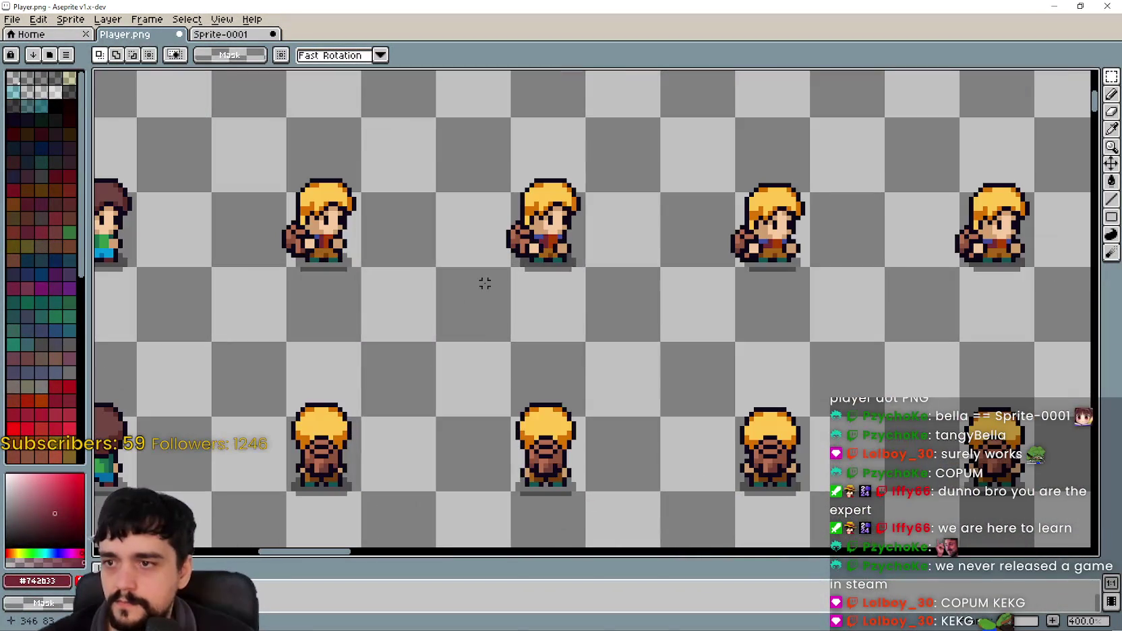
pyautogui.scroll(-3)
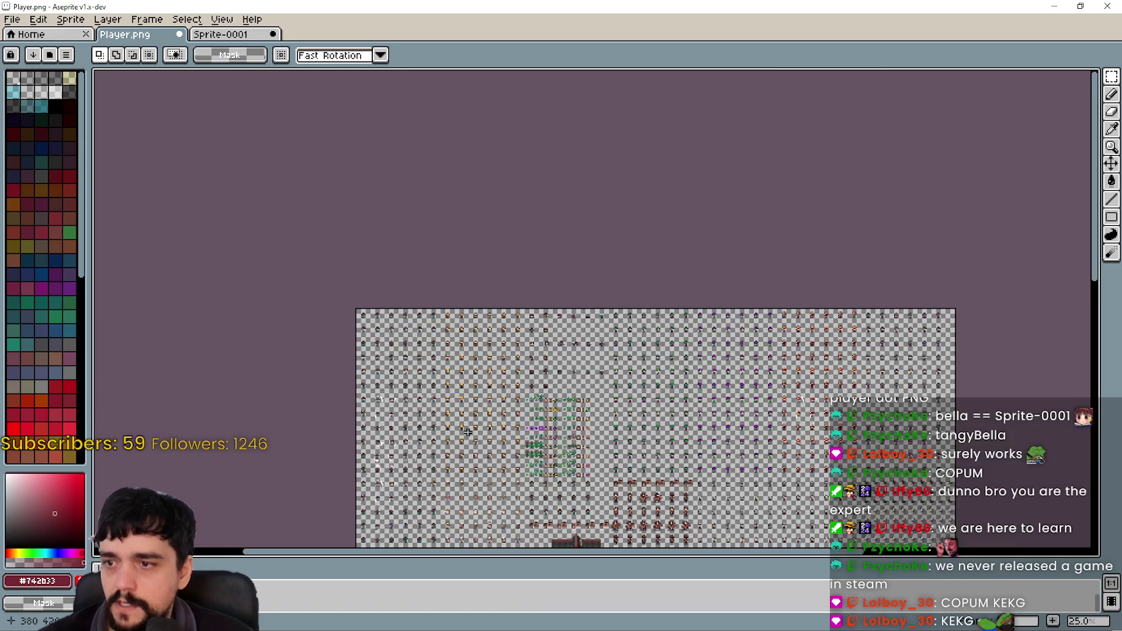
pyautogui.scroll(3)
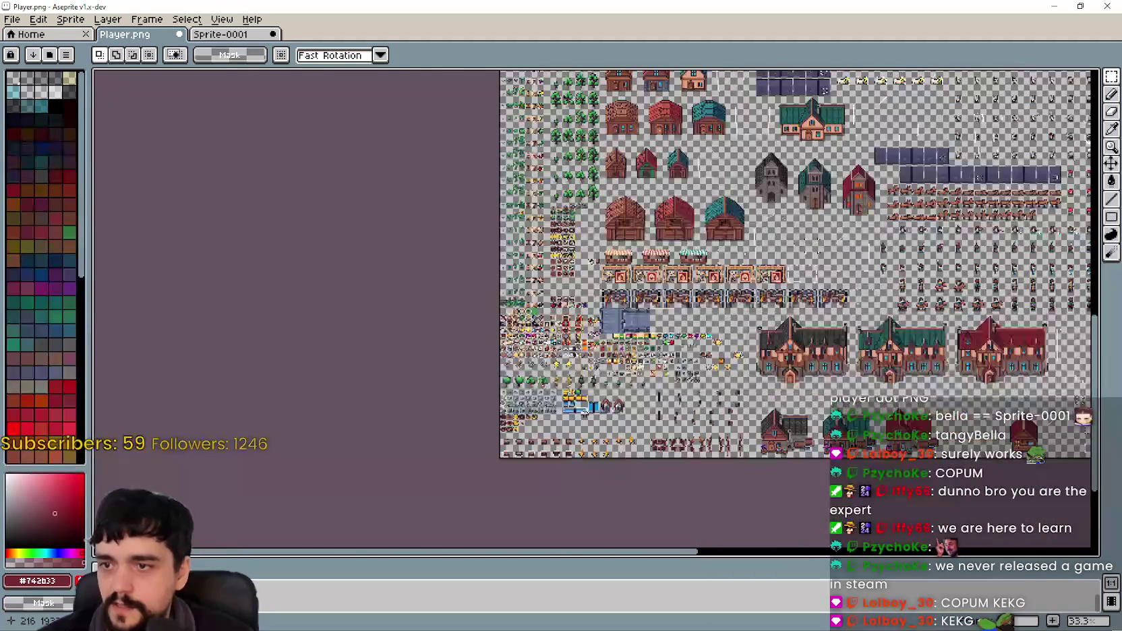
pyautogui.scroll(-3)
pyautogui.scroll(3)
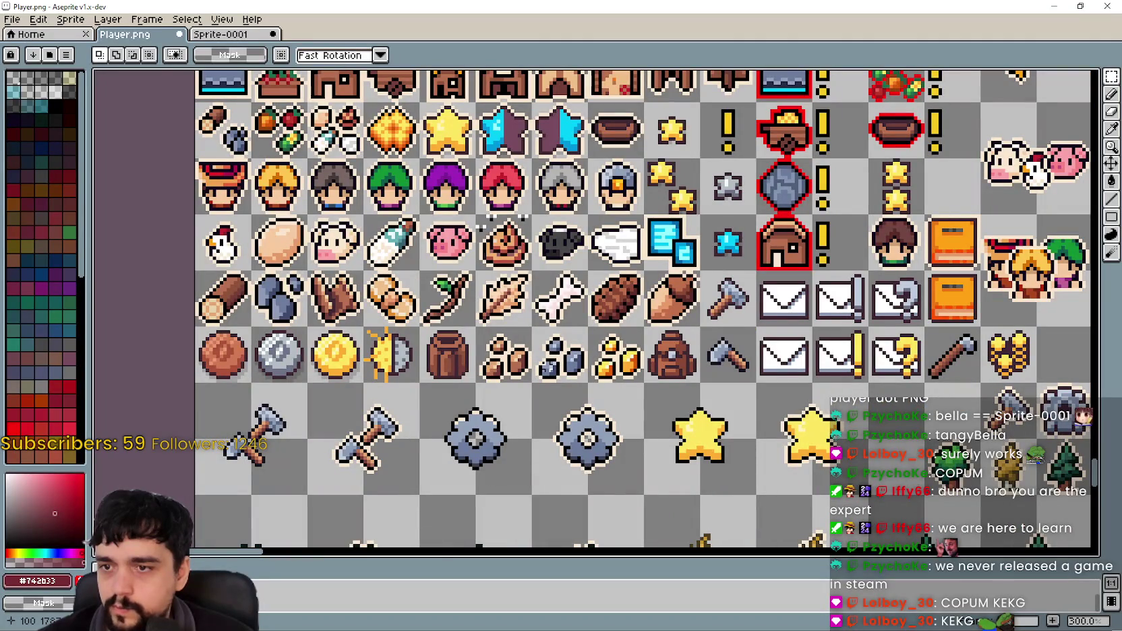
pyautogui.scroll(-3)
pyautogui.moveTo(487, 219); pyautogui.dragTo(515, 406)
pyautogui.scroll(3)
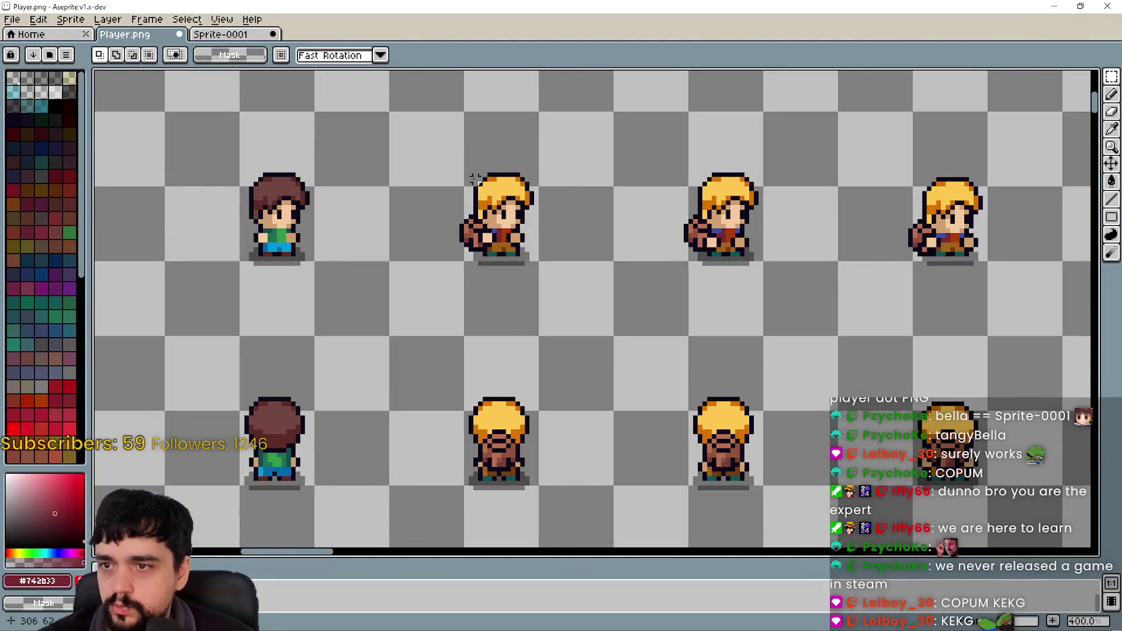
pyautogui.scroll(-3)
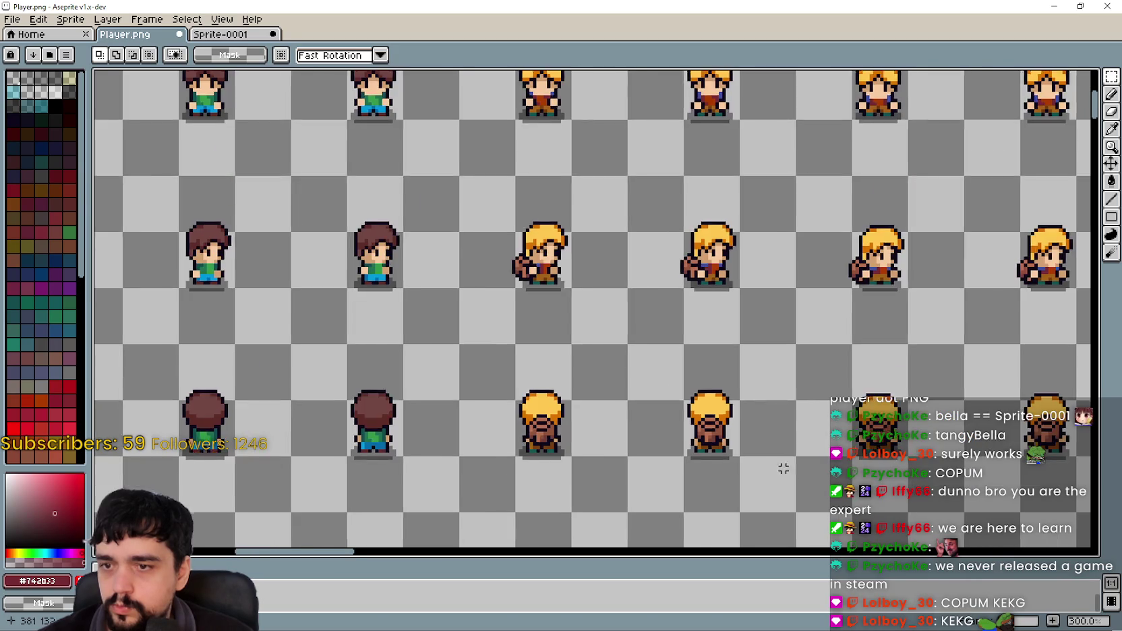
pyautogui.scroll(3)
pyautogui.moveTo(533, 301); pyautogui.dragTo(665, 430)
pyautogui.click(230, 36)
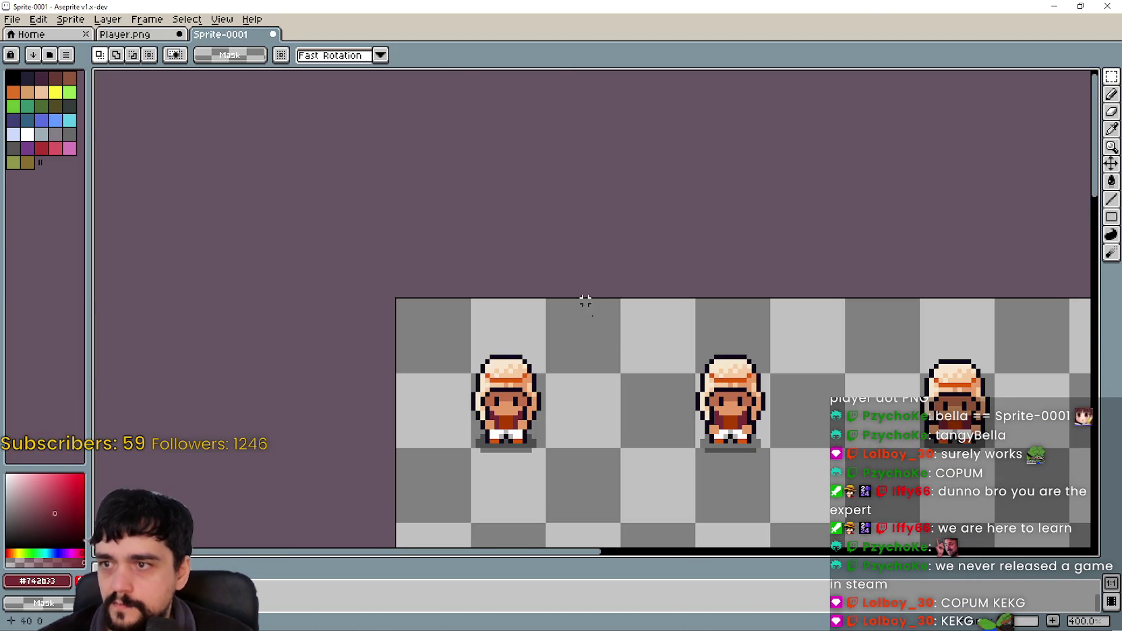
# Paste the backpack into Sprite-0001, raise it, and clear its orange, yellow and tan corner pixels.
pyautogui.hotkey('ctrl', 'v')
pyautogui.moveTo(600, 317); pyautogui.dragTo(600, 279)
pyautogui.scroll(3)
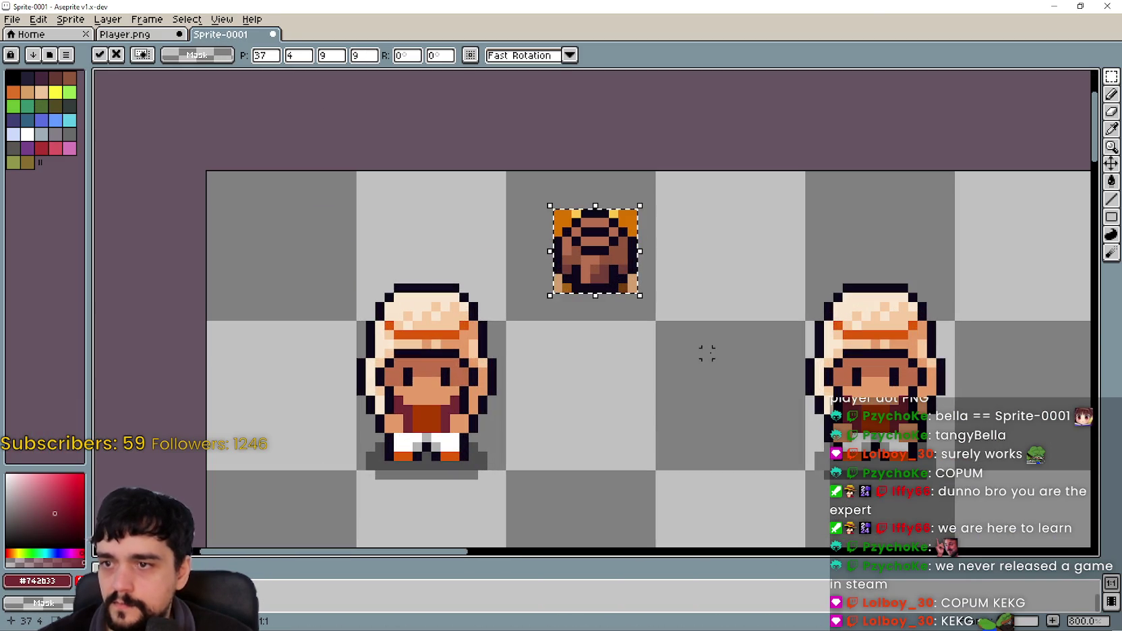
pyautogui.click(1111, 181)
pyautogui.scroll(3)
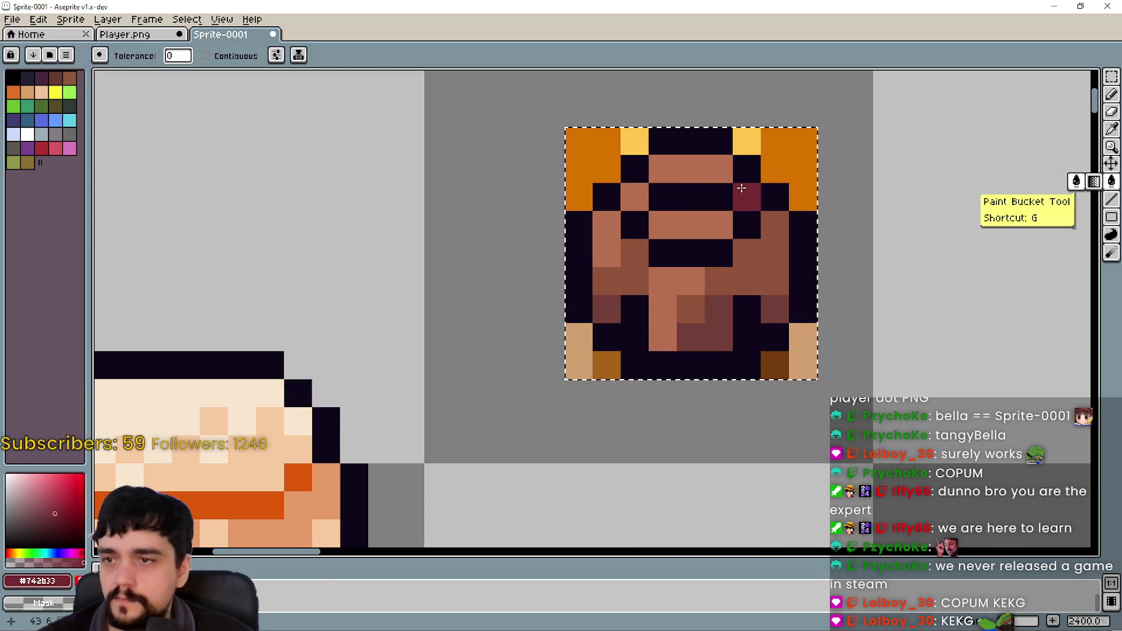
pyautogui.rightClick(762, 138)
pyautogui.rightClick(749, 141)
pyautogui.rightClick(802, 364)
# Marquee-select the small brown backpack and move it down between the farmers.
pyautogui.scroll(-3)
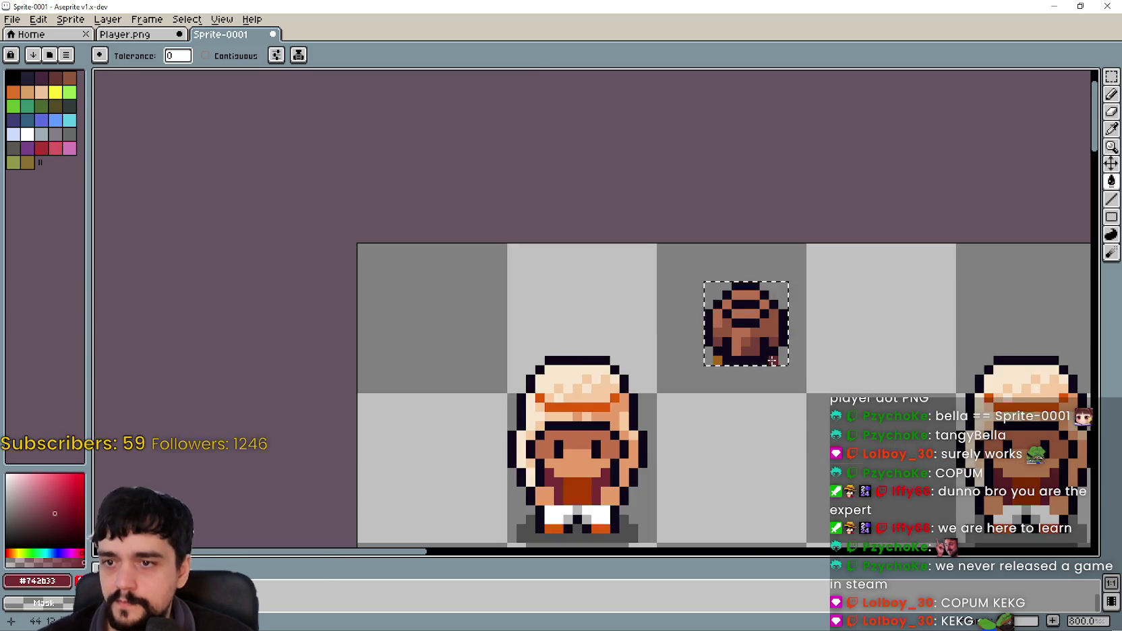
pyautogui.scroll(-3)
pyautogui.scroll(3)
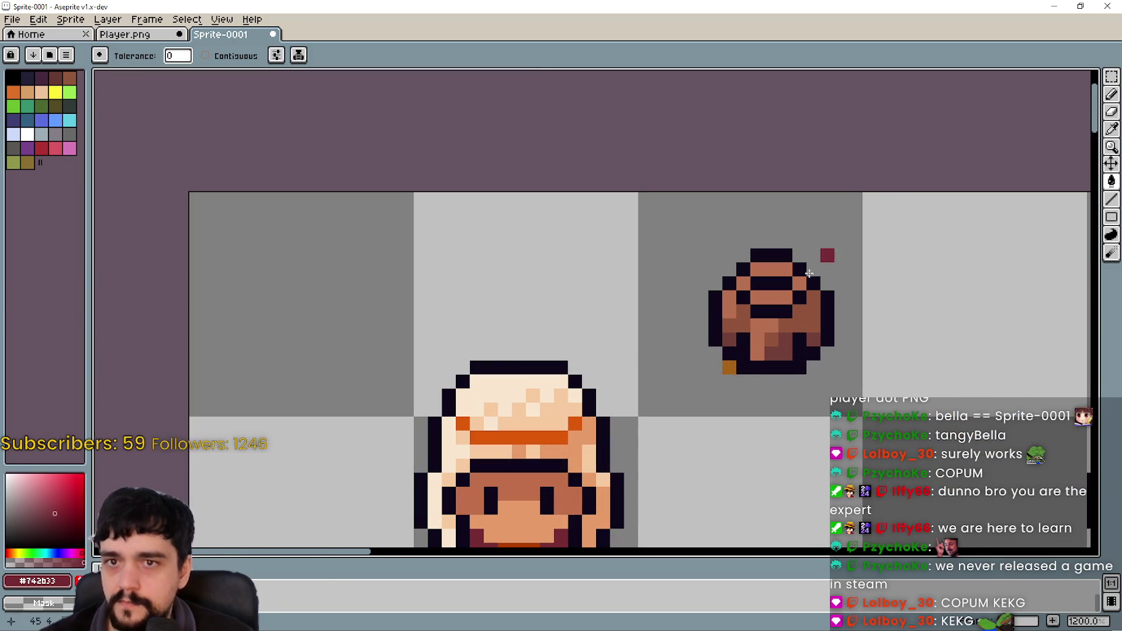
pyautogui.scroll(-3)
pyautogui.scroll(-3)
pyautogui.moveTo(745, 400); pyautogui.dragTo(493, 69)
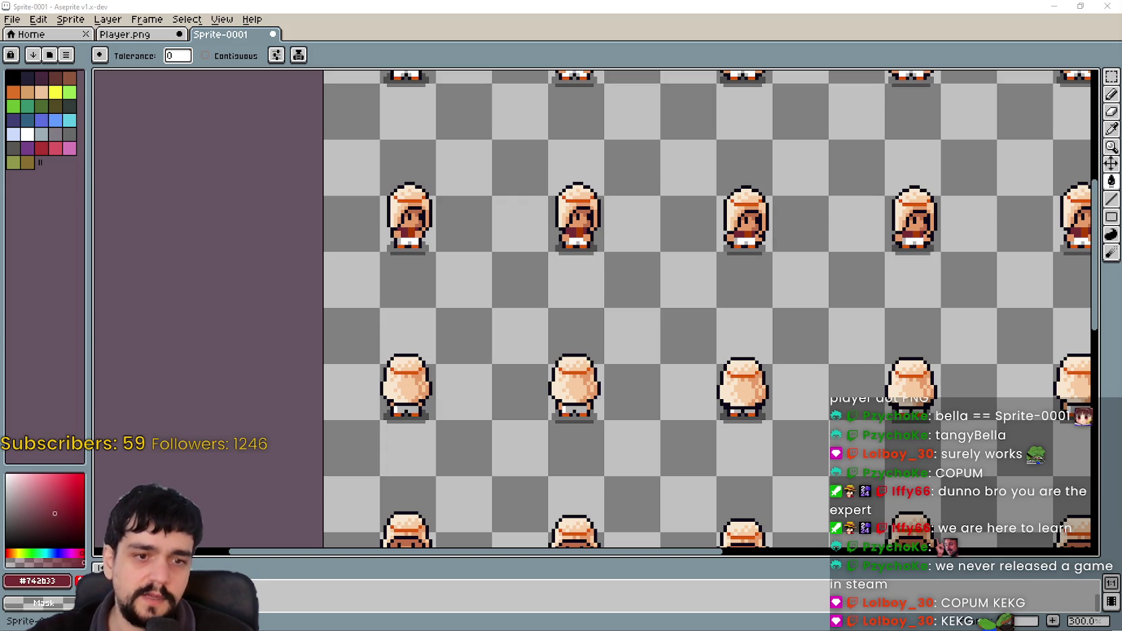
pyautogui.moveTo(518, 2); pyautogui.dragTo(566, 286)
pyautogui.press('m')
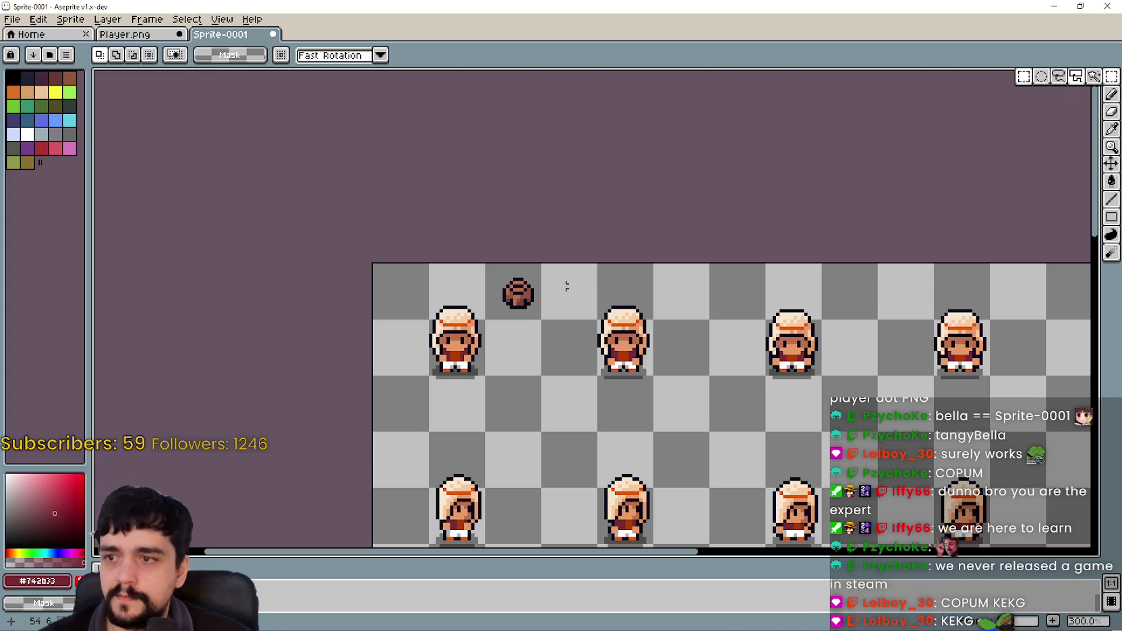
pyautogui.scroll(3)
pyautogui.moveTo(446, 251); pyautogui.dragTo(562, 185)
pyautogui.scroll(-3)
pyautogui.scroll(3)
pyautogui.moveTo(670, 212); pyautogui.dragTo(670, 343)
pyautogui.scroll(3)
# Place the backpack on the left farmer's back and nudge it up one pixel.
pyautogui.moveTo(580, 327); pyautogui.dragTo(458, 290)
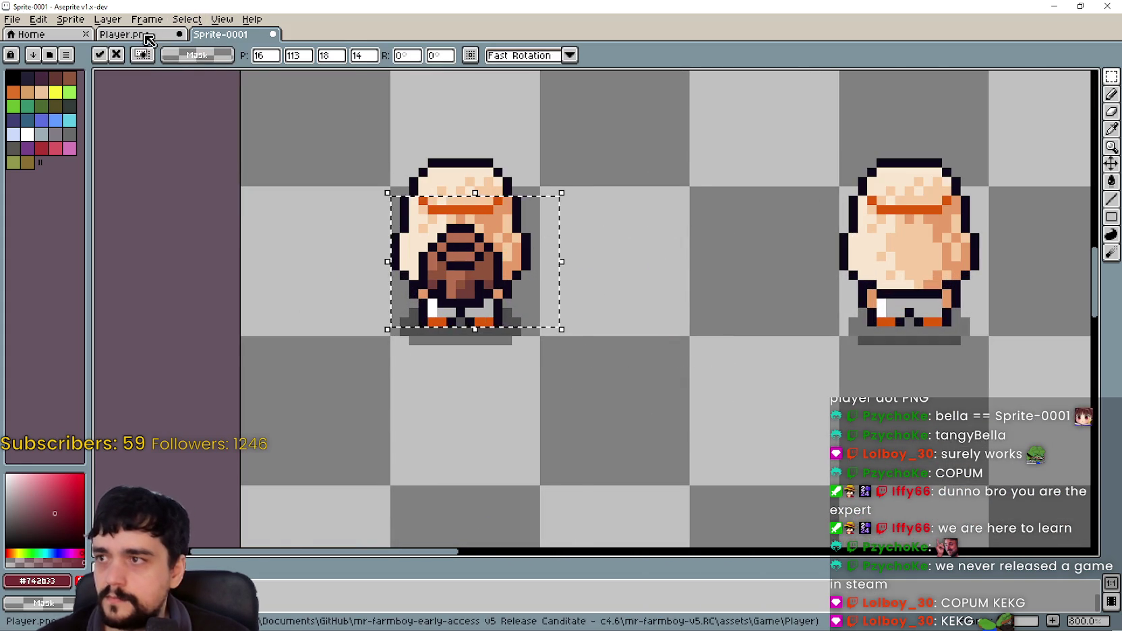
pyautogui.click(146, 35)
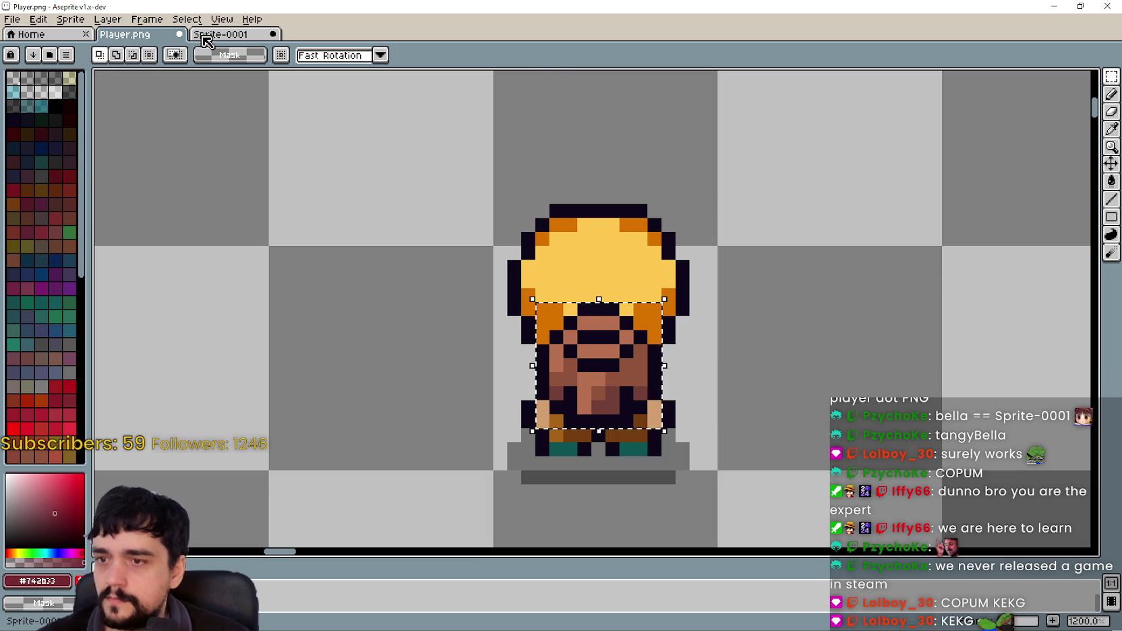
pyautogui.click(205, 35)
pyautogui.scroll(3)
pyautogui.moveTo(476, 279); pyautogui.dragTo(477, 273)
# Move the backpack onto the middle farmer after checking Player.png.
pyautogui.click(123, 40)
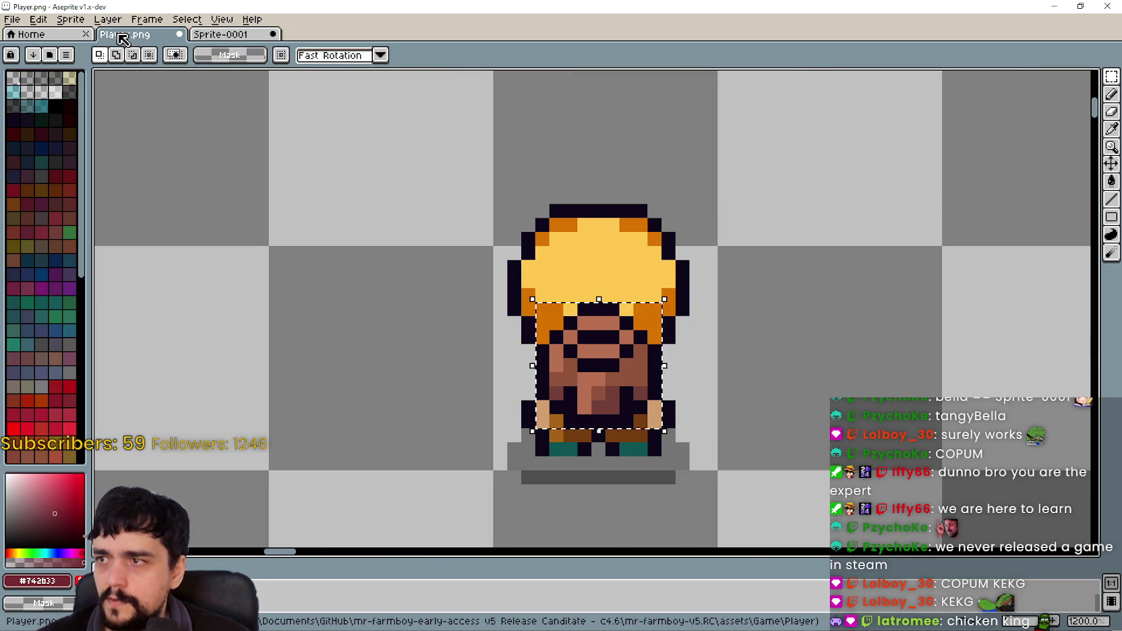
pyautogui.click(214, 35)
pyautogui.scroll(-3)
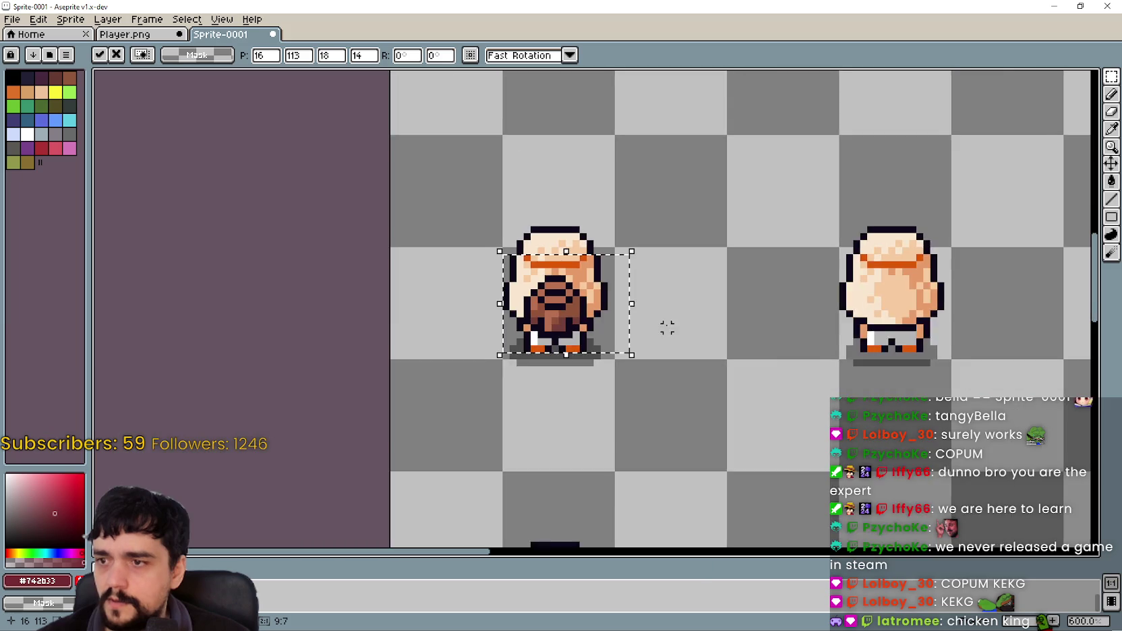
pyautogui.hscroll(3)
pyautogui.moveTo(313, 302); pyautogui.dragTo(650, 301)
# Position a backpack copy on the middle farmer, then shift it one farmer further right.
pyautogui.hotkey('ctrl', 'z')
pyautogui.hotkey('ctrl', 'z')
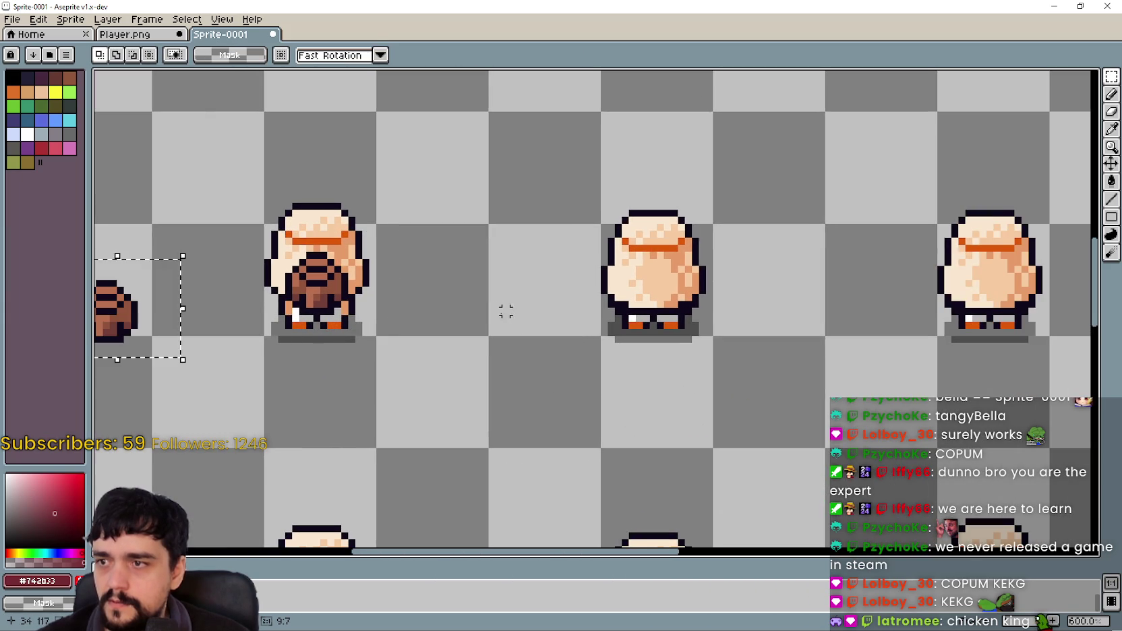
pyautogui.moveTo(103, 335); pyautogui.dragTo(673, 294)
pyautogui.moveTo(820, 318); pyautogui.dragTo(1074, 348)
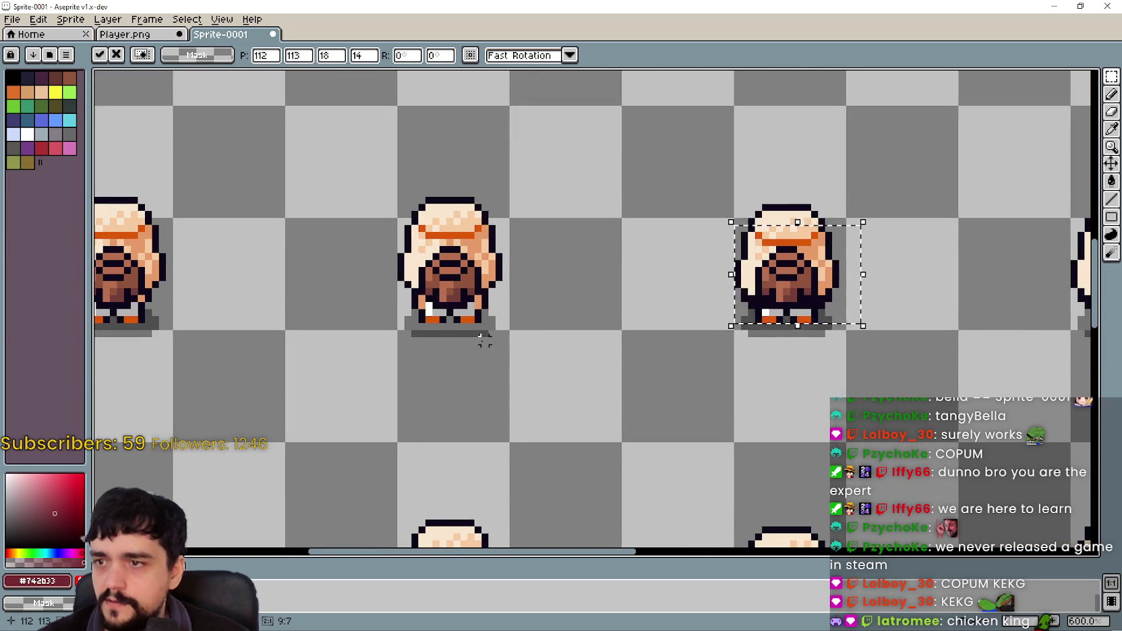
pyautogui.scroll(-3)
pyautogui.scroll(3)
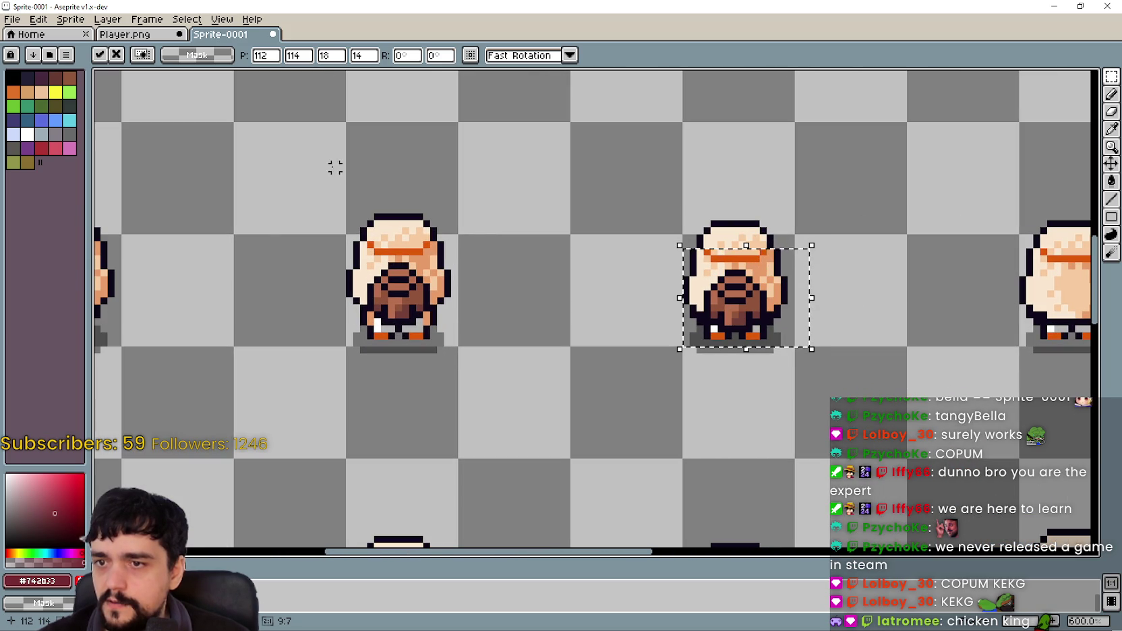
# Clear the selection in Player.png and view the neighbouring farmer.
pyautogui.click(125, 34)
pyautogui.hotkey('ctrl', 'z')
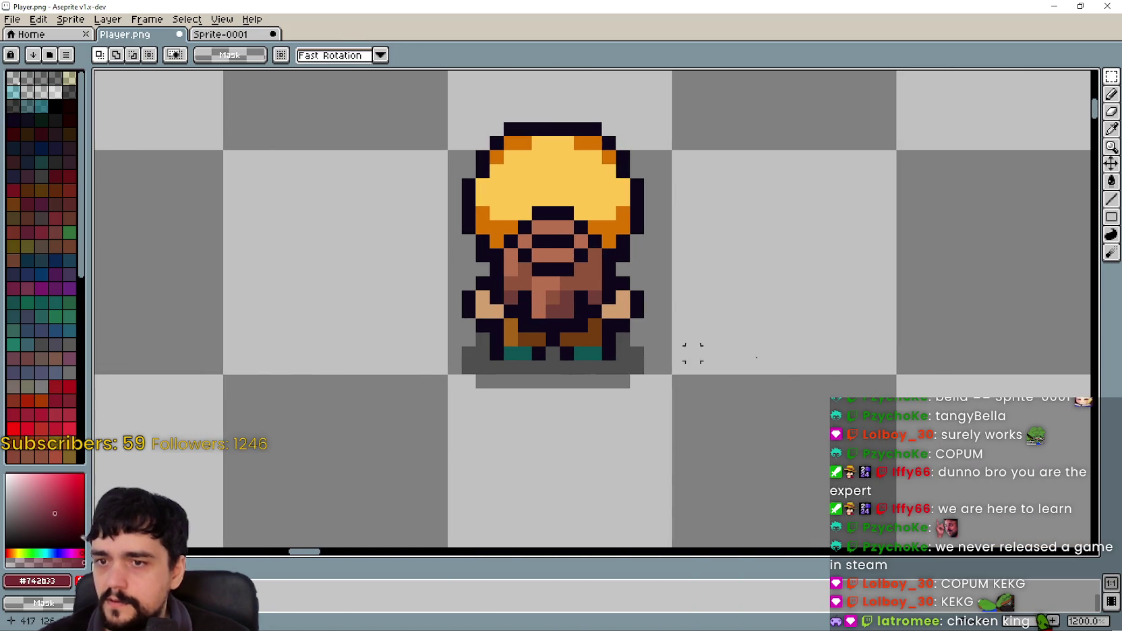
pyautogui.scroll(-3)
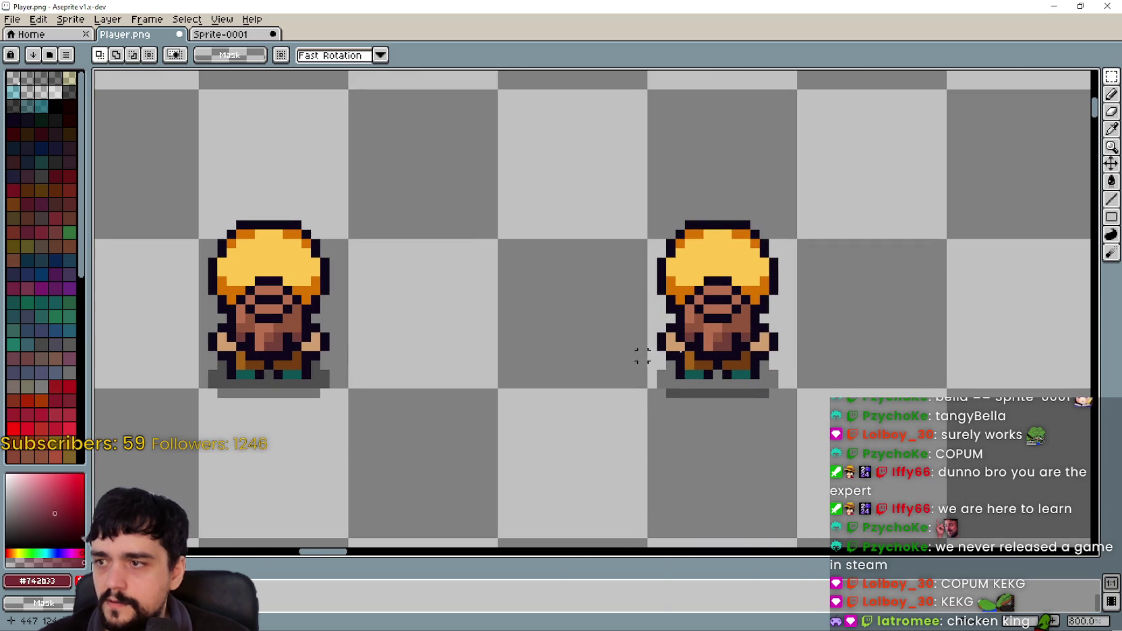
pyautogui.moveTo(314, 274); pyautogui.dragTo(205, 236)
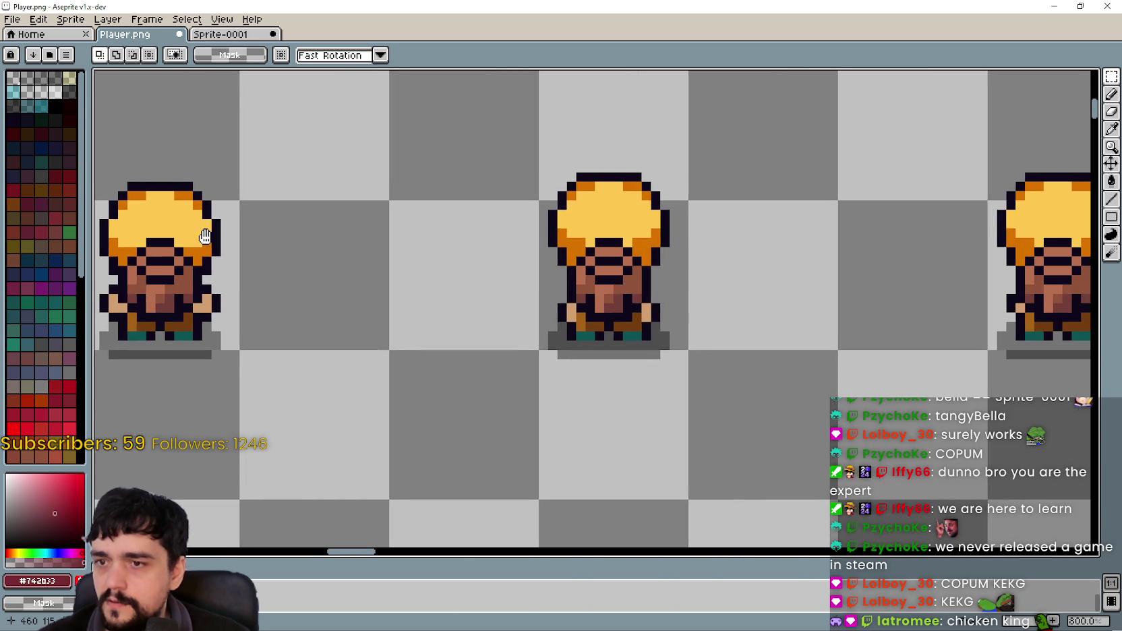
pyautogui.moveTo(553, 254); pyautogui.dragTo(376, 254)
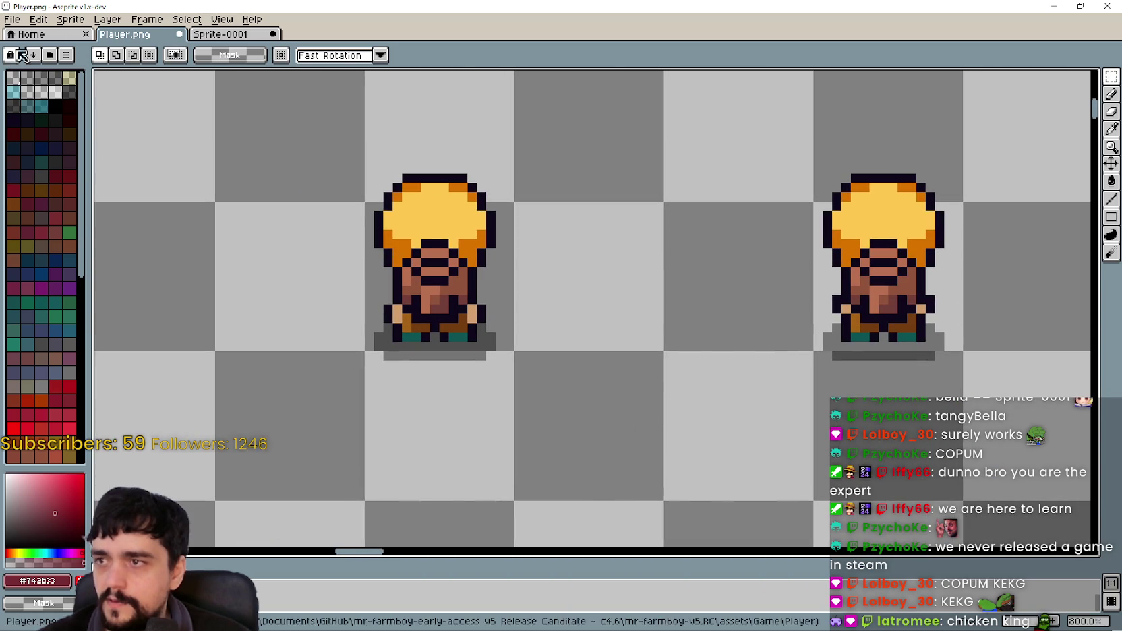
# Paste backpack copies in Sprite-0001 and move one onto the right farmer slot.
pyautogui.click(240, 37)
pyautogui.hotkey('ctrl', 'v')
pyautogui.hotkey('ctrl', 'z')
pyautogui.hotkey('ctrl', 'v')
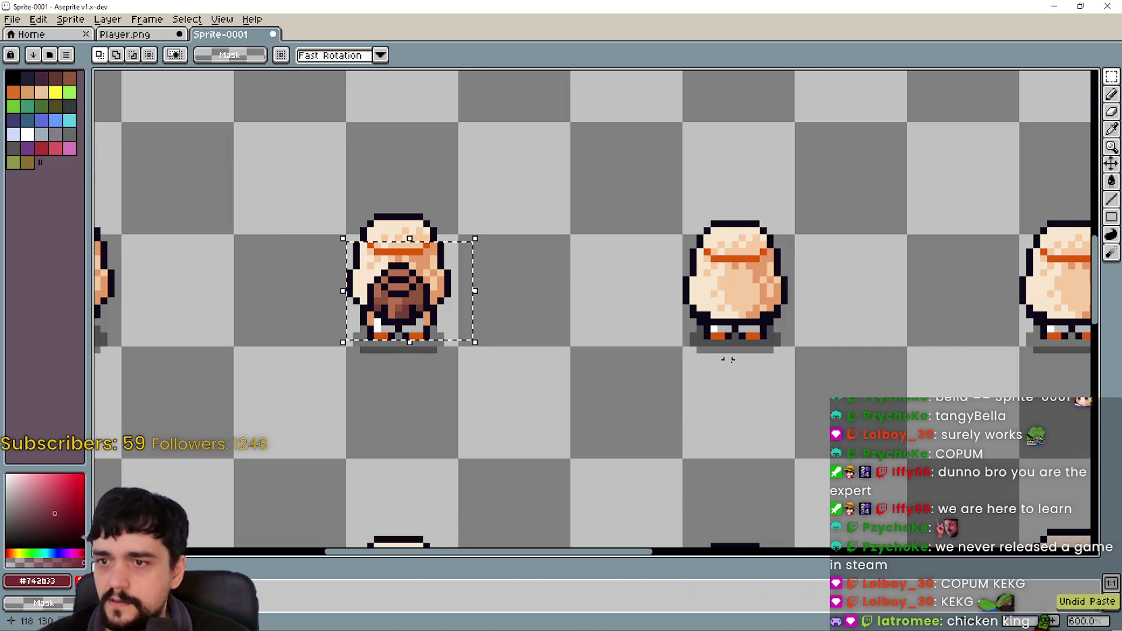
pyautogui.hotkey('ctrl', 'v')
pyautogui.moveTo(215, 312); pyautogui.dragTo(753, 294)
pyautogui.hscroll(3)
pyautogui.moveTo(246, 323); pyautogui.dragTo(464, 277)
pyautogui.scroll(3)
pyautogui.scroll(-3)
# Move the backpack onto the next farmer to the right, matching Player.png.
pyautogui.click(174, 39)
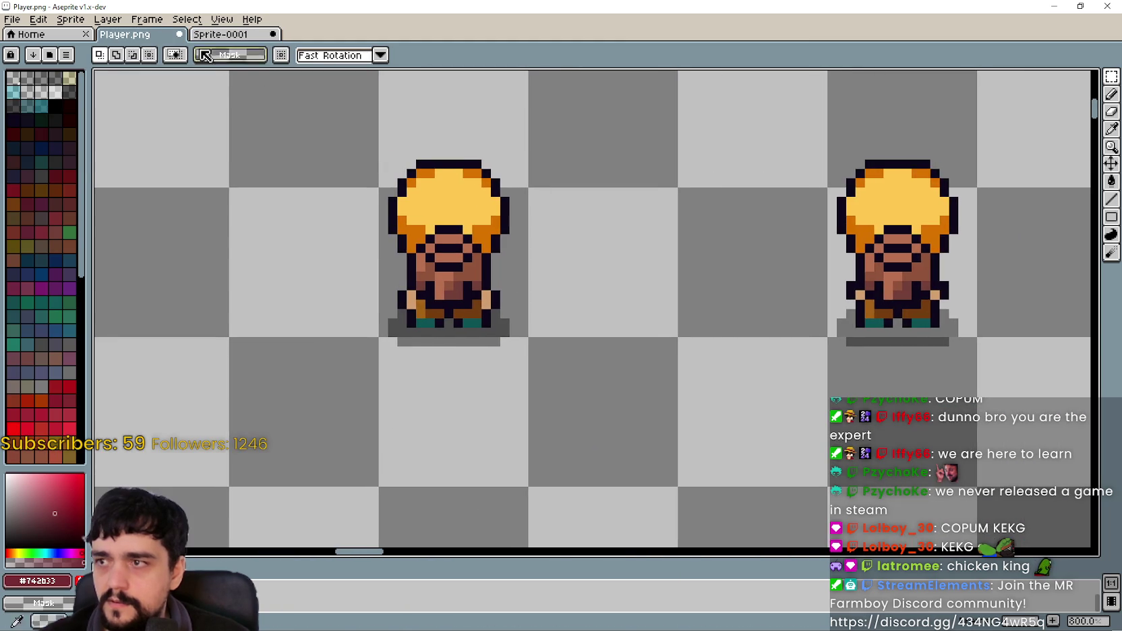
pyautogui.click(215, 33)
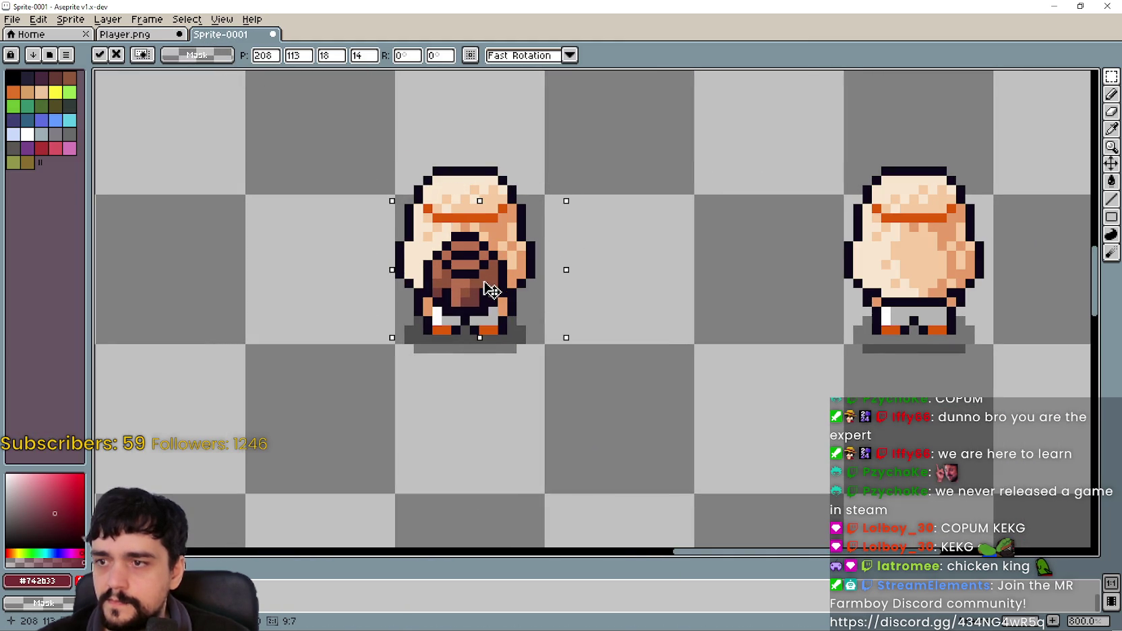
pyautogui.hscroll(3)
pyautogui.moveTo(651, 306); pyautogui.dragTo(689, 270)
pyautogui.scroll(-3)
pyautogui.scroll(-3)
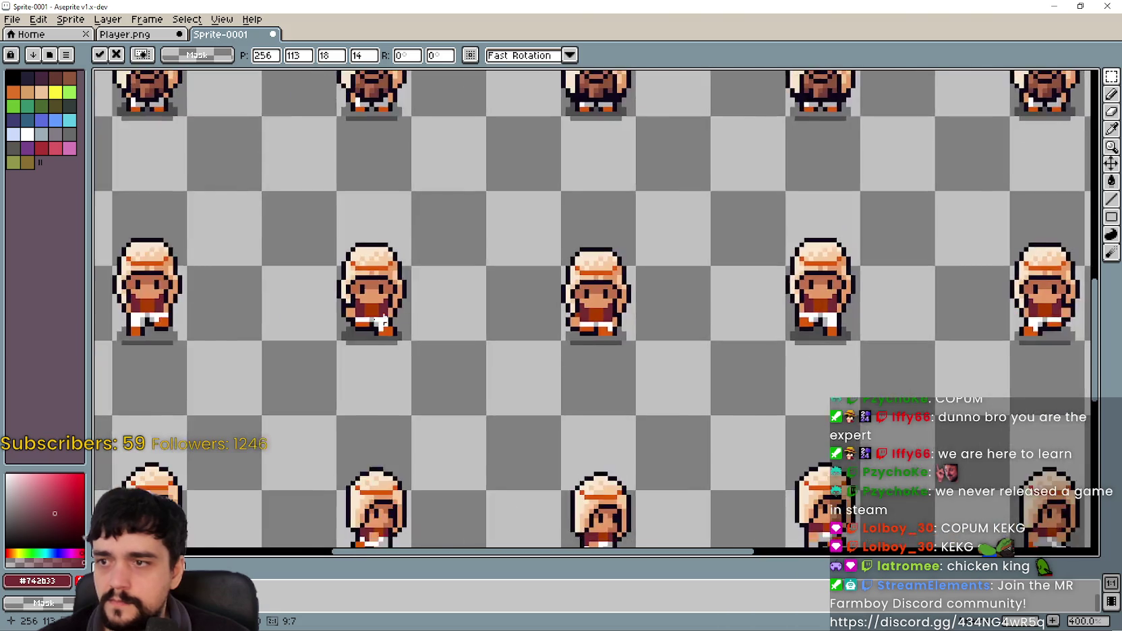
pyautogui.hscroll(-3)
pyautogui.hscroll(3)
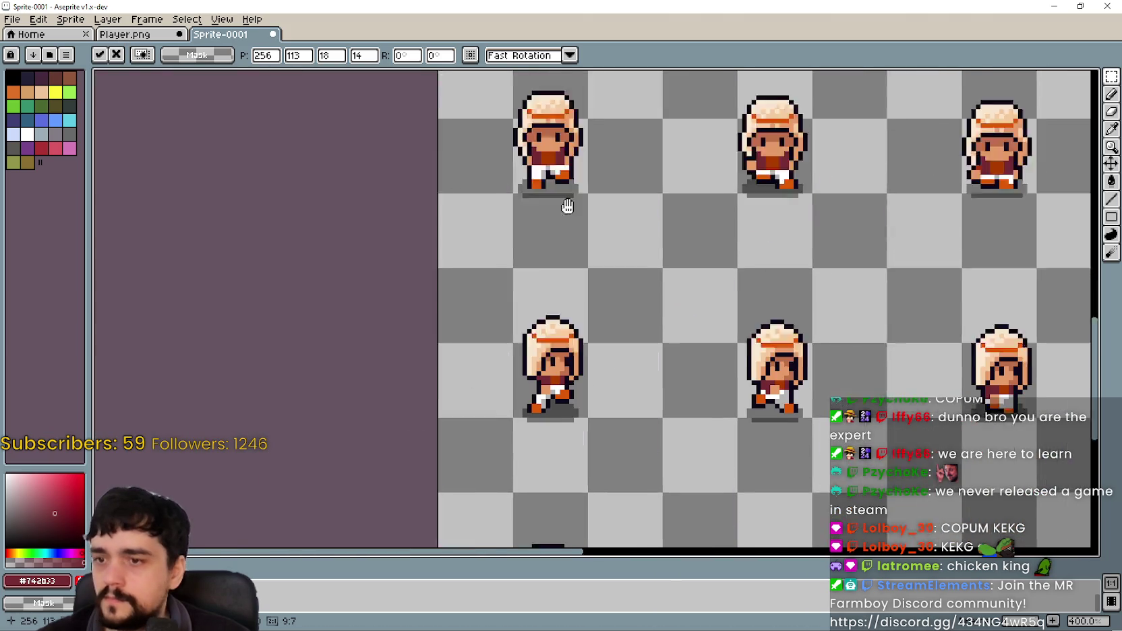
# Inspect the side-facing player frames in Player.png.
pyautogui.hotkey('ctrl', 'Tab')
pyautogui.scroll(-3)
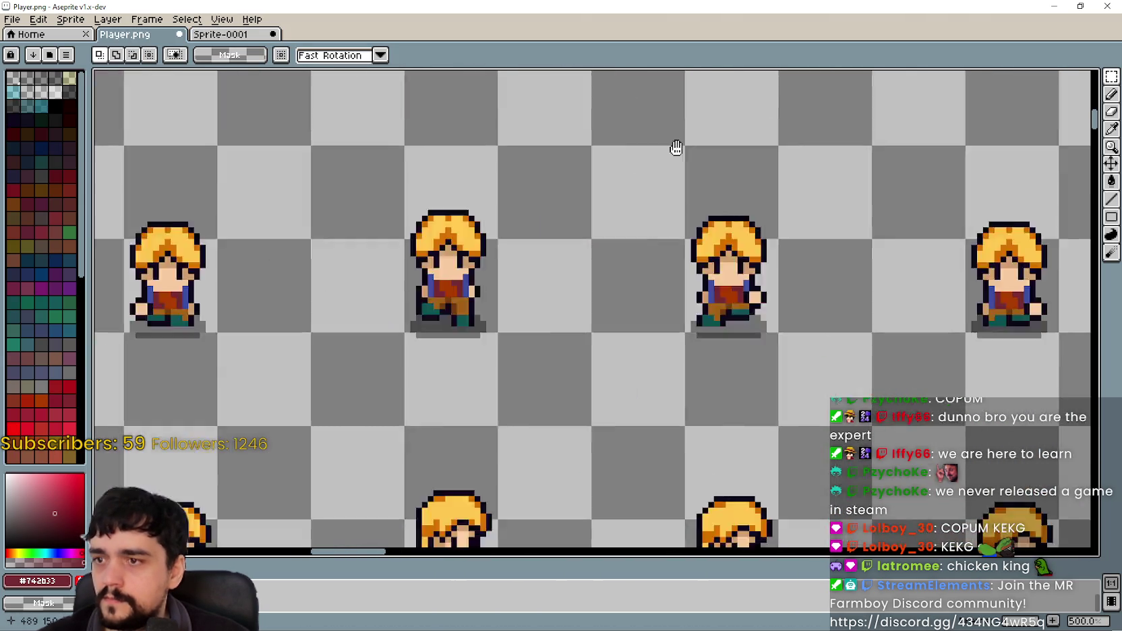
pyautogui.scroll(3)
pyautogui.scroll(-3)
pyautogui.hscroll(-3)
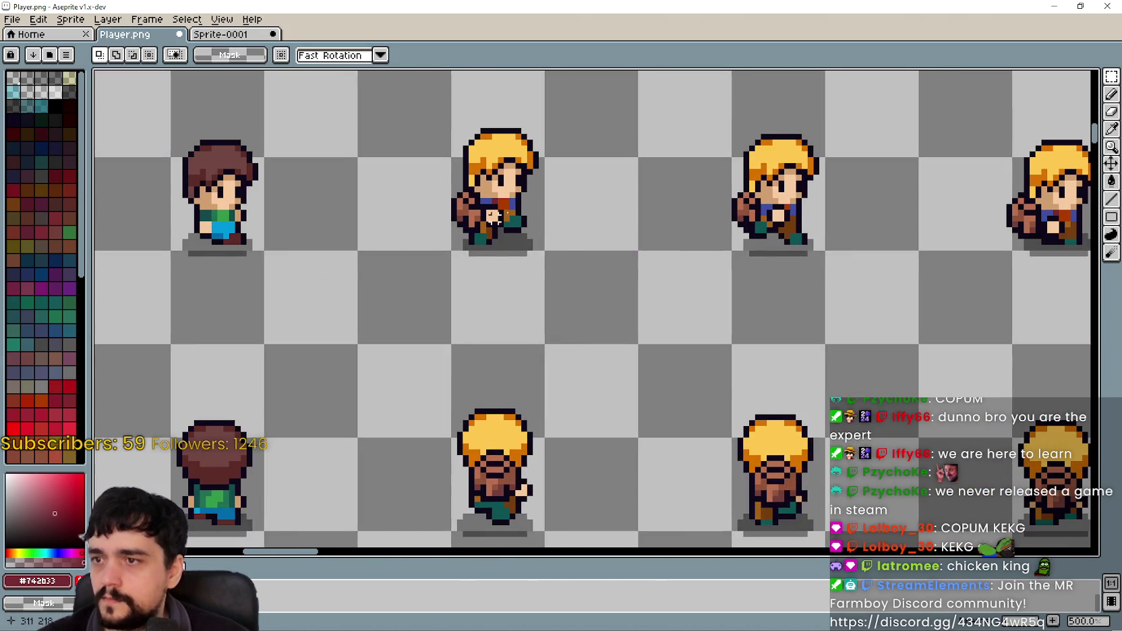
pyautogui.moveTo(502, 326); pyautogui.dragTo(524, 379)
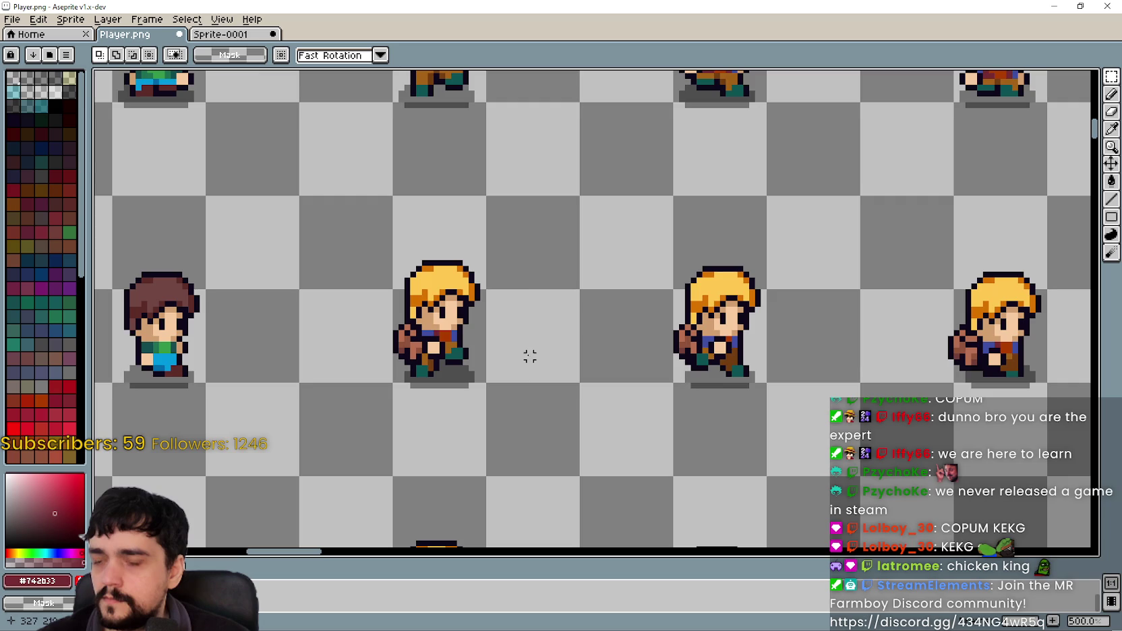
pyautogui.scroll(-3)
pyautogui.scroll(3)
# Undo the misplaced sack paste in Sprite-0001.
pyautogui.click(236, 35)
pyautogui.scroll(3)
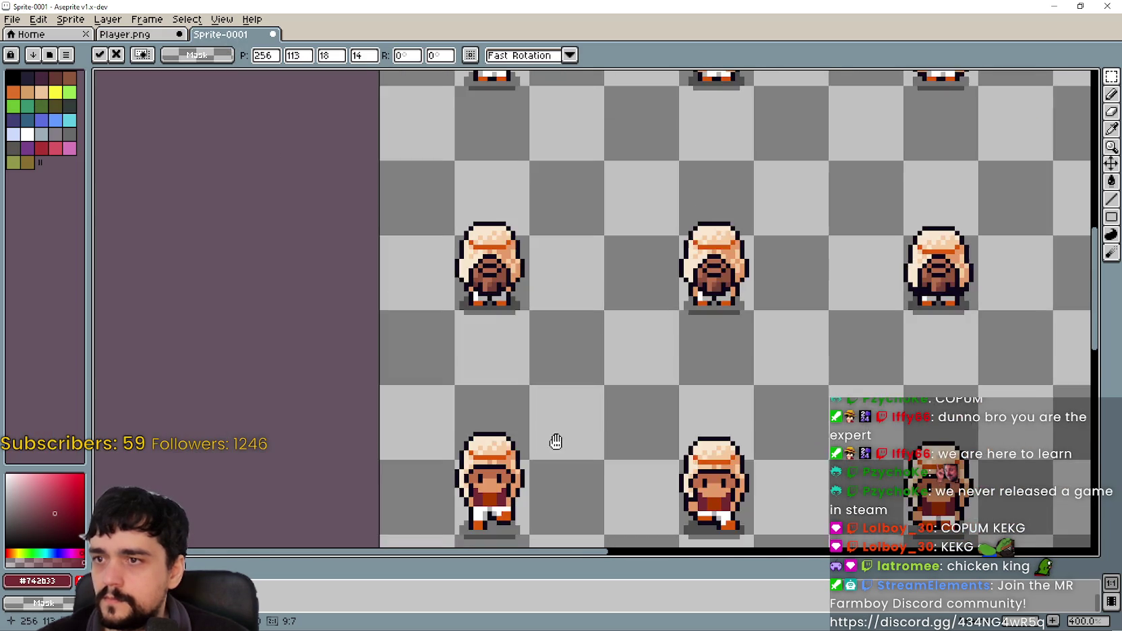
pyautogui.scroll(3)
pyautogui.moveTo(577, 84); pyautogui.dragTo(479, 317)
pyautogui.hotkey('ctrl', 'z')
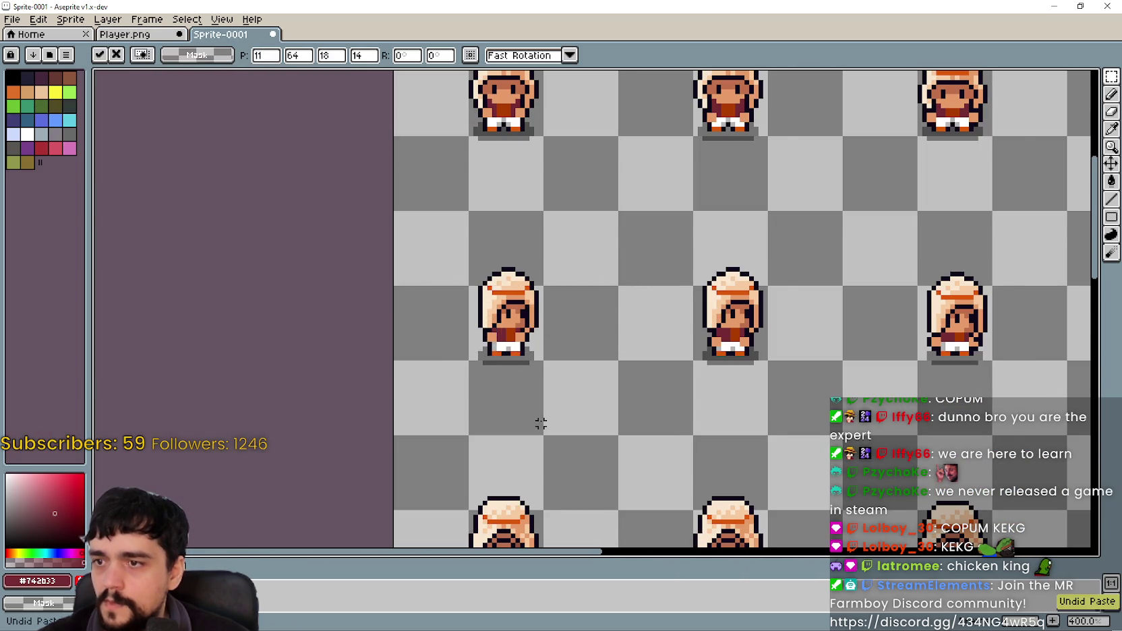
pyautogui.scroll(-3)
pyautogui.hscroll(3)
pyautogui.scroll(3)
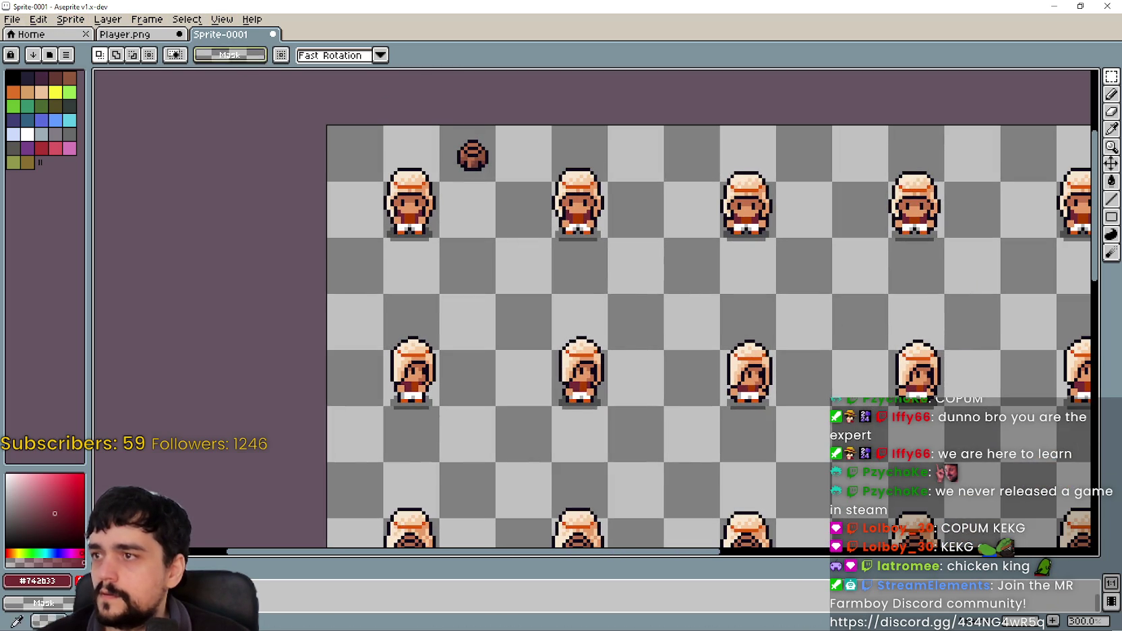
pyautogui.click(121, 21)
# Add a new layer and move Layer 2 beneath Layer 1 in the timeline.
pyautogui.moveTo(155, 91)
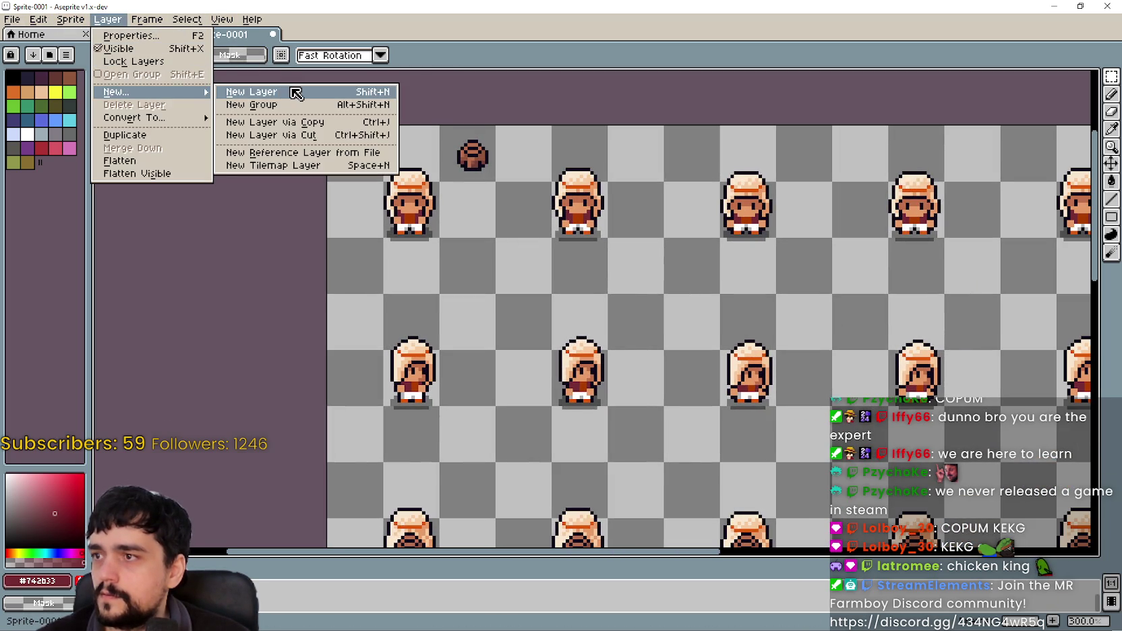
pyautogui.click(296, 92)
pyautogui.moveTo(308, 575); pyautogui.dragTo(316, 418)
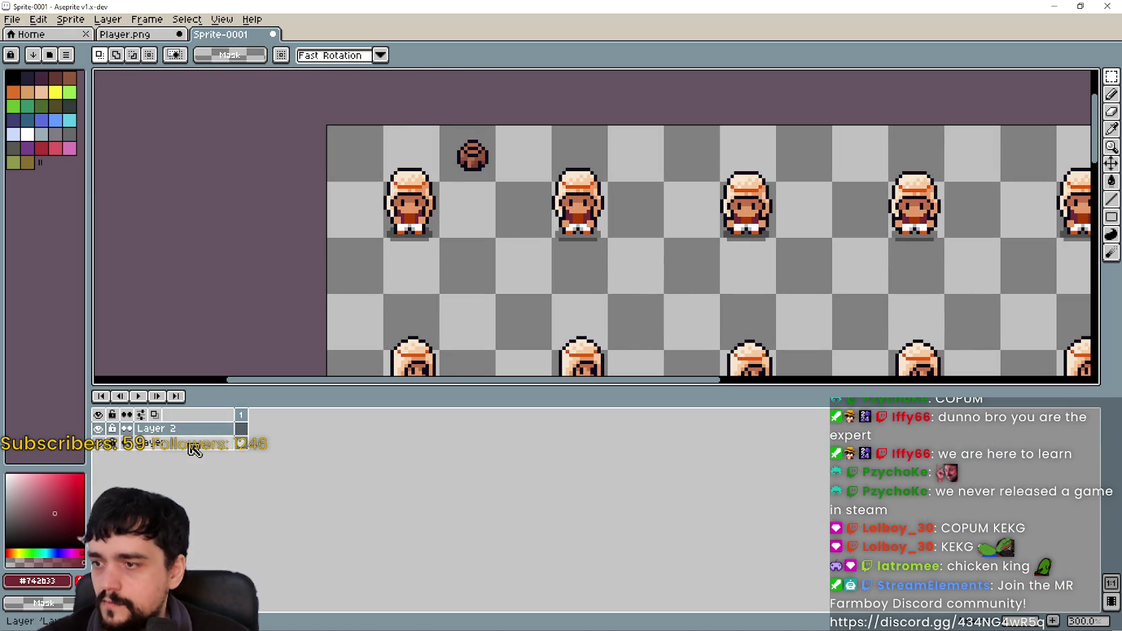
pyautogui.moveTo(194, 433); pyautogui.dragTo(196, 451)
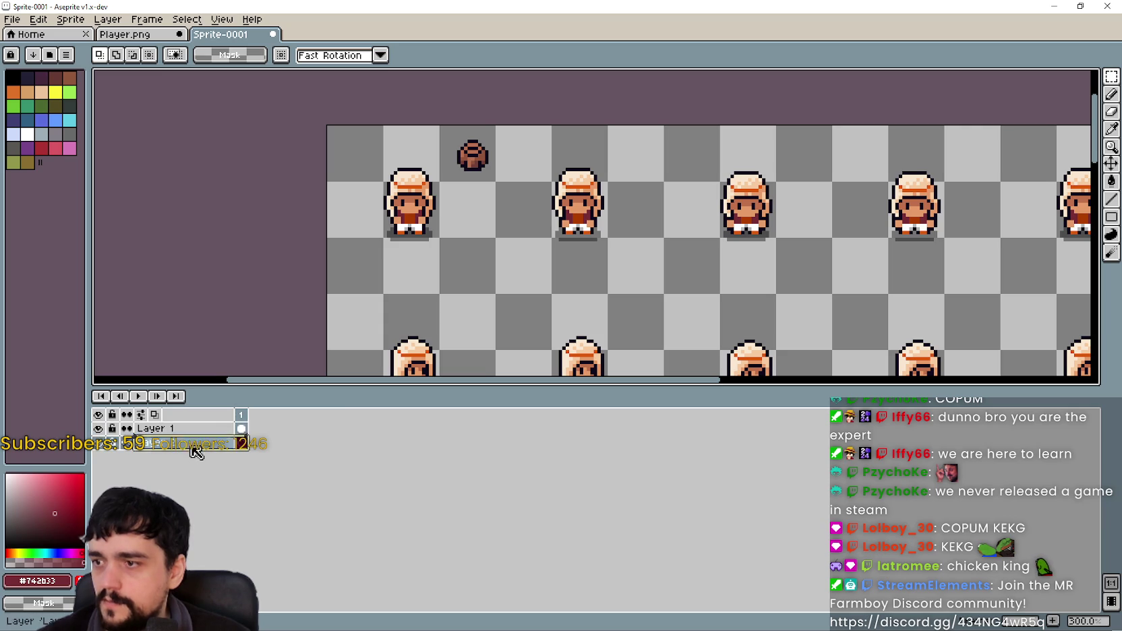
pyautogui.moveTo(484, 388); pyautogui.dragTo(484, 499)
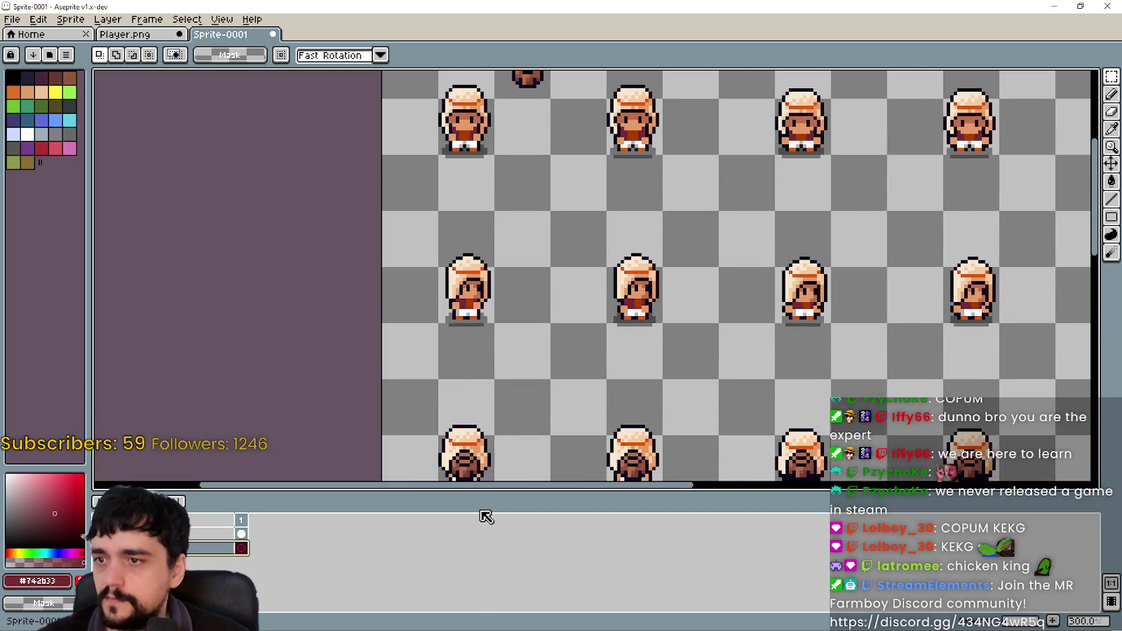
# Pick up the sack with Ctrl+T and position it, checking the Player.png pose.
pyautogui.hotkey('ctrl', 't')
pyautogui.scroll(3)
pyautogui.moveTo(550, 145); pyautogui.dragTo(481, 265)
pyautogui.scroll(3)
pyautogui.scroll(3)
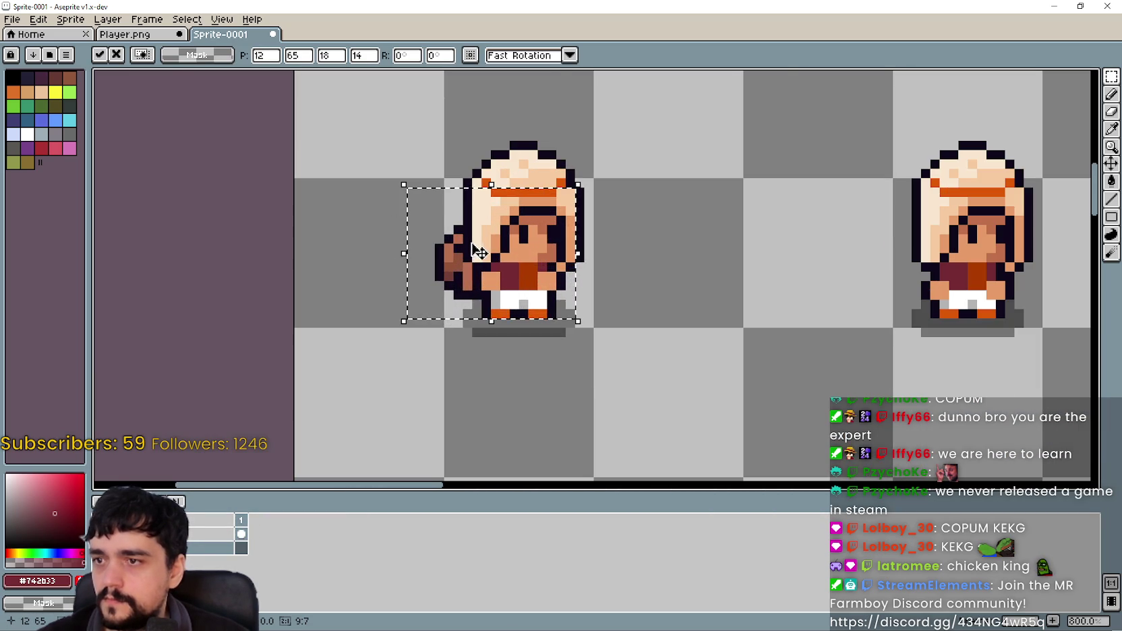
pyautogui.click(141, 37)
pyautogui.scroll(3)
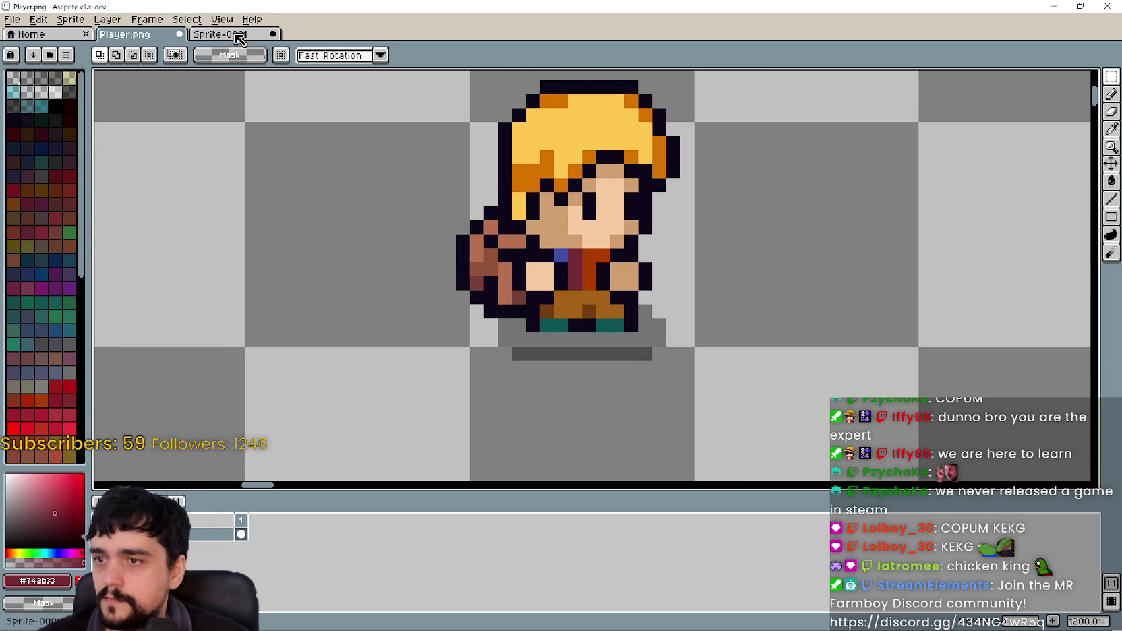
pyautogui.click(239, 37)
pyautogui.scroll(3)
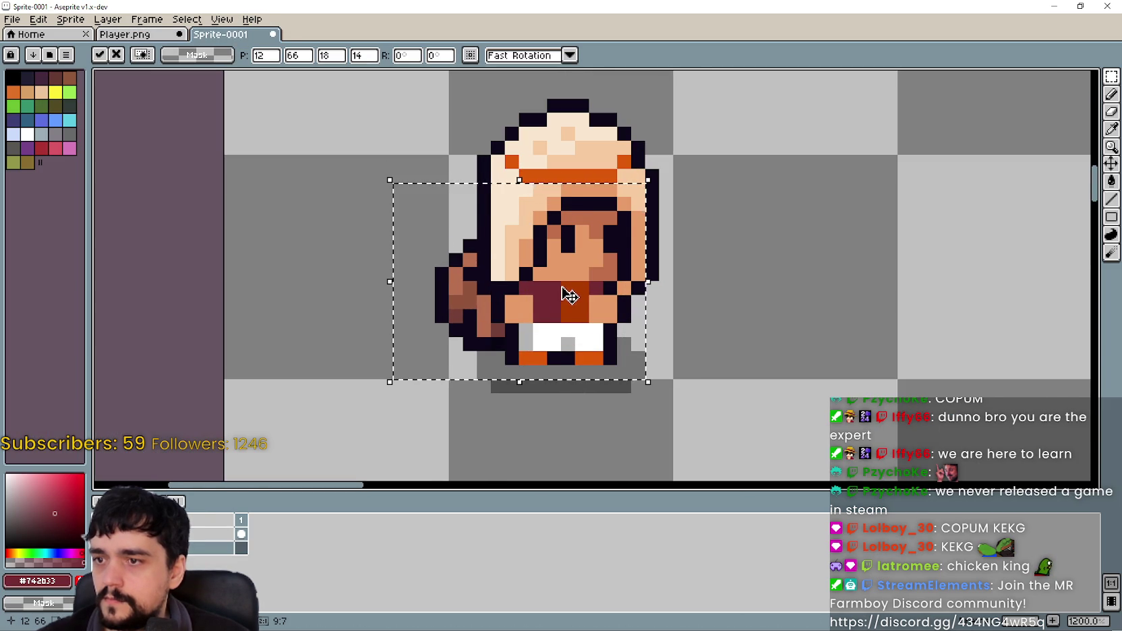
pyautogui.scroll(-3)
pyautogui.scroll(3)
pyautogui.click(141, 35)
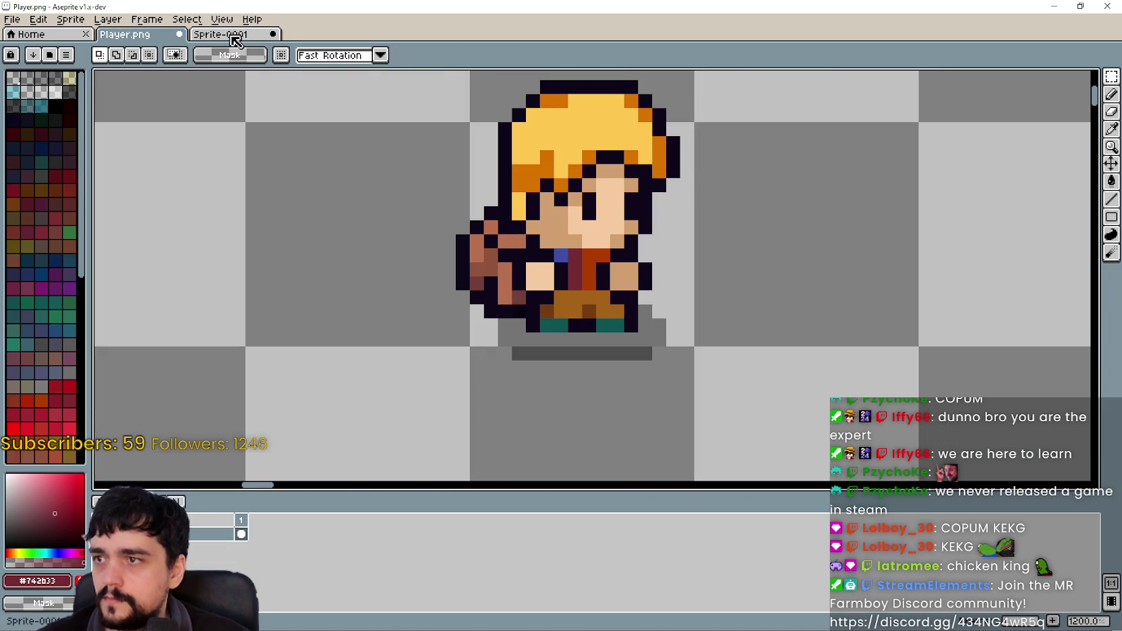
pyautogui.click(236, 39)
pyautogui.scroll(-3)
# Move the sack copy onto the next side-facing farmer frame, matching Player.png.
pyautogui.moveTo(824, 280); pyautogui.dragTo(502, 259)
pyautogui.scroll(3)
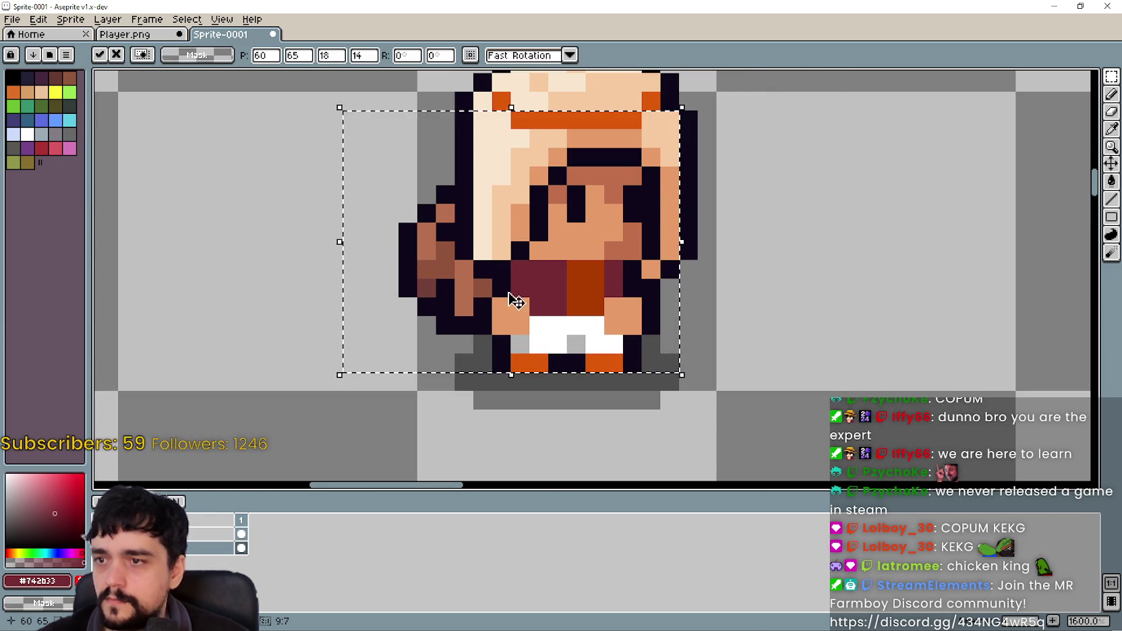
pyautogui.scroll(-3)
pyautogui.scroll(-3)
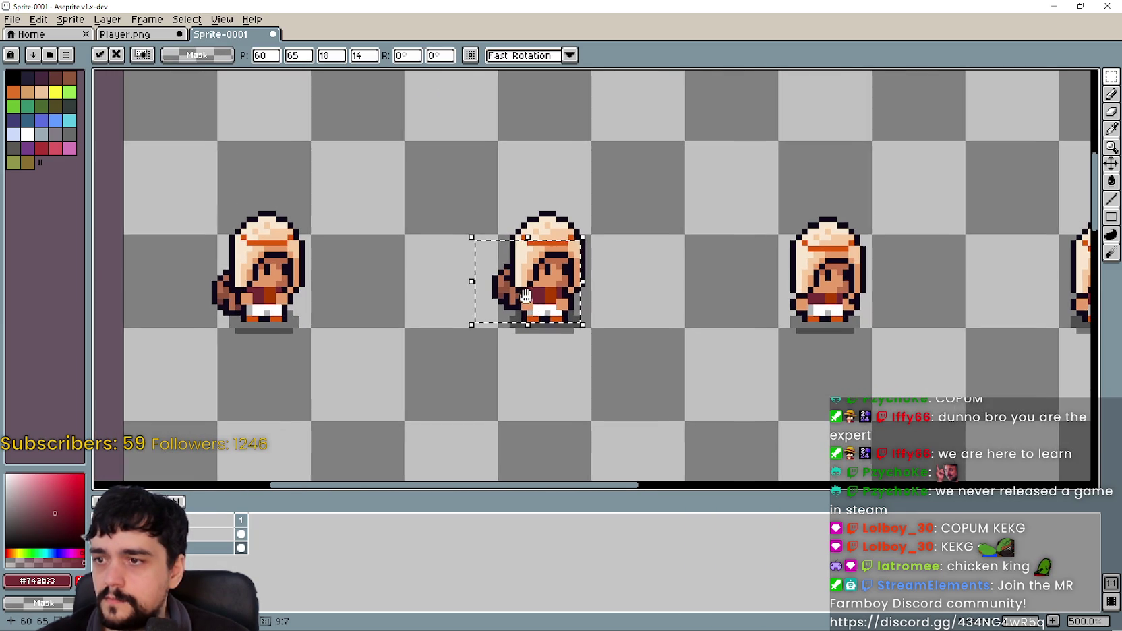
pyautogui.scroll(3)
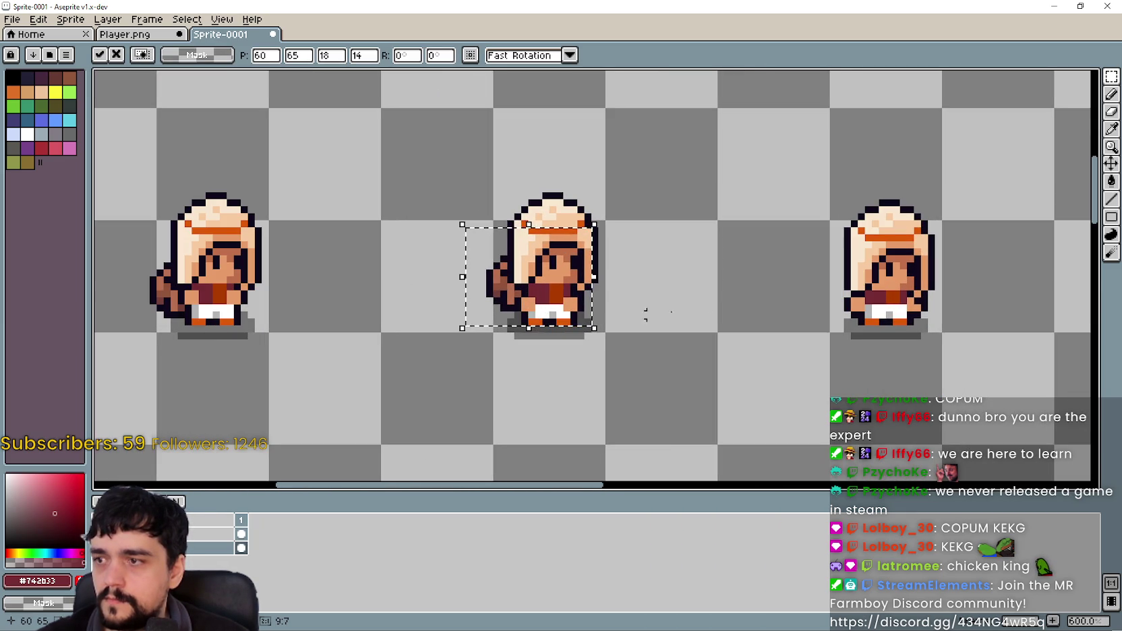
pyautogui.moveTo(892, 331); pyautogui.dragTo(852, 322)
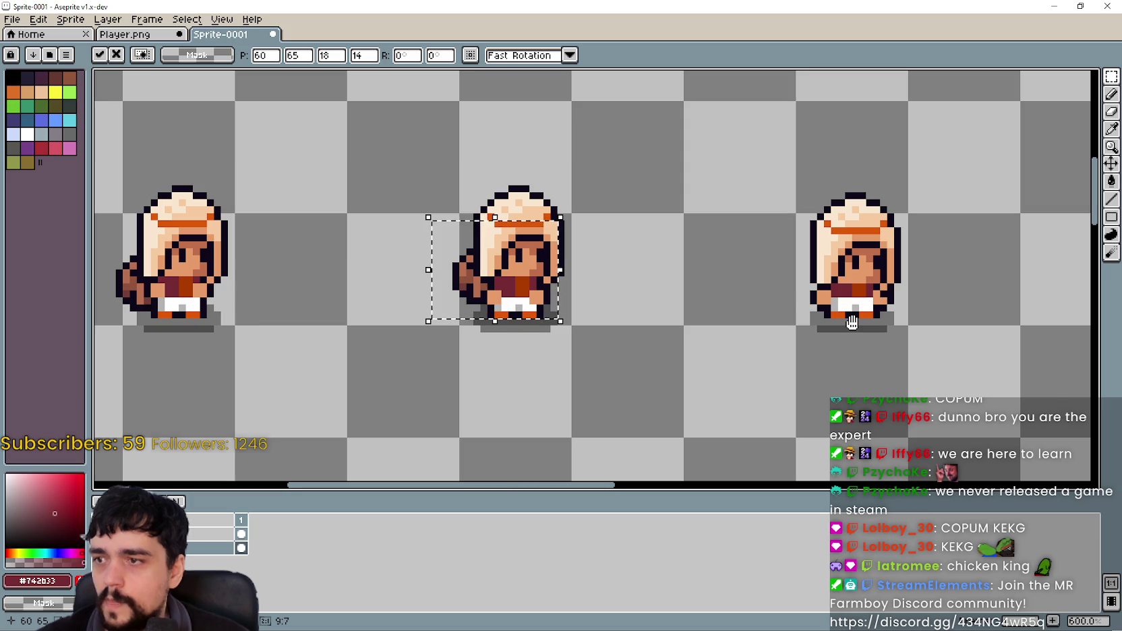
pyautogui.click(137, 33)
pyautogui.scroll(3)
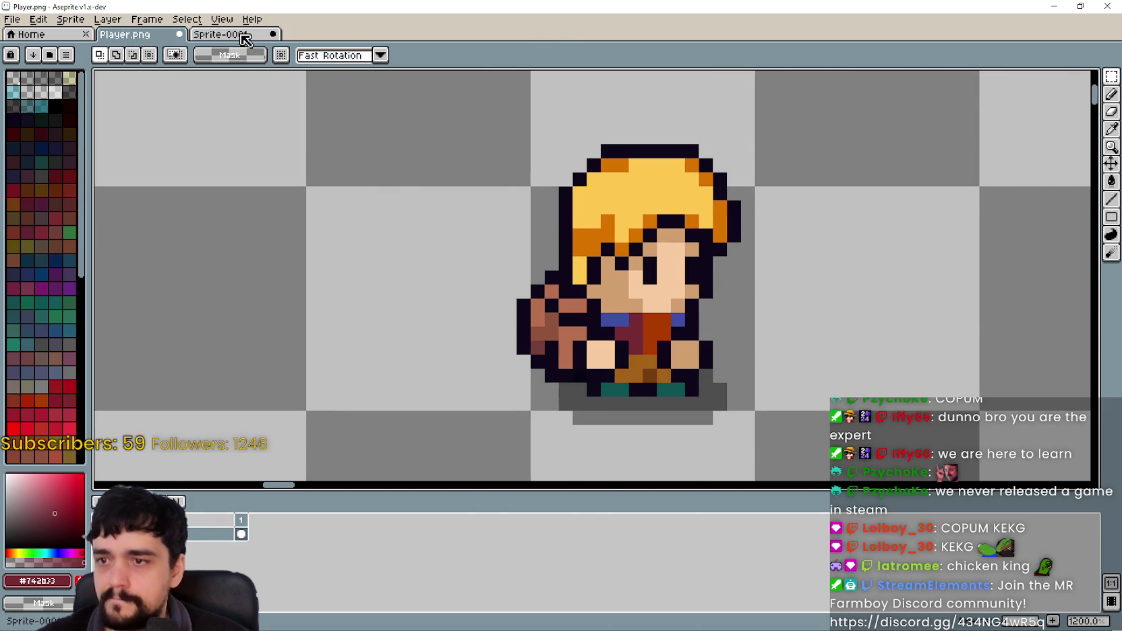
pyautogui.click(244, 41)
pyautogui.scroll(3)
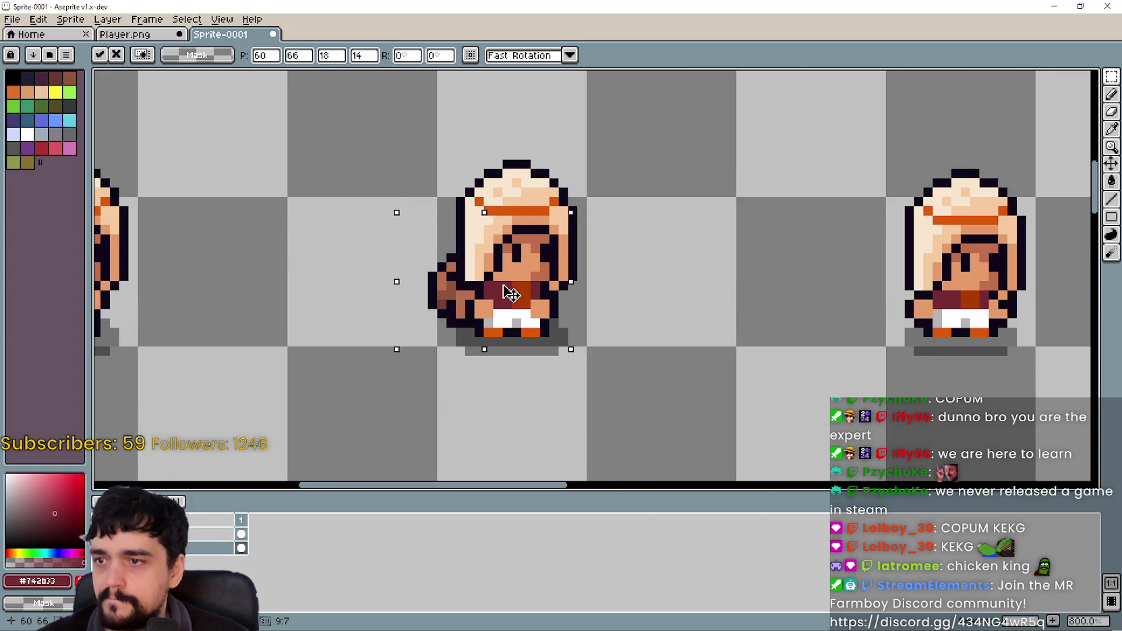
pyautogui.scroll(-3)
pyautogui.hscroll(3)
pyautogui.press('Return')
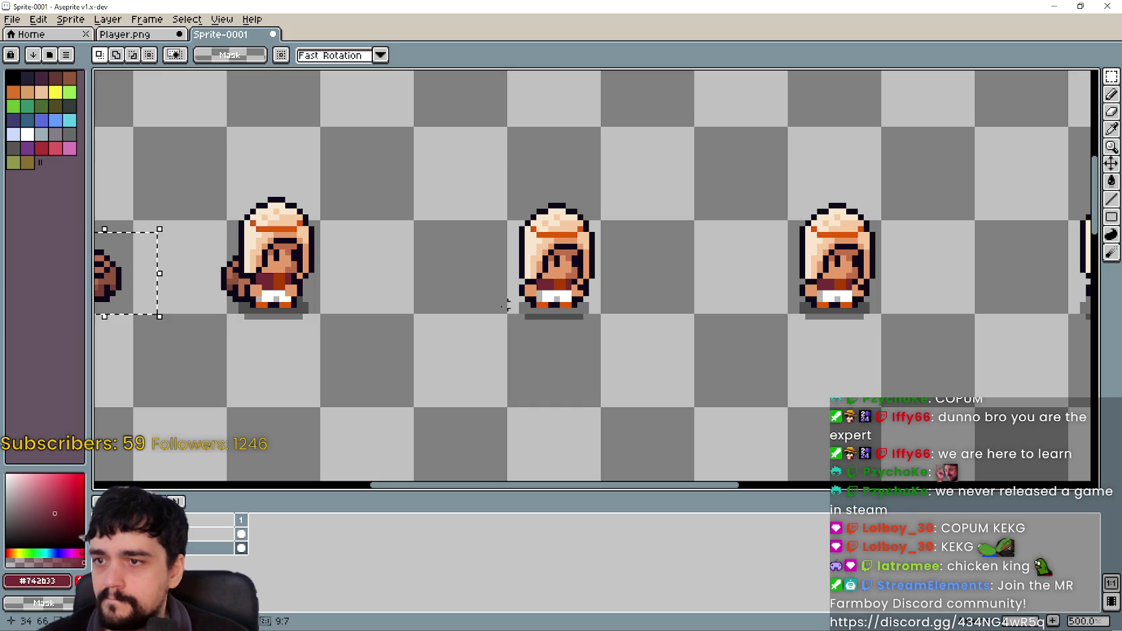
# Place the sack copy at the middle farmer's hand, comparing with Player.png.
pyautogui.moveTo(135, 297); pyautogui.dragTo(522, 288)
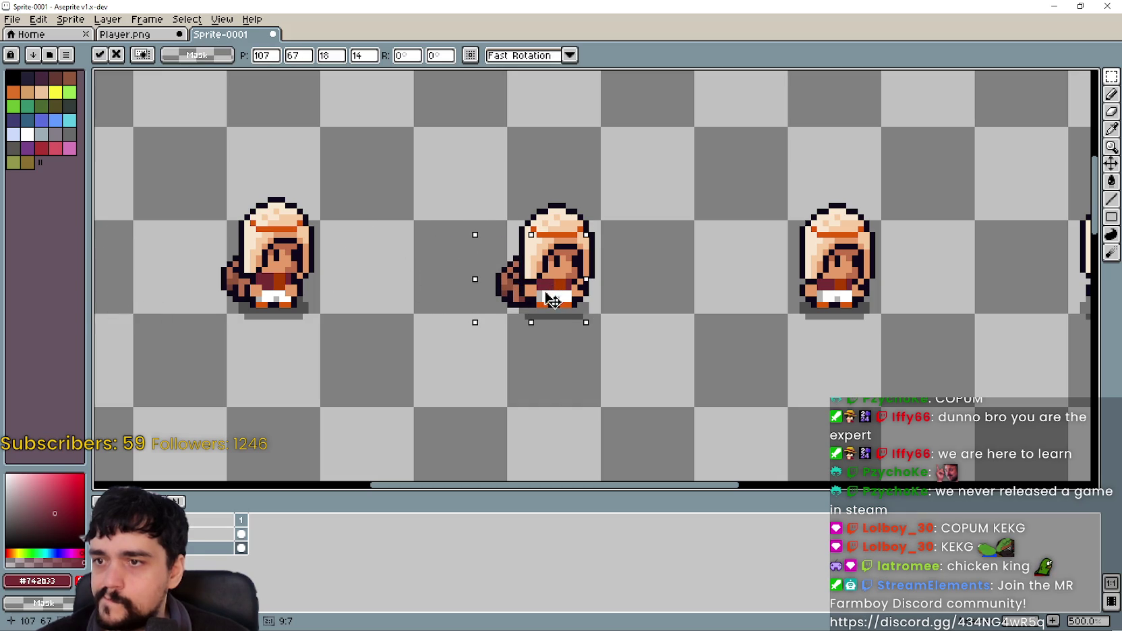
pyautogui.click(135, 33)
pyautogui.hscroll(-3)
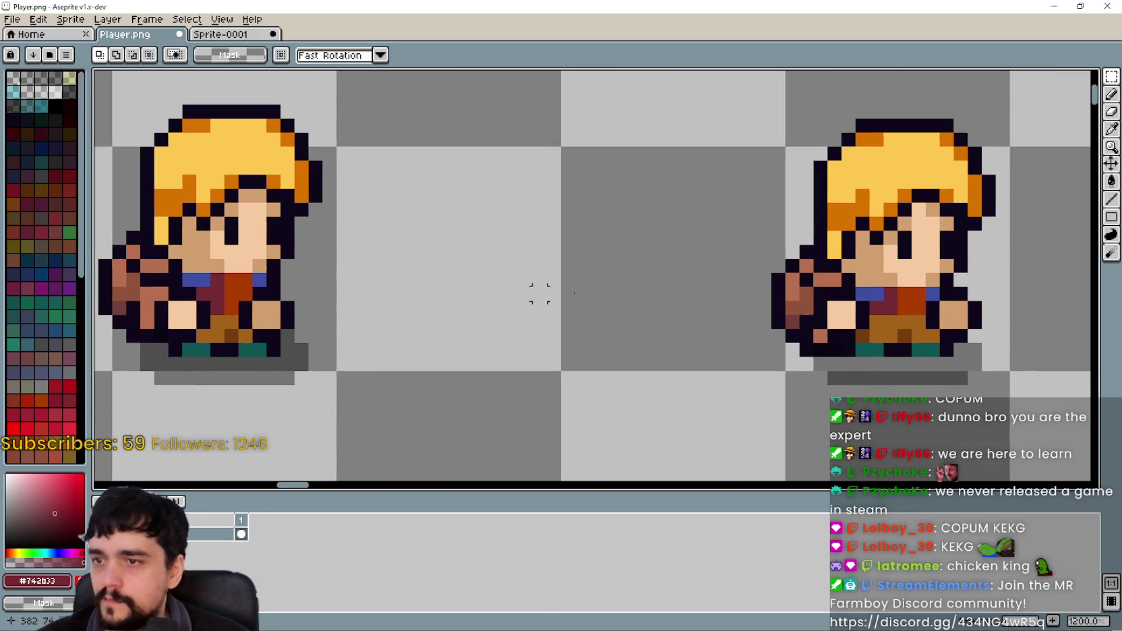
pyautogui.click(238, 34)
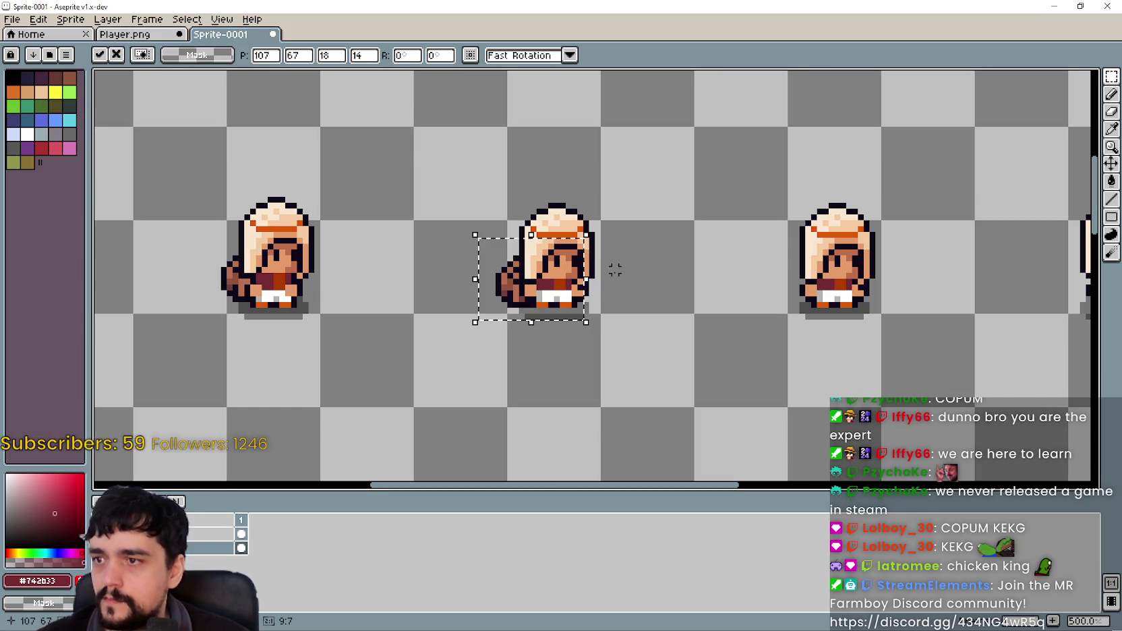
pyautogui.click(135, 34)
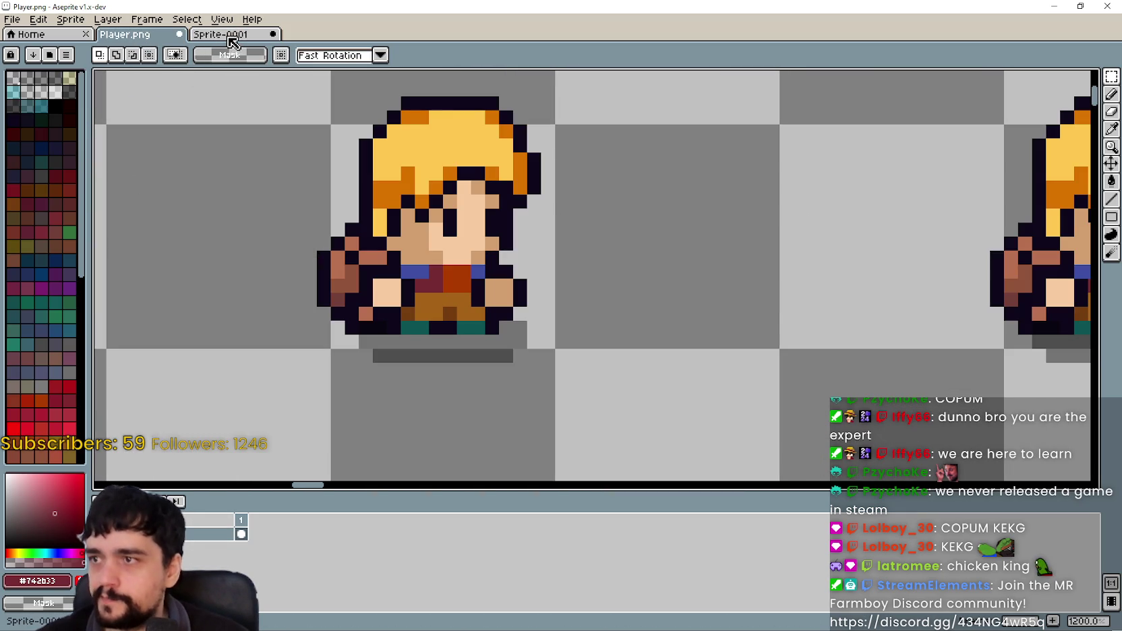
pyautogui.click(224, 37)
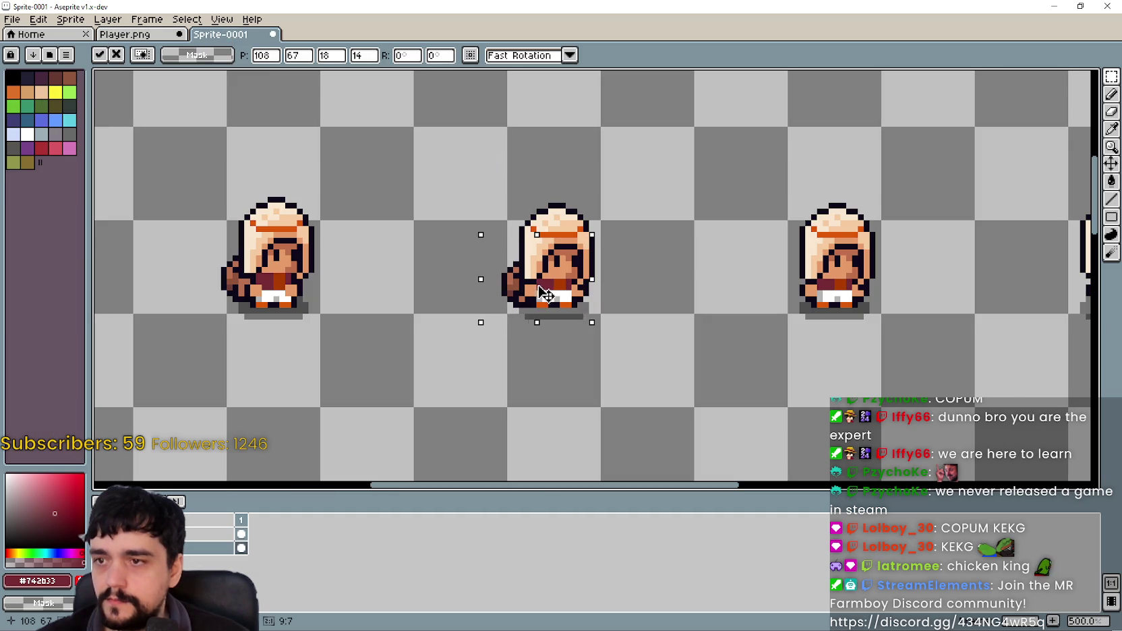
pyautogui.click(133, 35)
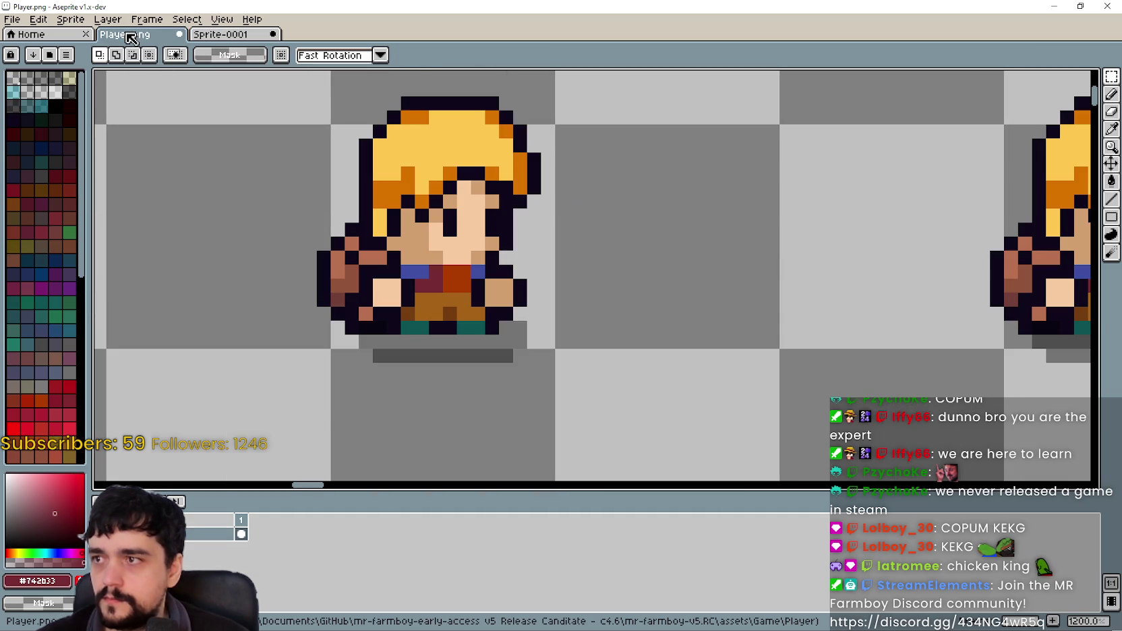
pyautogui.click(253, 36)
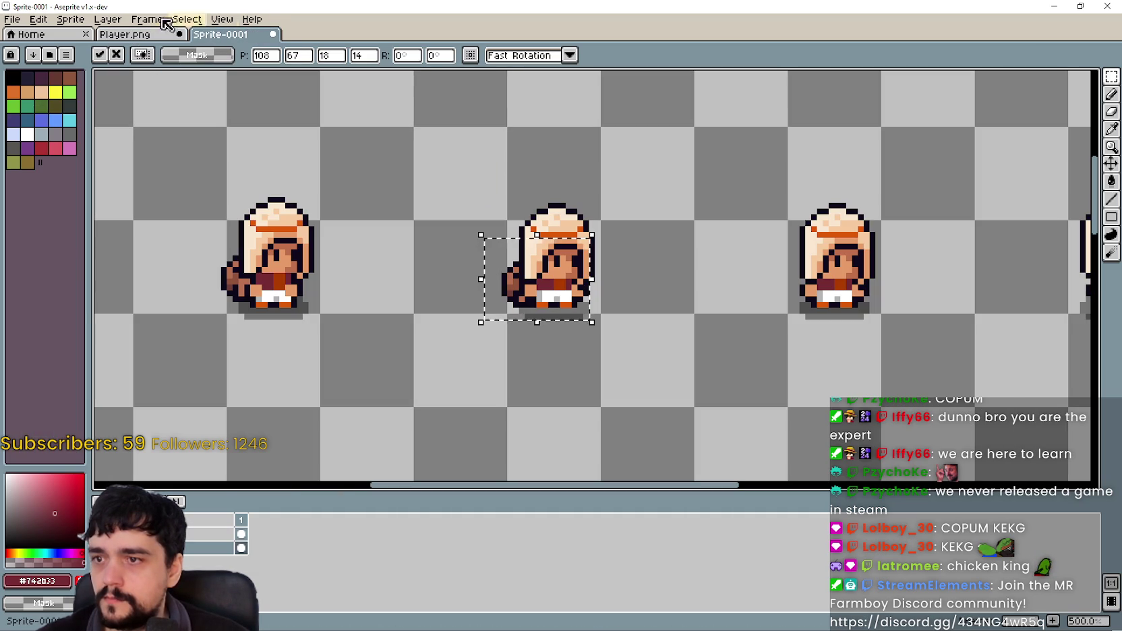
pyautogui.click(128, 34)
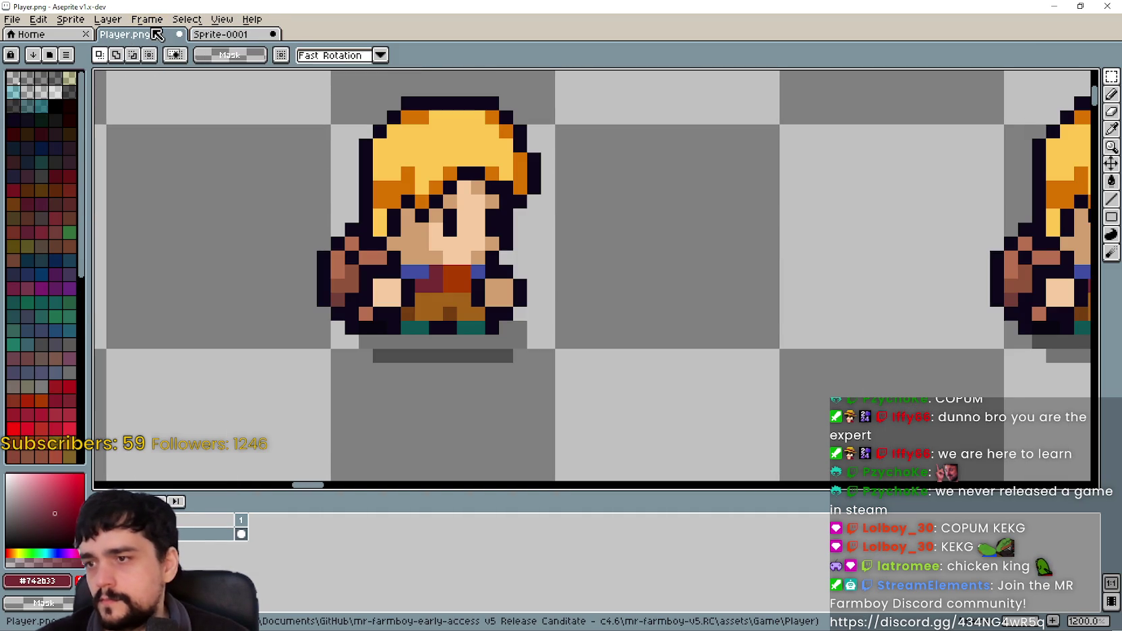
pyautogui.click(253, 35)
# Cancel the move and drag the bag beside the first farmer frame.
pyautogui.scroll(-3)
pyautogui.moveTo(821, 324); pyautogui.dragTo(521, 323)
pyautogui.scroll(3)
pyautogui.press('Escape')
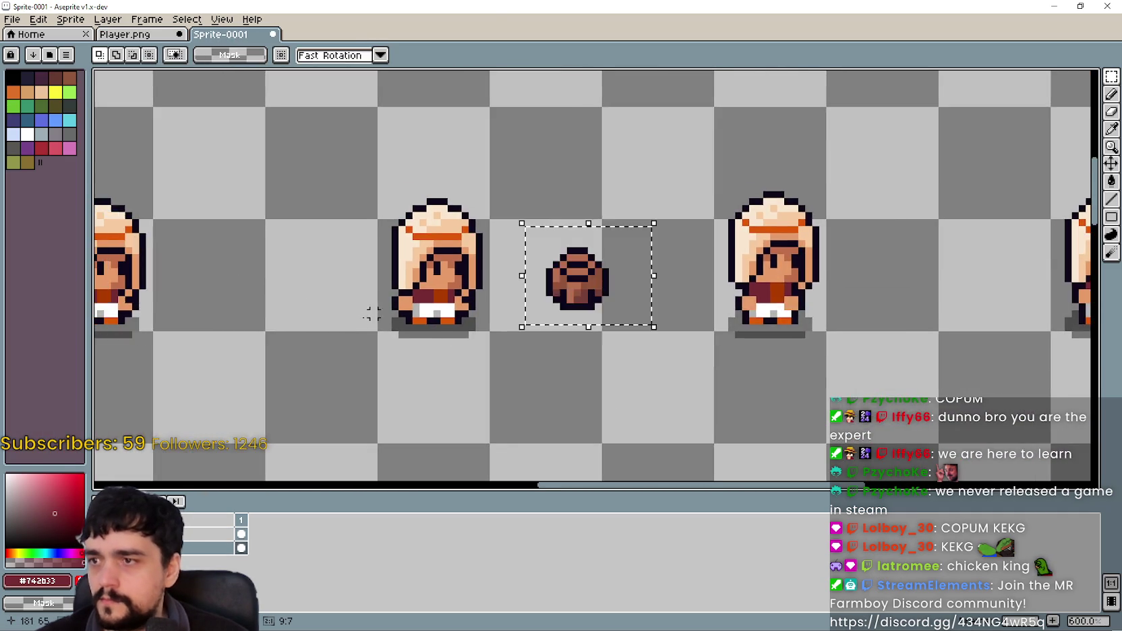
pyautogui.scroll(3)
pyautogui.moveTo(664, 288); pyautogui.dragTo(427, 288)
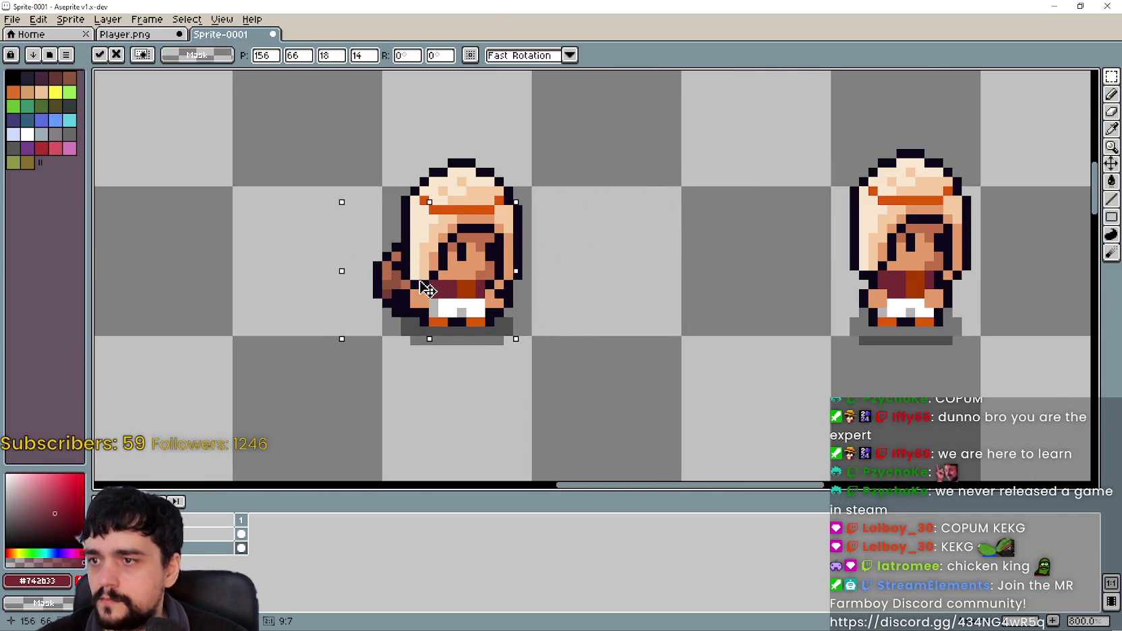
# Fine-tune the bag one pixel down and one pixel right to match Player.png.
pyautogui.click(125, 34)
pyautogui.moveTo(253, 294); pyautogui.dragTo(322, 293)
pyautogui.click(217, 35)
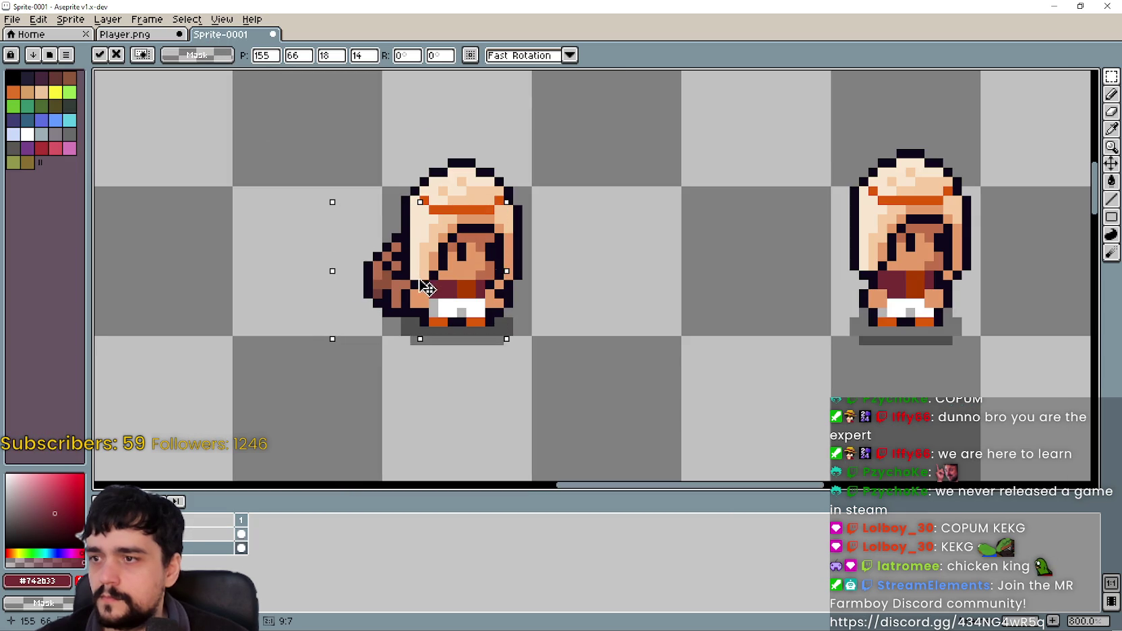
pyautogui.moveTo(427, 289); pyautogui.dragTo(430, 293)
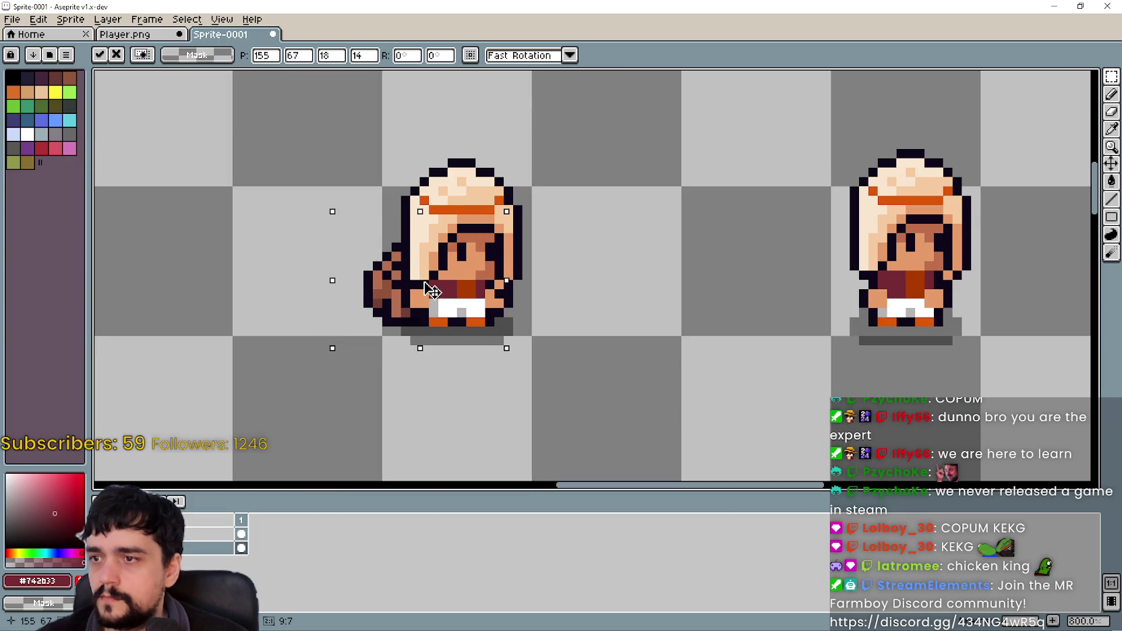
pyautogui.click(135, 34)
pyautogui.click(230, 37)
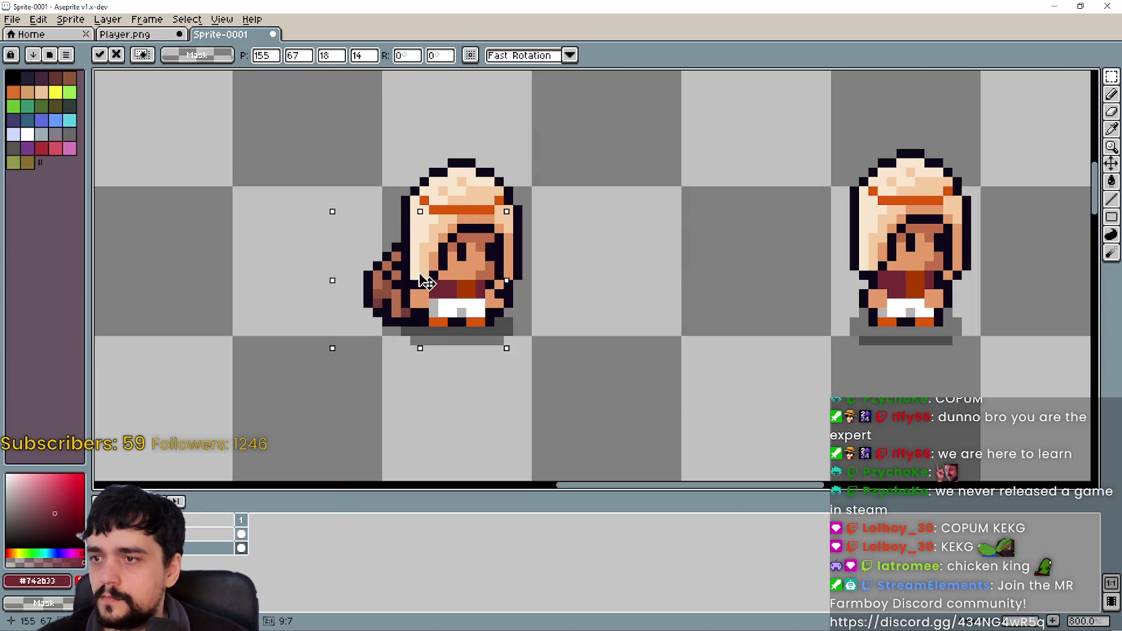
pyautogui.press('Right')
pyautogui.scroll(-3)
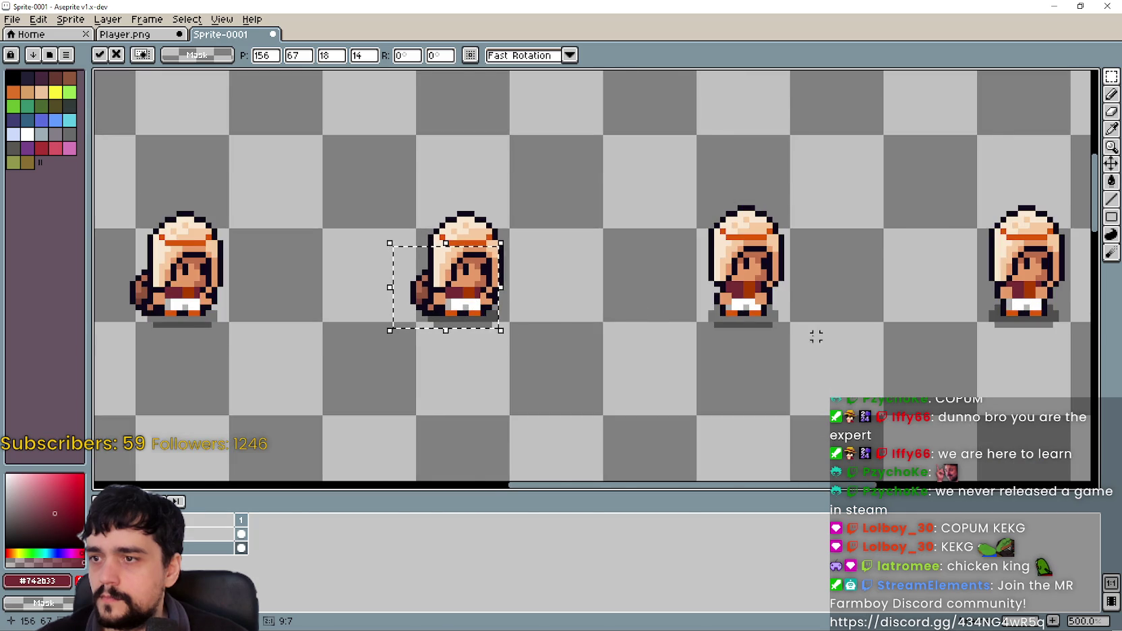
# Fine-tune the bag on the current farmer frame, then move it onto the next side-facing frame.
pyautogui.scroll(-3)
pyautogui.scroll(3)
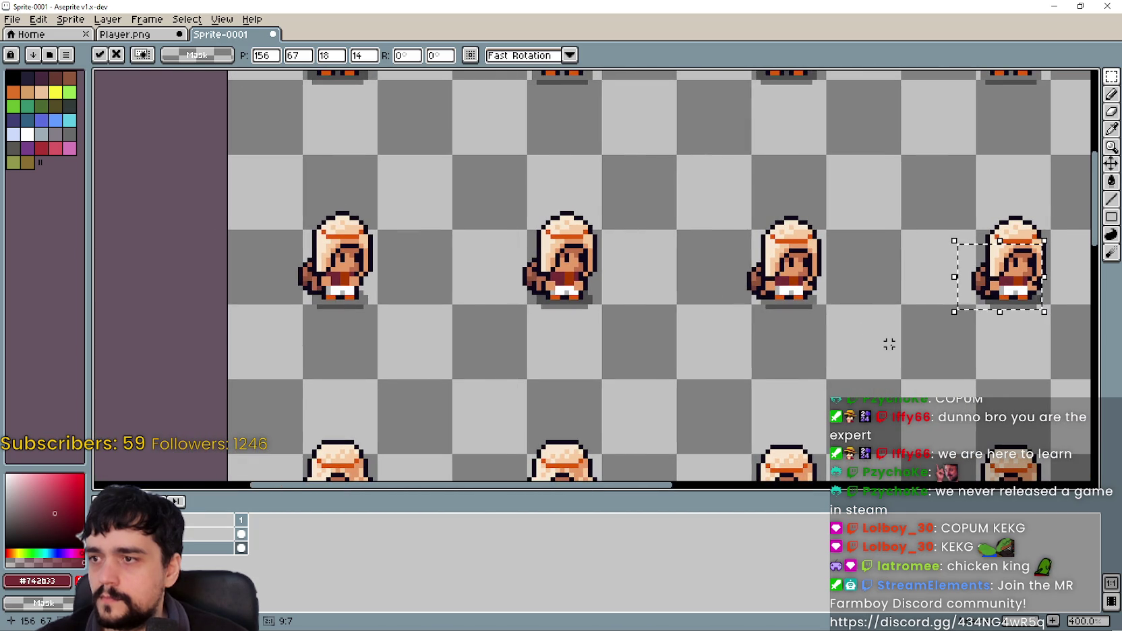
pyautogui.moveTo(893, 344); pyautogui.dragTo(450, 268)
pyautogui.scroll(3)
pyautogui.scroll(3)
pyautogui.hotkey('ctrl', 'Tab')
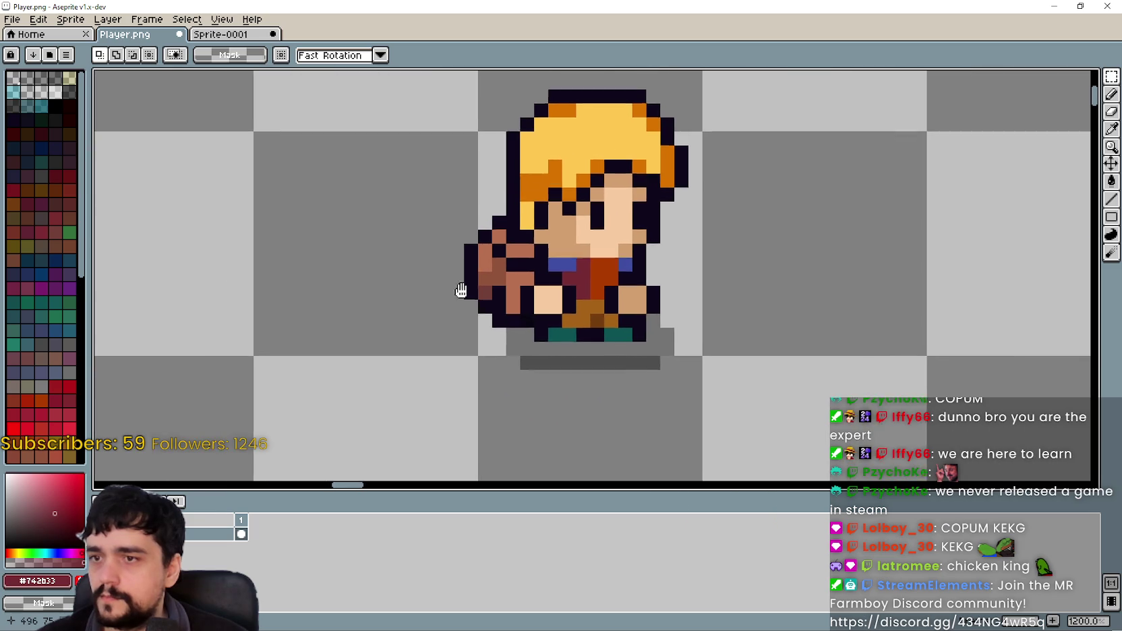
pyautogui.click(220, 35)
pyautogui.moveTo(480, 276); pyautogui.dragTo(480, 281)
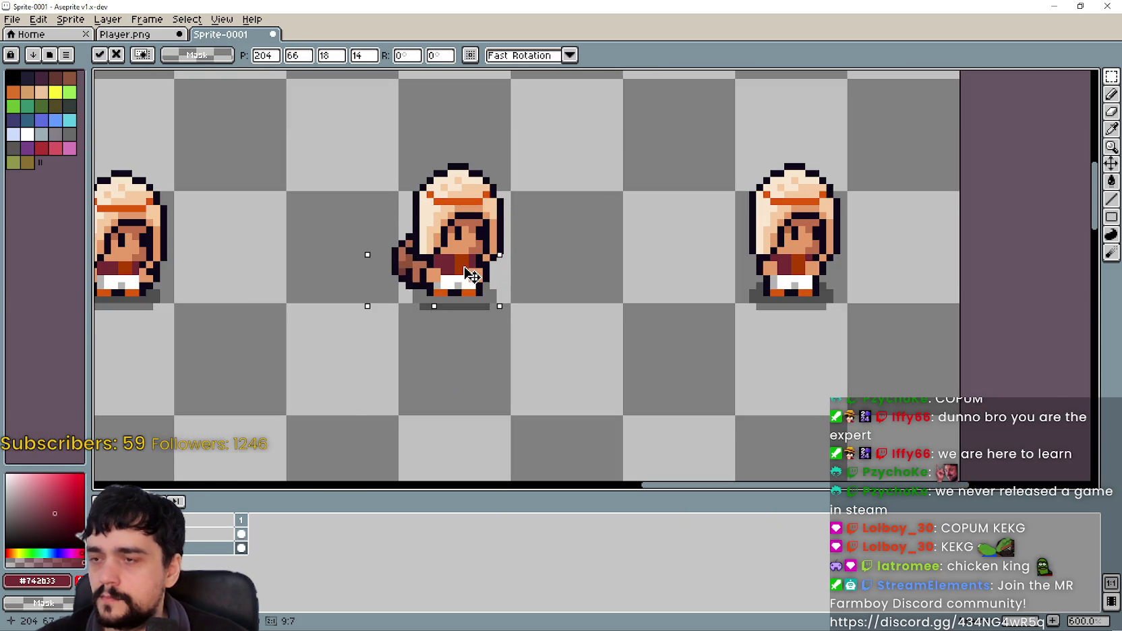
pyautogui.scroll(-3)
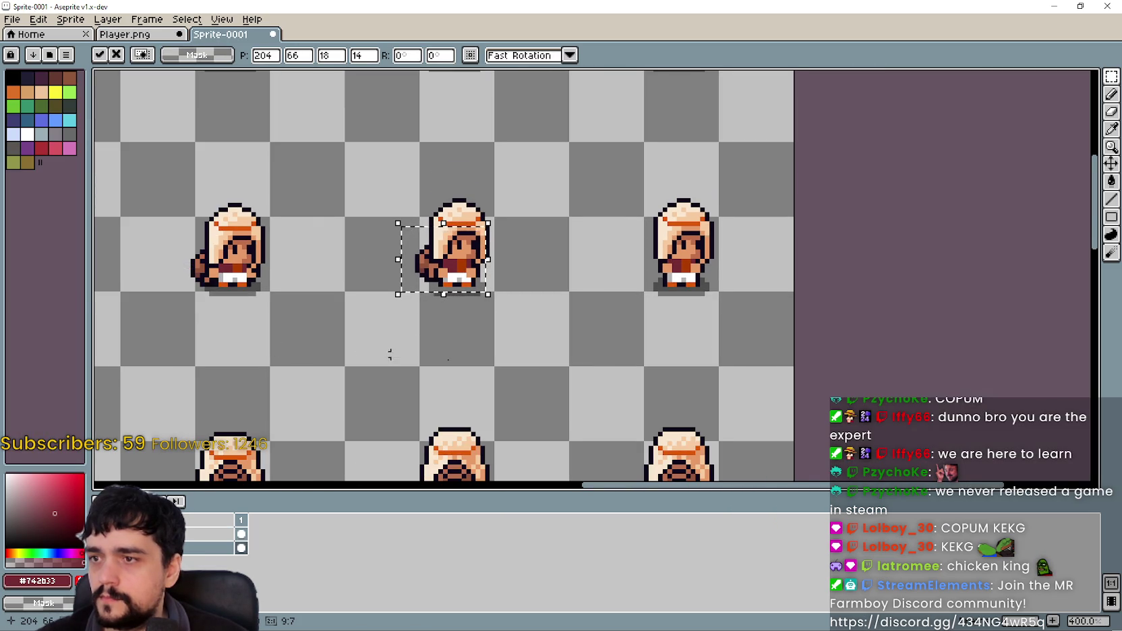
pyautogui.hscroll(3)
pyautogui.moveTo(267, 285); pyautogui.dragTo(512, 280)
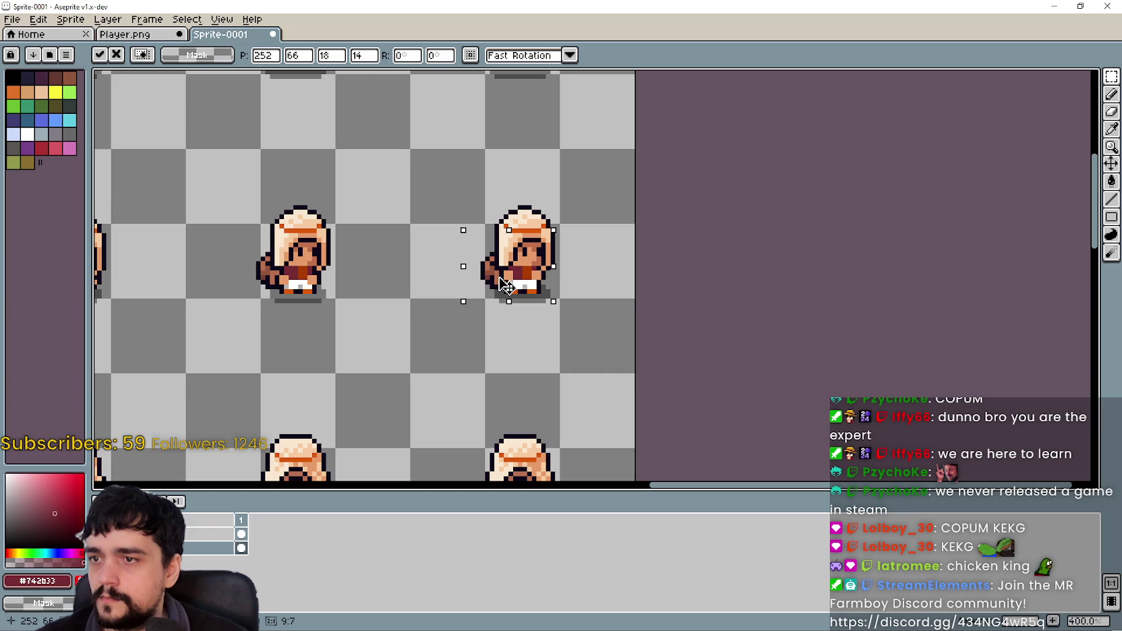
# Paste the brown bag beside the first lower-row farmer and nudge it into alignment.
pyautogui.scroll(3)
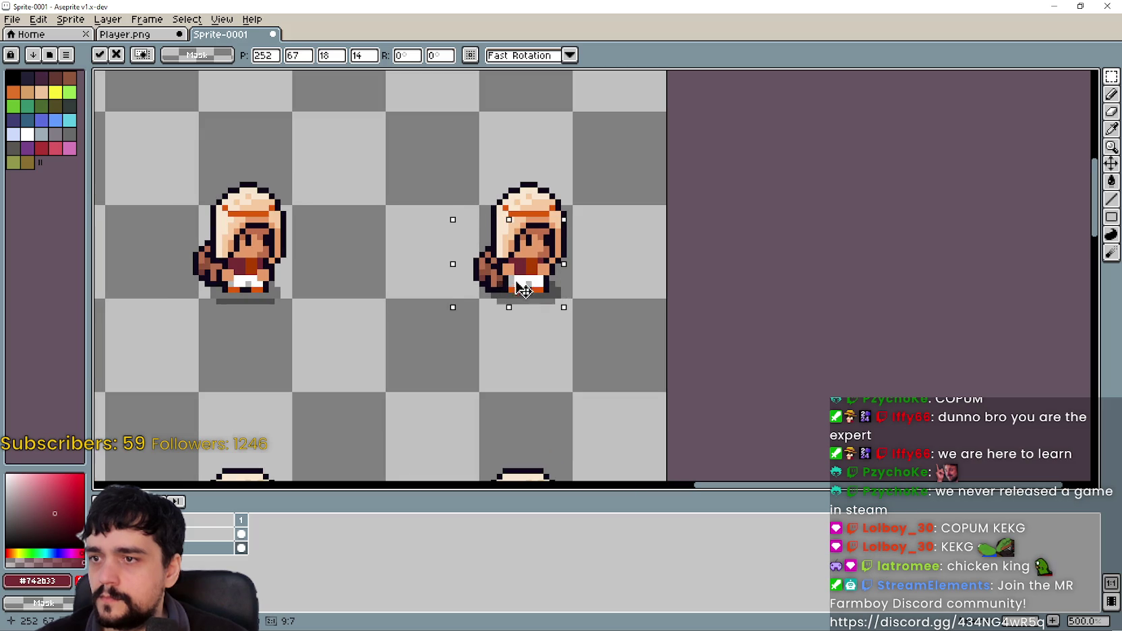
pyautogui.scroll(-3)
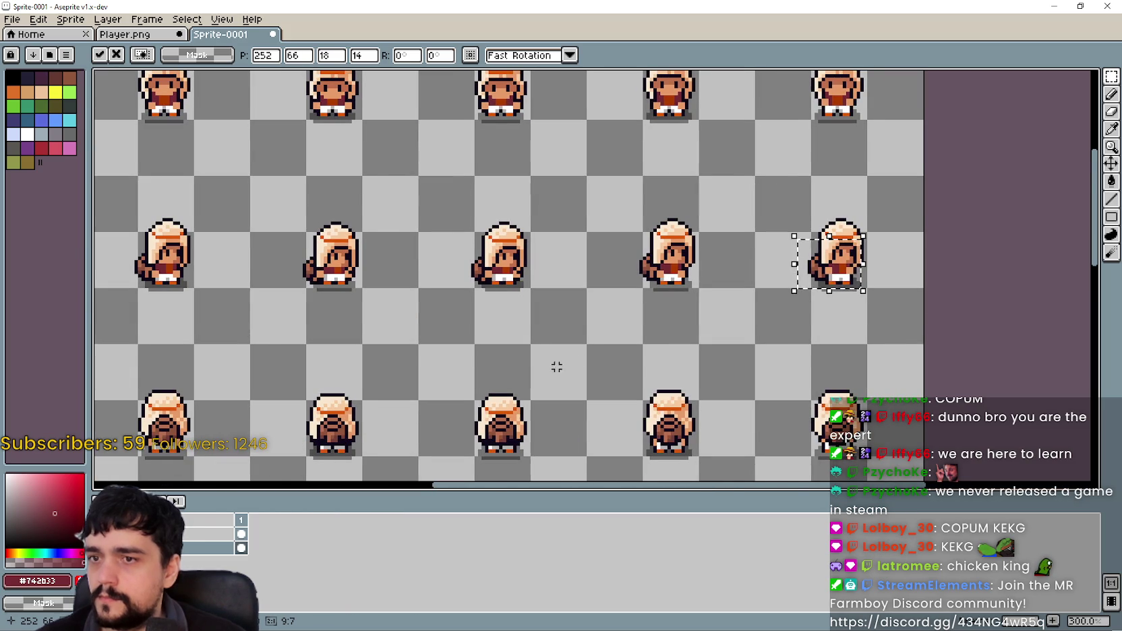
pyautogui.hscroll(-3)
pyautogui.scroll(-3)
pyautogui.hscroll(-3)
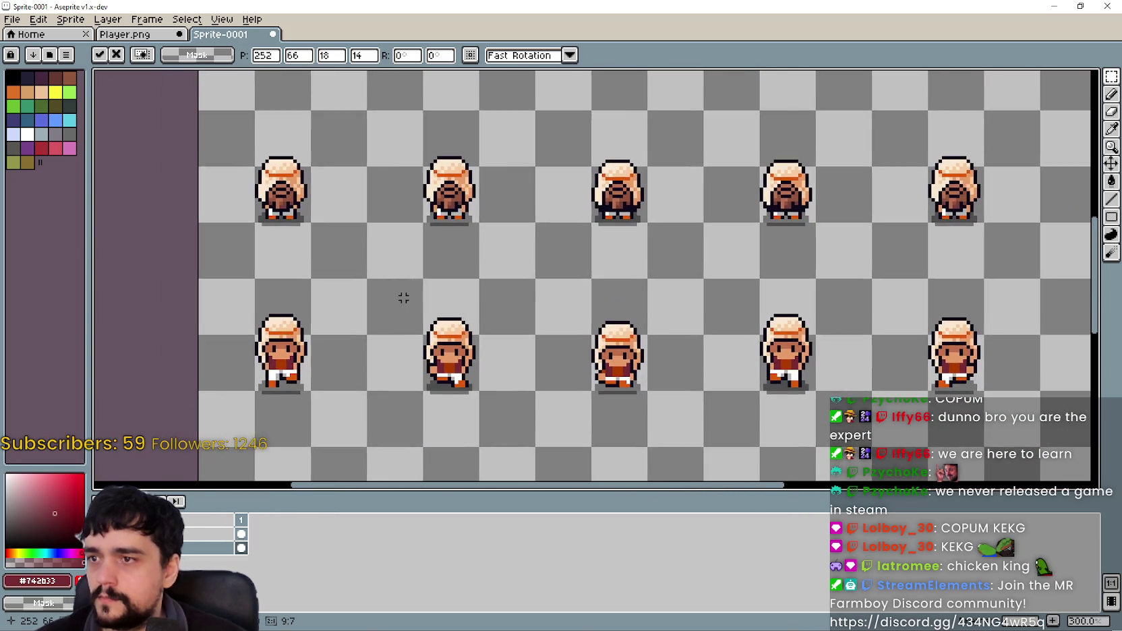
pyautogui.scroll(3)
pyautogui.scroll(3)
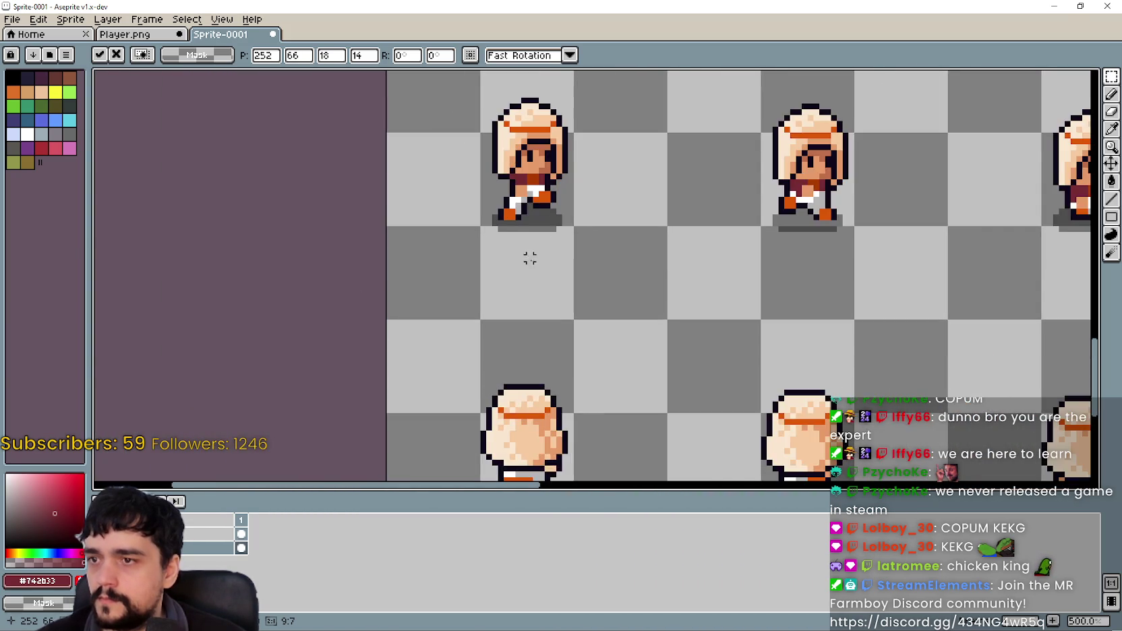
pyautogui.scroll(-3)
pyautogui.scroll(3)
pyautogui.scroll(-3)
pyautogui.hscroll(-3)
pyautogui.scroll(3)
pyautogui.hotkey('ctrl', 'v')
pyautogui.moveTo(666, 296); pyautogui.dragTo(510, 322)
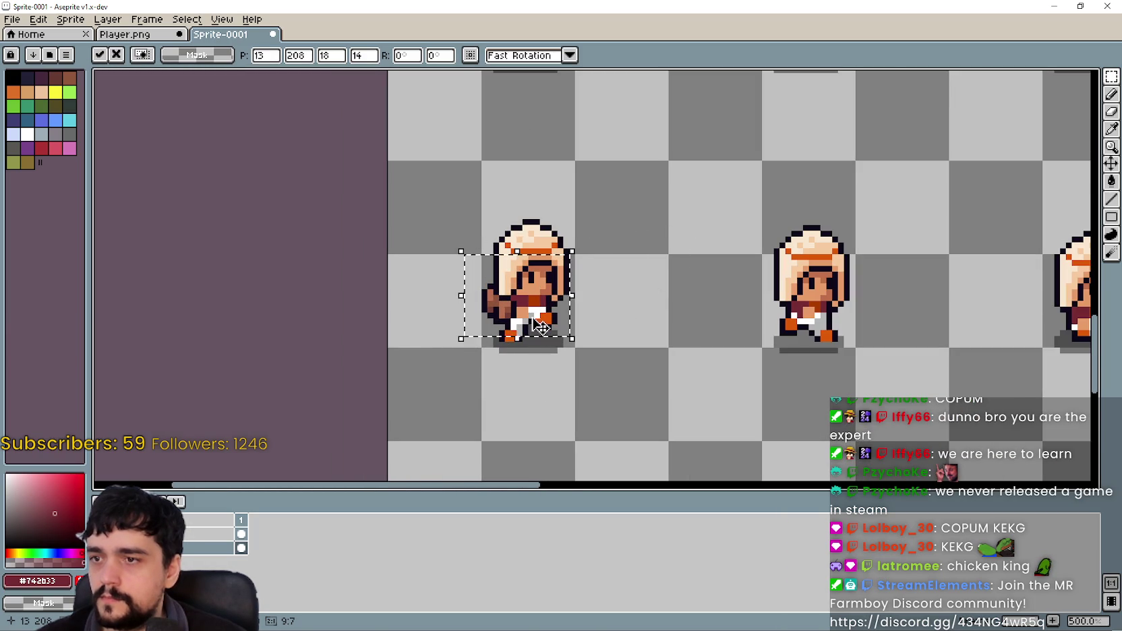
pyautogui.press('Left')
pyautogui.press('Left')
pyautogui.press('Down')
pyautogui.press('Down')
pyautogui.moveTo(533, 321); pyautogui.dragTo(537, 322)
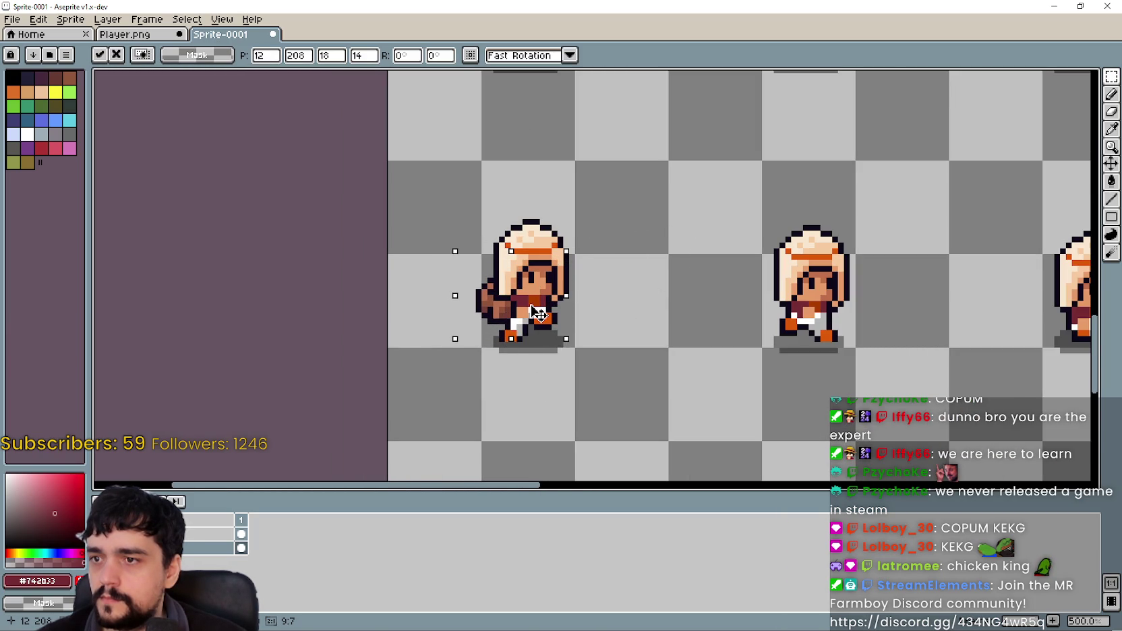
# Carry the bag onto the next and middle farmer frames, nudging it one pixel left and down.
pyautogui.scroll(-3)
pyautogui.hscroll(3)
pyautogui.moveTo(491, 307); pyautogui.dragTo(602, 305)
pyautogui.scroll(3)
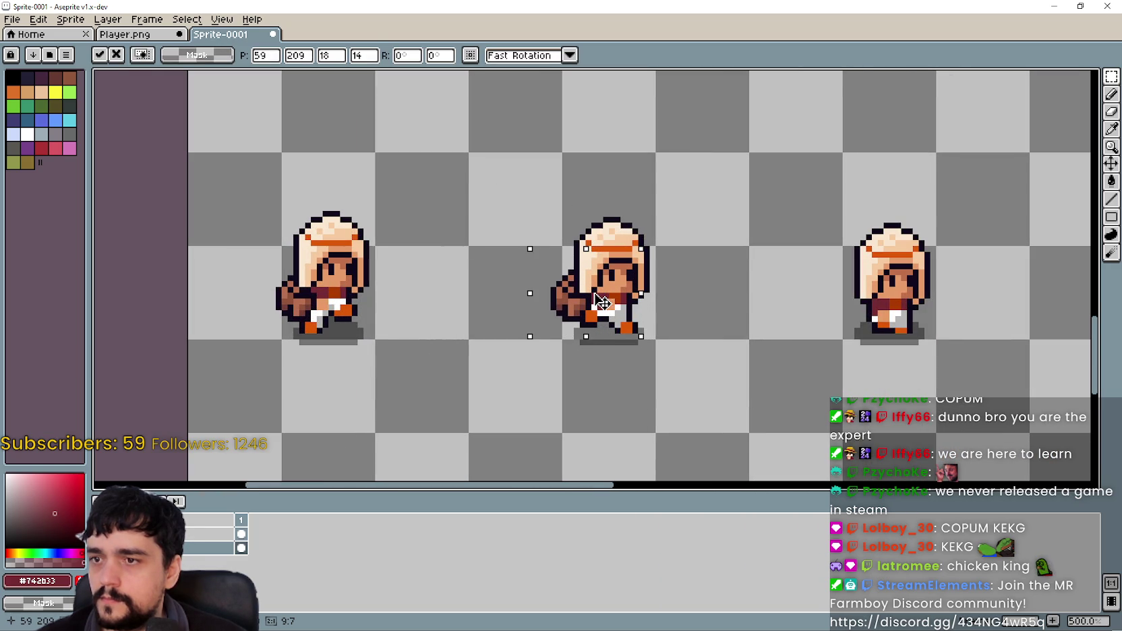
pyautogui.scroll(-3)
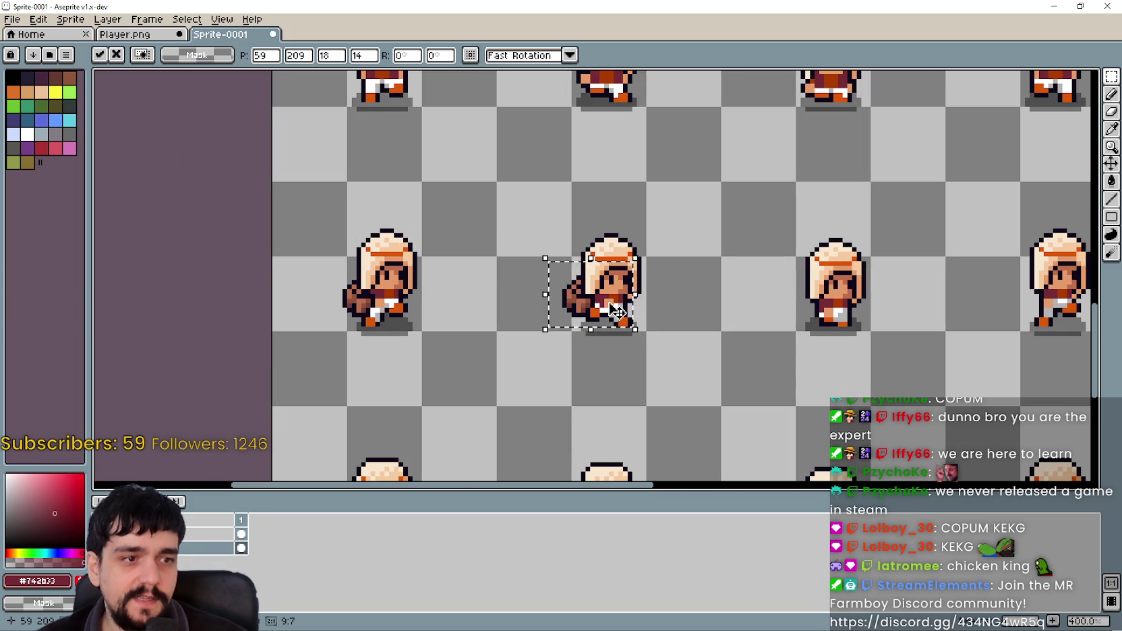
pyautogui.hscroll(3)
pyautogui.moveTo(139, 240); pyautogui.dragTo(229, 310)
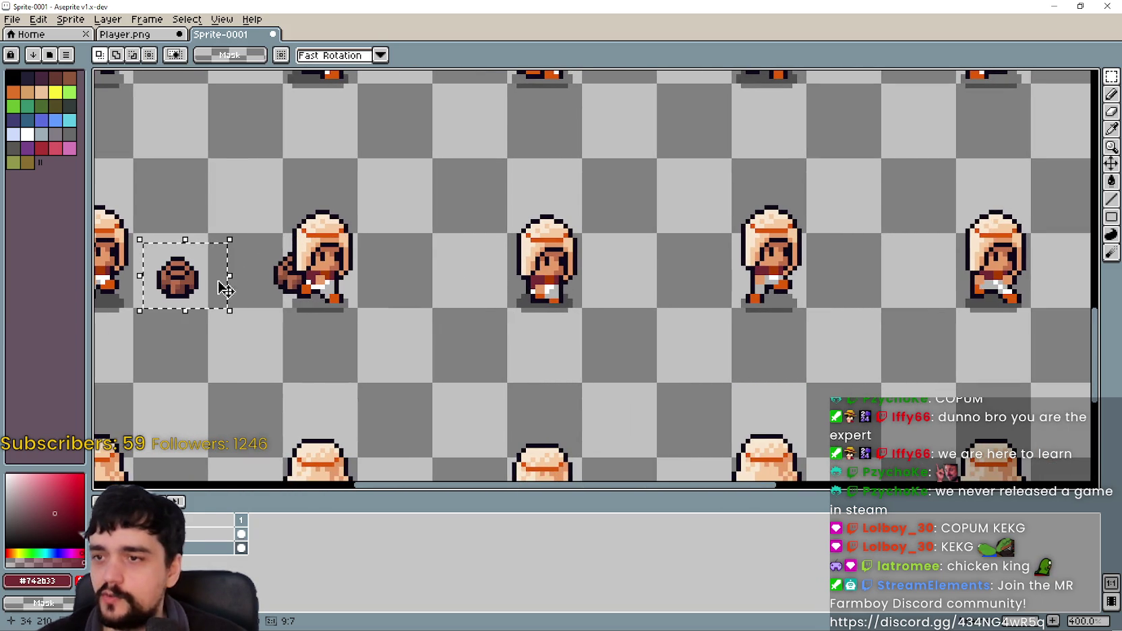
pyautogui.moveTo(177, 287); pyautogui.dragTo(511, 287)
pyautogui.scroll(3)
pyautogui.press('Left')
pyautogui.press('Down')
# Reselect the loose bag, settle it on the middle farmer's side, and bring Player.png back up.
pyautogui.scroll(-3)
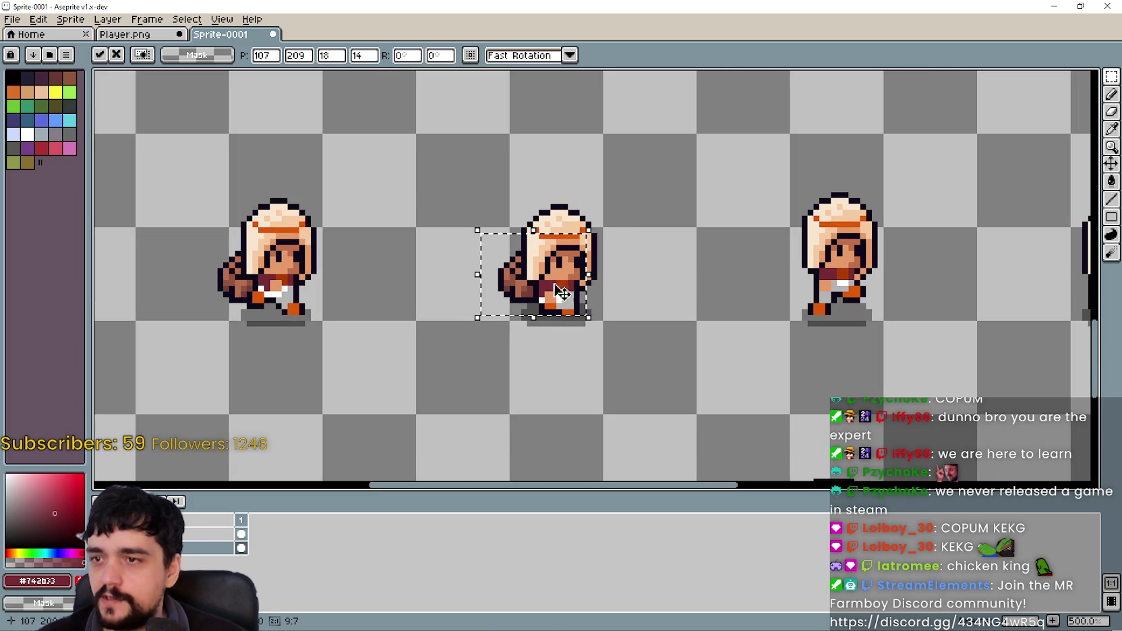
pyautogui.scroll(-3)
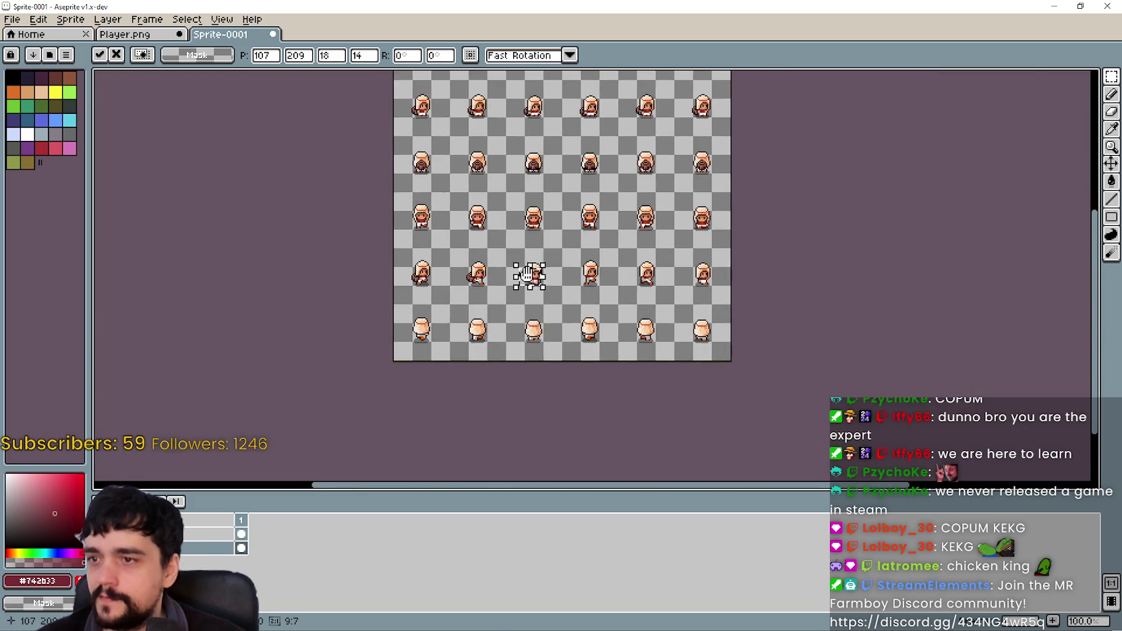
pyautogui.scroll(3)
pyautogui.scroll(3)
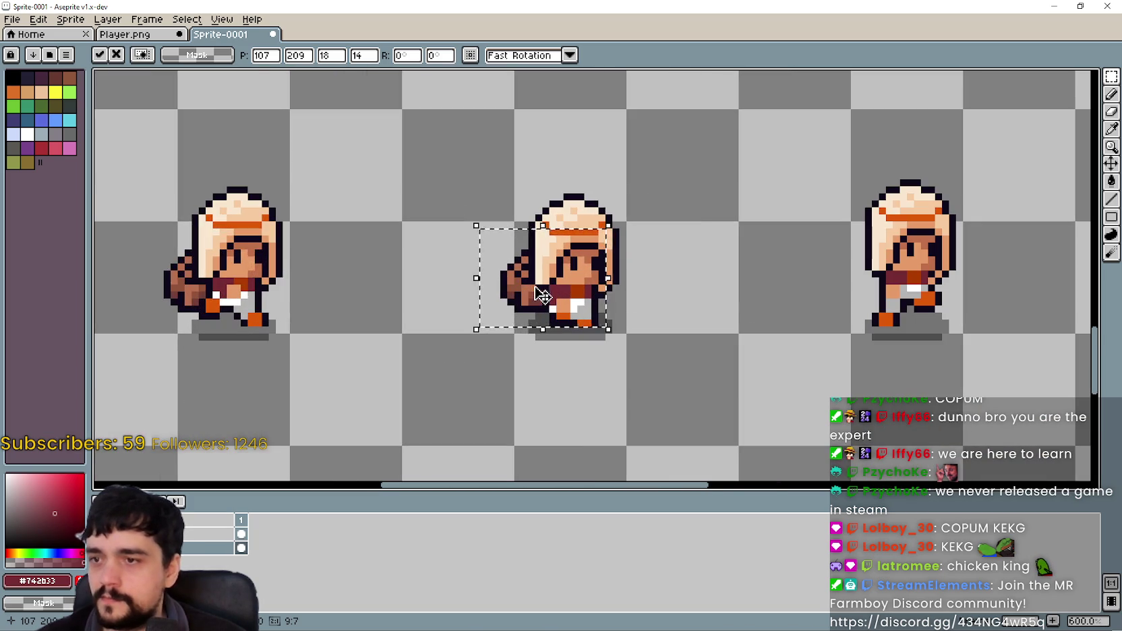
pyautogui.scroll(-3)
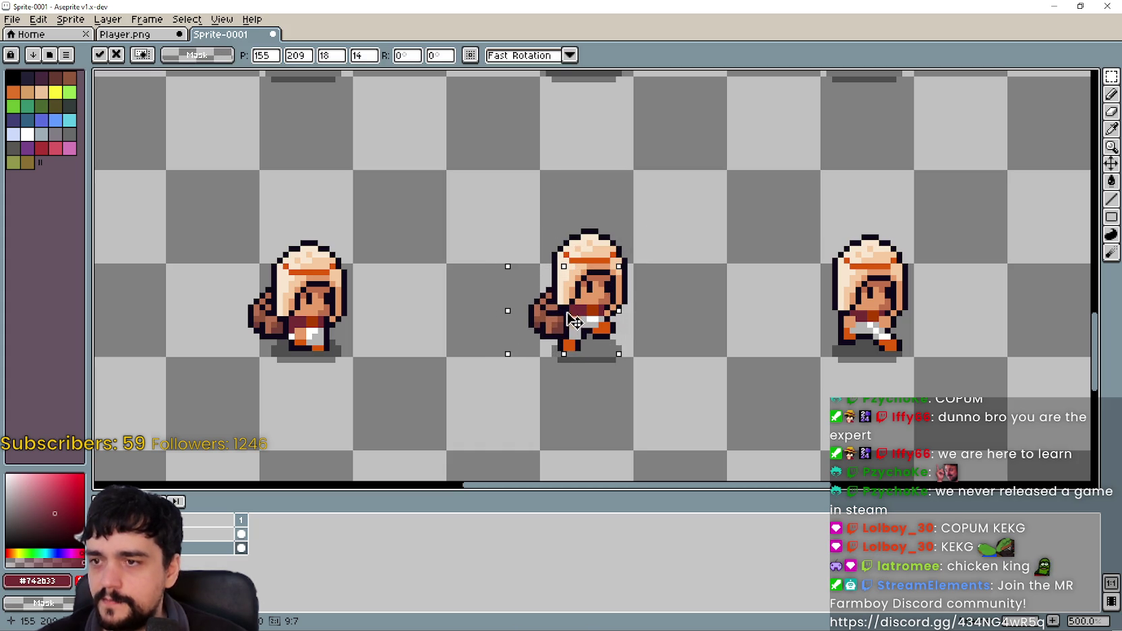
pyautogui.scroll(-3)
pyautogui.moveTo(532, 312); pyautogui.dragTo(750, 311)
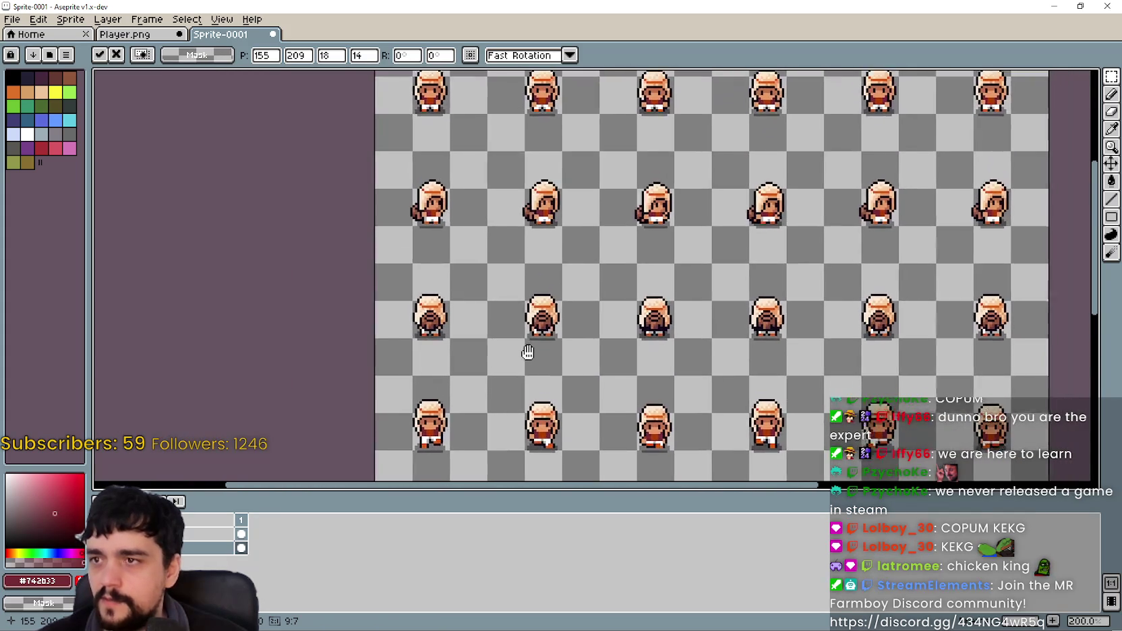
pyautogui.moveTo(527, 352); pyautogui.dragTo(335, 375)
pyautogui.scroll(3)
pyautogui.moveTo(609, 325); pyautogui.dragTo(676, 238)
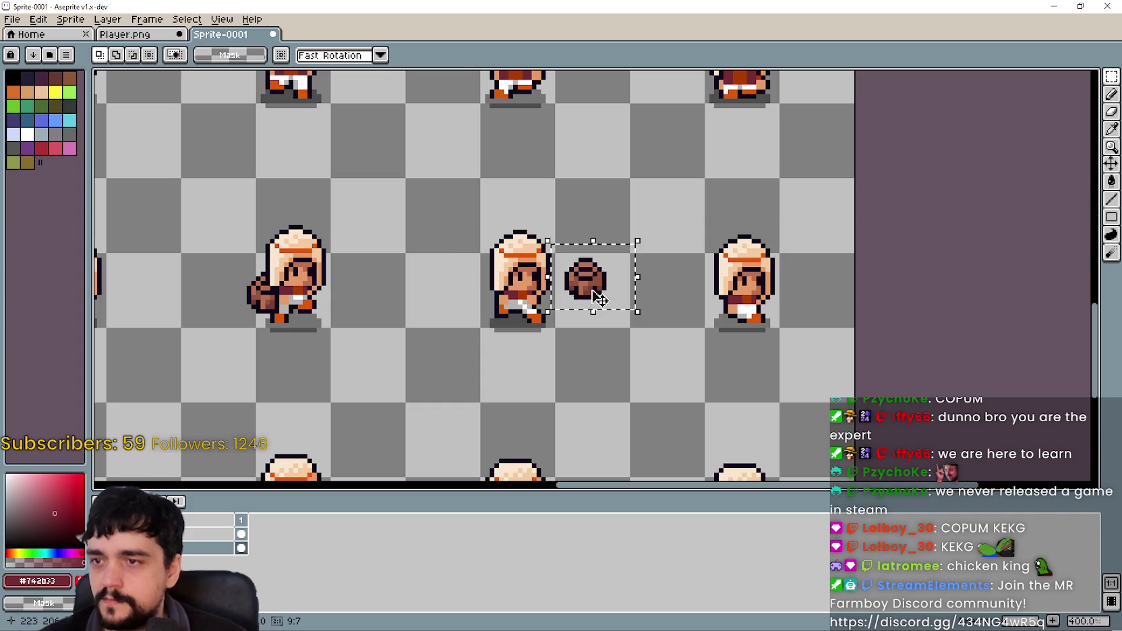
pyautogui.moveTo(599, 299); pyautogui.dragTo(505, 317)
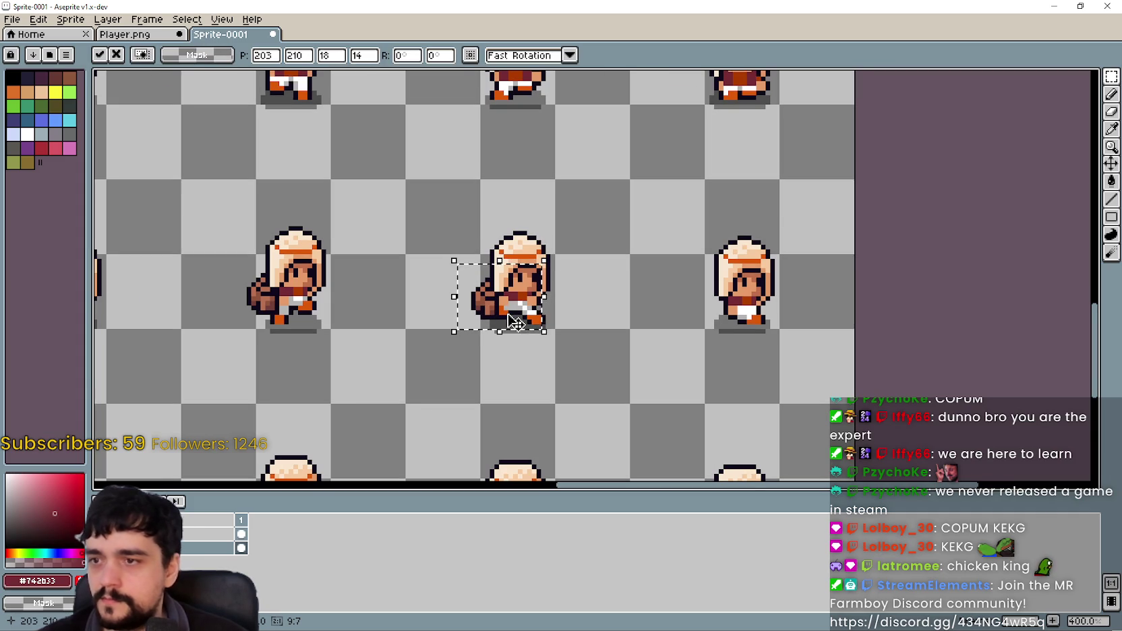
pyautogui.click(168, 31)
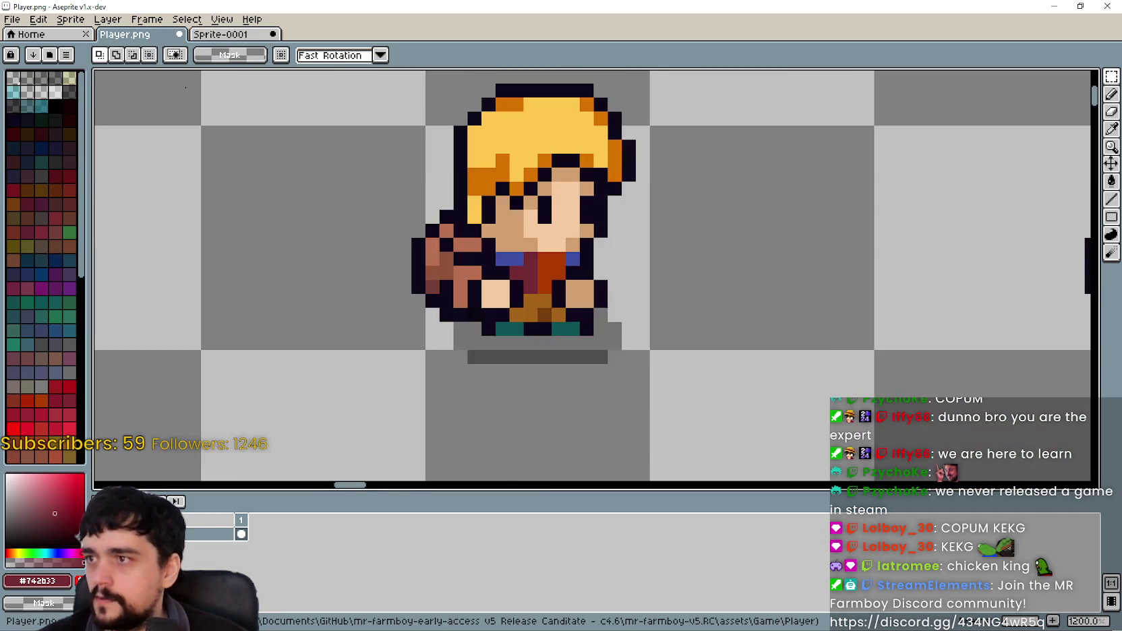
# Back on the farmer sheet, nudge the bag left and down into its final spot.
pyautogui.scroll(-3)
pyautogui.scroll(-3)
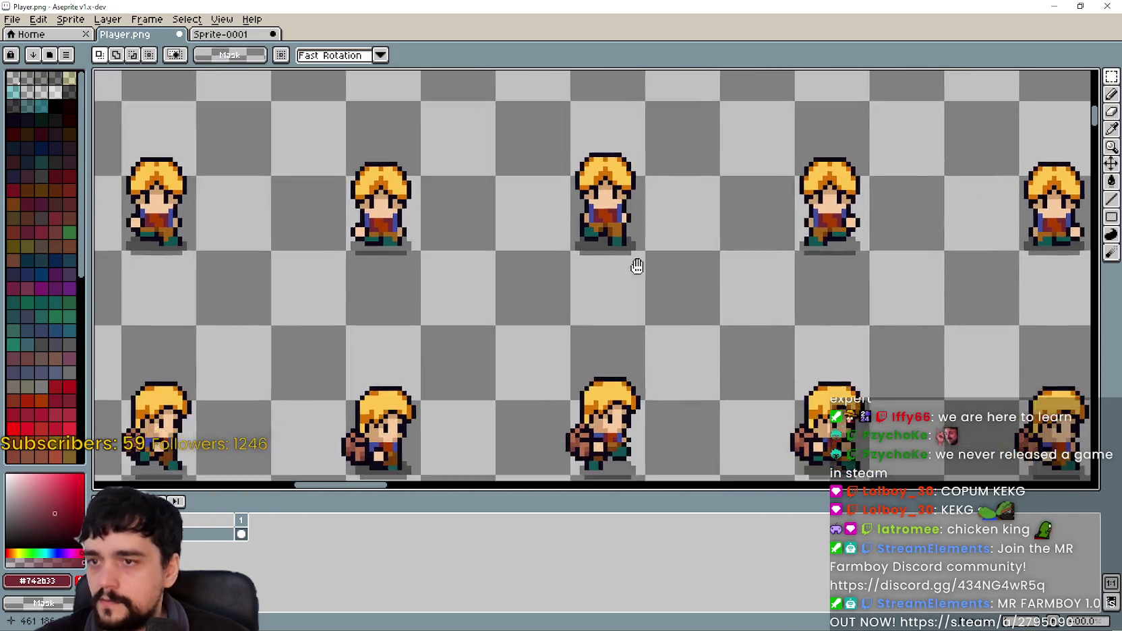
pyautogui.scroll(3)
pyautogui.click(250, 36)
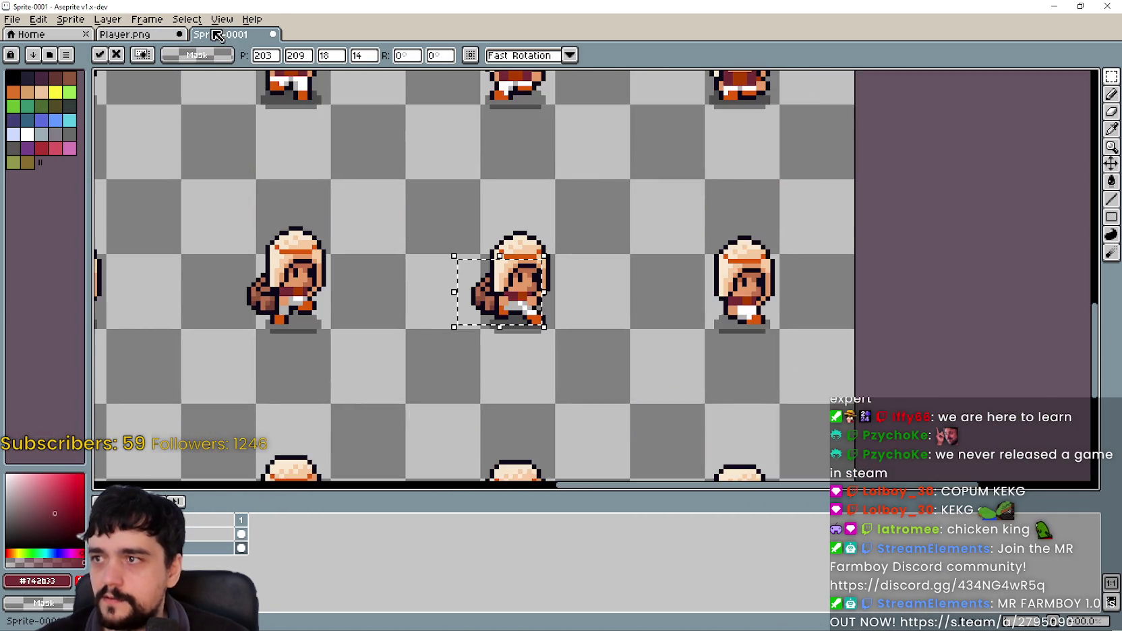
pyautogui.scroll(3)
pyautogui.moveTo(596, 316); pyautogui.dragTo(604, 301)
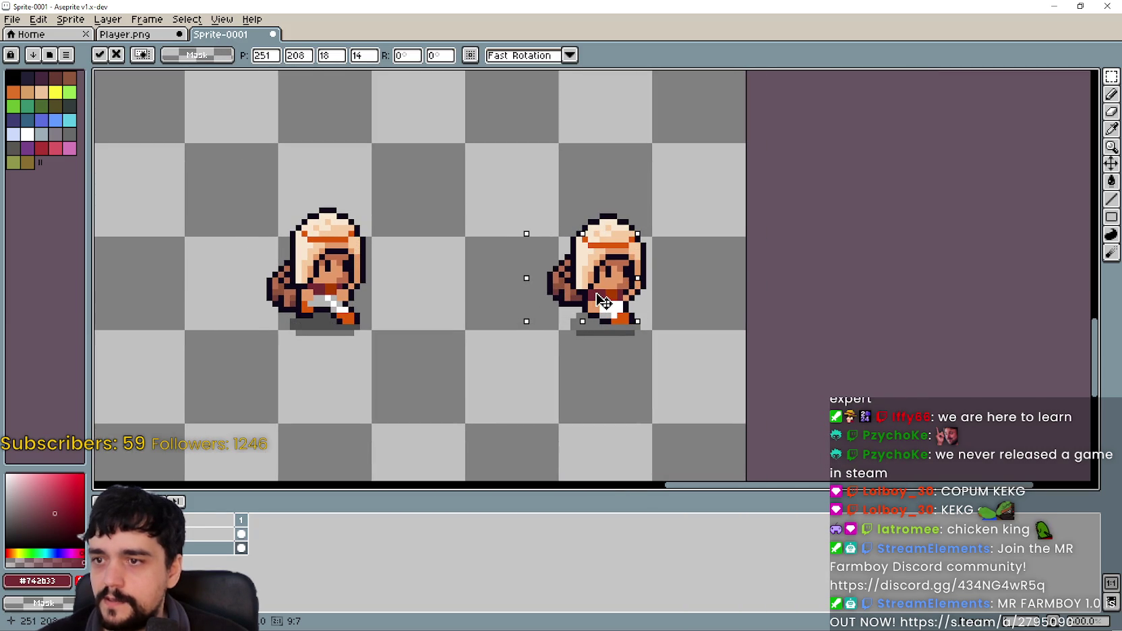
# Bring the back-facing farmer row into close view.
pyautogui.scroll(-3)
pyautogui.moveTo(421, 345); pyautogui.dragTo(663, 211)
pyautogui.scroll(3)
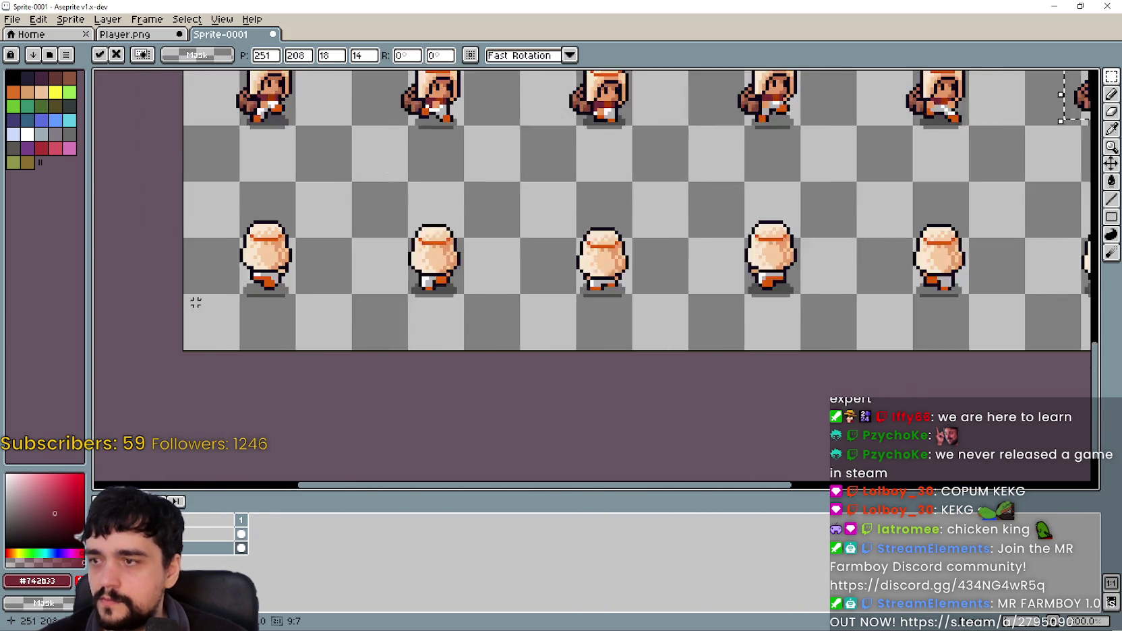
pyautogui.moveTo(335, 238); pyautogui.dragTo(321, 419)
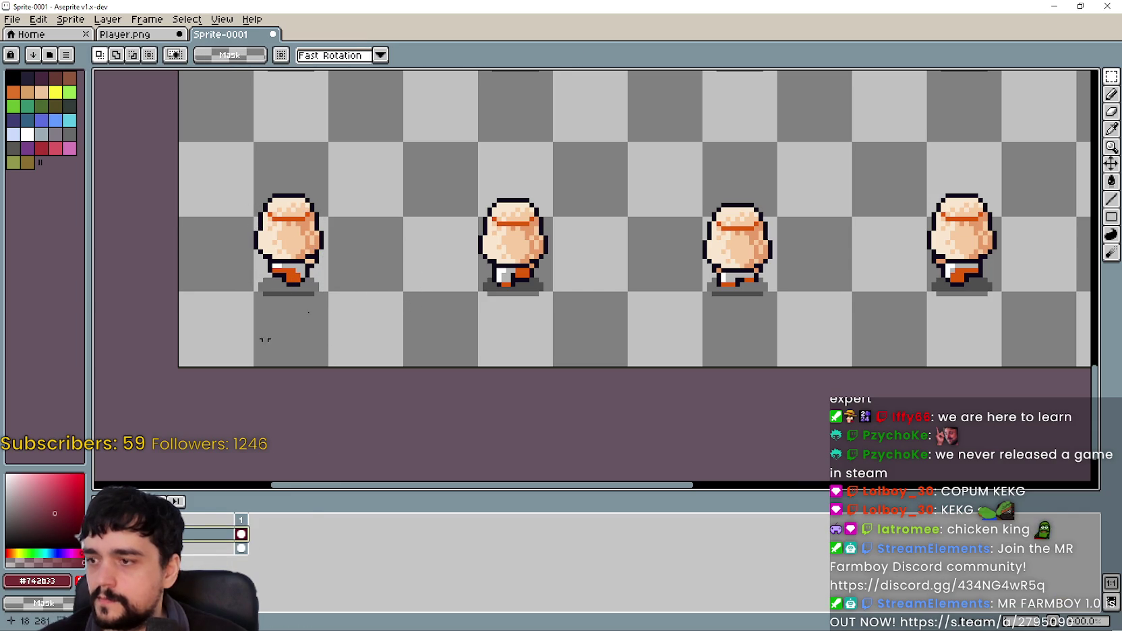
# Paste the backpack onto the first back-facing farmer, then the middle one, checking against Player.png.
pyautogui.hotkey('ctrl', 'v')
pyautogui.moveTo(392, 272); pyautogui.dragTo(310, 251)
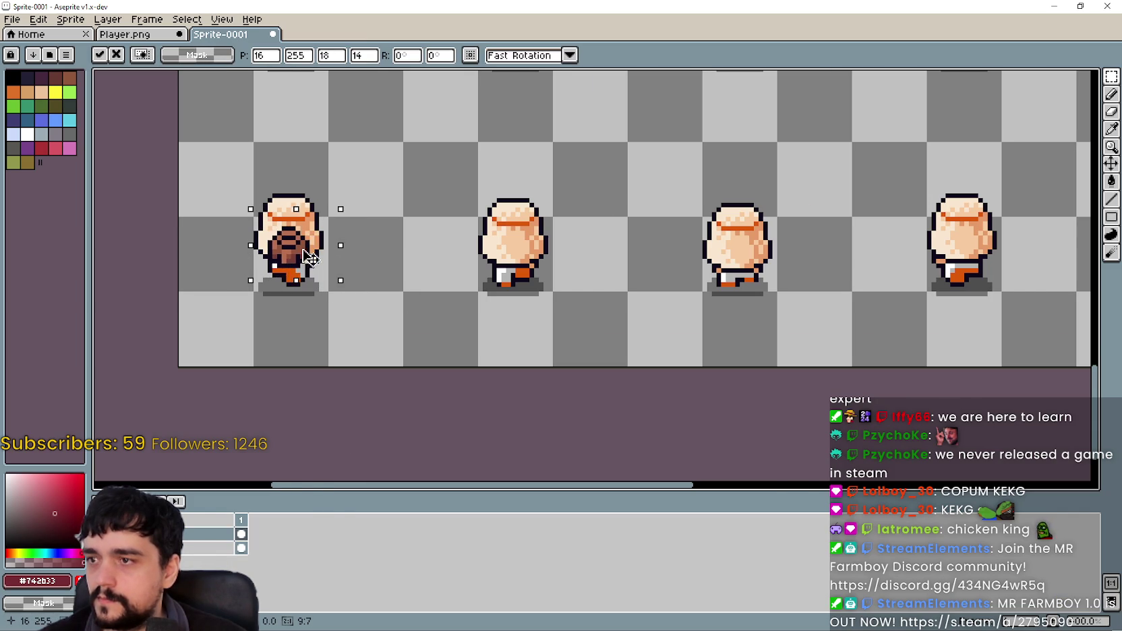
pyautogui.hotkey('ctrl', 'Tab')
pyautogui.scroll(-3)
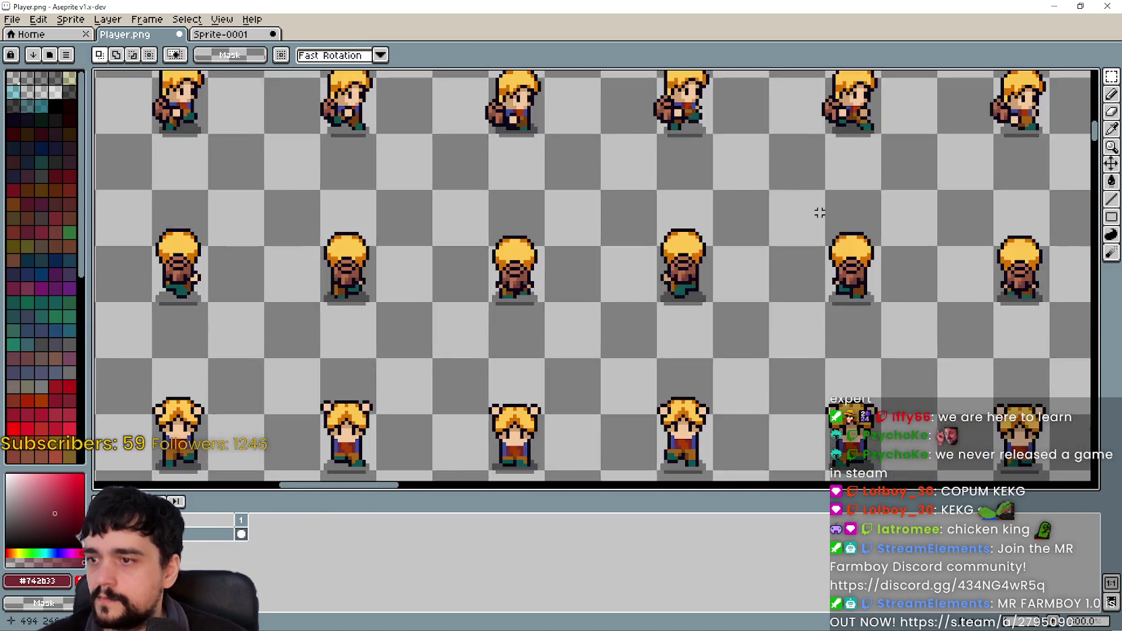
pyautogui.scroll(3)
pyautogui.hotkey('ctrl', 'Tab')
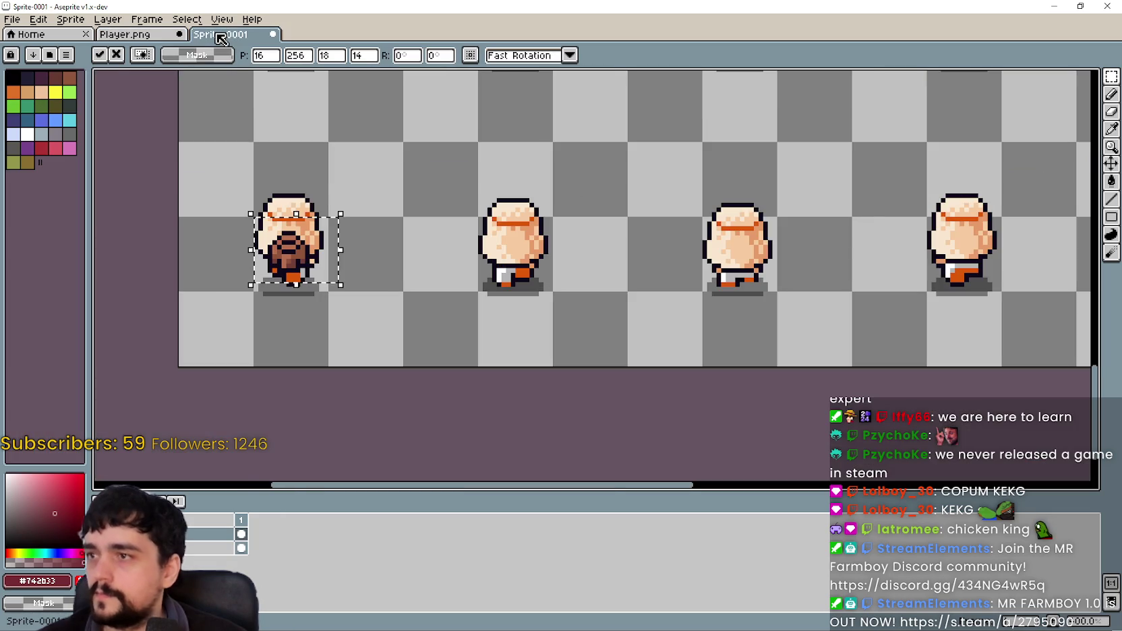
pyautogui.scroll(3)
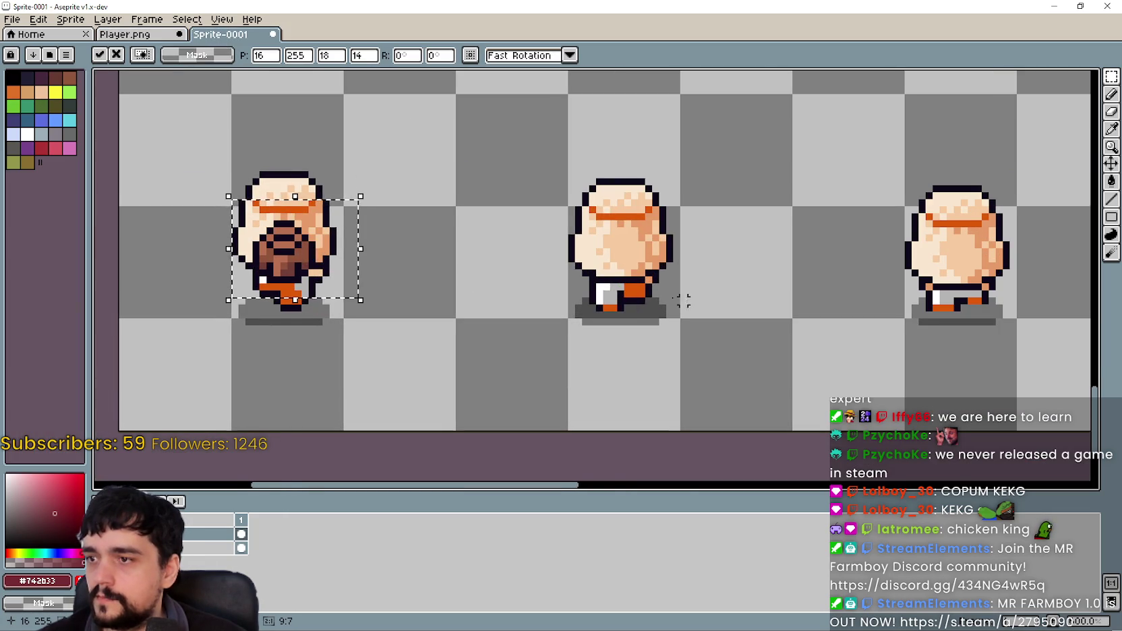
pyautogui.hscroll(3)
pyautogui.moveTo(175, 284); pyautogui.dragTo(511, 279)
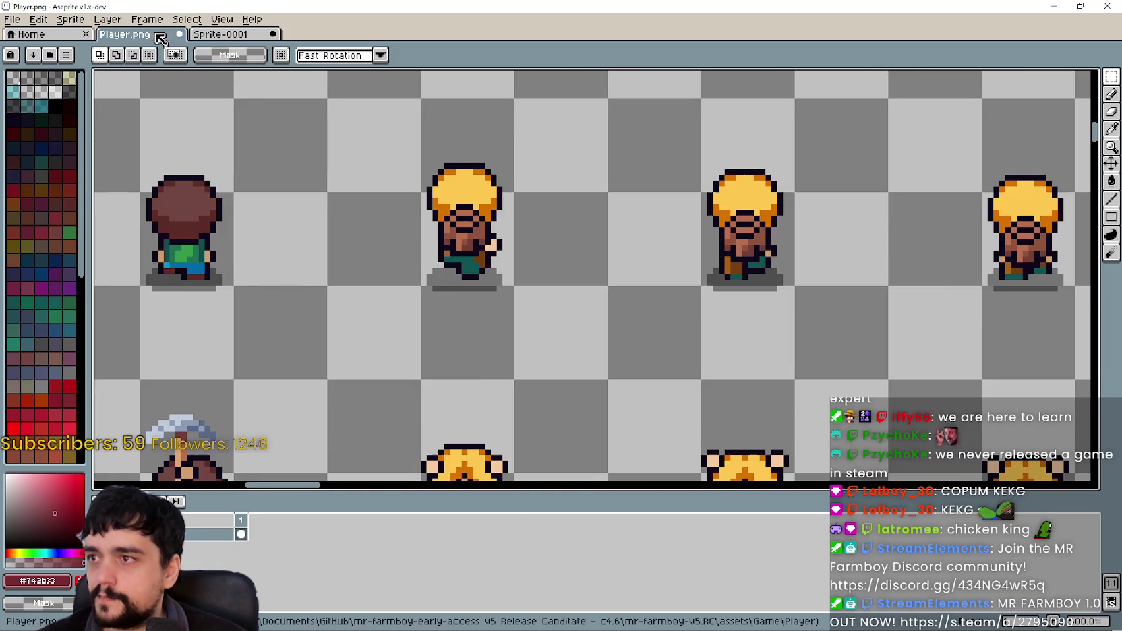
# Carry the backpack onto the remaining back-facing farmers and commit the placement.
pyautogui.hotkey('ctrl', 'Tab')
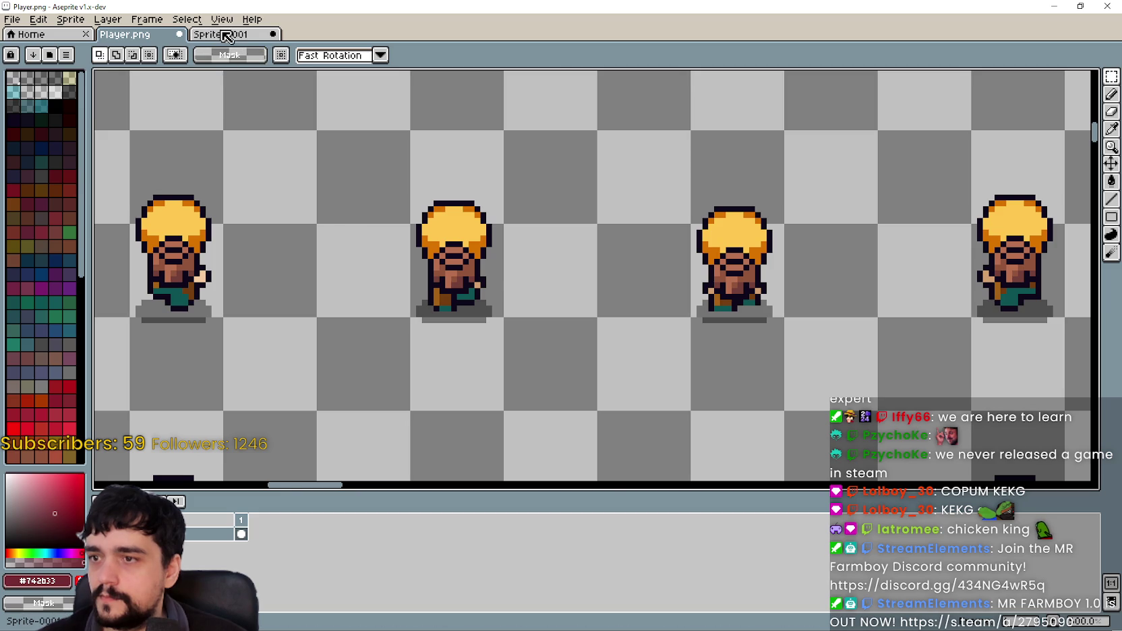
pyautogui.click(226, 36)
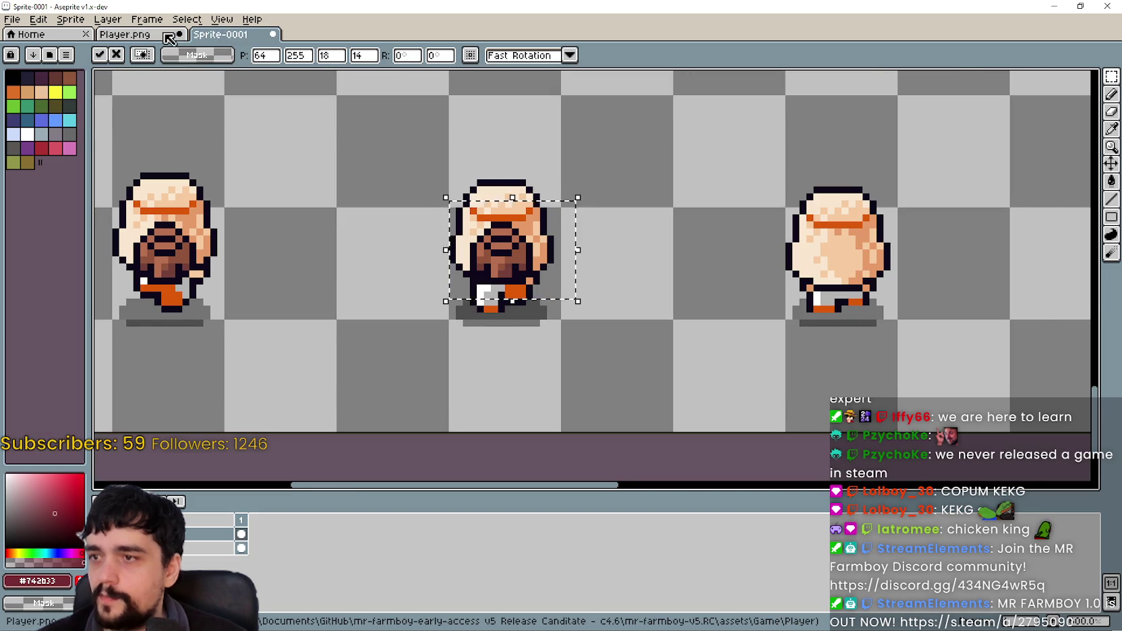
pyautogui.hotkey('ctrl', 'Tab')
pyautogui.click(215, 37)
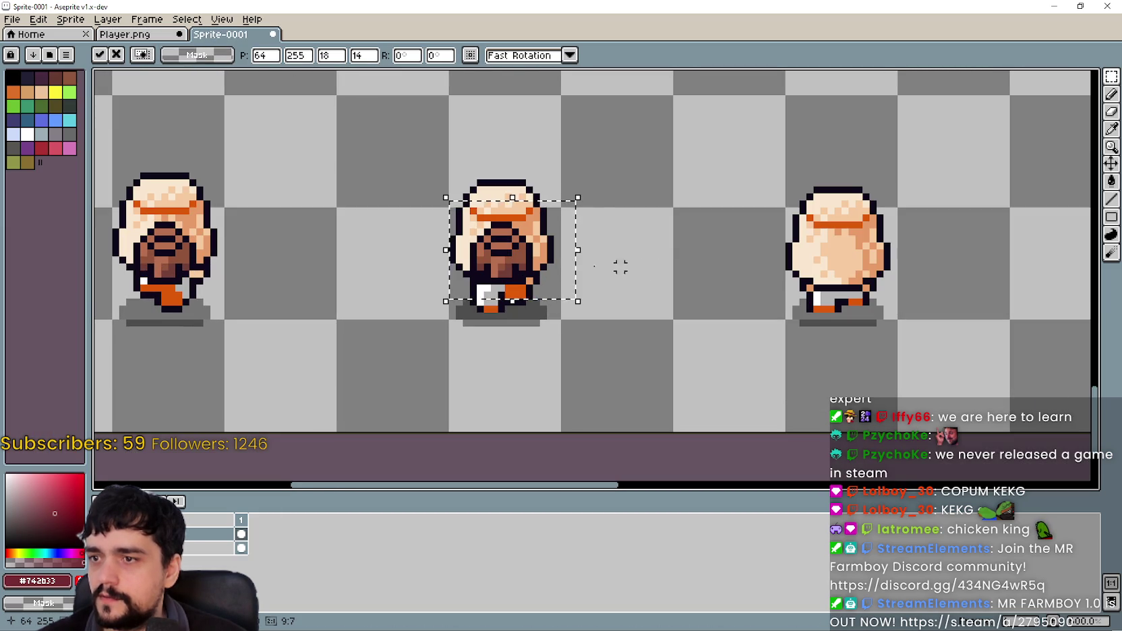
pyautogui.moveTo(554, 278); pyautogui.dragTo(539, 248)
pyautogui.moveTo(771, 287); pyautogui.dragTo(521, 257)
pyautogui.hscroll(3)
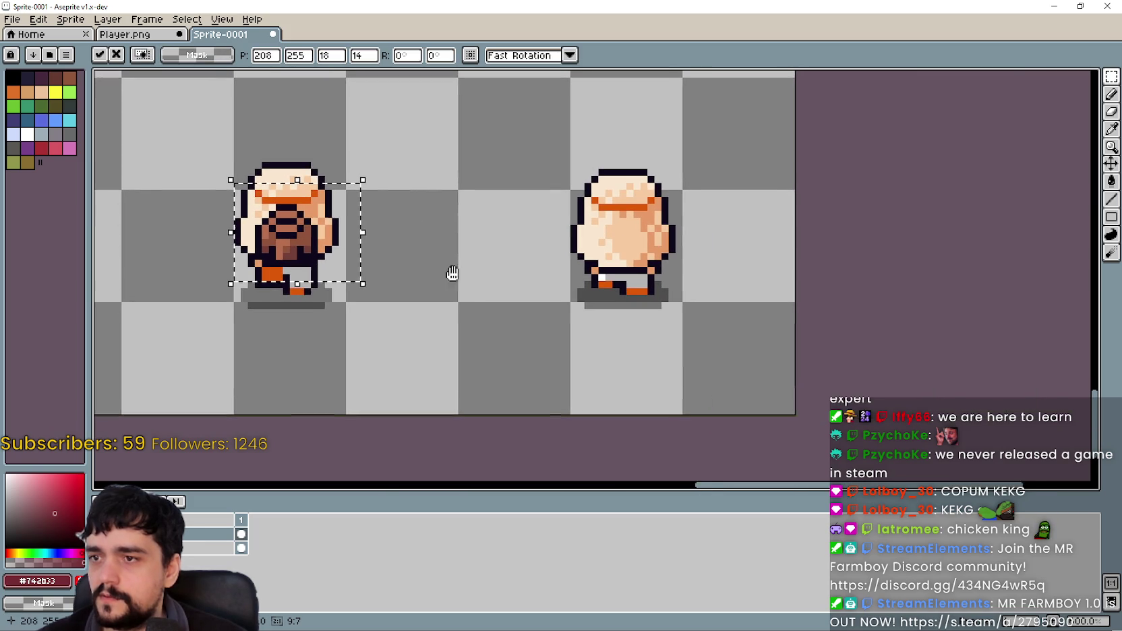
pyautogui.moveTo(364, 267); pyautogui.dragTo(415, 260)
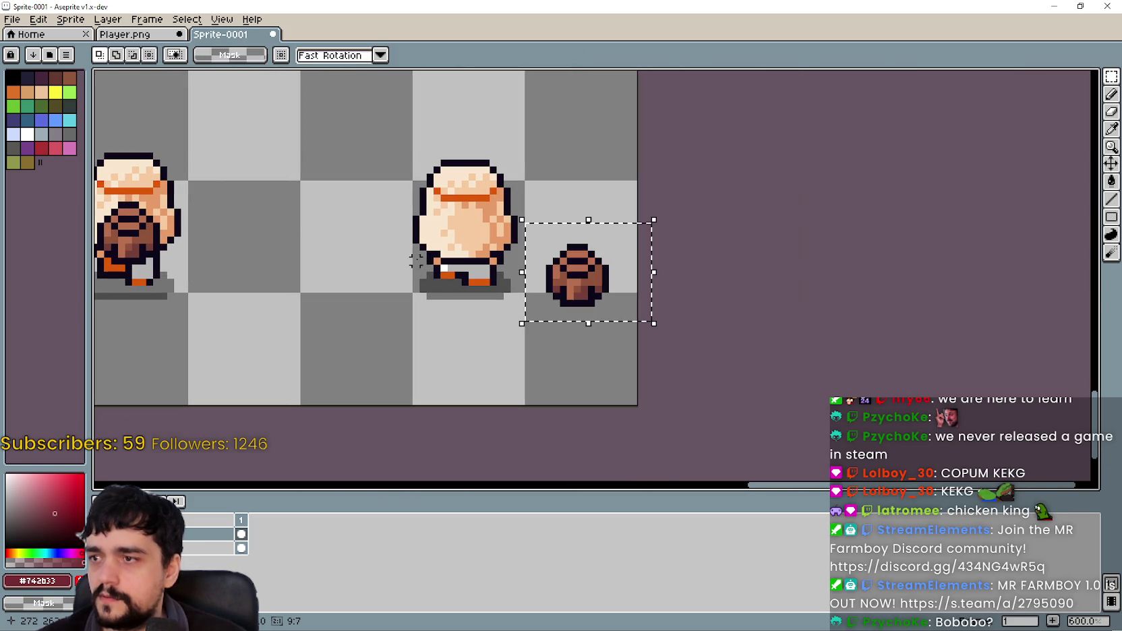
pyautogui.moveTo(557, 288); pyautogui.dragTo(473, 252)
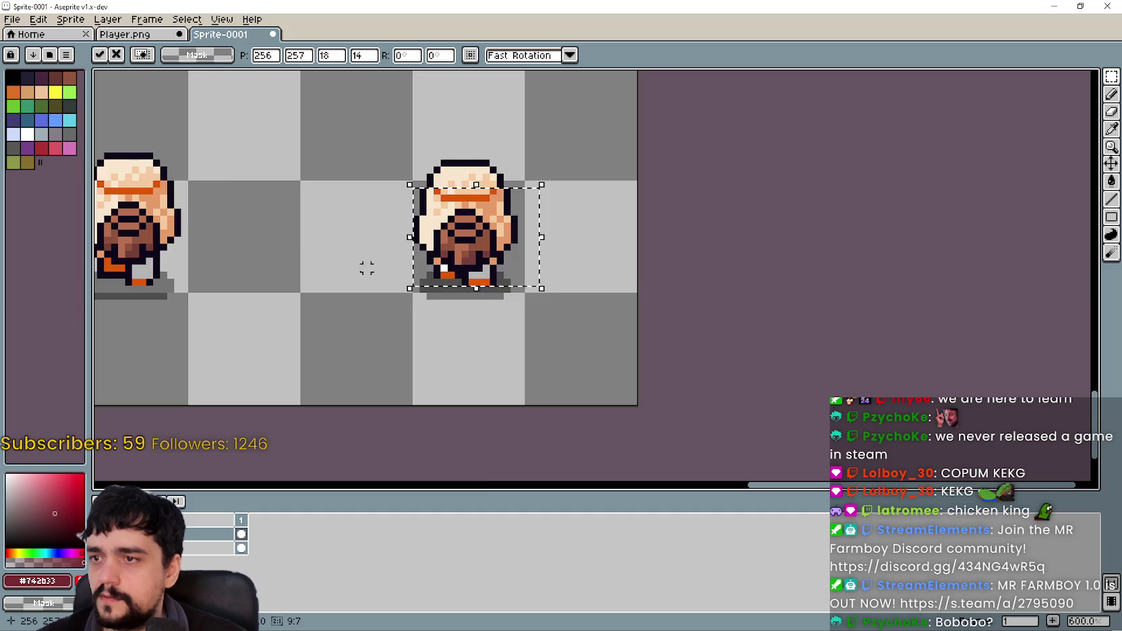
pyautogui.scroll(-3)
pyautogui.press('Return')
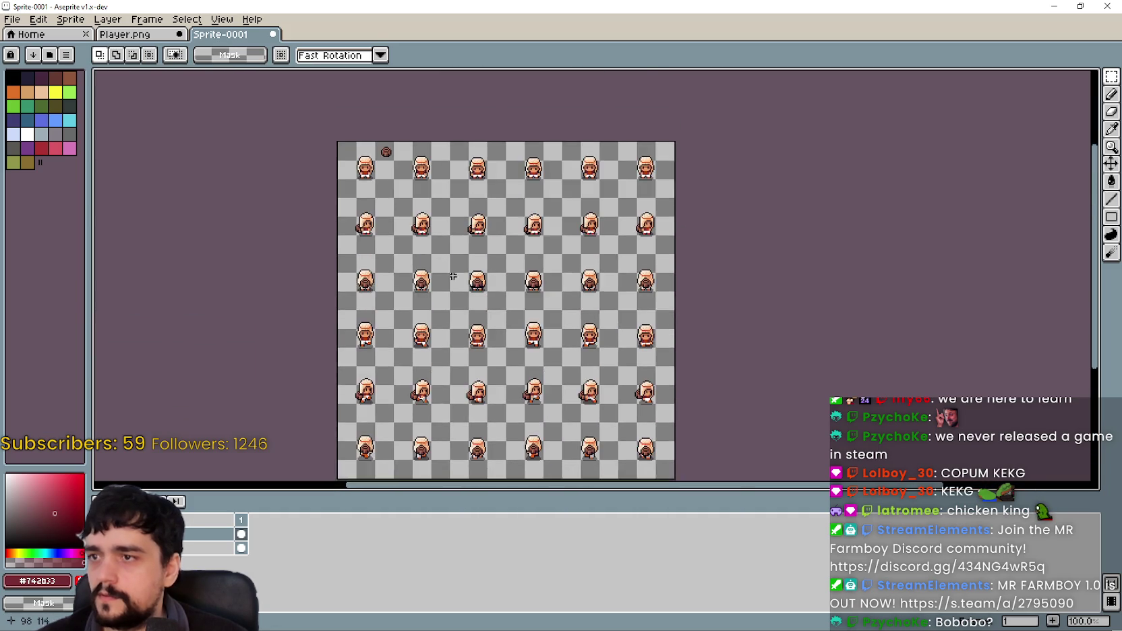
# Delete the stray backpack at the top-left, recentre the farmer sheet, and clear the selection.
pyautogui.scroll(3)
pyautogui.press('Delete')
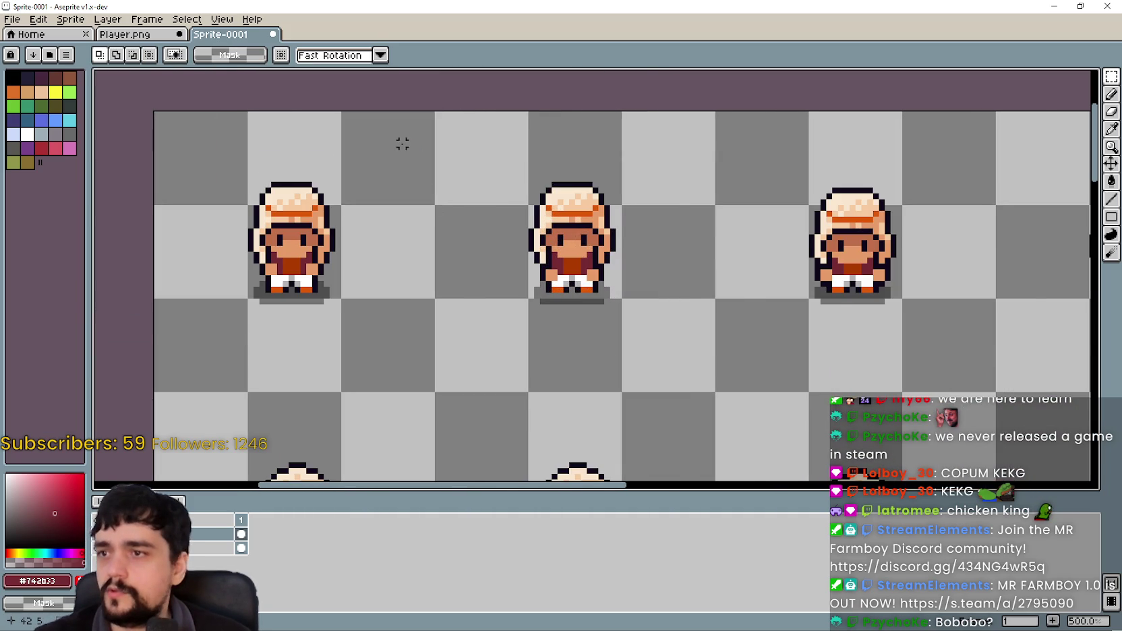
pyautogui.scroll(-3)
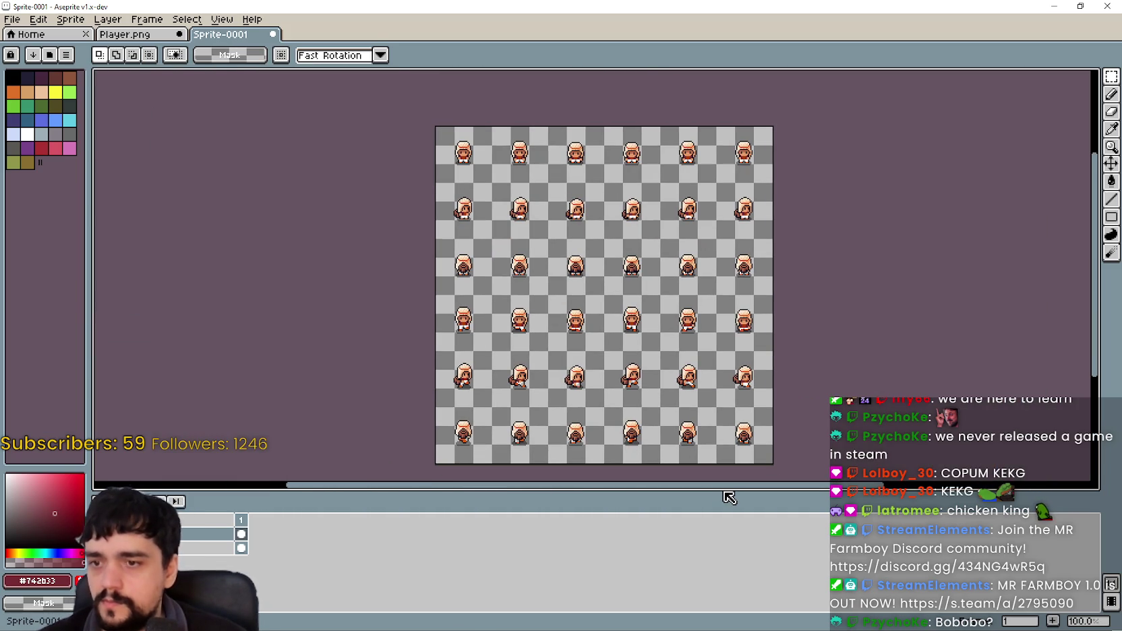
pyautogui.moveTo(744, 502); pyautogui.dragTo(744, 529)
pyautogui.moveTo(696, 424); pyautogui.dragTo(724, 403)
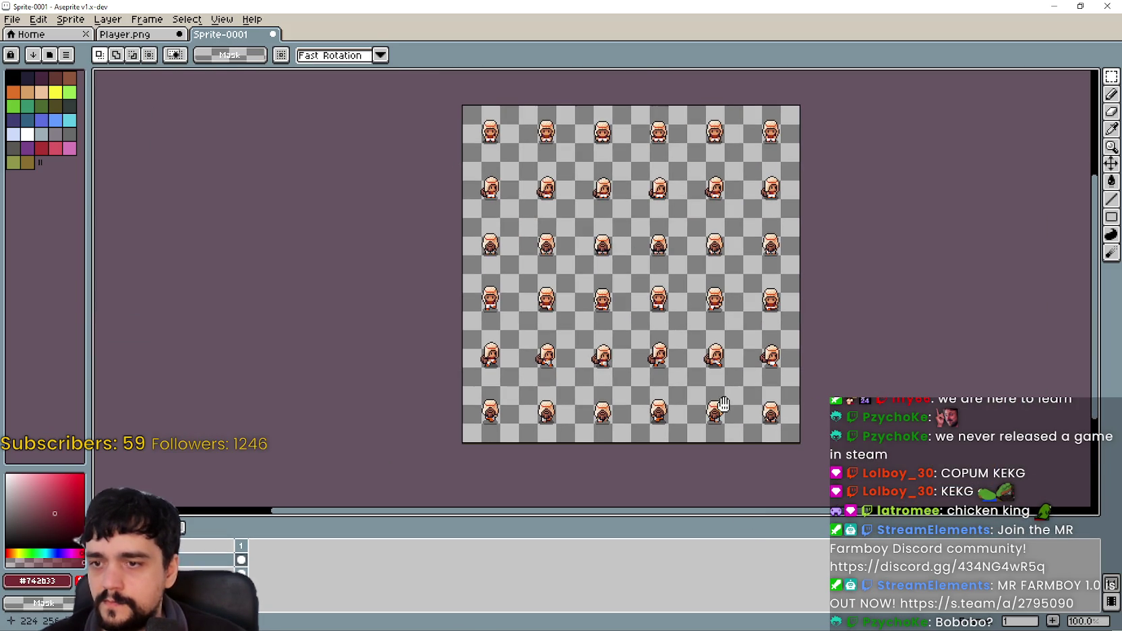
pyautogui.scroll(3)
pyautogui.moveTo(623, 207); pyautogui.dragTo(610, 90)
pyautogui.scroll(-3)
pyautogui.moveTo(460, 246); pyautogui.dragTo(610, 267)
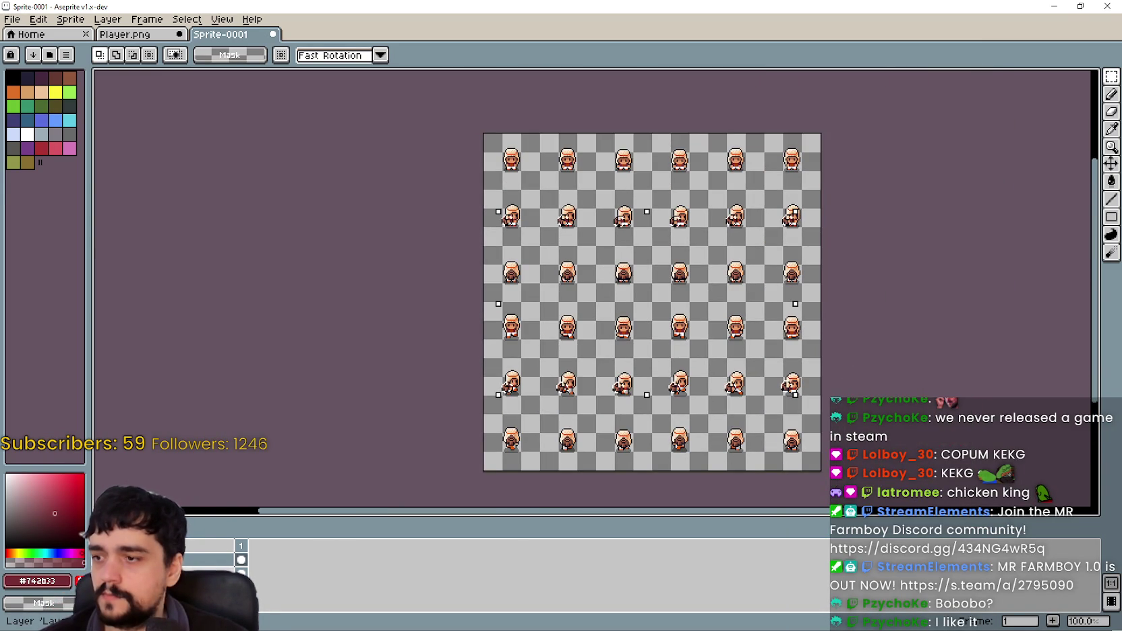
pyautogui.click(426, 388)
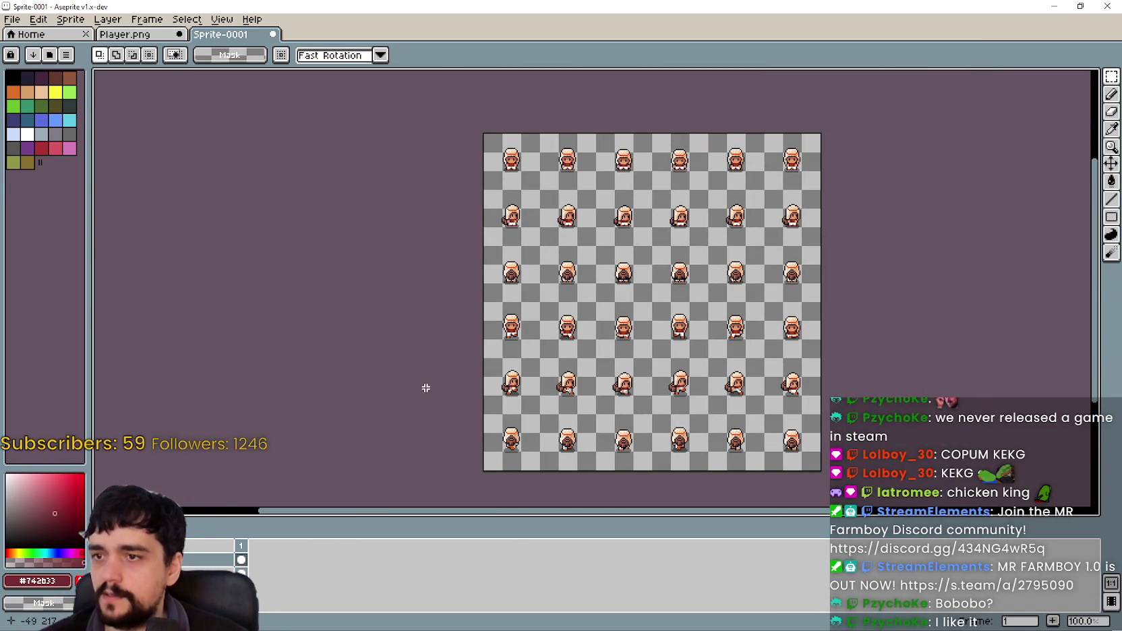
pyautogui.rightClick(192, 566)
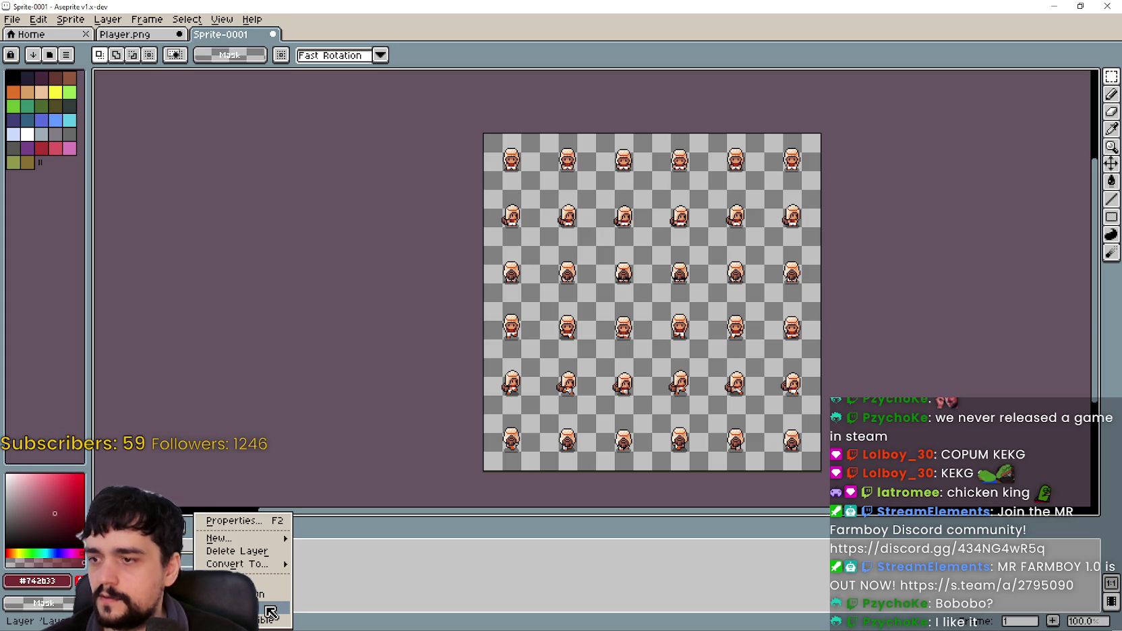
pyautogui.click(269, 612)
# Inspect the farmer rows up close, then return to the Player.png sheet.
pyautogui.scroll(3)
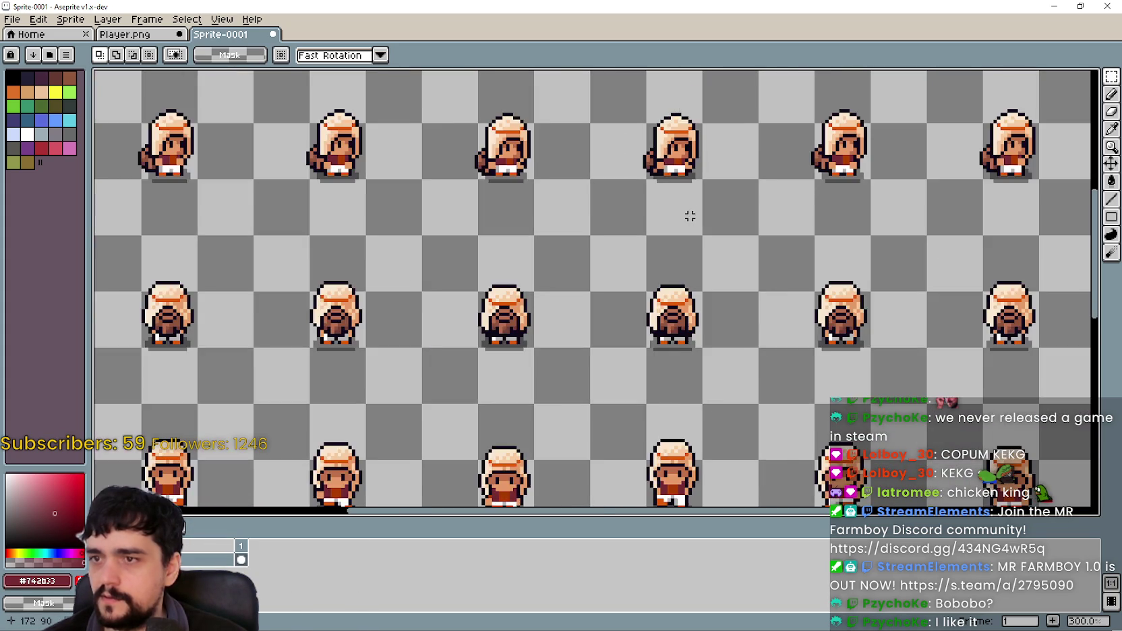
pyautogui.scroll(-3)
pyautogui.moveTo(600, 345); pyautogui.dragTo(682, 232)
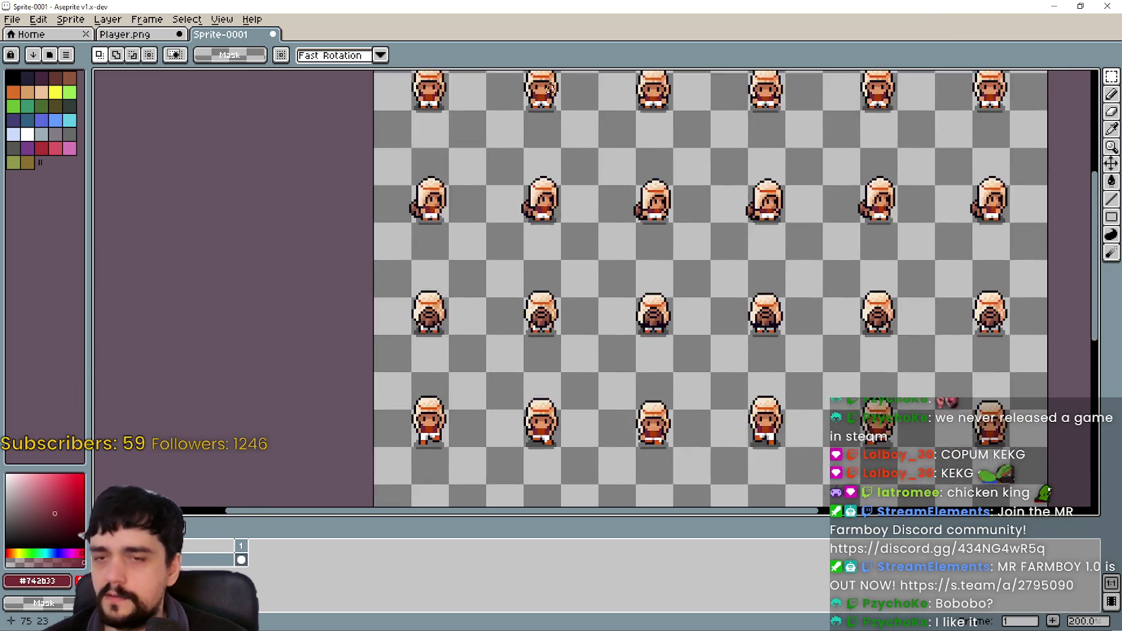
pyautogui.scroll(-3)
pyautogui.scroll(3)
pyautogui.moveTo(540, 167); pyautogui.dragTo(577, 329)
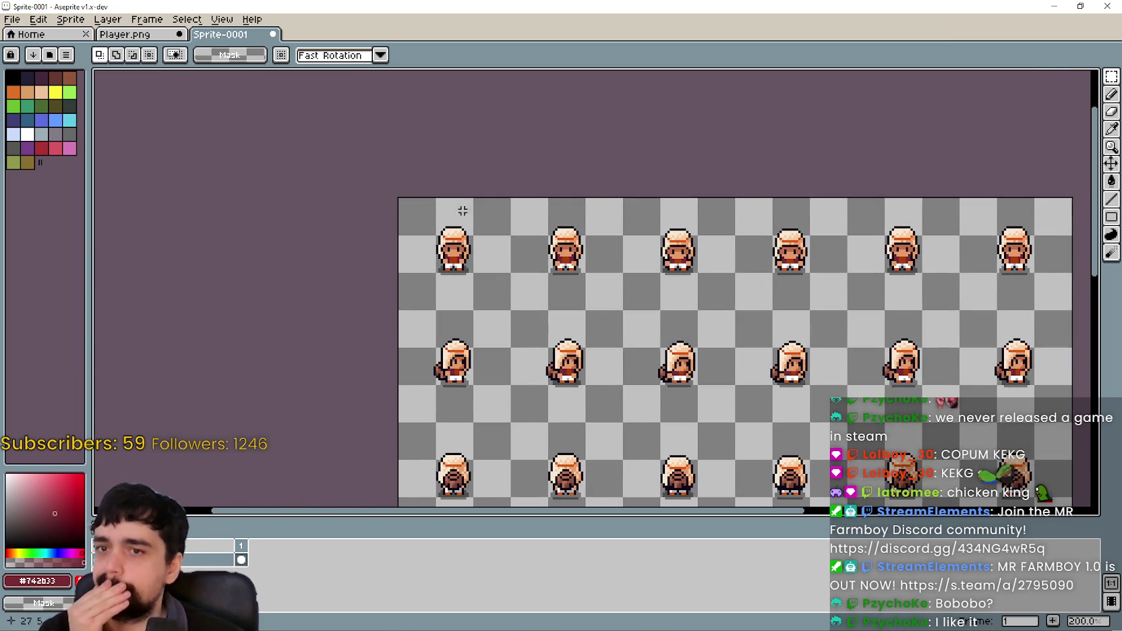
pyautogui.moveTo(569, 247); pyautogui.dragTo(521, 248)
pyautogui.moveTo(507, 325); pyautogui.dragTo(548, 308)
pyautogui.moveTo(301, 170); pyautogui.dragTo(388, 338)
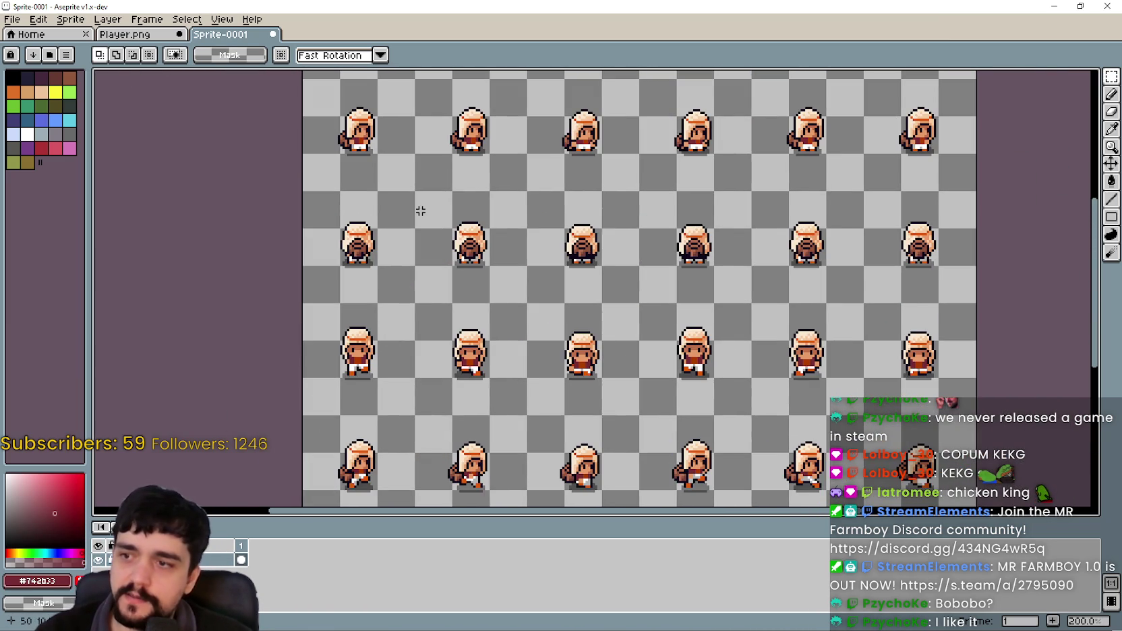
pyautogui.scroll(-3)
pyautogui.click(138, 34)
pyautogui.scroll(-3)
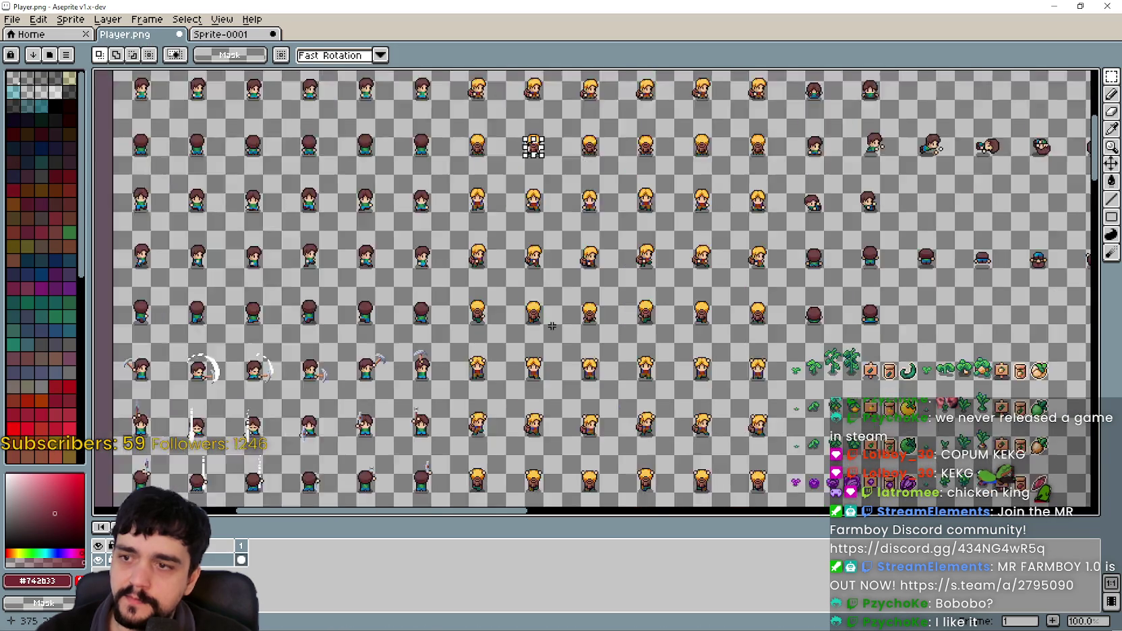
pyautogui.scroll(-3)
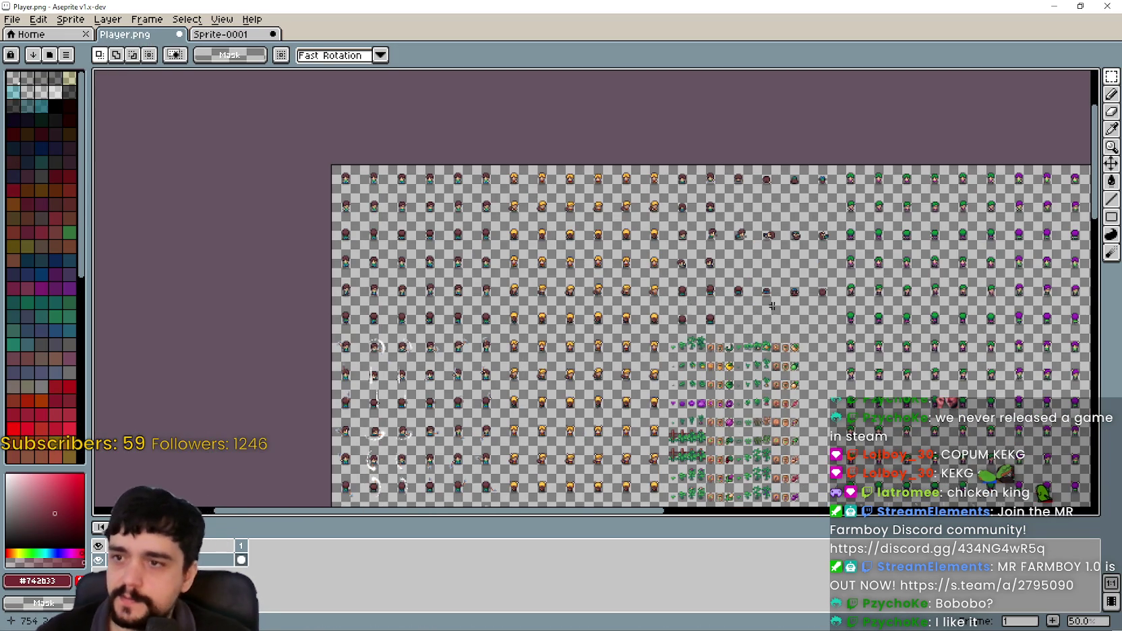
pyautogui.scroll(3)
pyautogui.scroll(-3)
pyautogui.moveTo(442, 292); pyautogui.dragTo(624, 347)
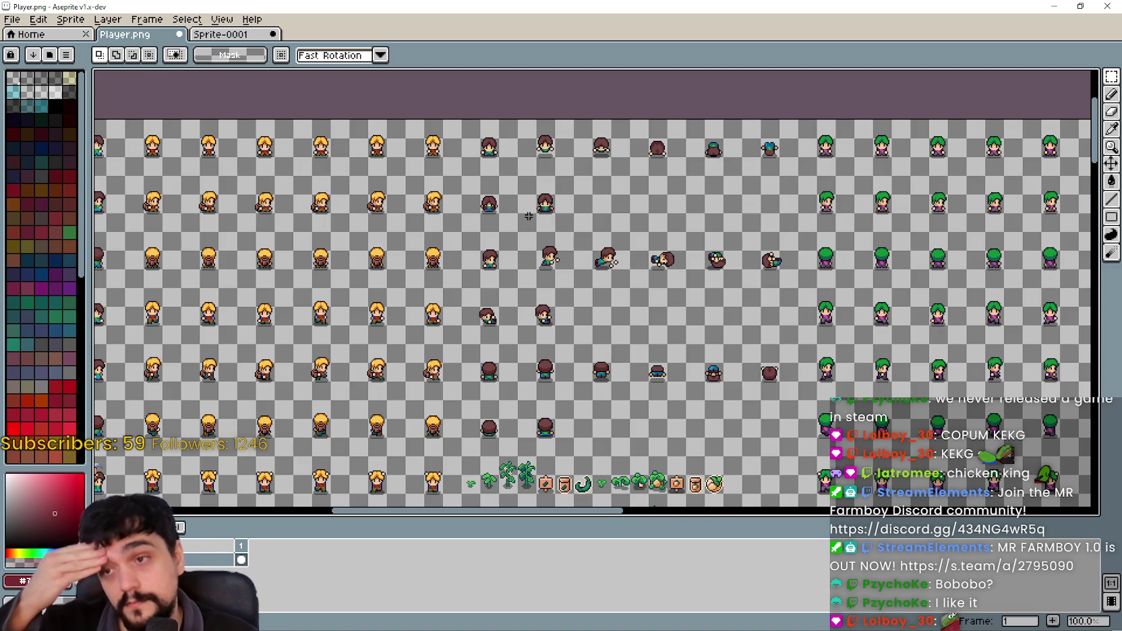
pyautogui.moveTo(700, 318); pyautogui.dragTo(755, 250)
pyautogui.scroll(3)
pyautogui.scroll(-3)
pyautogui.moveTo(559, 289); pyautogui.dragTo(594, 135)
pyautogui.moveTo(553, 445); pyautogui.dragTo(610, 432)
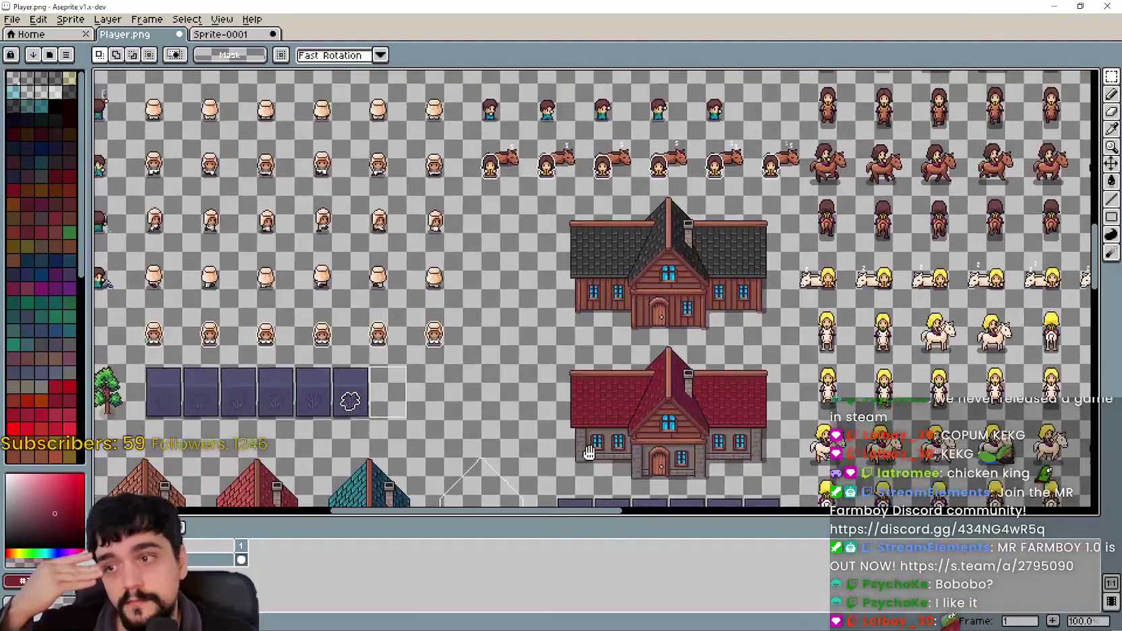
pyautogui.moveTo(594, 222); pyautogui.dragTo(465, 489)
pyautogui.moveTo(569, 317); pyautogui.dragTo(516, 290)
pyautogui.moveTo(512, 135); pyautogui.dragTo(487, 298)
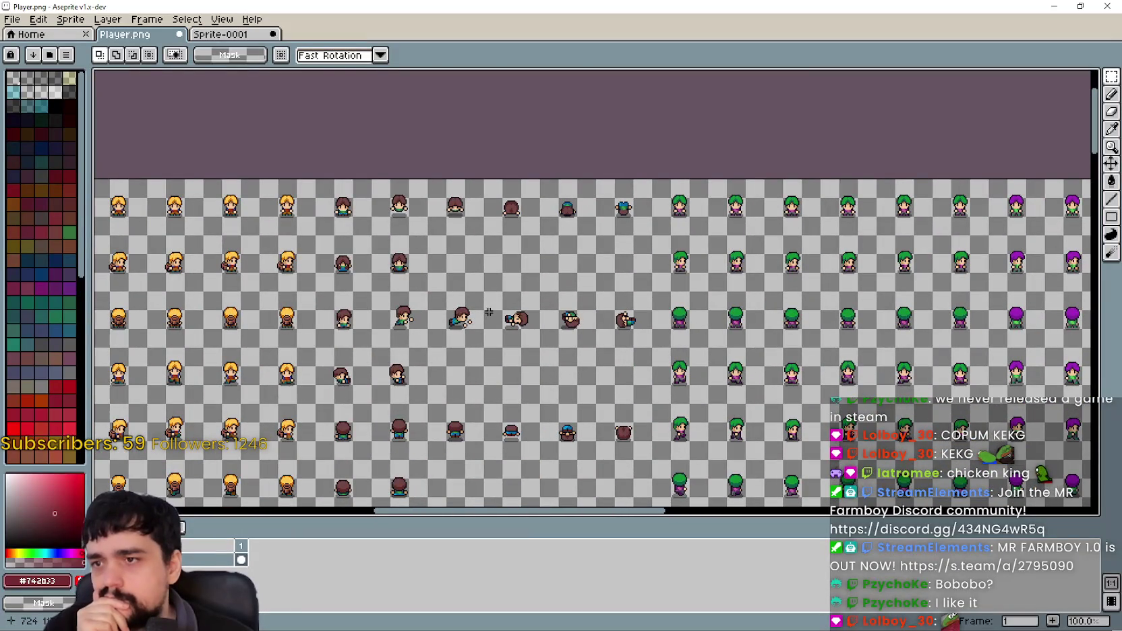
pyautogui.moveTo(529, 498); pyautogui.dragTo(573, 272)
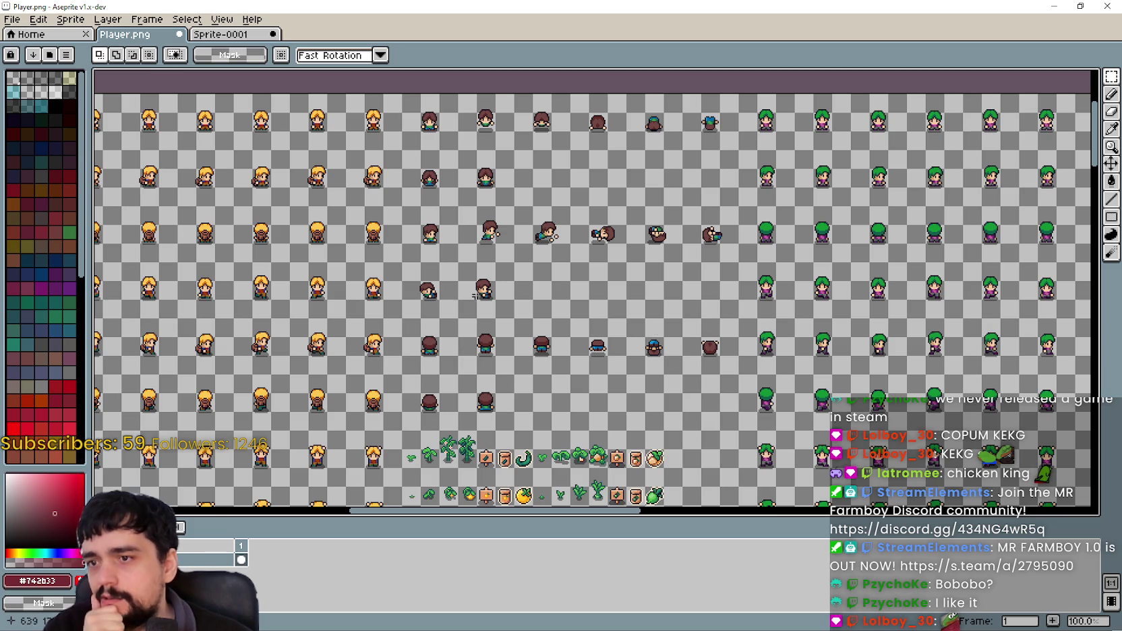
pyautogui.moveTo(681, 375); pyautogui.dragTo(534, 482)
pyautogui.scroll(-3)
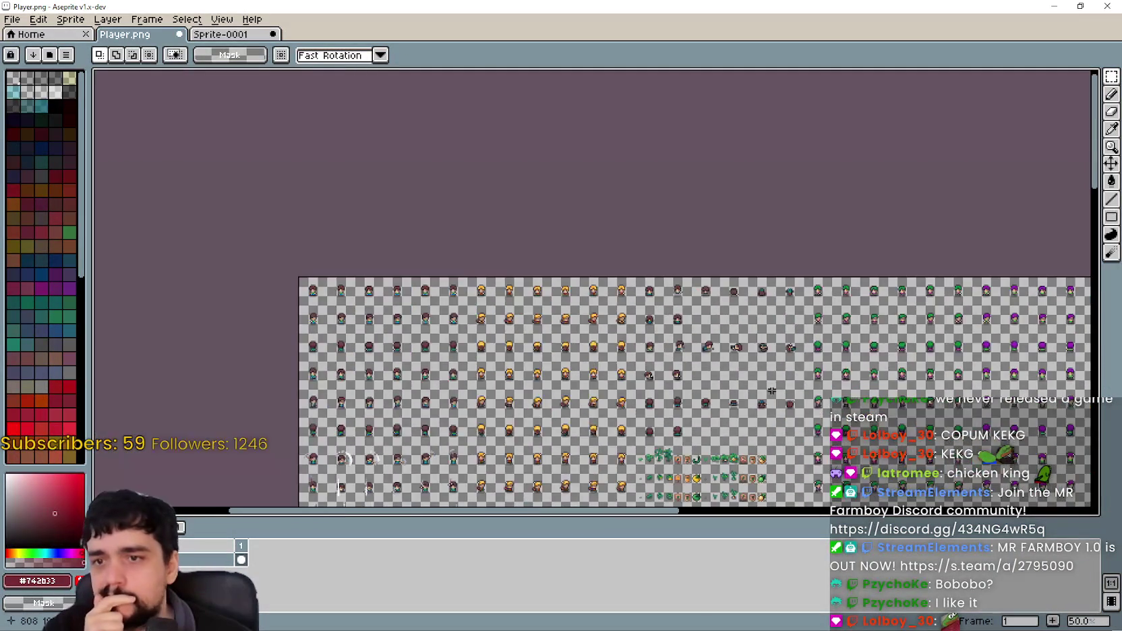
pyautogui.scroll(3)
pyautogui.moveTo(699, 293); pyautogui.dragTo(654, 248)
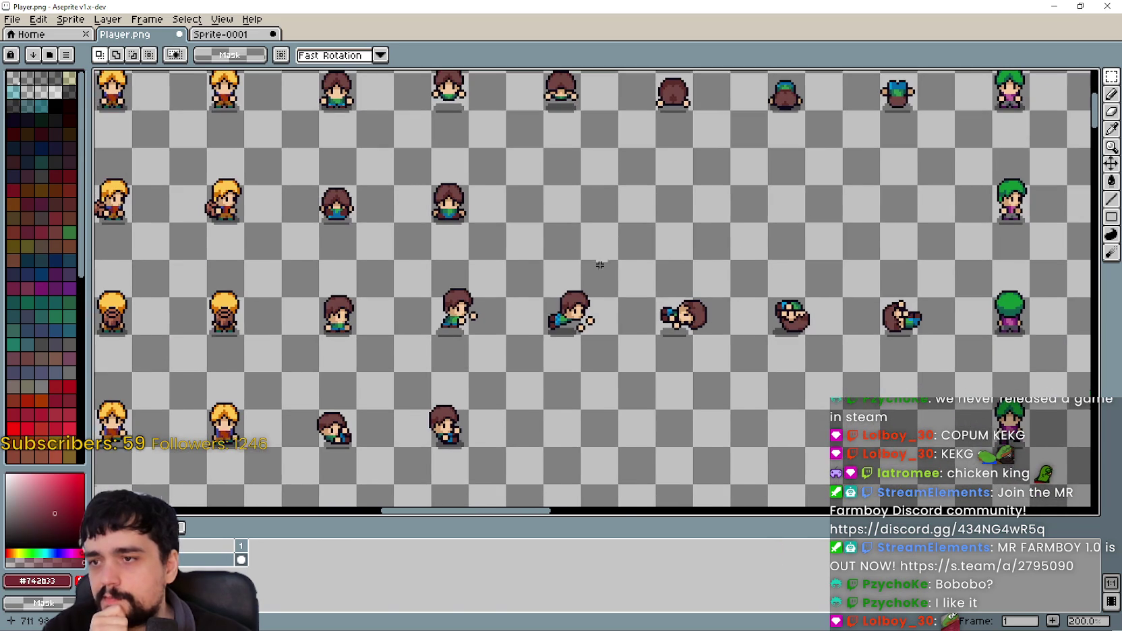
pyautogui.scroll(-3)
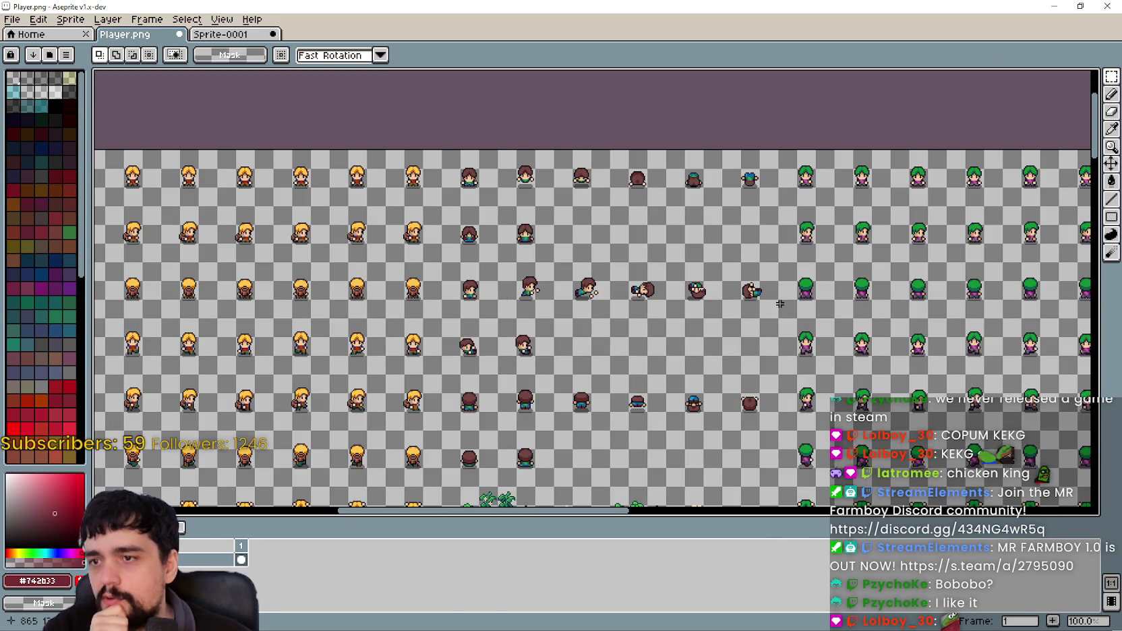
pyautogui.scroll(-3)
pyautogui.scroll(3)
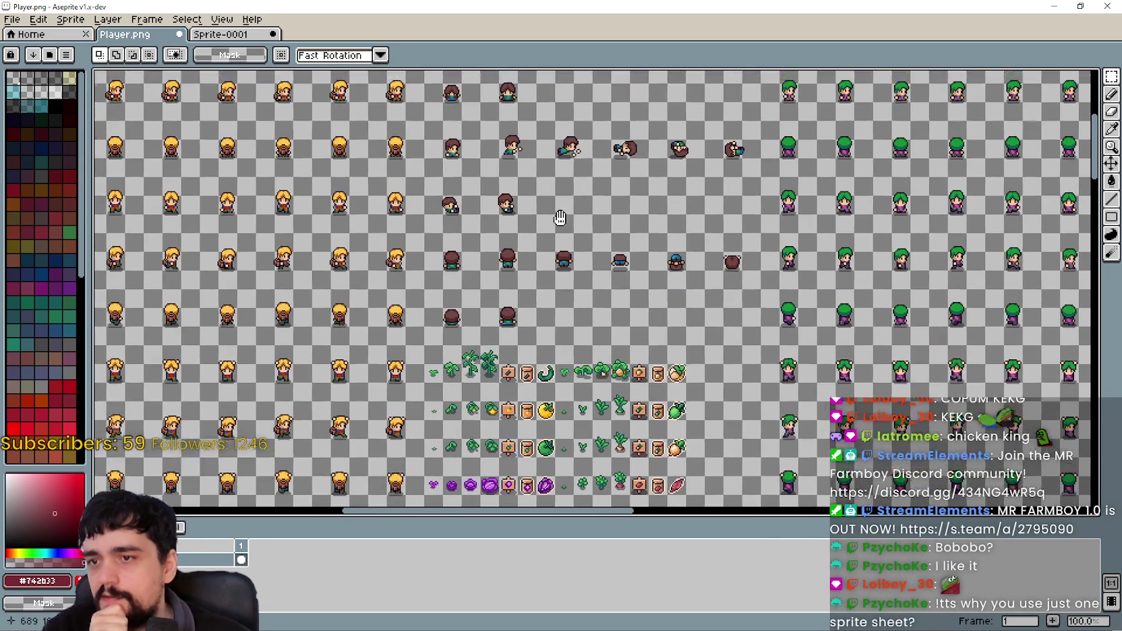
pyautogui.scroll(3)
pyautogui.moveTo(593, 286); pyautogui.dragTo(592, 306)
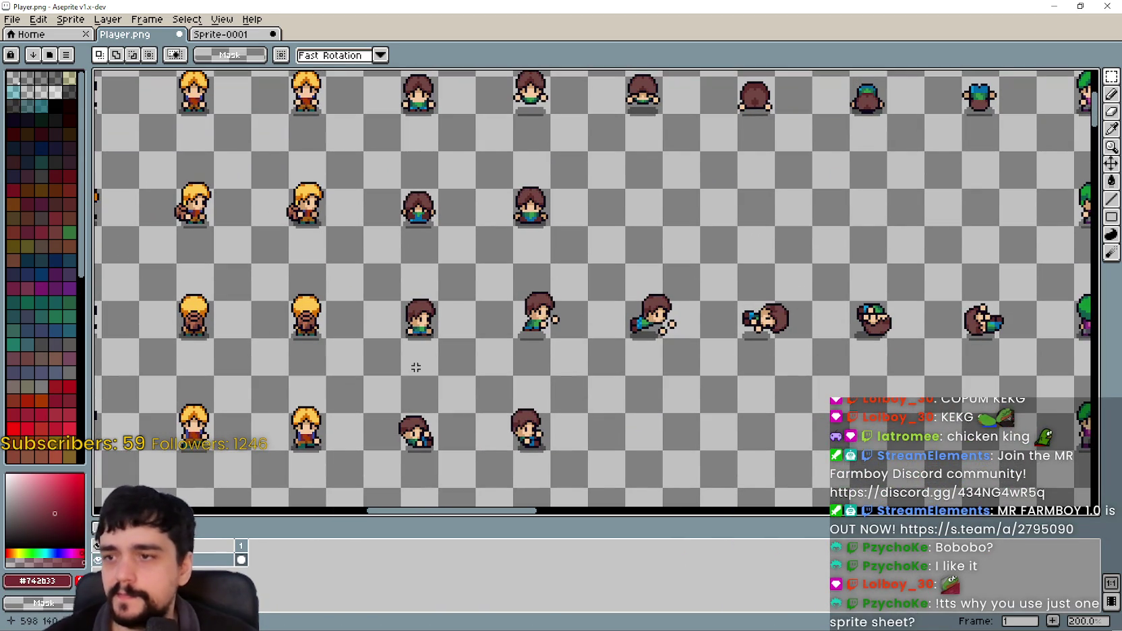
pyautogui.click(442, 298)
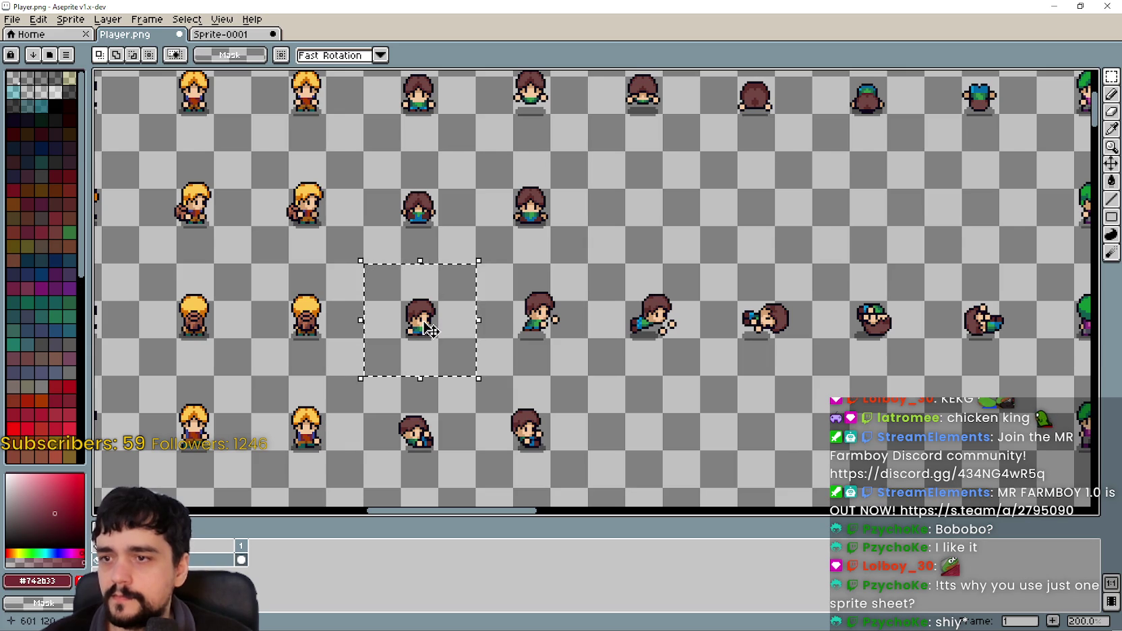
# Move the middle-row frames and the lying-down sprite up a row, two cells right.
pyautogui.hscroll(3)
pyautogui.moveTo(304, 359); pyautogui.dragTo(607, 288)
pyautogui.moveTo(424, 331); pyautogui.dragTo(647, 217)
pyautogui.click(673, 352)
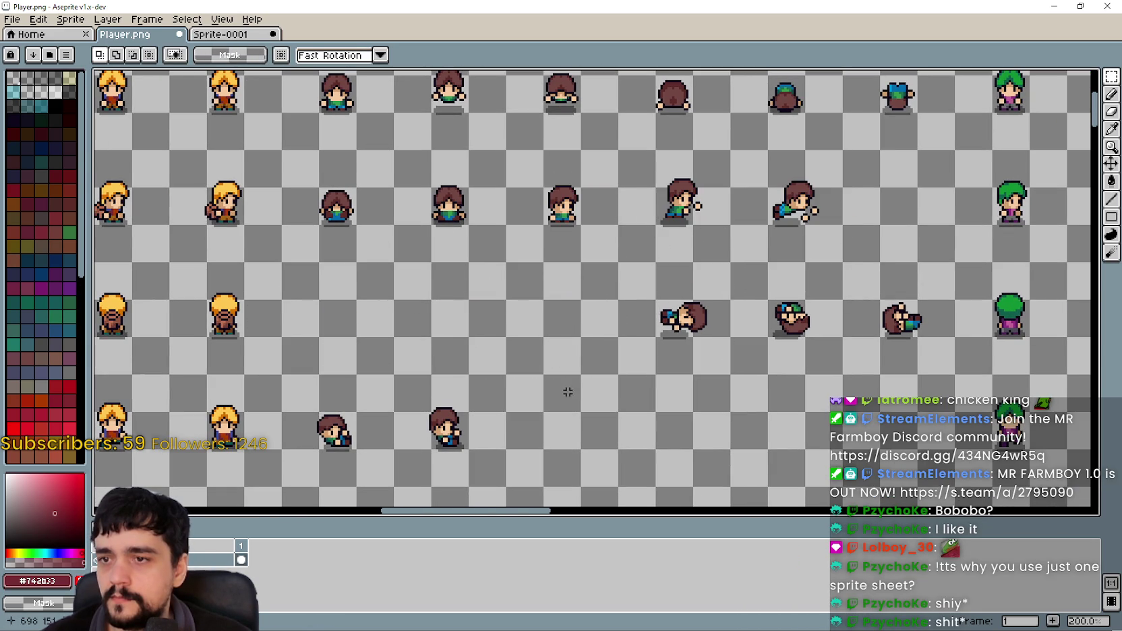
pyautogui.moveTo(626, 359); pyautogui.dragTo(723, 287)
pyautogui.hscroll(3)
pyautogui.scroll(3)
pyautogui.moveTo(560, 400); pyautogui.dragTo(785, 289)
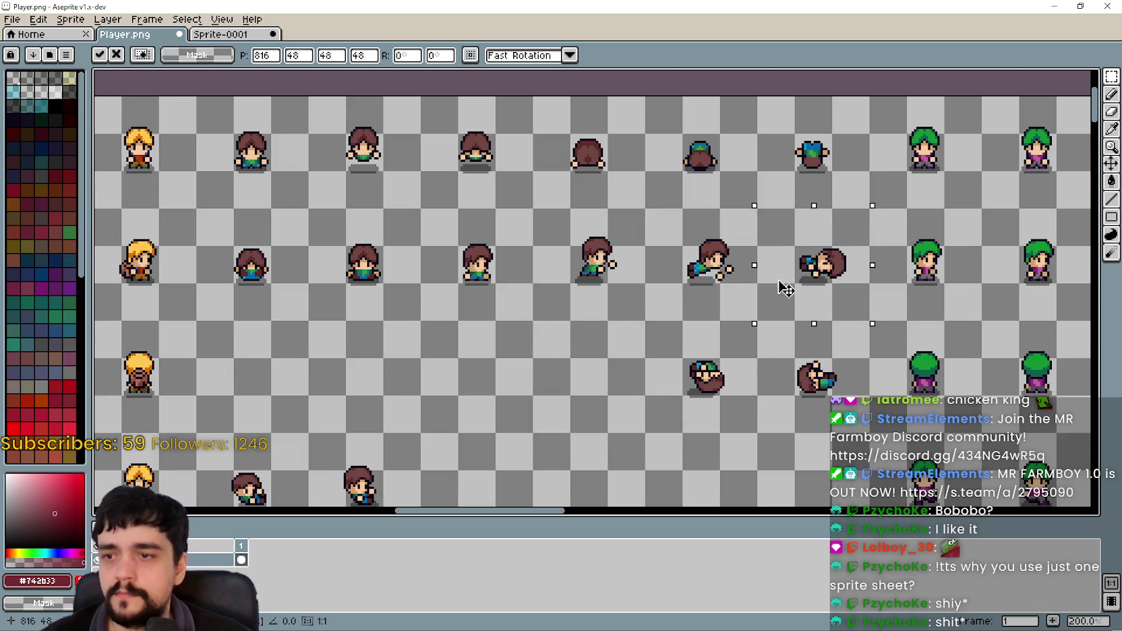
pyautogui.scroll(-3)
pyautogui.scroll(3)
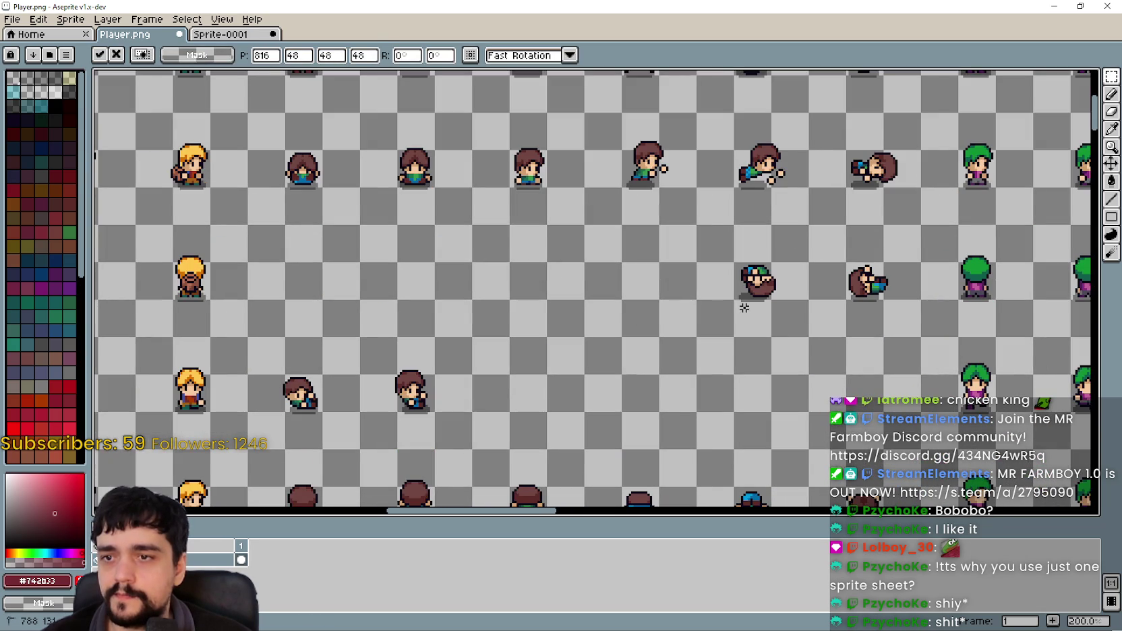
pyautogui.click(744, 308)
# Move two more sprite pairs, including two back-facing frames, up into empty cells beside the others.
pyautogui.moveTo(706, 326); pyautogui.dragTo(441, 244)
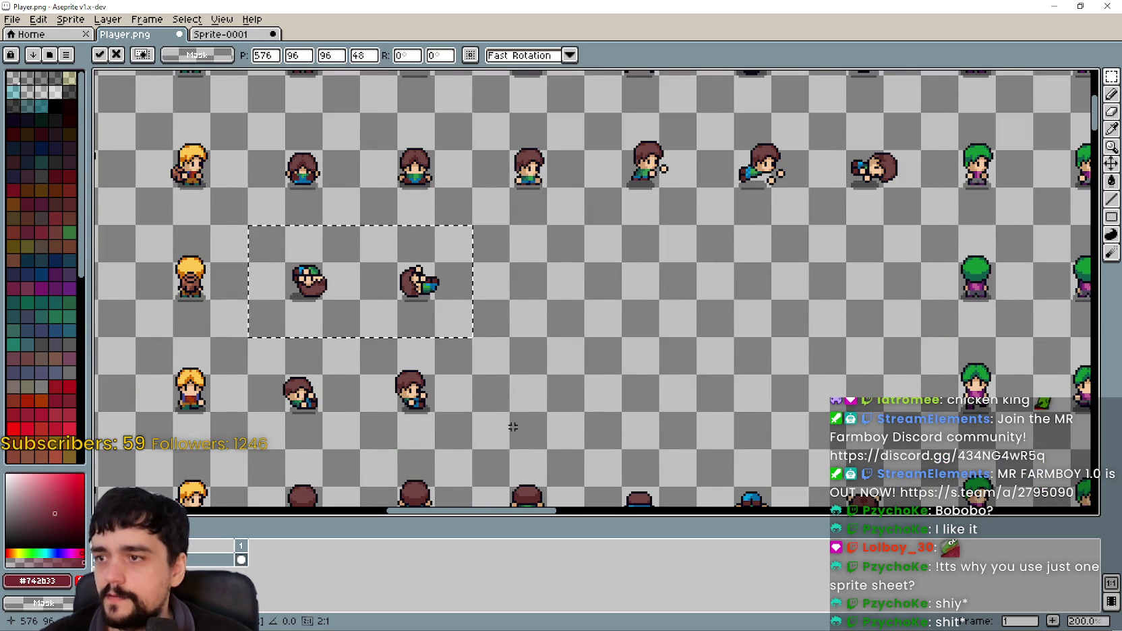
pyautogui.moveTo(513, 426); pyautogui.dragTo(556, 332)
pyautogui.moveTo(299, 338); pyautogui.dragTo(517, 243)
pyautogui.moveTo(422, 316); pyautogui.dragTo(644, 209)
pyautogui.press('alt')
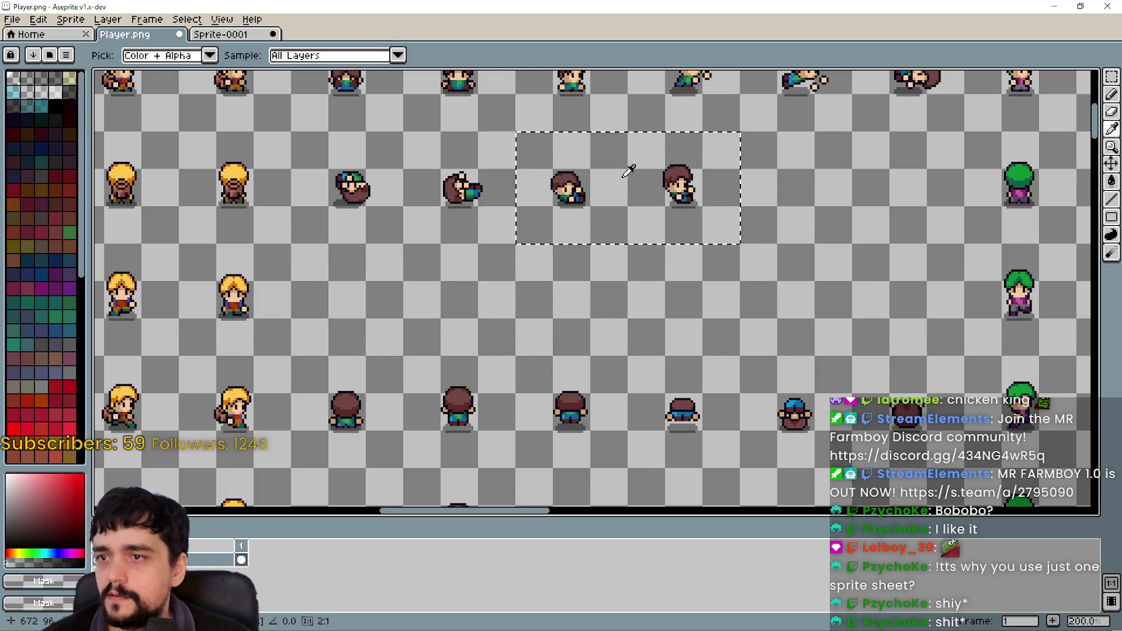
pyautogui.moveTo(335, 431); pyautogui.dragTo(517, 246)
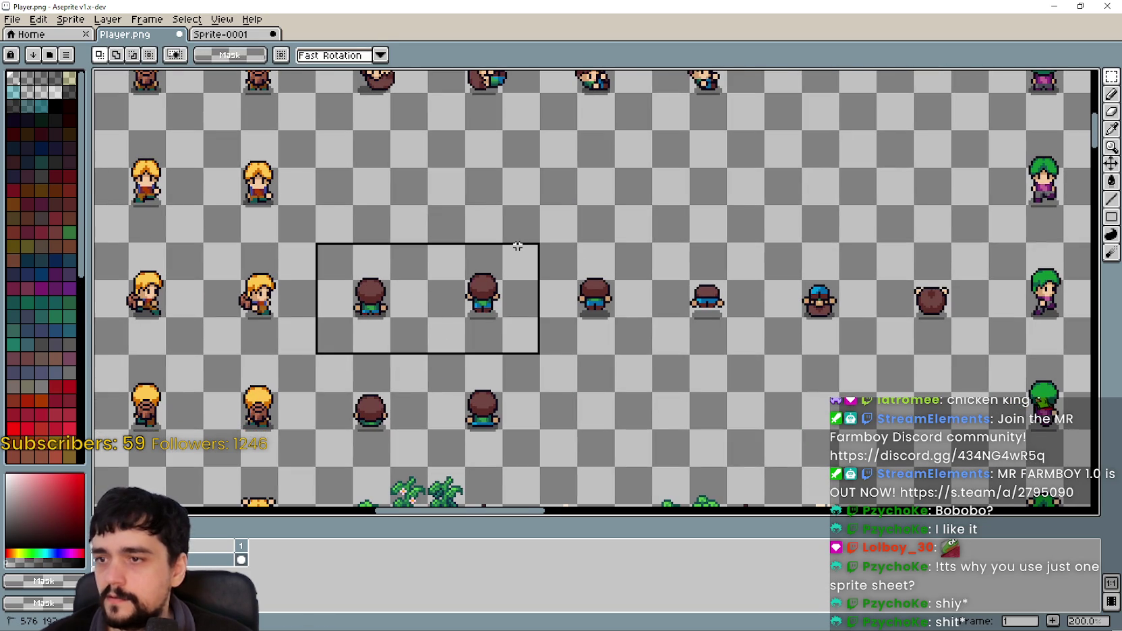
pyautogui.moveTo(437, 293); pyautogui.dragTo(819, 179)
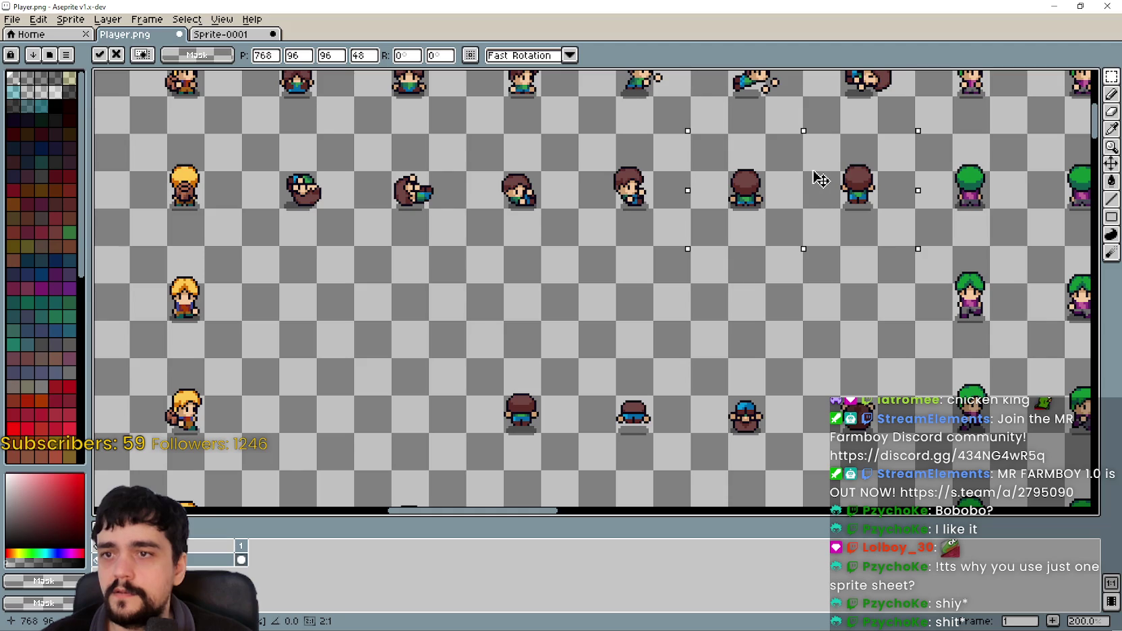
pyautogui.moveTo(534, 359); pyautogui.dragTo(548, 295)
# Shift a row of four back-facing frames and the two bottom-row frames up into empty cells.
pyautogui.moveTo(483, 406); pyautogui.dragTo(929, 301)
pyautogui.moveTo(827, 342); pyautogui.dragTo(596, 243)
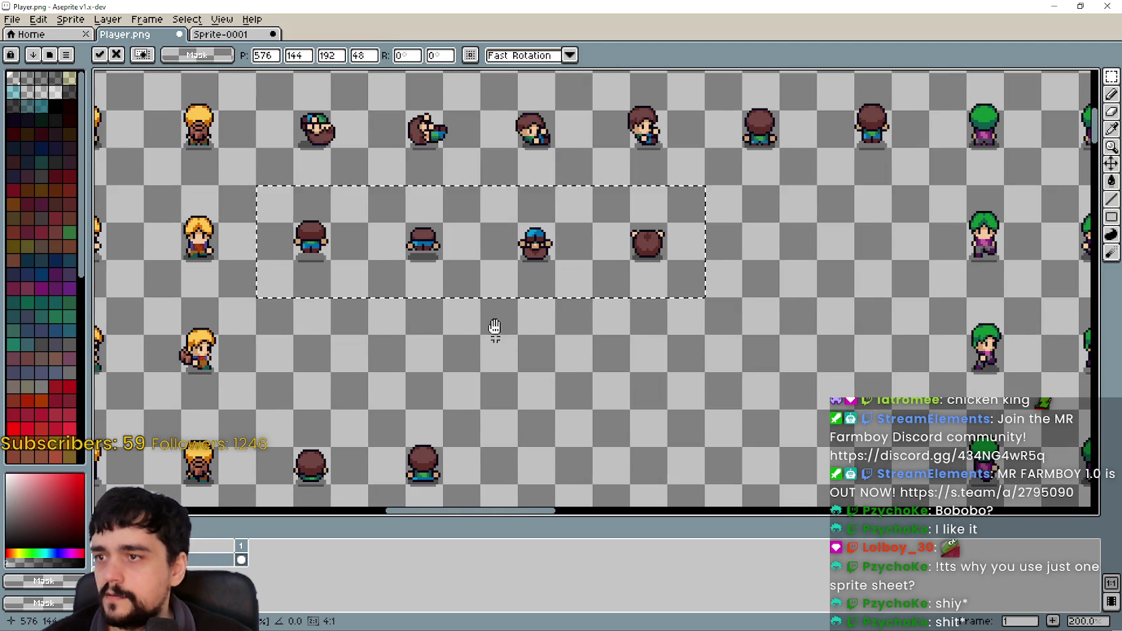
pyautogui.moveTo(494, 328); pyautogui.dragTo(534, 233)
pyautogui.click(321, 408)
pyautogui.moveTo(321, 408); pyautogui.dragTo(516, 314)
pyautogui.moveTo(441, 368); pyautogui.dragTo(881, 143)
pyautogui.moveTo(857, 209); pyautogui.dragTo(836, 402)
pyautogui.click(431, 408)
pyautogui.scroll(-3)
pyautogui.moveTo(431, 409); pyautogui.dragTo(504, 290)
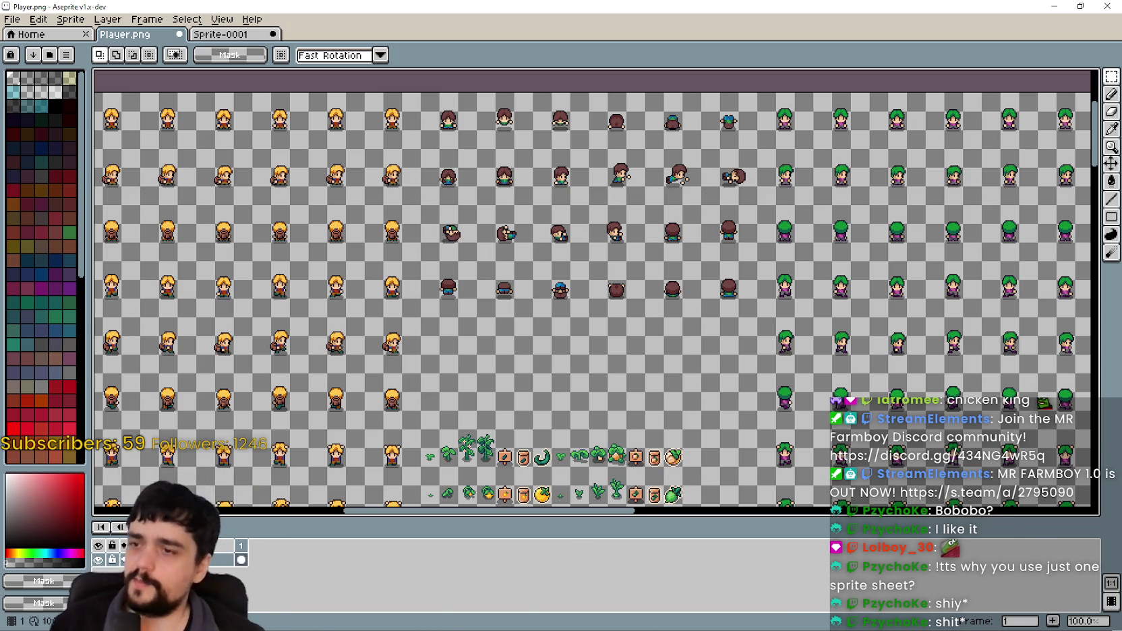
# Save Player.png, accepting the save warning.
pyautogui.scroll(-3)
pyautogui.scroll(-3)
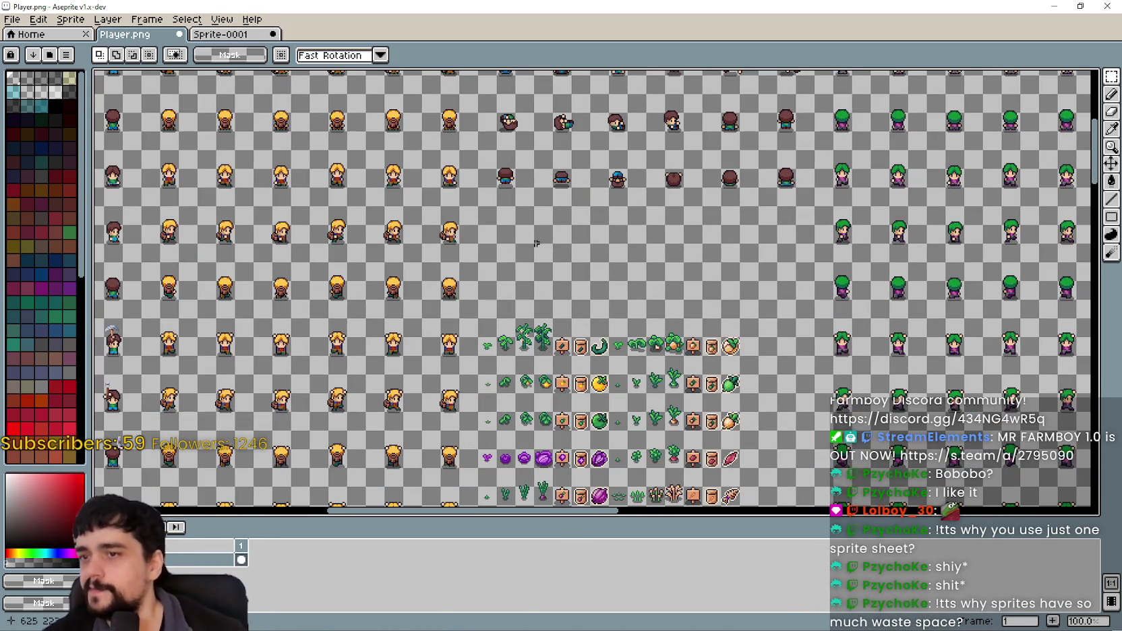
pyautogui.hotkey('ctrl', 's')
pyautogui.press('Return')
# Paste the farmer's top row of frames from Sprite-0001 into an empty row of Player.png.
pyautogui.click(206, 37)
pyautogui.moveTo(428, 183); pyautogui.dragTo(421, 243)
pyautogui.scroll(-3)
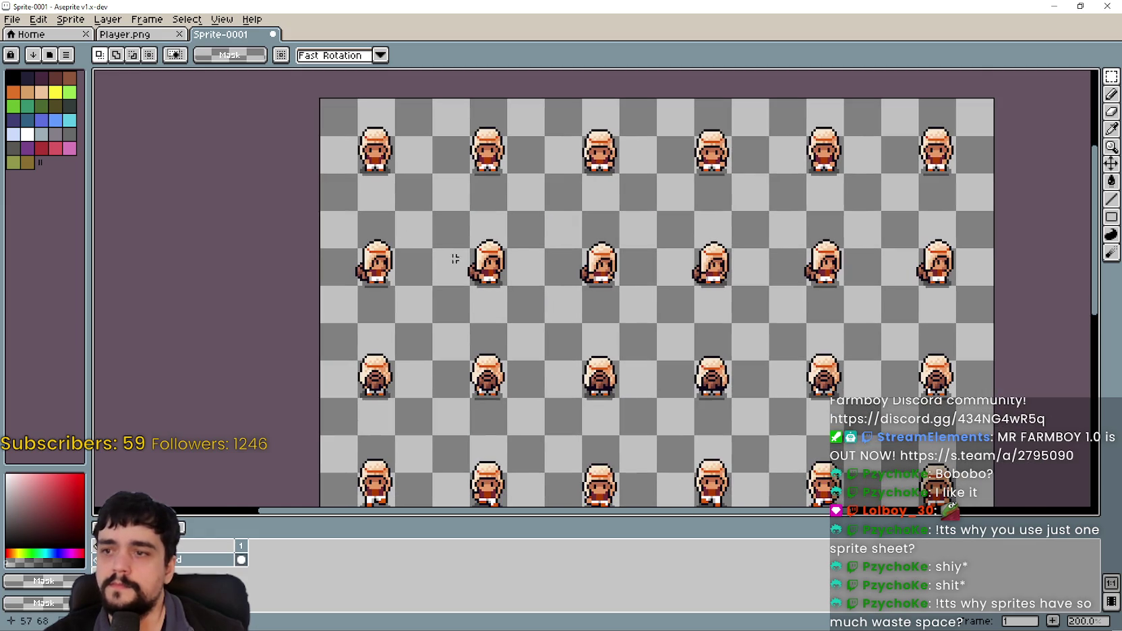
pyautogui.moveTo(346, 198); pyautogui.dragTo(1005, 158)
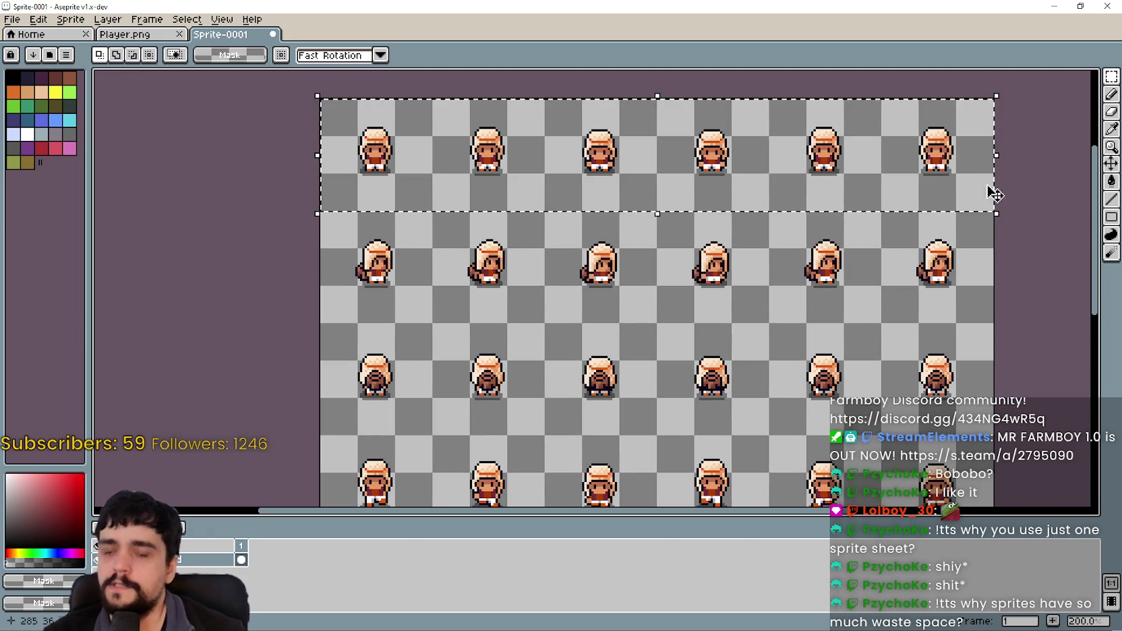
pyautogui.click(125, 34)
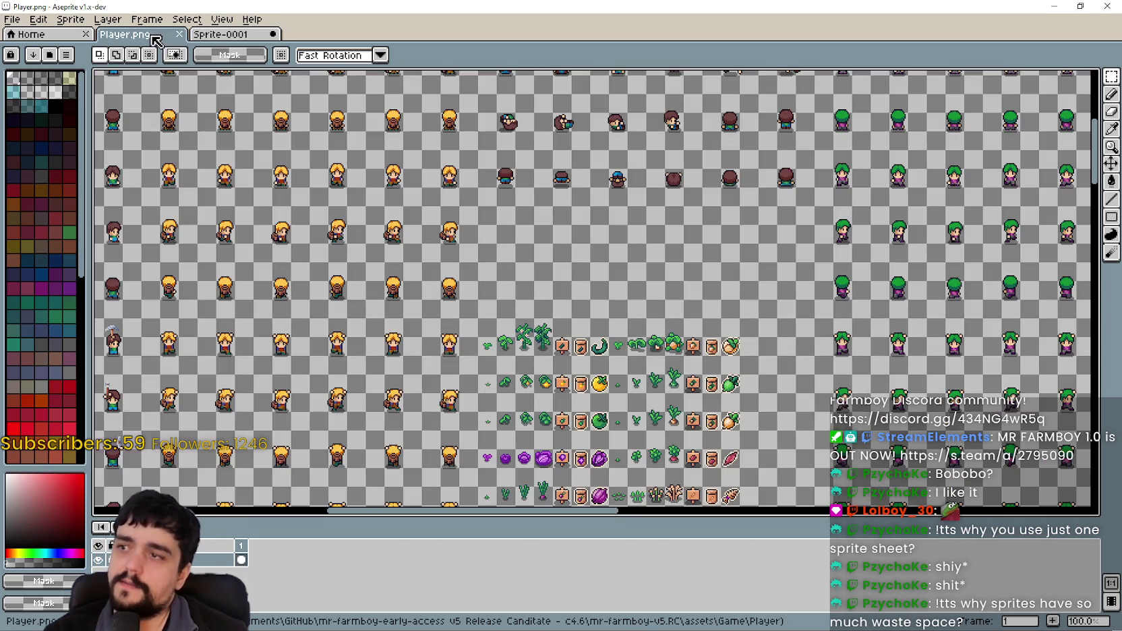
pyautogui.hotkey('ctrl', 'v')
pyautogui.scroll(-3)
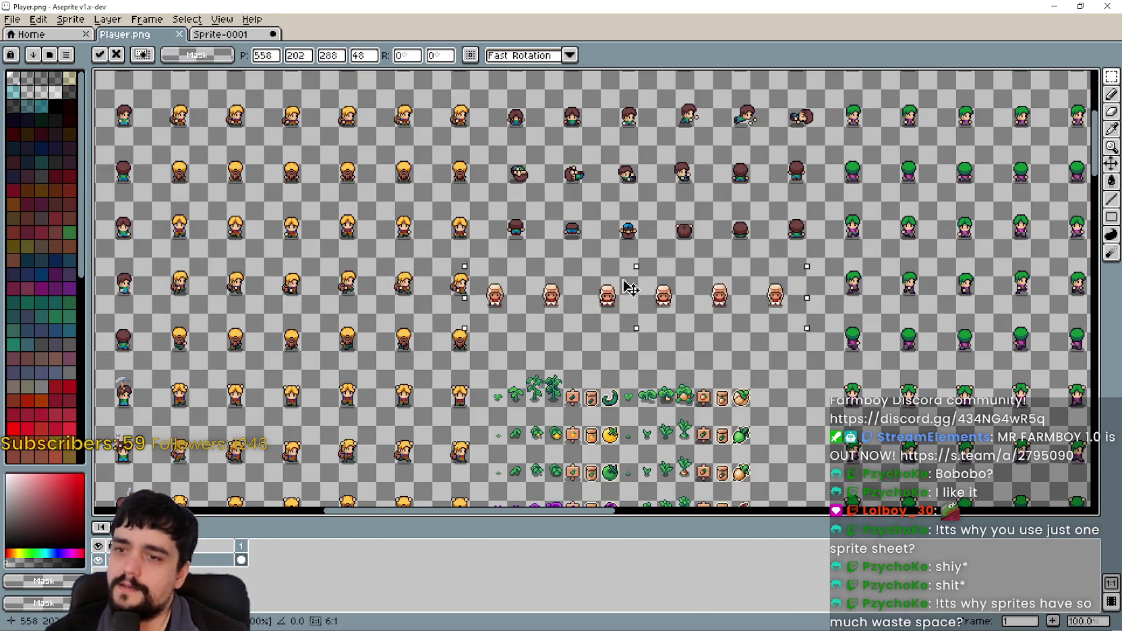
pyautogui.moveTo(643, 269); pyautogui.dragTo(663, 291)
pyautogui.scroll(3)
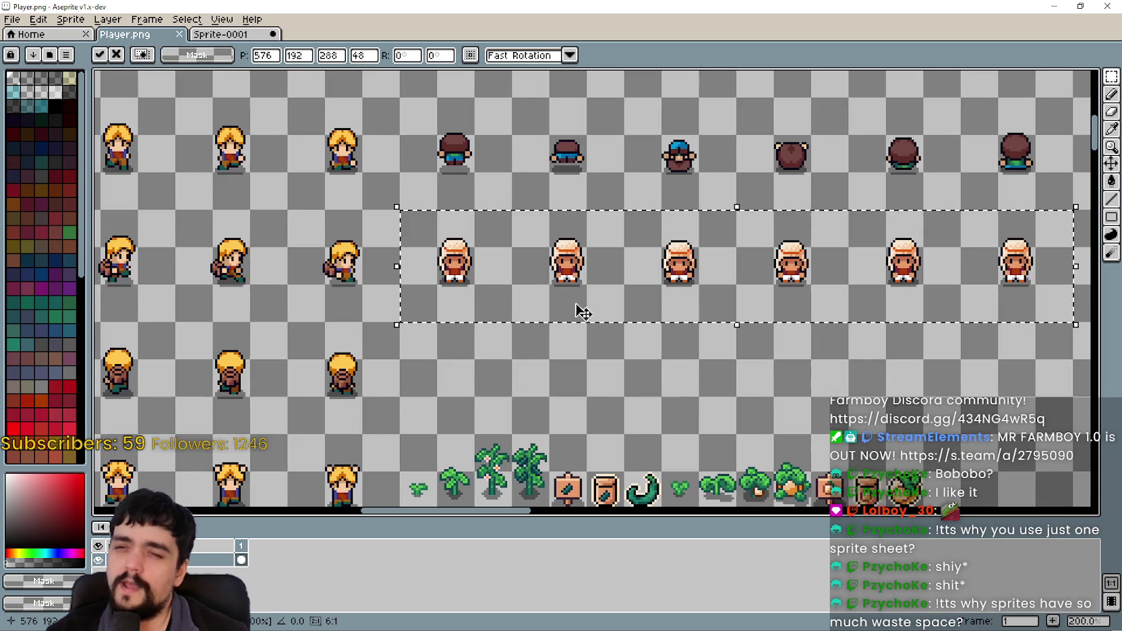
pyautogui.press('Return')
pyautogui.moveTo(658, 385); pyautogui.dragTo(647, 345)
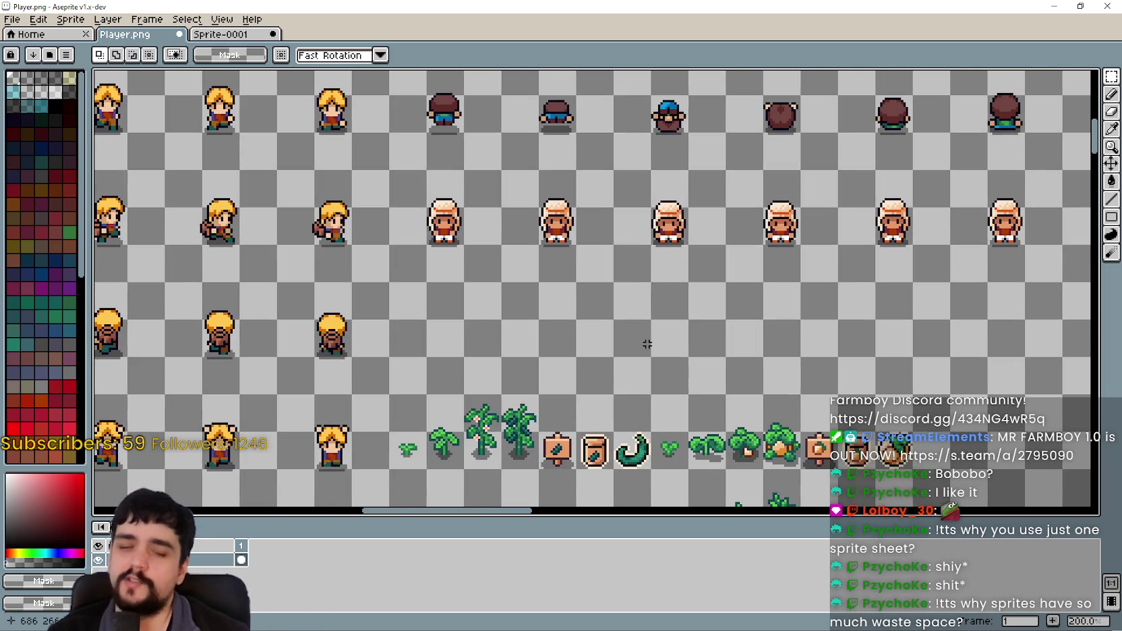
pyautogui.moveTo(575, 339); pyautogui.dragTo(541, 331)
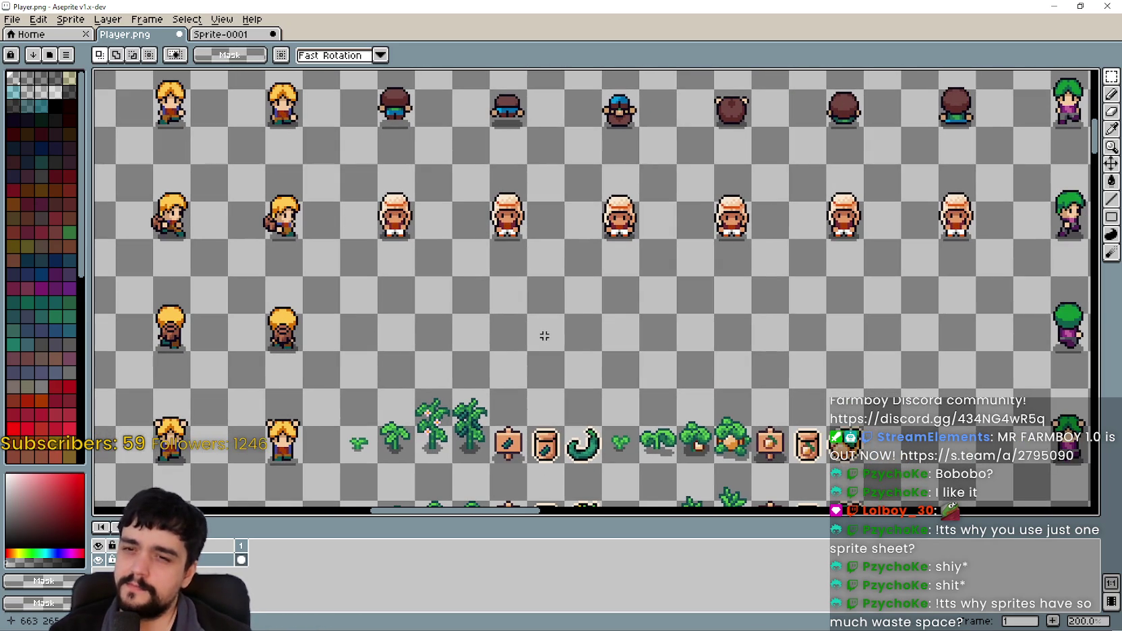
pyautogui.press('i')
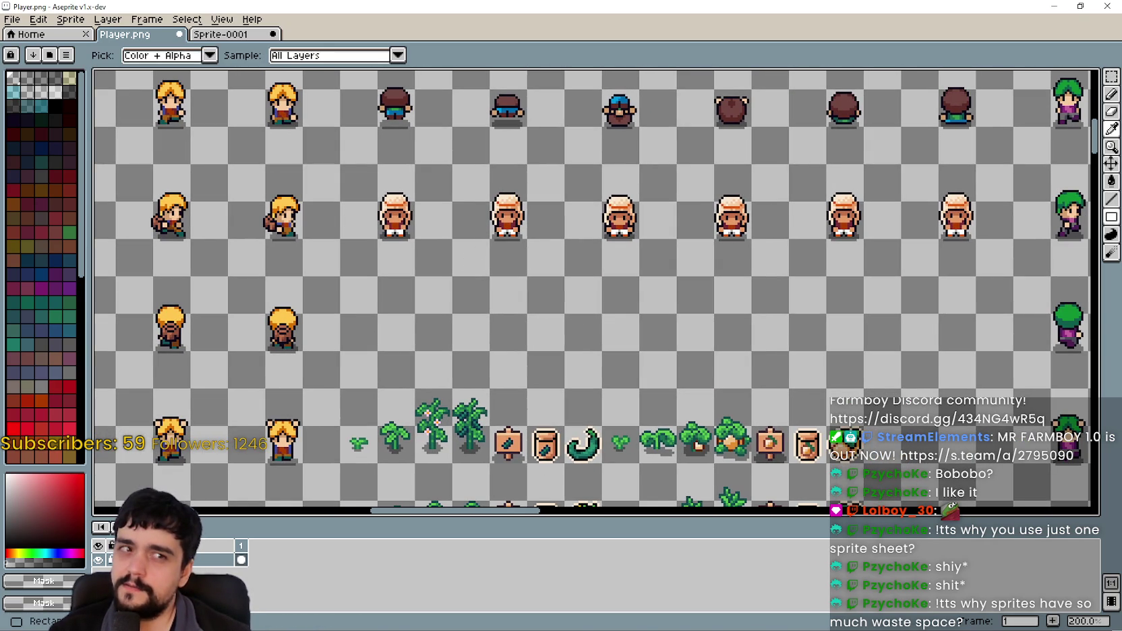
# Copy the farmer's second row of frames into the next empty row of Player.png.
pyautogui.click(220, 34)
pyautogui.hotkey('ctrl', 'v')
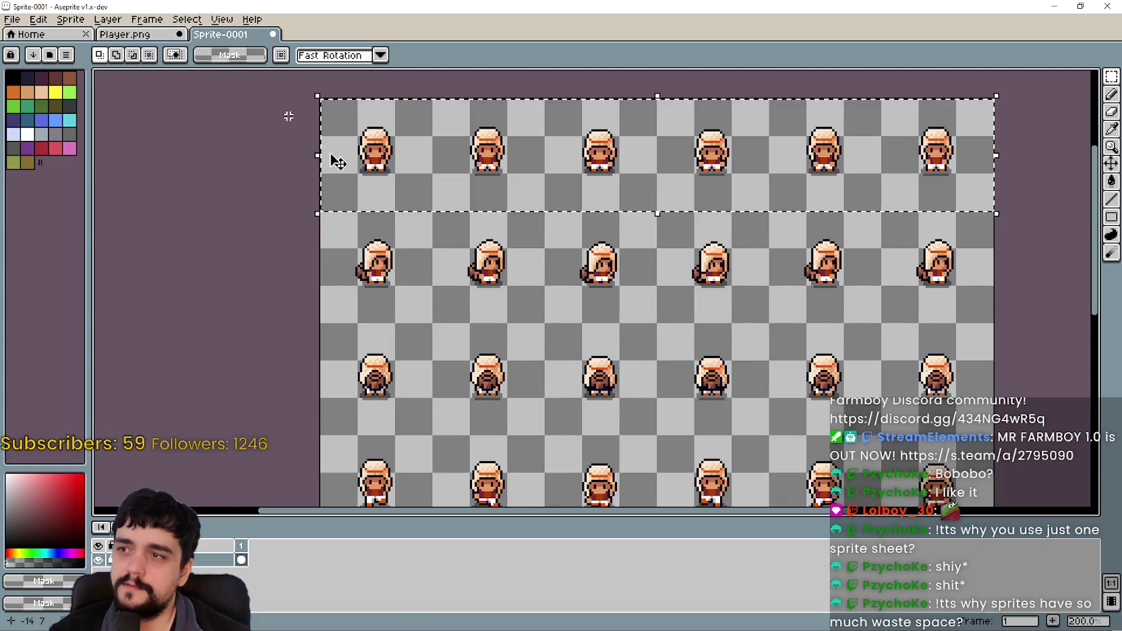
pyautogui.moveTo(291, 261); pyautogui.dragTo(937, 196)
pyautogui.hotkey('ctrl', 'c')
pyautogui.click(135, 33)
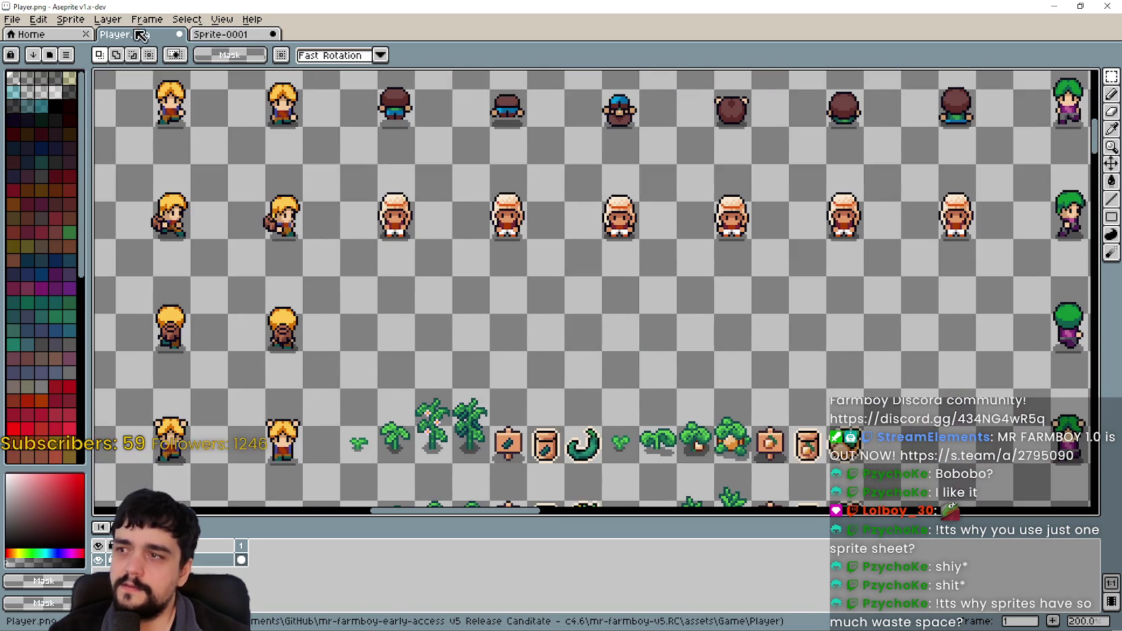
pyautogui.hotkey('ctrl', 'v')
pyautogui.moveTo(621, 286); pyautogui.dragTo(476, 156)
pyautogui.scroll(-3)
pyautogui.scroll(3)
pyautogui.moveTo(599, 308); pyautogui.dragTo(479, 296)
pyautogui.press('Return')
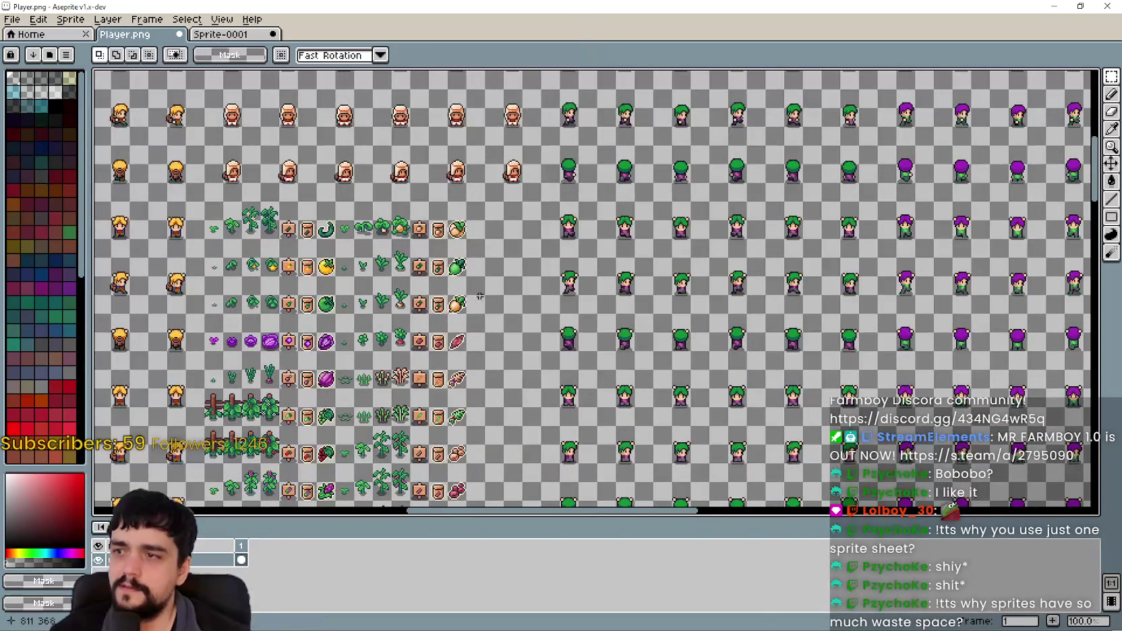
pyautogui.scroll(3)
# Pan Player.png down past the plant rows to bring the house sprite into view.
pyautogui.click(230, 39)
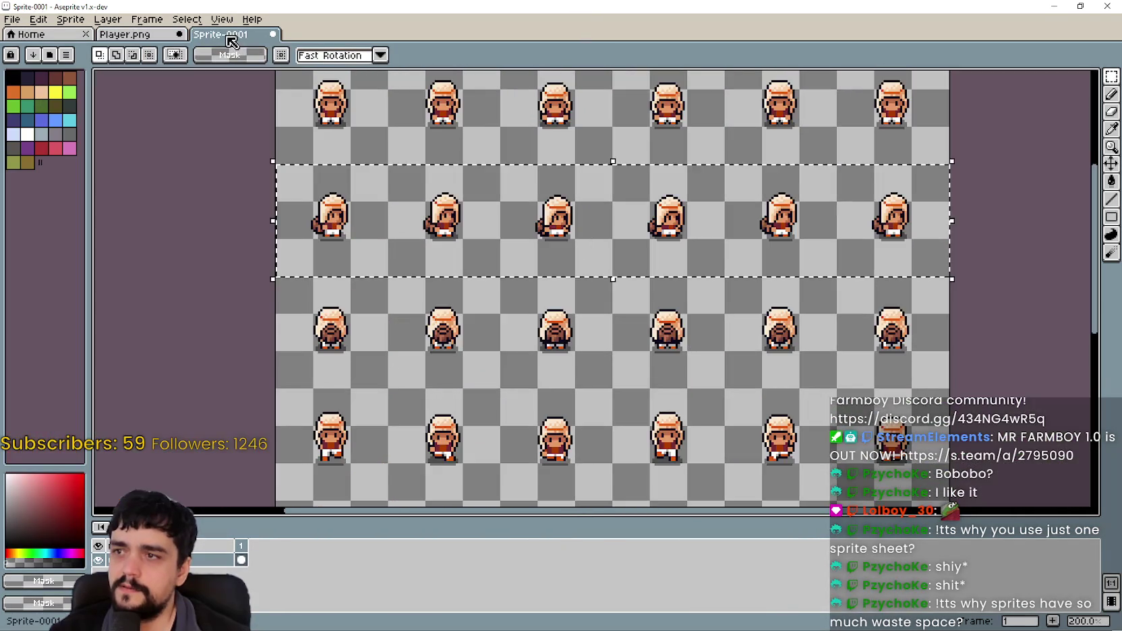
pyautogui.scroll(3)
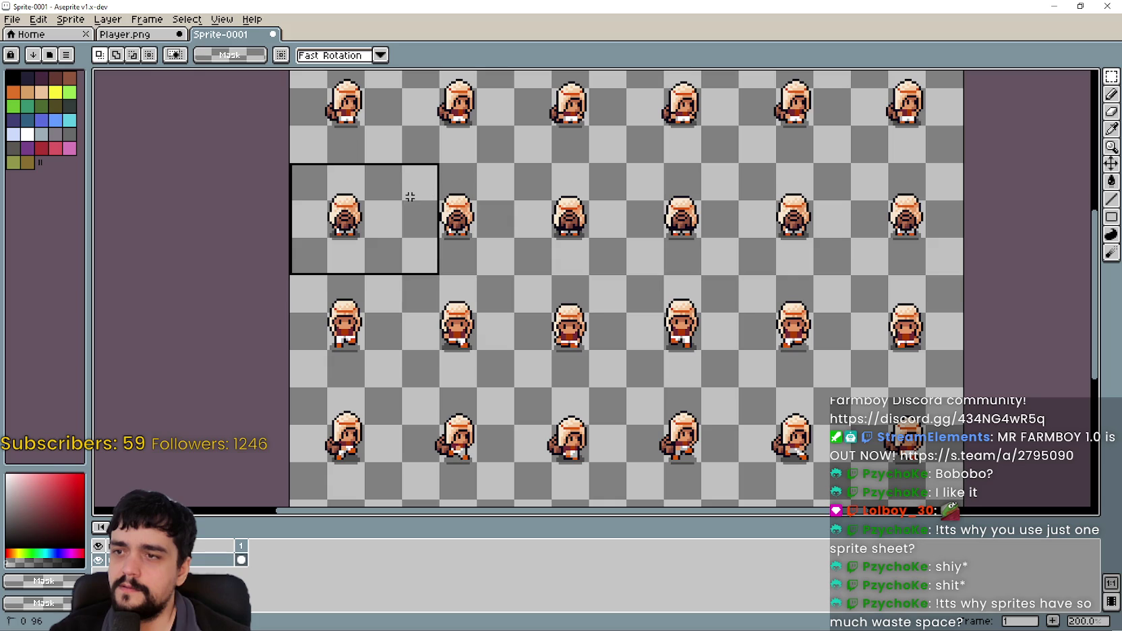
pyautogui.click(128, 34)
pyautogui.moveTo(471, 498); pyautogui.dragTo(448, 241)
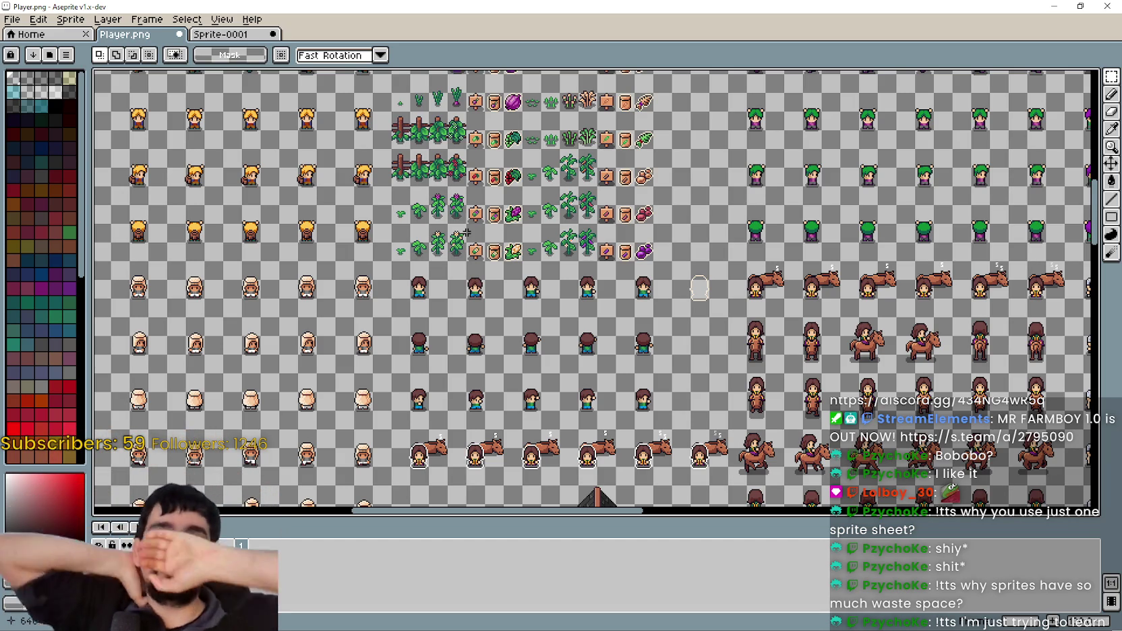
pyautogui.moveTo(495, 357); pyautogui.dragTo(597, 243)
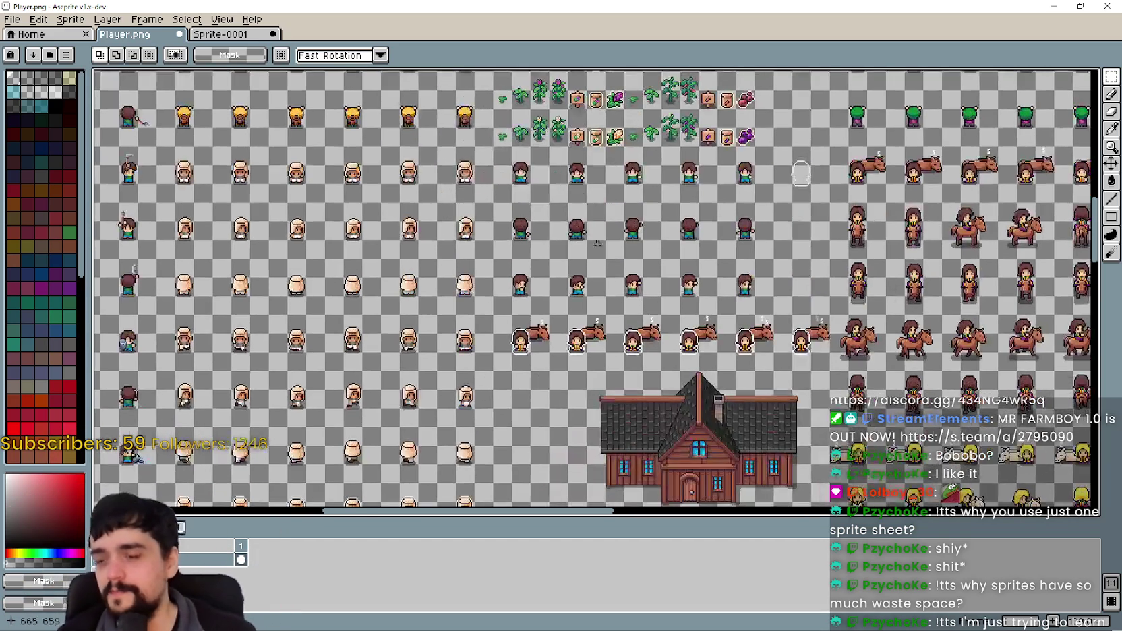
# Zoom and pan across Player.png to inspect the houses and the characters beside them.
pyautogui.scroll(-3)
pyautogui.scroll(3)
pyautogui.scroll(-3)
pyautogui.moveTo(717, 271); pyautogui.dragTo(580, 266)
pyautogui.scroll(3)
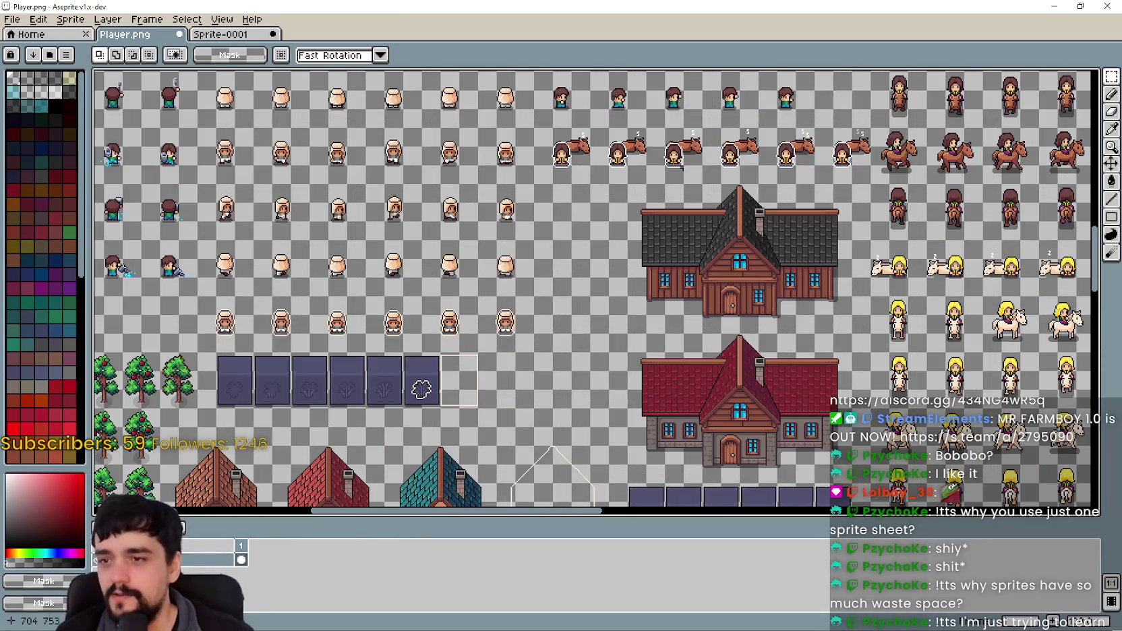
pyautogui.moveTo(398, 356); pyautogui.dragTo(606, 188)
pyautogui.scroll(3)
pyautogui.scroll(-3)
# Select the empty cells beside the stone tiles, then save Player.png.
pyautogui.click(645, 312)
pyautogui.click(687, 286)
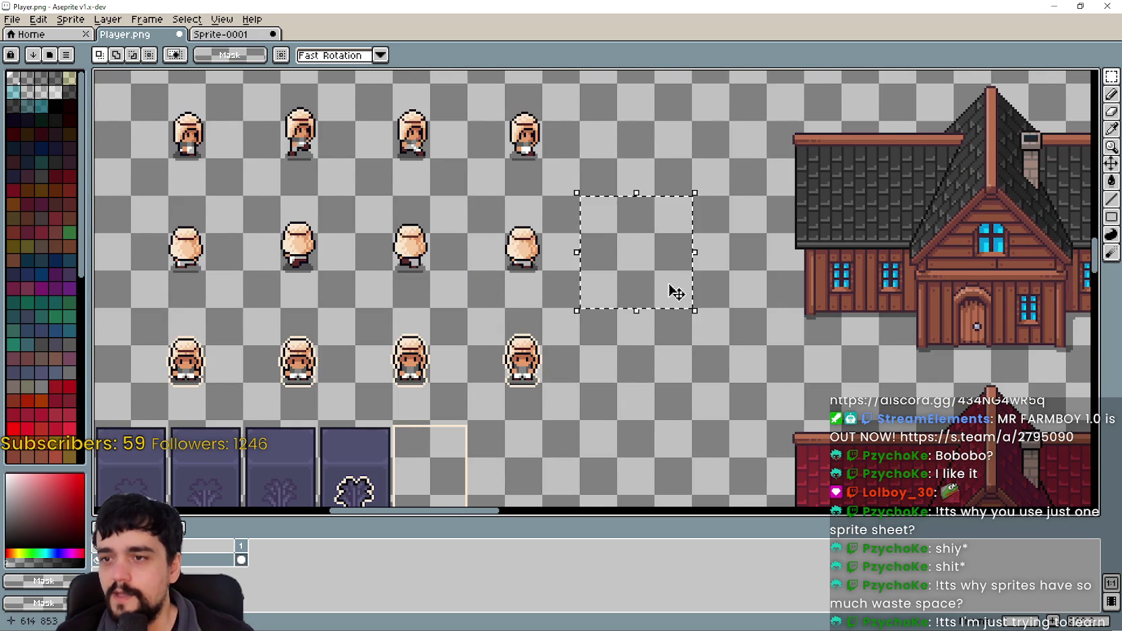
pyautogui.scroll(-3)
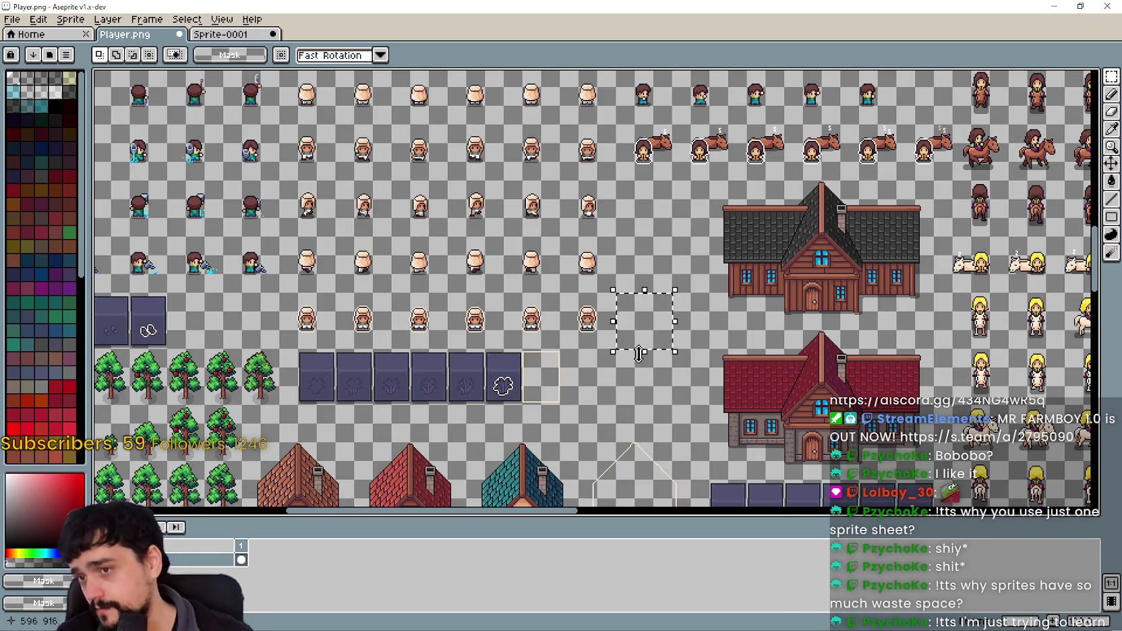
pyautogui.scroll(3)
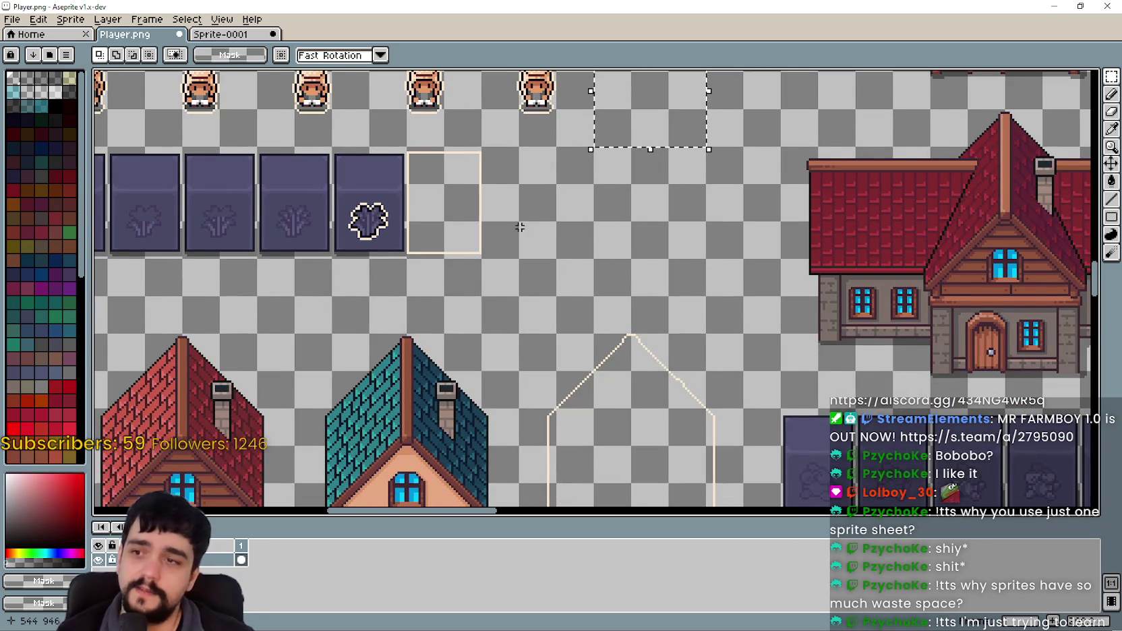
pyautogui.moveTo(510, 173); pyautogui.dragTo(647, 218)
pyautogui.scroll(-3)
pyautogui.hotkey('ctrl', 'd')
pyautogui.hotkey('ctrl', 's')
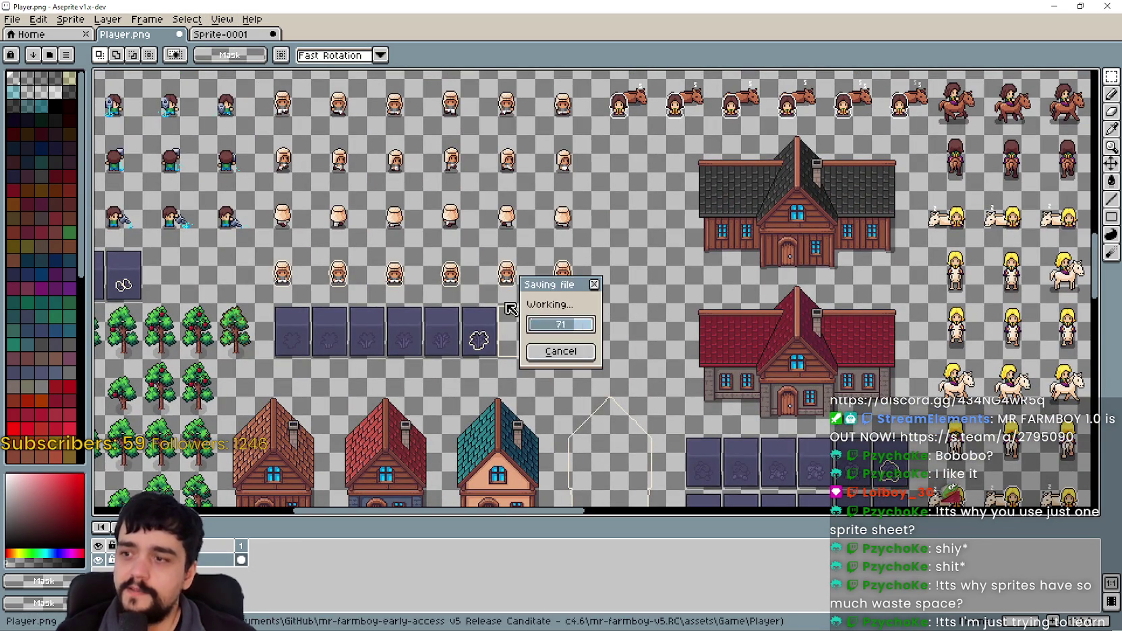
pyautogui.scroll(-3)
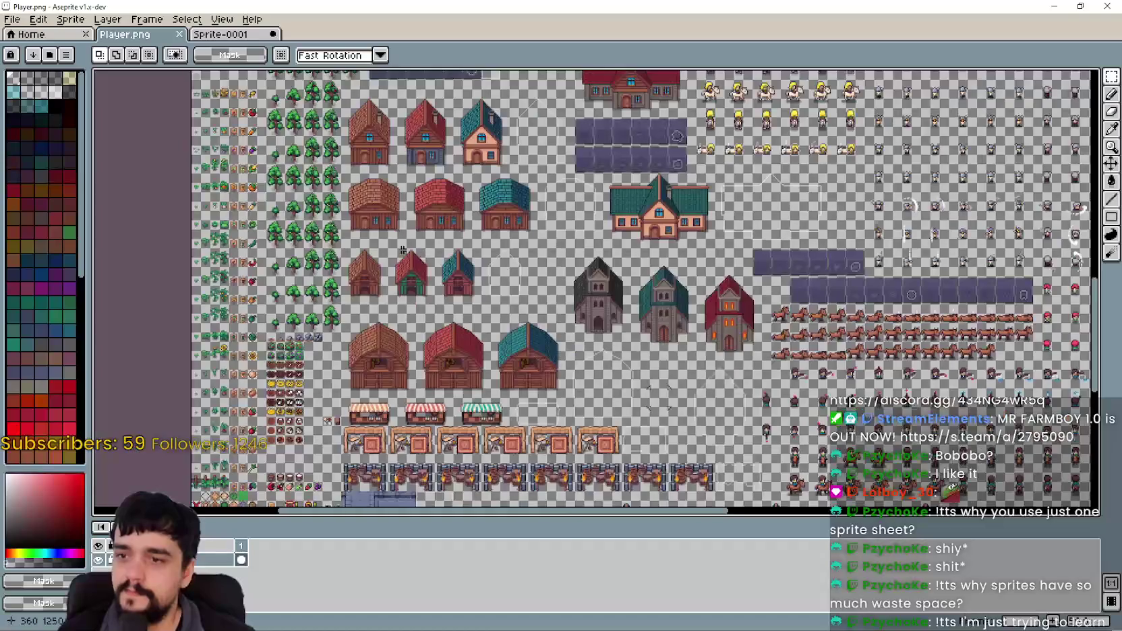
pyautogui.moveTo(649, 315); pyautogui.dragTo(222, 202)
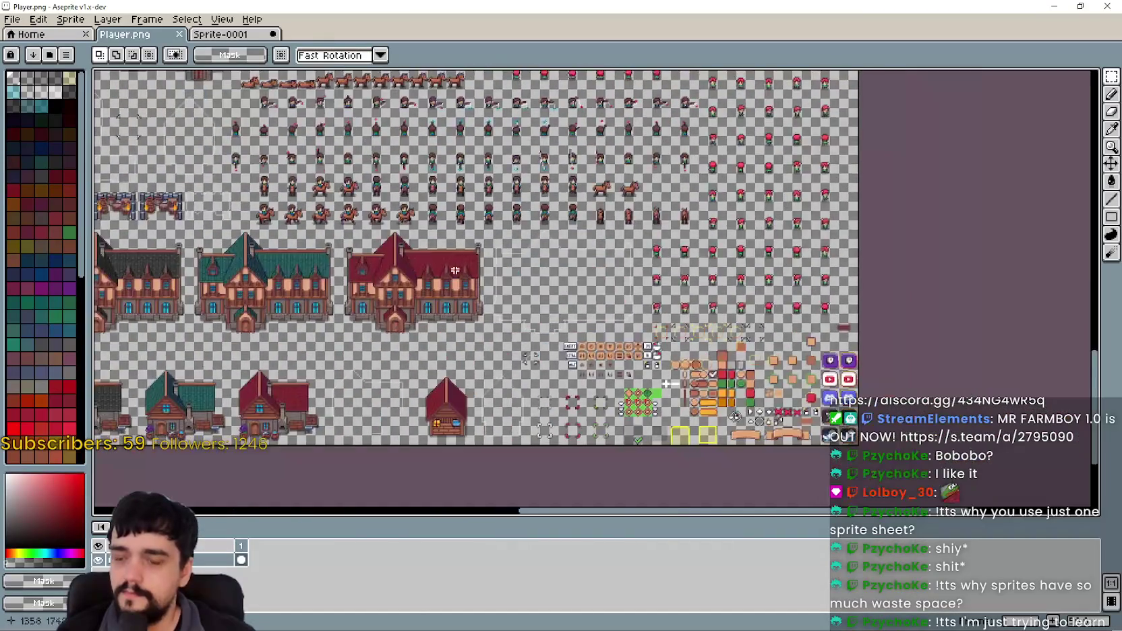
pyautogui.scroll(3)
pyautogui.scroll(-3)
pyautogui.moveTo(306, 260); pyautogui.dragTo(569, 312)
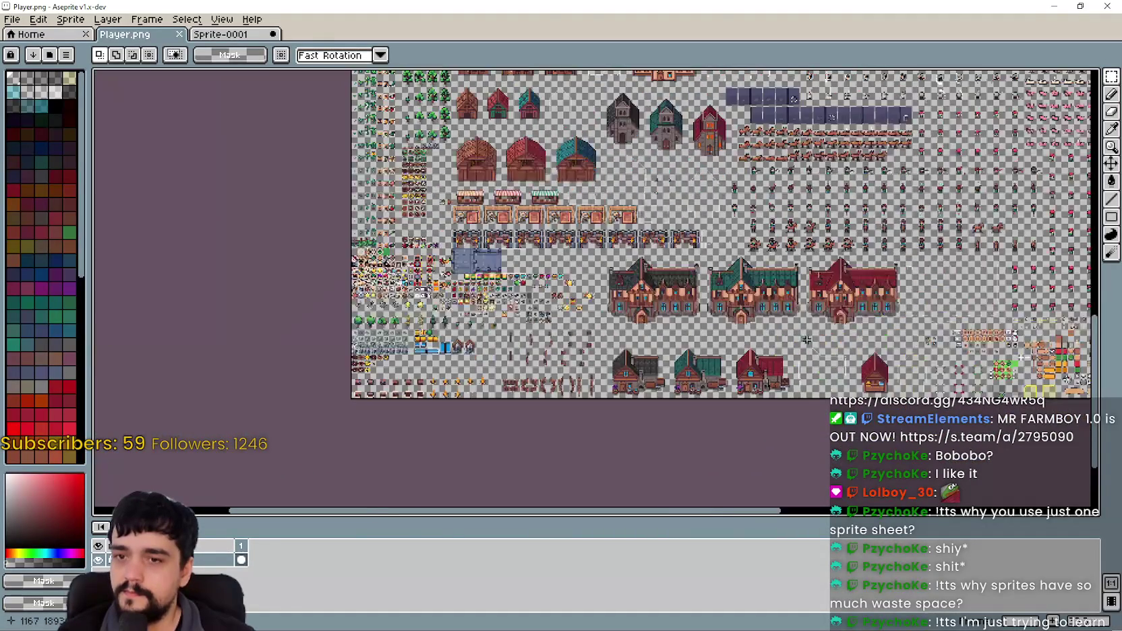
pyautogui.scroll(3)
pyautogui.scroll(3)
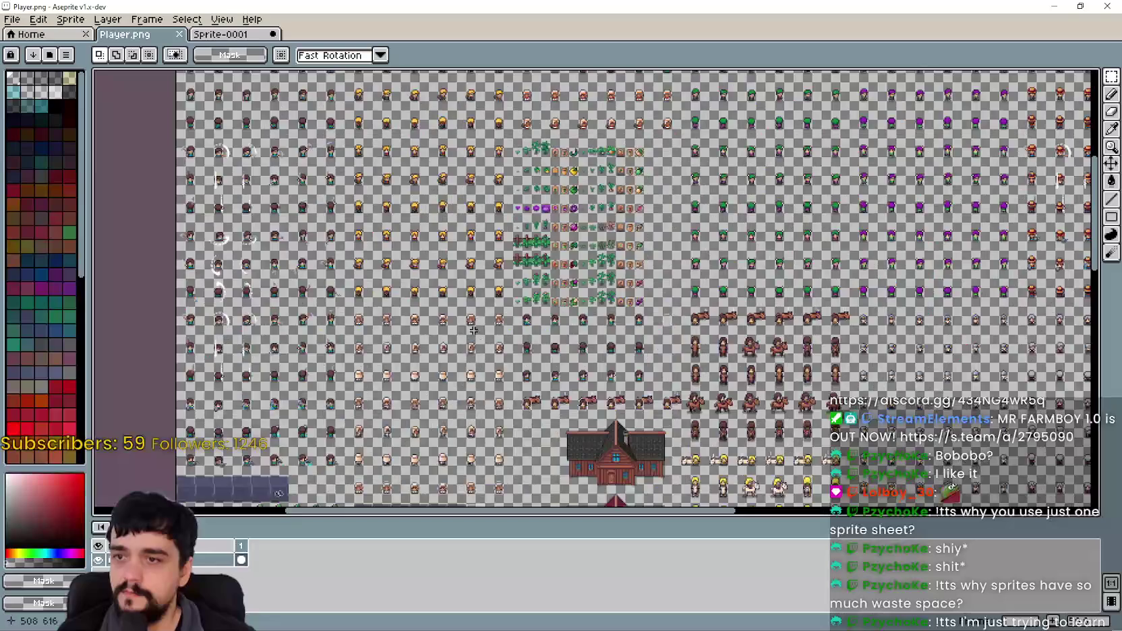
pyautogui.scroll(-3)
pyautogui.scroll(3)
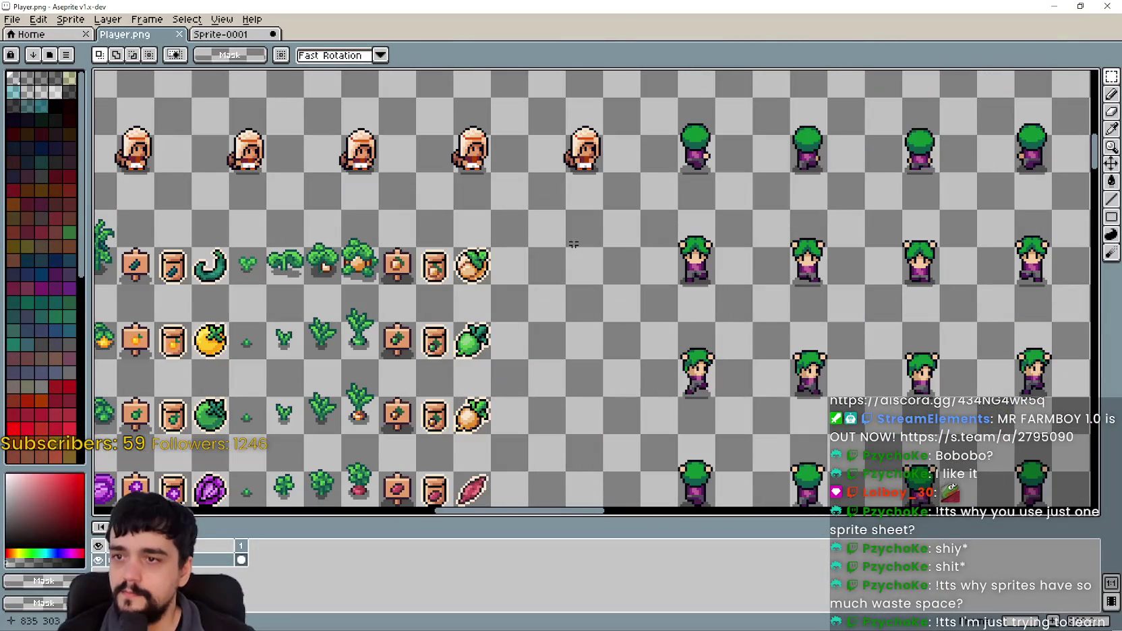
pyautogui.moveTo(611, 307); pyautogui.dragTo(587, 241)
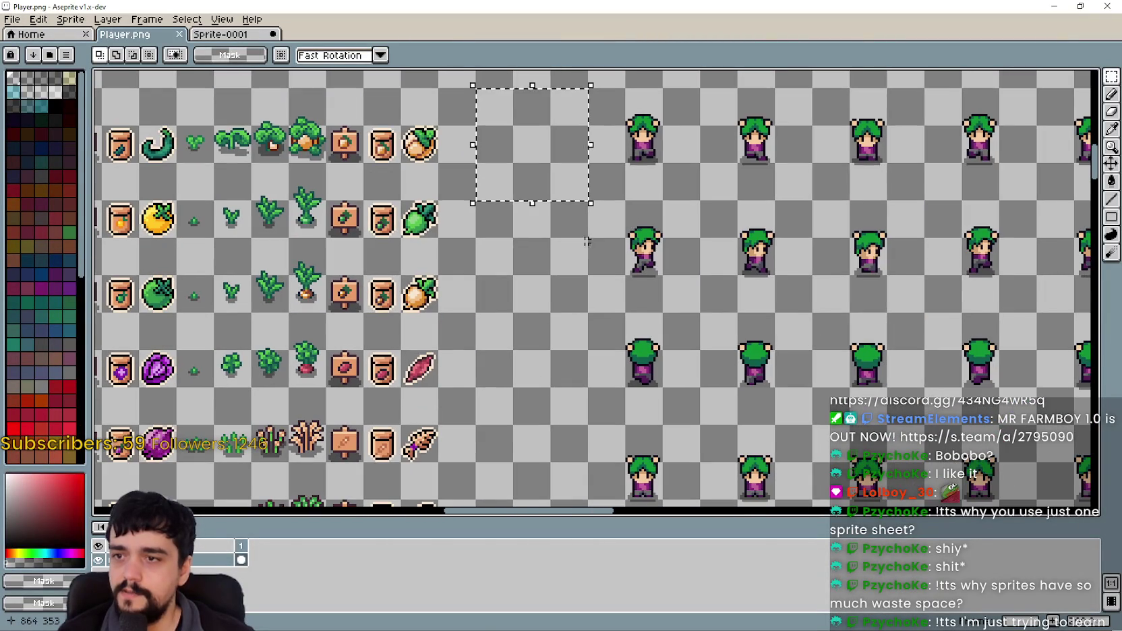
pyautogui.scroll(-3)
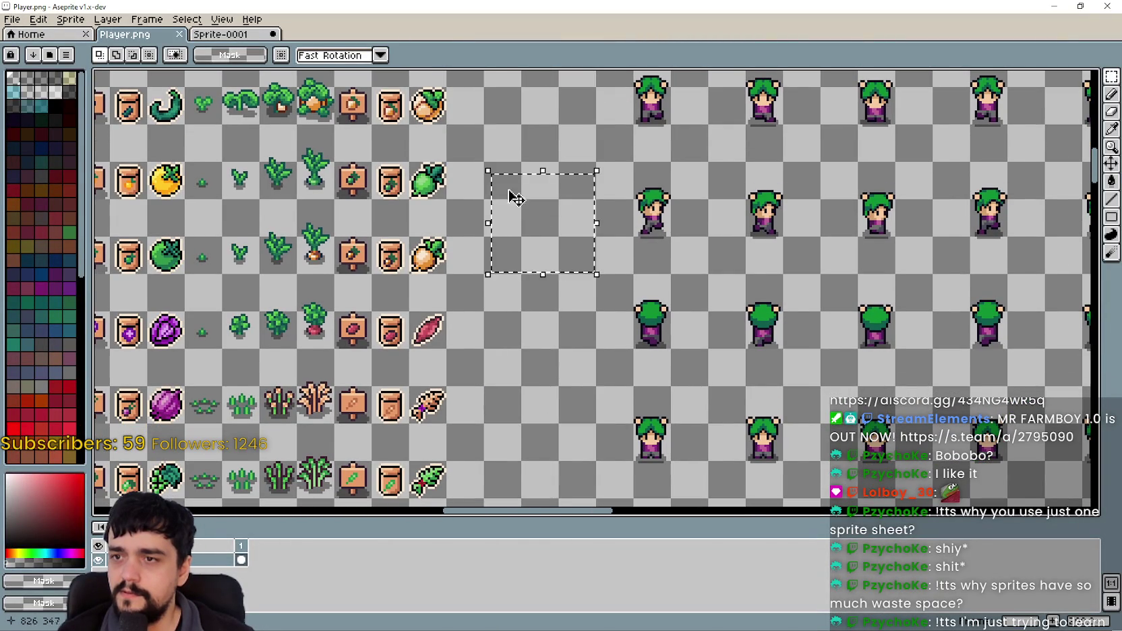
pyautogui.scroll(-3)
pyautogui.moveTo(485, 180); pyautogui.dragTo(601, 296)
pyautogui.scroll(-3)
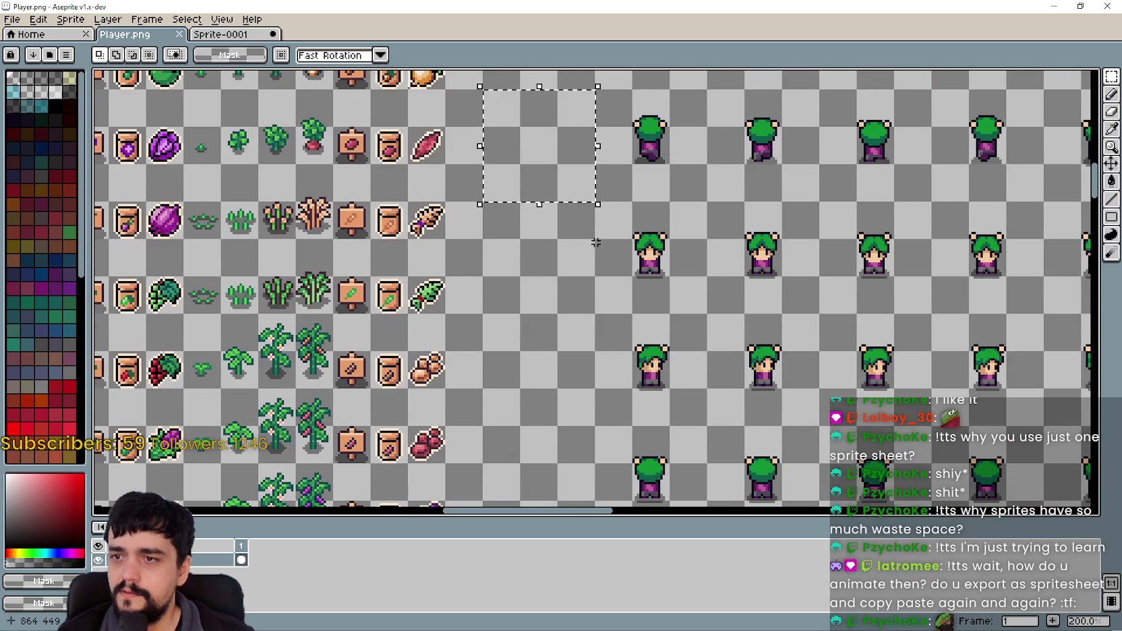
pyautogui.scroll(-3)
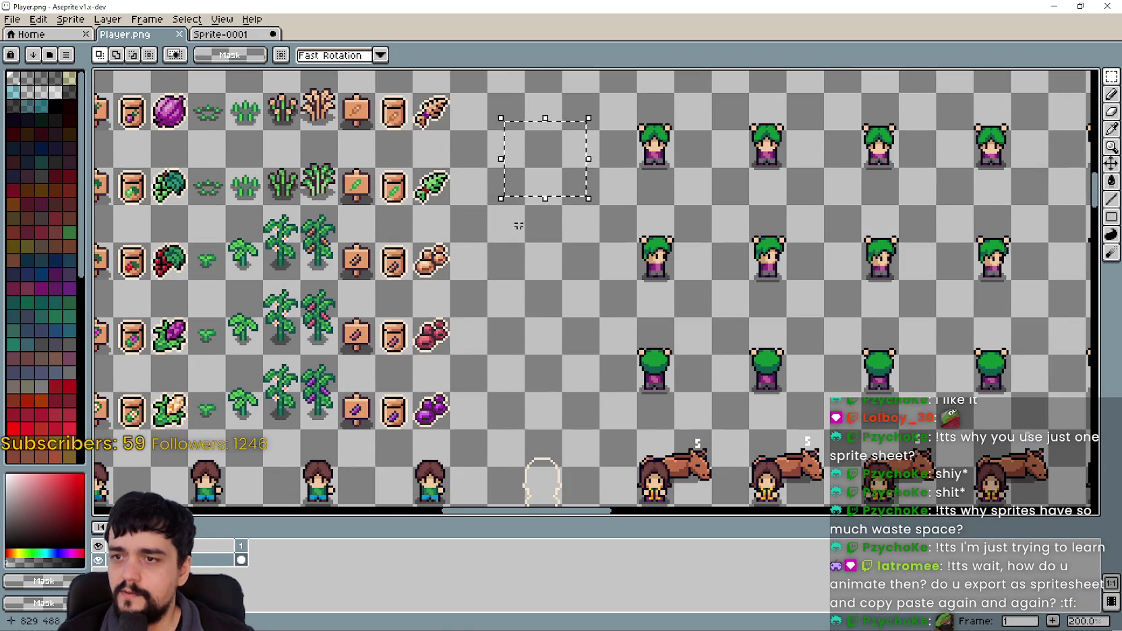
# Select and copy a back-facing farmer frame, trying the paste across both sheets.
pyautogui.moveTo(542, 241); pyautogui.dragTo(587, 298)
pyautogui.moveTo(513, 337); pyautogui.dragTo(645, 438)
pyautogui.hotkey('ctrl', 'c')
pyautogui.click(236, 33)
pyautogui.hotkey('ctrl', 'v')
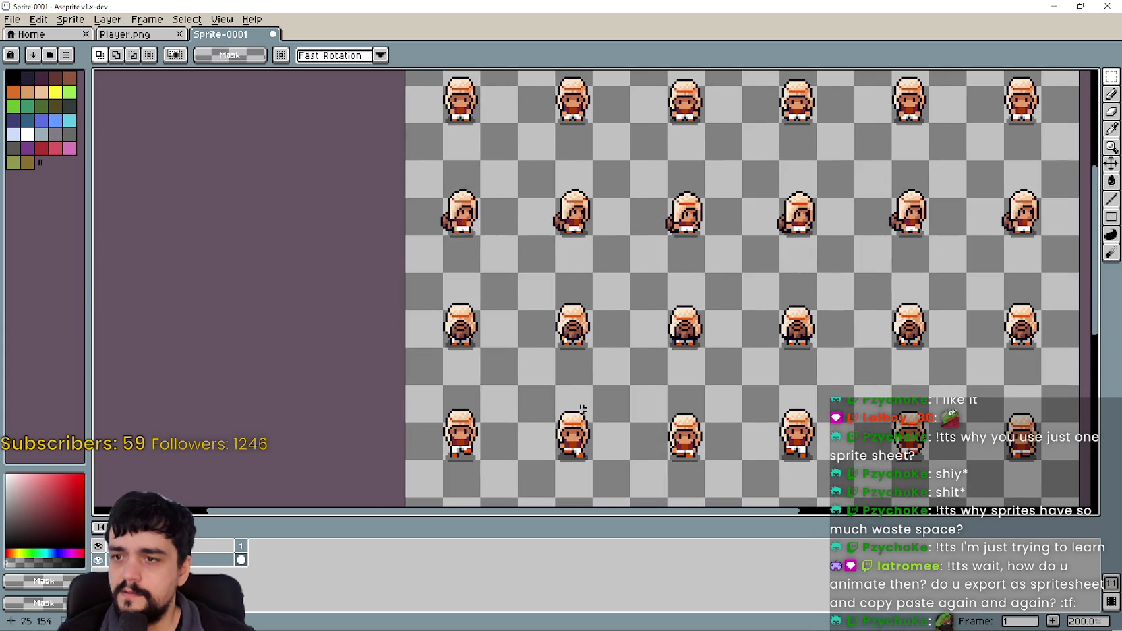
pyautogui.hotkey('ctrl', 'v')
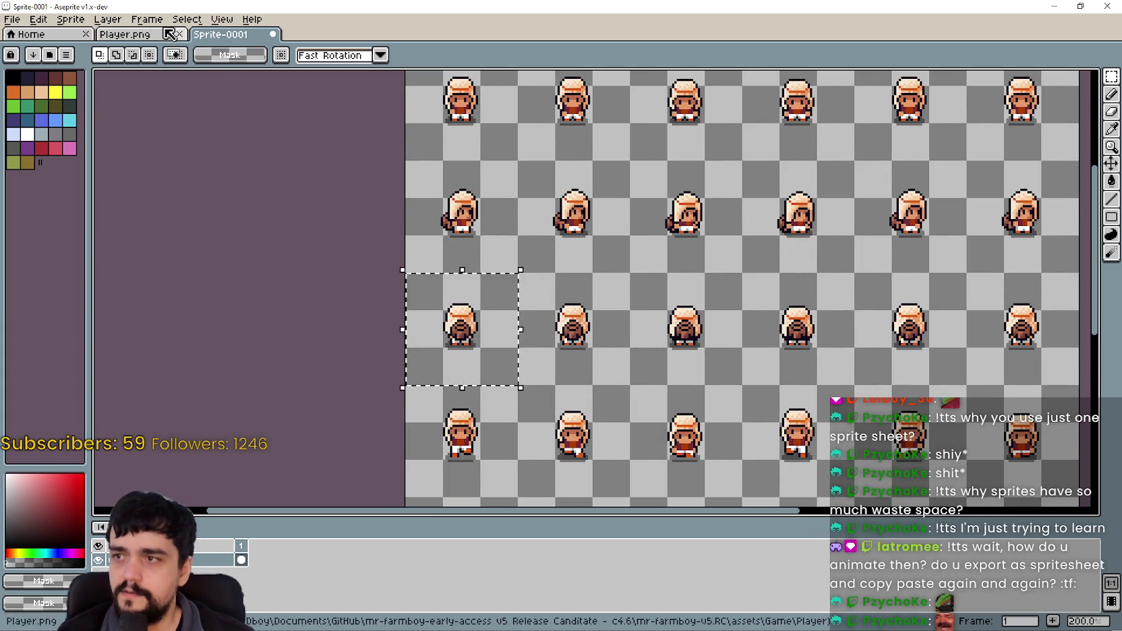
pyautogui.click(148, 36)
pyautogui.scroll(3)
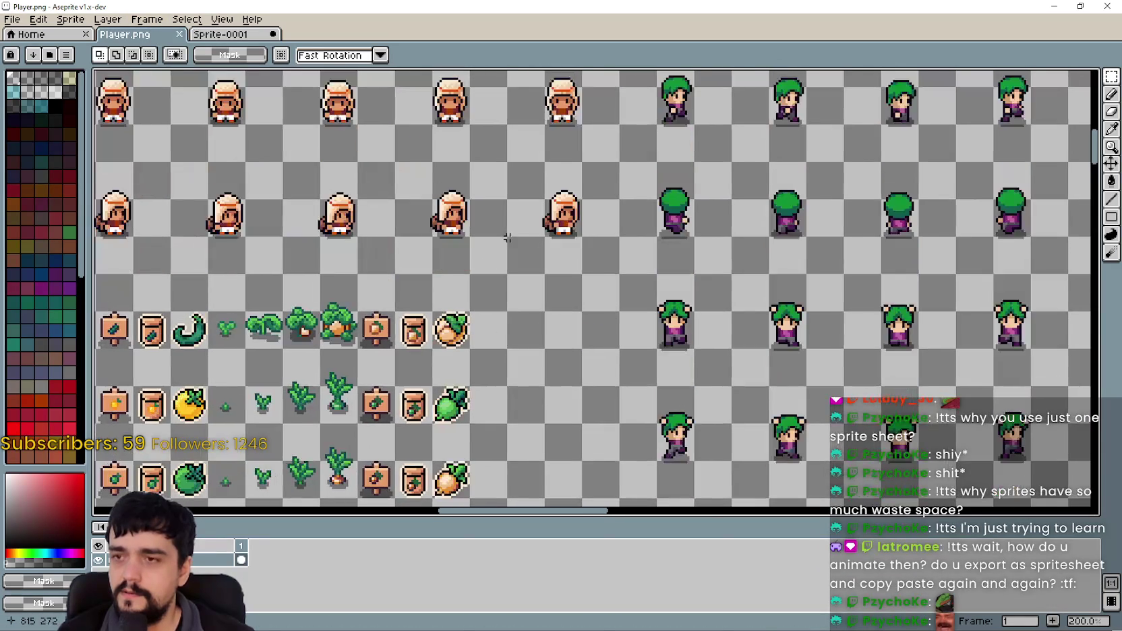
# Copy the back-facing farmer frame from Sprite-0001 and paste it into Player.png.
pyautogui.click(222, 34)
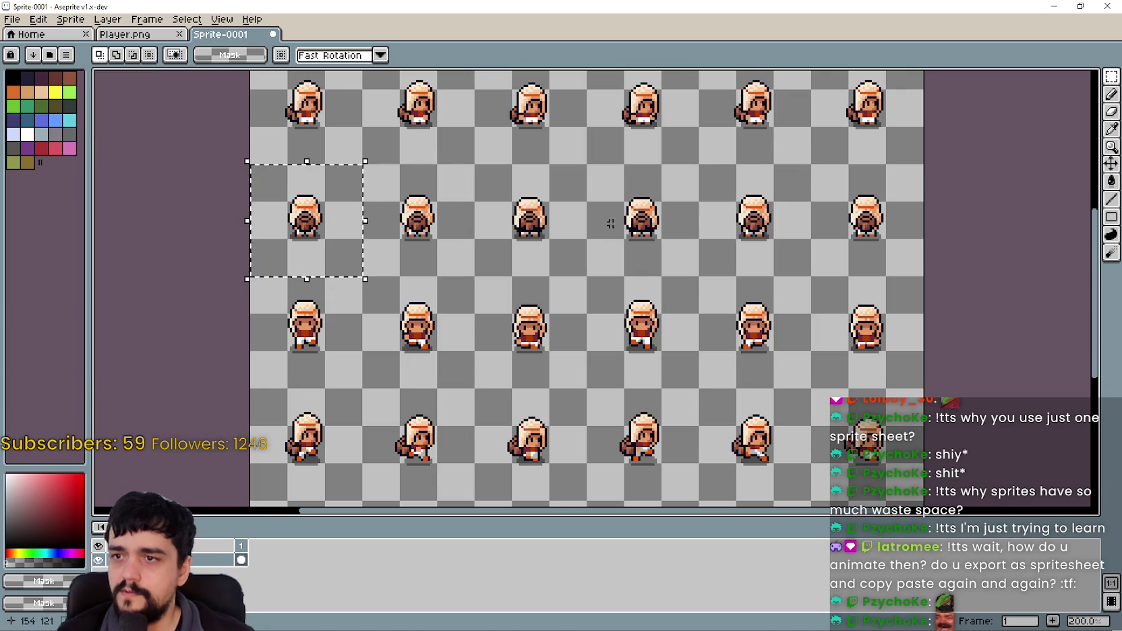
pyautogui.hotkey('ctrl', 'c')
pyautogui.click(138, 34)
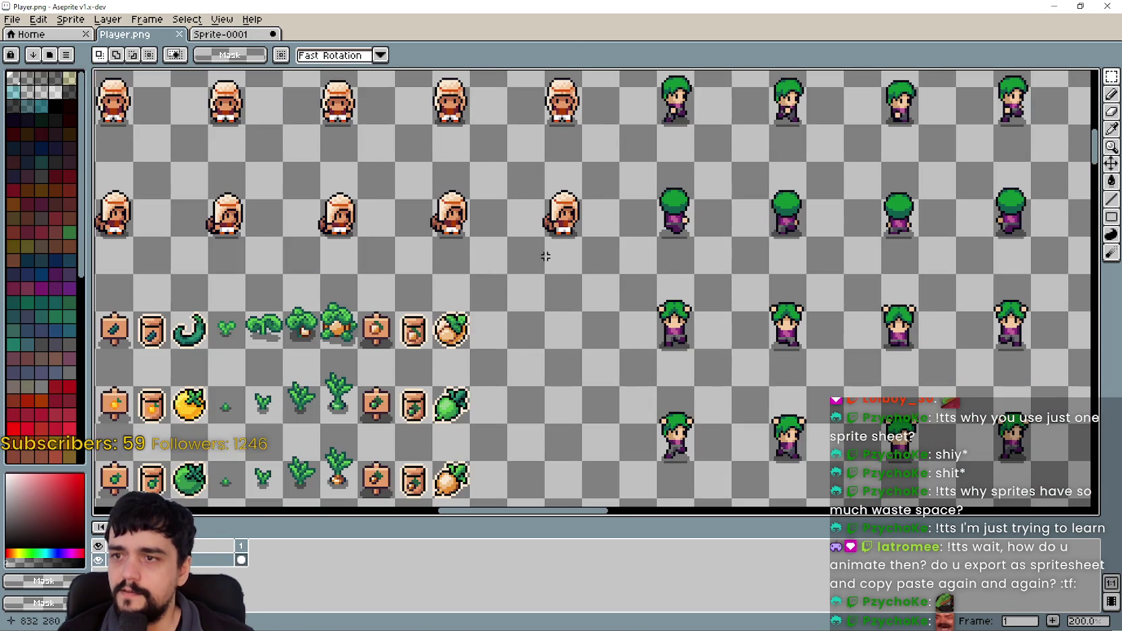
pyautogui.hotkey('ctrl', 'v')
pyautogui.moveTo(592, 301); pyautogui.dragTo(565, 343)
pyautogui.scroll(-3)
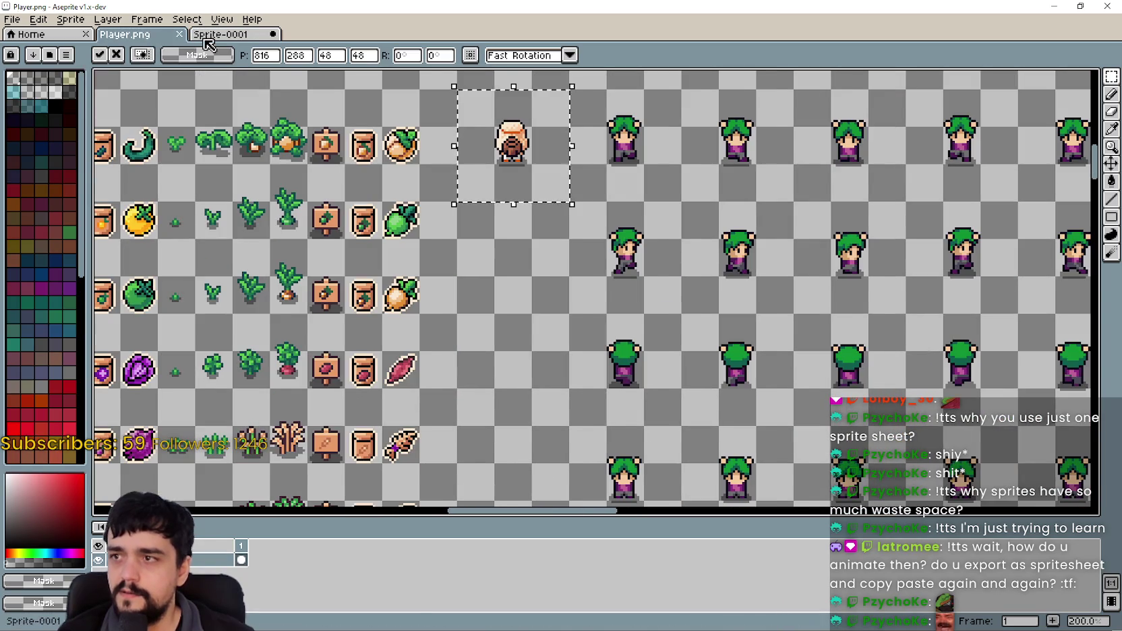
# Move the next back-facing farmer frame into Player.png's empty column.
pyautogui.click(209, 34)
pyautogui.click(432, 250)
pyautogui.moveTo(476, 278); pyautogui.dragTo(359, 164)
pyautogui.hotkey('ctrl', 'c')
pyautogui.hotkey('ctrl', 'Tab')
pyautogui.hotkey('ctrl', 'v')
pyautogui.moveTo(446, 120); pyautogui.dragTo(445, 230)
# Copy the third back-facing farmer frame and place it in the empty column.
pyautogui.click(229, 33)
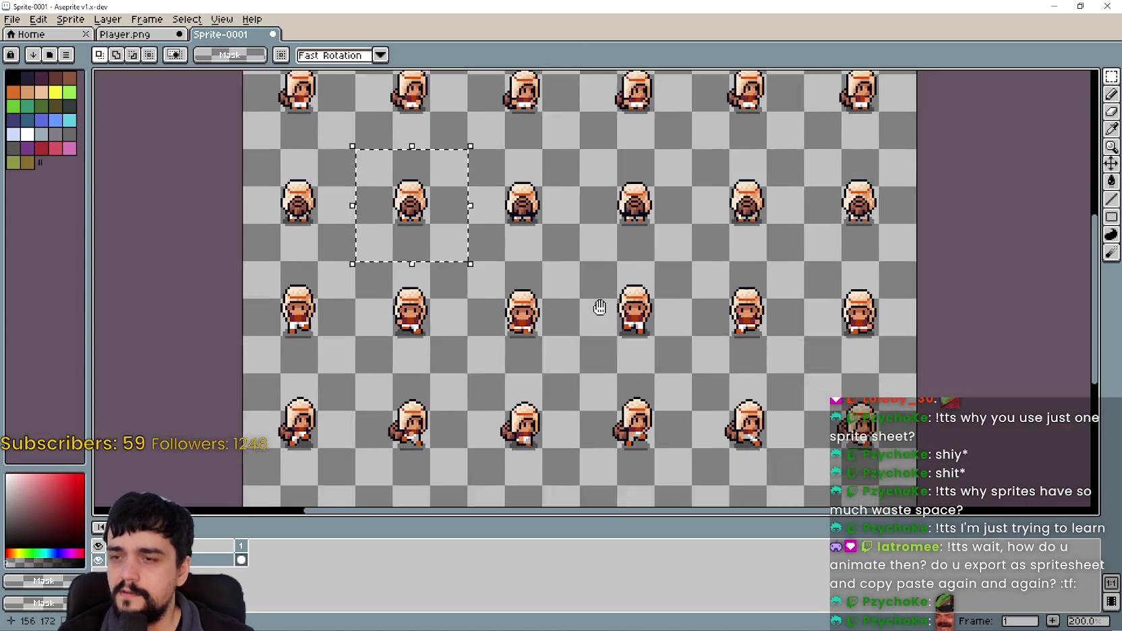
pyautogui.moveTo(599, 308); pyautogui.dragTo(571, 303)
pyautogui.moveTo(520, 243); pyautogui.dragTo(458, 176)
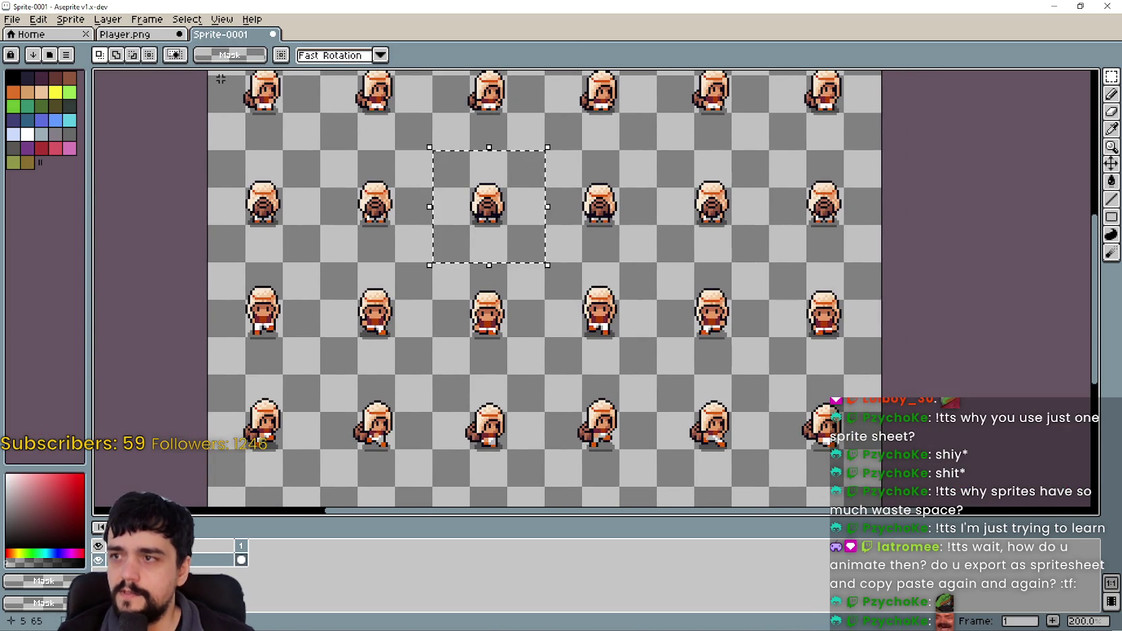
pyautogui.hotkey('ctrl', 'c')
pyautogui.hotkey('ctrl', 'Tab')
pyautogui.hotkey('ctrl', 'v')
pyautogui.moveTo(580, 310); pyautogui.dragTo(513, 370)
pyautogui.hotkey('ctrl', 'Tab')
# Paste the centre back-facing farmer frame into Player.png and commit it.
pyautogui.moveTo(793, 299); pyautogui.dragTo(732, 317)
pyautogui.moveTo(584, 264); pyautogui.dragTo(515, 337)
pyautogui.hotkey('ctrl', 'c')
pyautogui.hotkey('ctrl', 'Tab')
pyautogui.hotkey('ctrl', 'v')
pyautogui.press('Return')
pyautogui.hscroll(-3)
# Copy another farmer frame from Sprite-0001 and commit it in the farmer column.
pyautogui.click(237, 37)
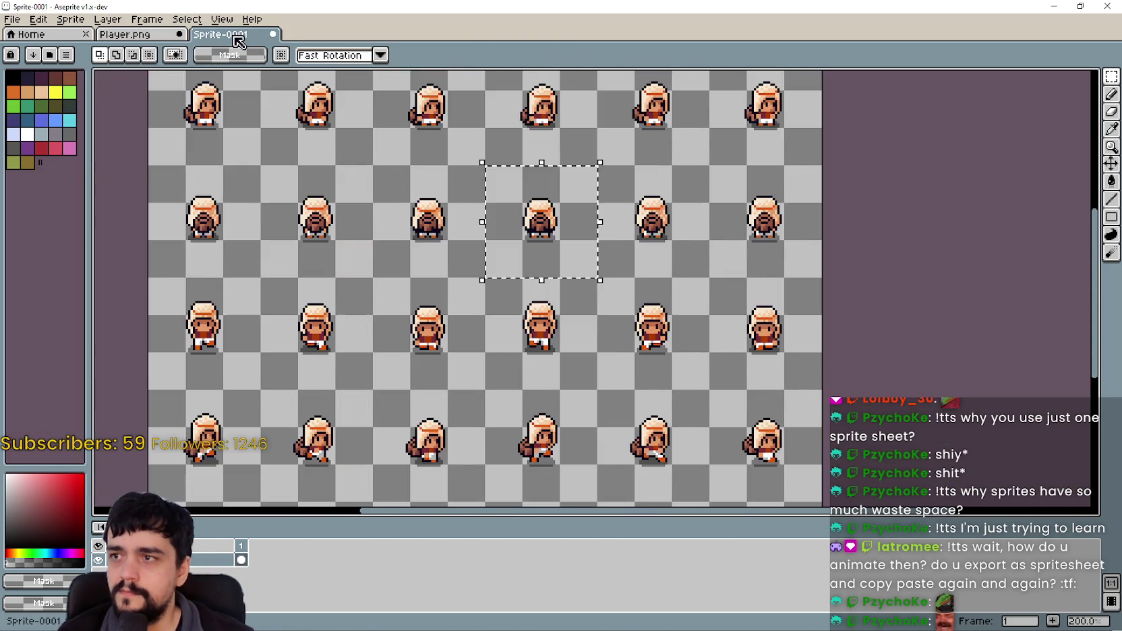
pyautogui.scroll(-3)
pyautogui.moveTo(676, 196); pyautogui.dragTo(611, 120)
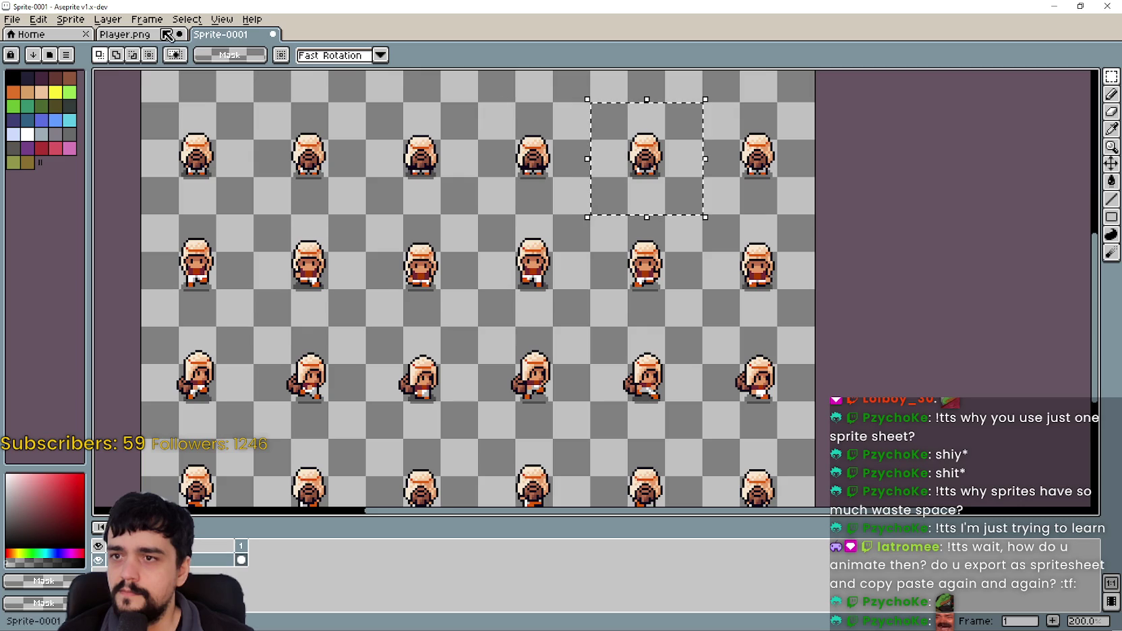
pyautogui.hotkey('ctrl', 'c')
pyautogui.click(167, 35)
pyautogui.hotkey('ctrl', 'v')
pyautogui.moveTo(583, 276); pyautogui.dragTo(526, 196)
pyautogui.press('Return')
# Paste the last back-facing farmer frame twice, placing the second copy below the first.
pyautogui.click(221, 34)
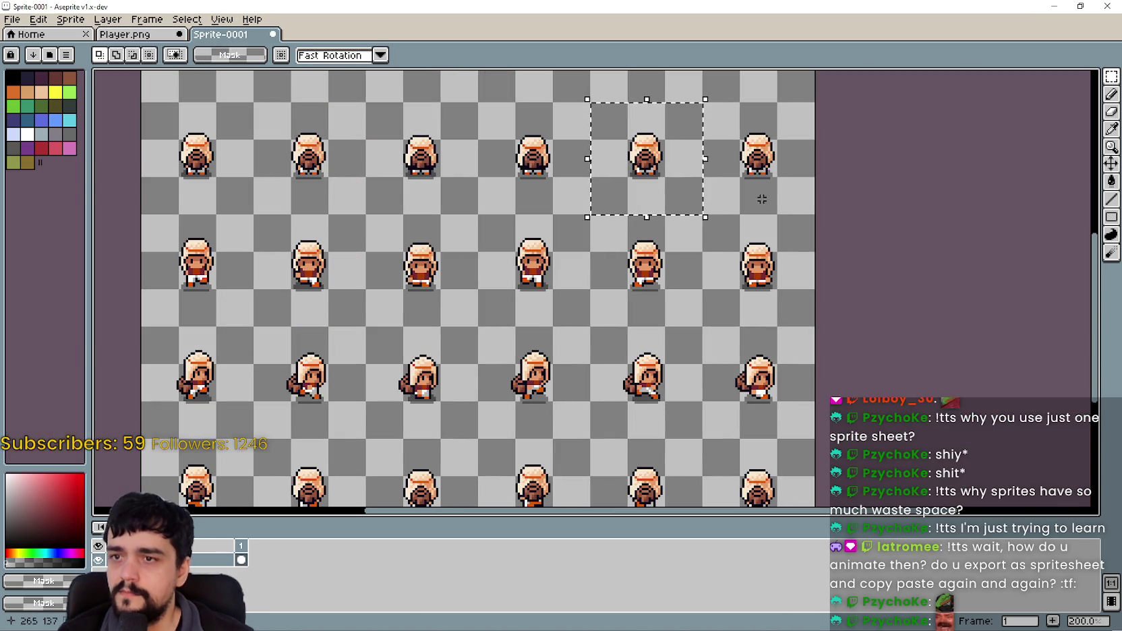
pyautogui.moveTo(801, 200); pyautogui.dragTo(726, 112)
pyautogui.hotkey('ctrl', 'c')
pyautogui.click(152, 37)
pyautogui.hotkey('ctrl', 'v')
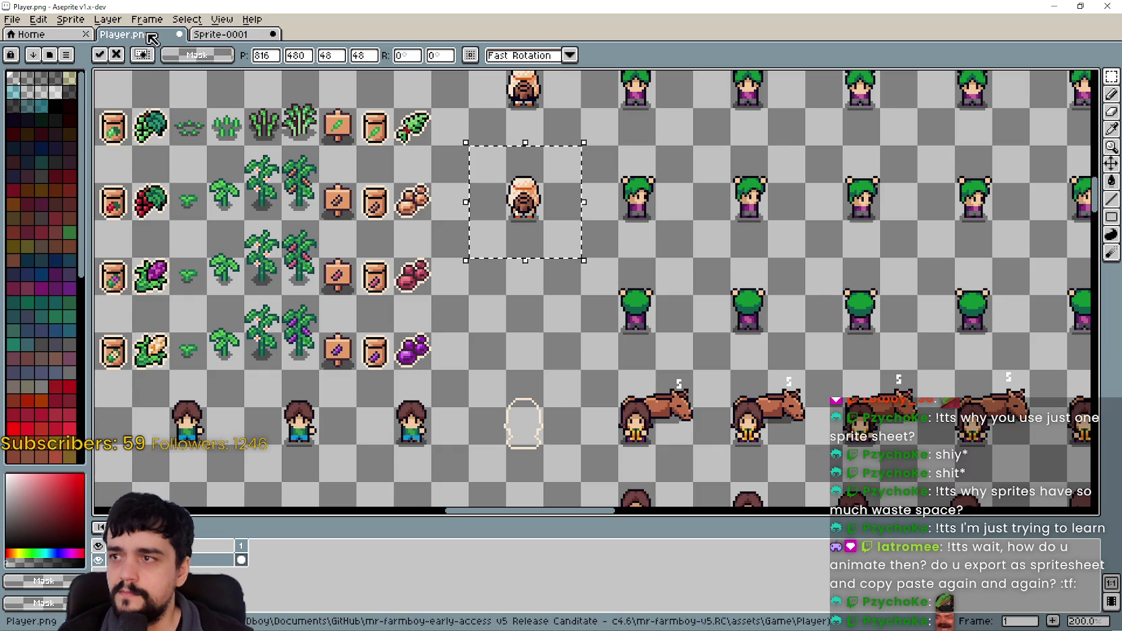
pyautogui.press('Return')
pyautogui.hotkey('ctrl', 'v')
pyautogui.moveTo(561, 326); pyautogui.dragTo(521, 326)
pyautogui.press('Return')
pyautogui.scroll(-3)
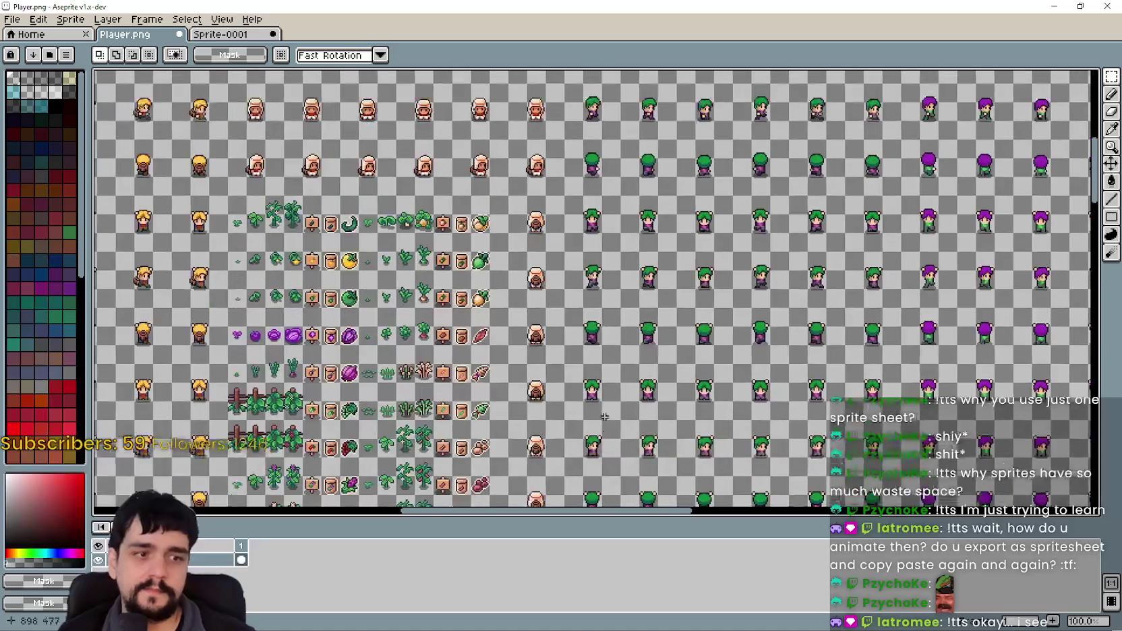
# Save Player.png with the new farmer columns.
pyautogui.moveTo(605, 417); pyautogui.dragTo(661, 332)
pyautogui.hotkey('ctrl', 's')
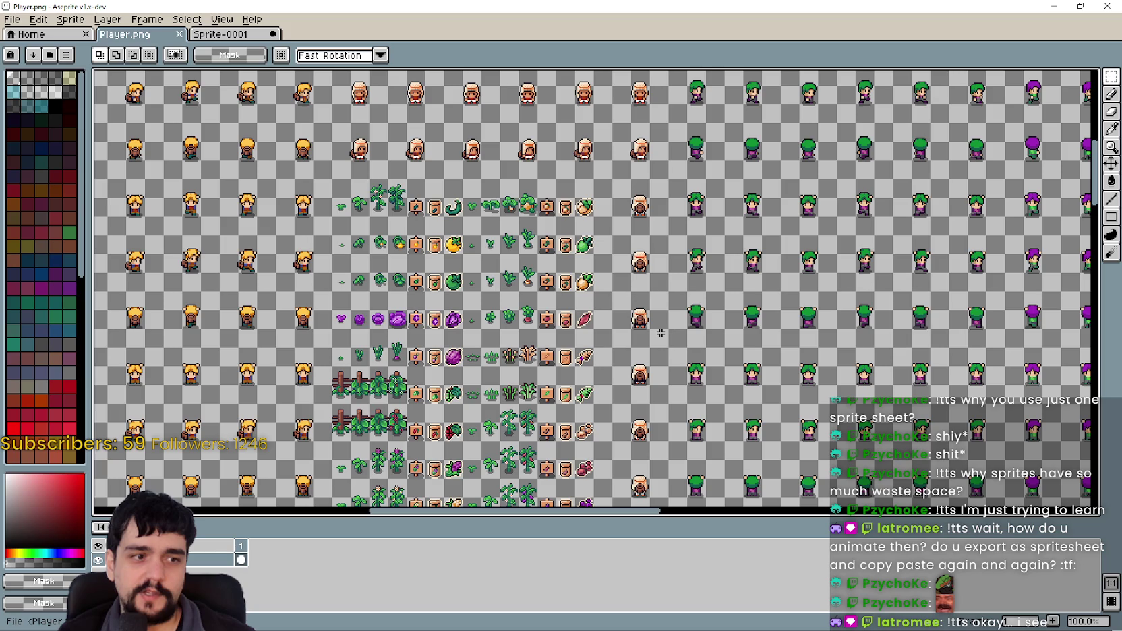
pyautogui.scroll(-3)
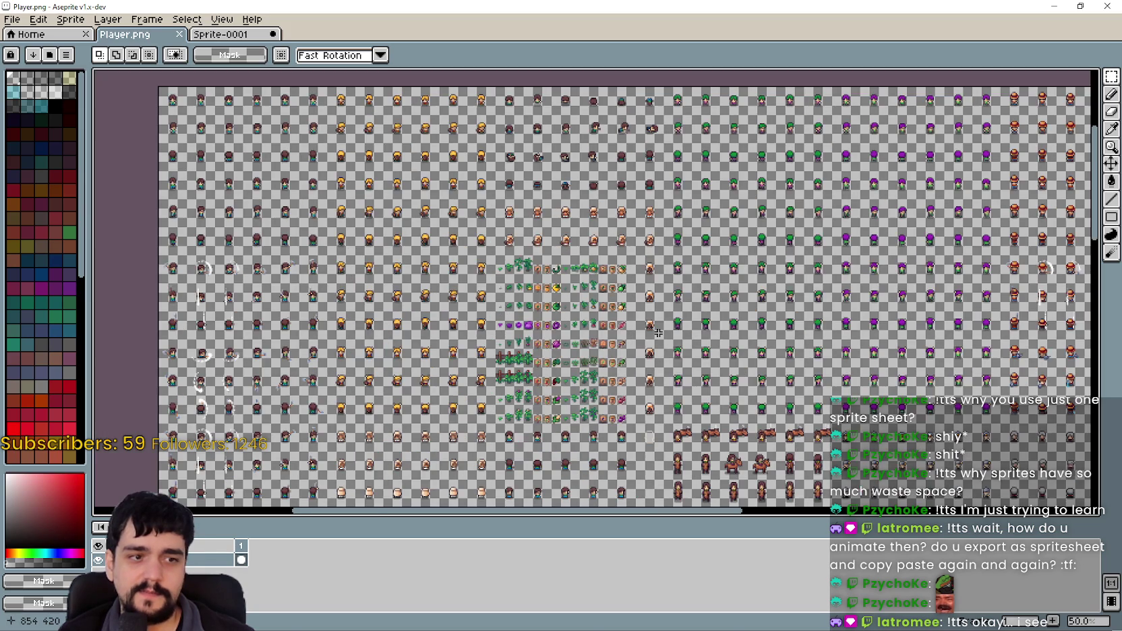
pyautogui.scroll(3)
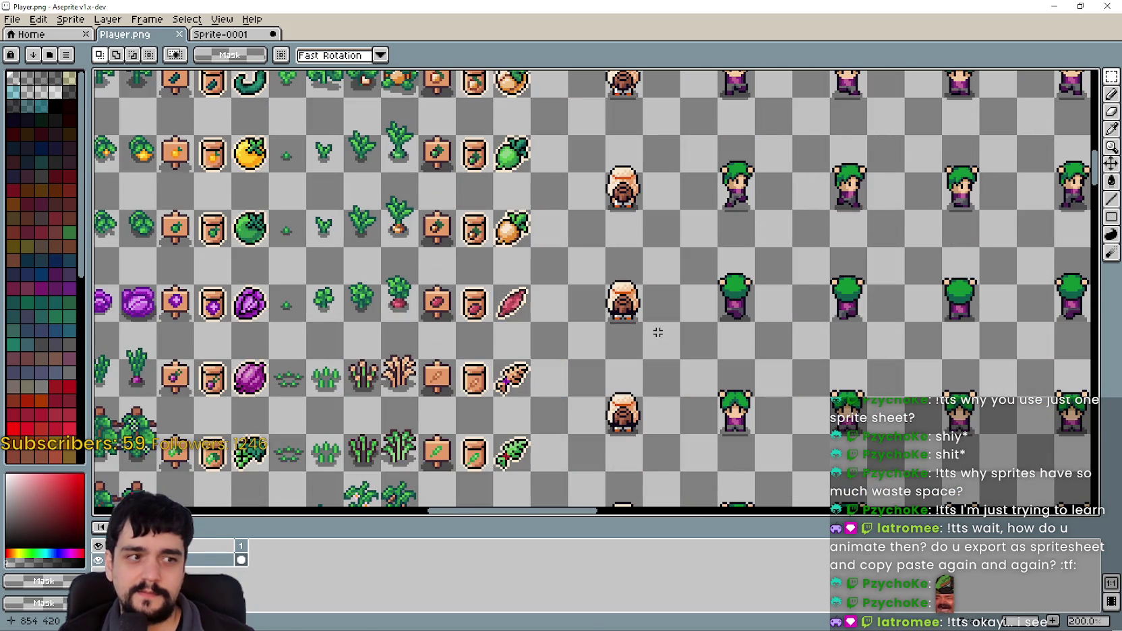
pyautogui.scroll(-3)
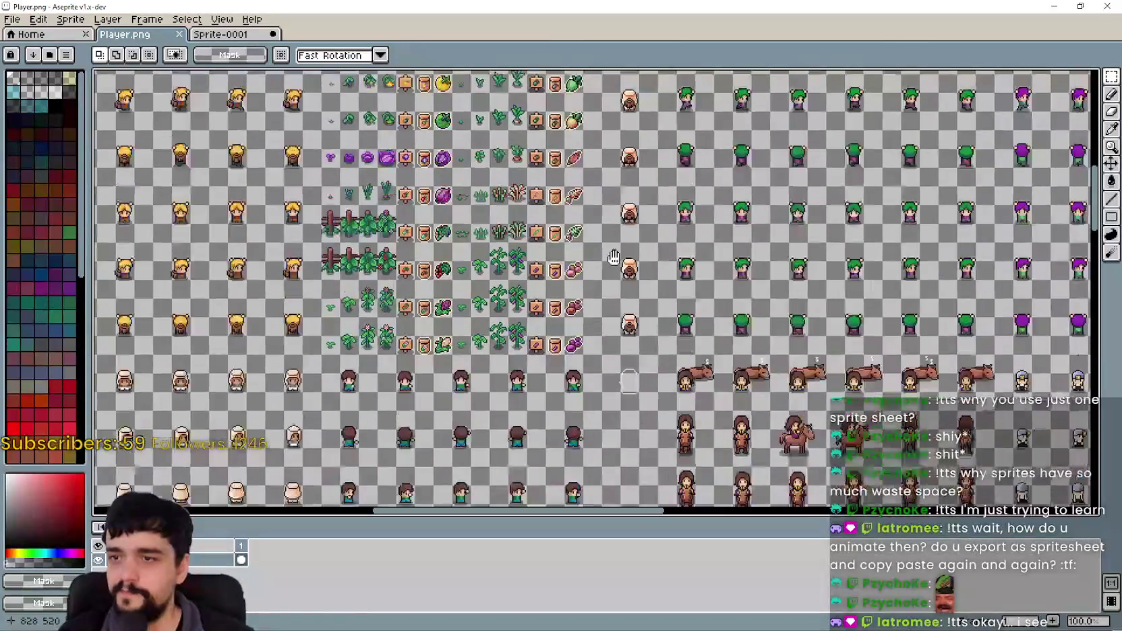
pyautogui.scroll(-3)
pyautogui.scroll(3)
# Centre the house in view and drag a rectangular selection around the whole dark-roofed house.
pyautogui.moveTo(593, 270); pyautogui.dragTo(251, 168)
pyautogui.scroll(-3)
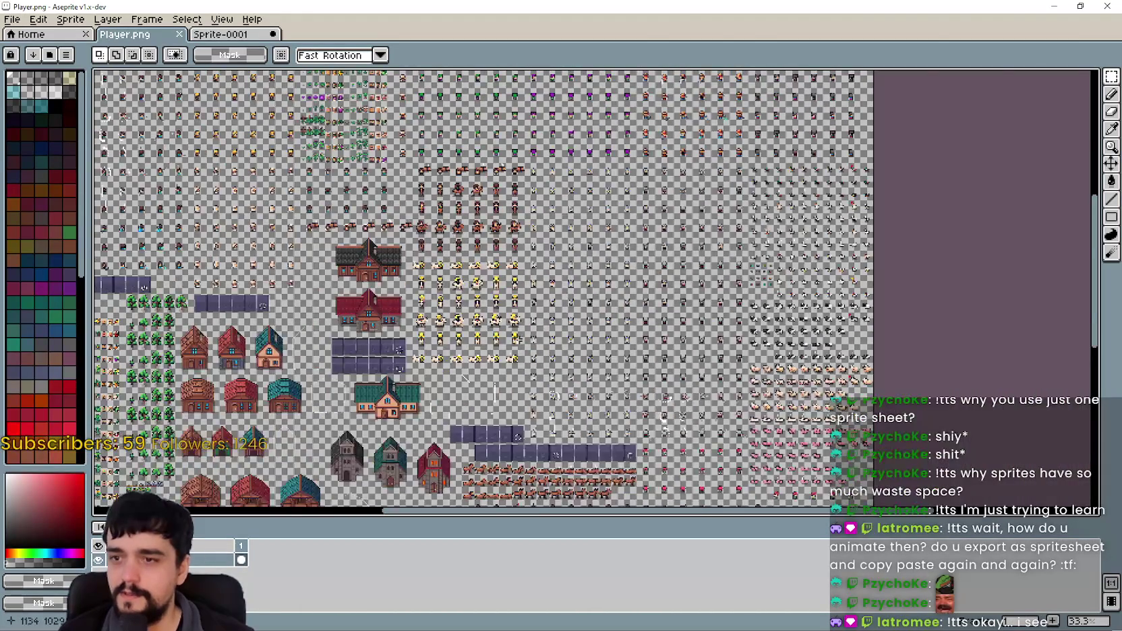
pyautogui.scroll(-3)
pyautogui.scroll(3)
pyautogui.scroll(-3)
pyautogui.scroll(3)
pyautogui.scroll(3)
pyautogui.moveTo(599, 139); pyautogui.dragTo(487, 284)
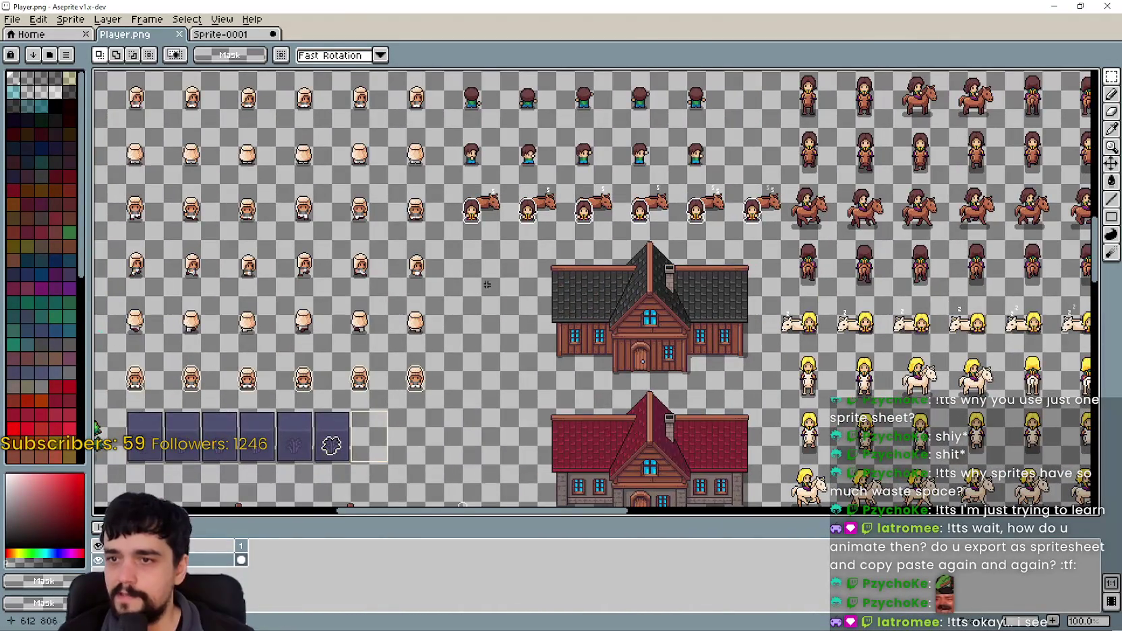
pyautogui.scroll(3)
pyautogui.moveTo(366, 196); pyautogui.dragTo(514, 343)
pyautogui.scroll(-3)
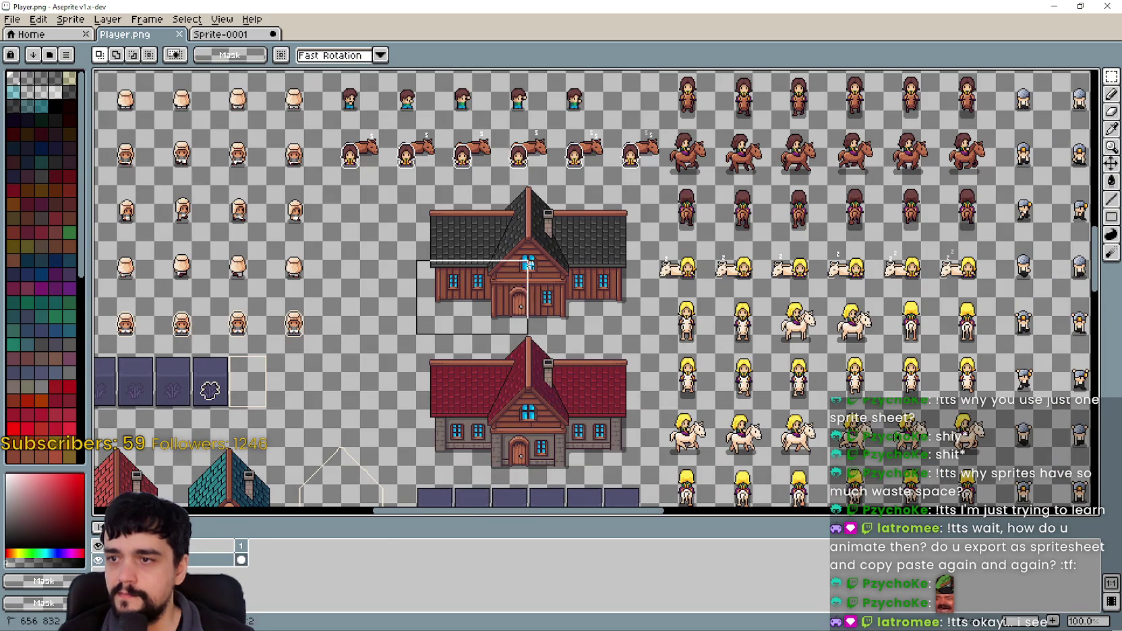
pyautogui.moveTo(621, 207); pyautogui.dragTo(630, 194)
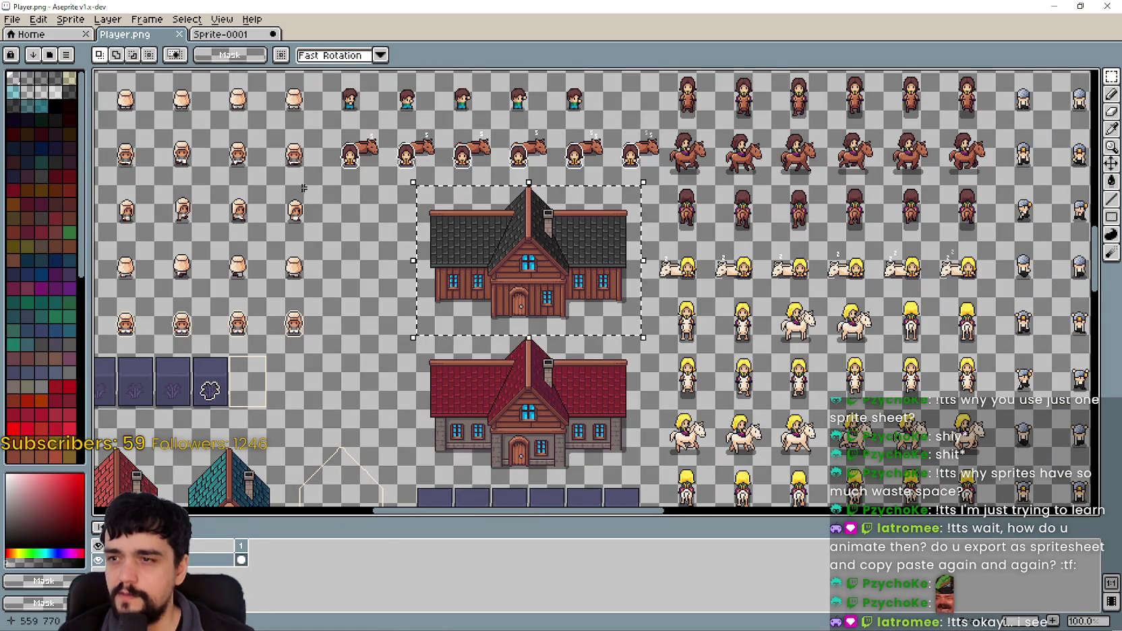
# Redraw a rectangular selection enclosing the dark-roofed house.
pyautogui.scroll(3)
pyautogui.moveTo(364, 196); pyautogui.dragTo(451, 273)
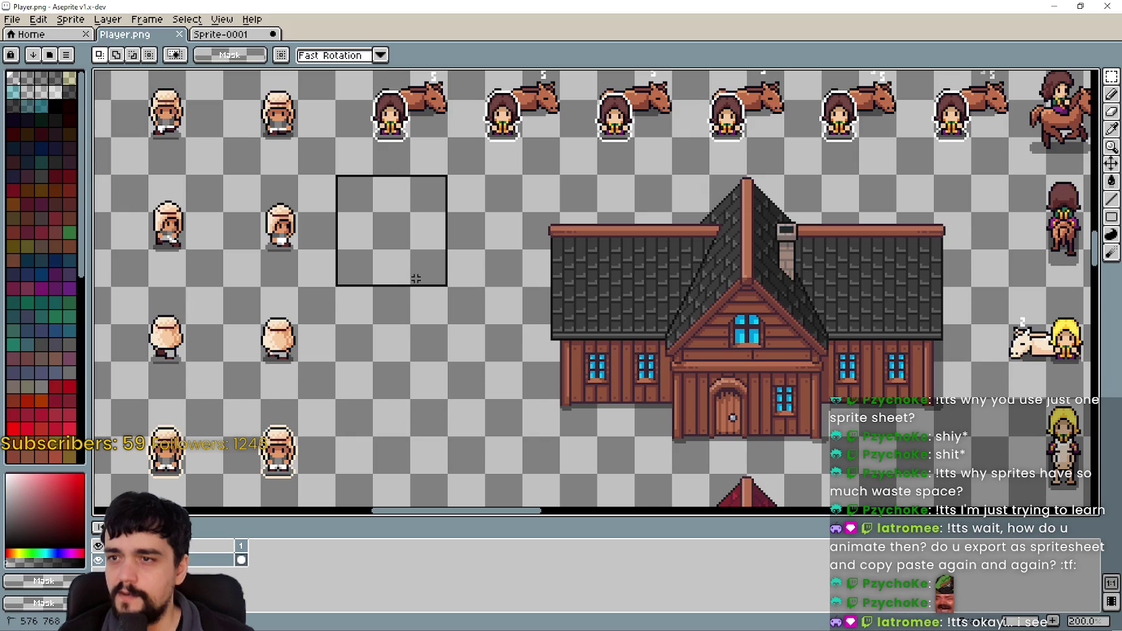
pyautogui.moveTo(525, 281); pyautogui.dragTo(569, 299)
pyautogui.scroll(-3)
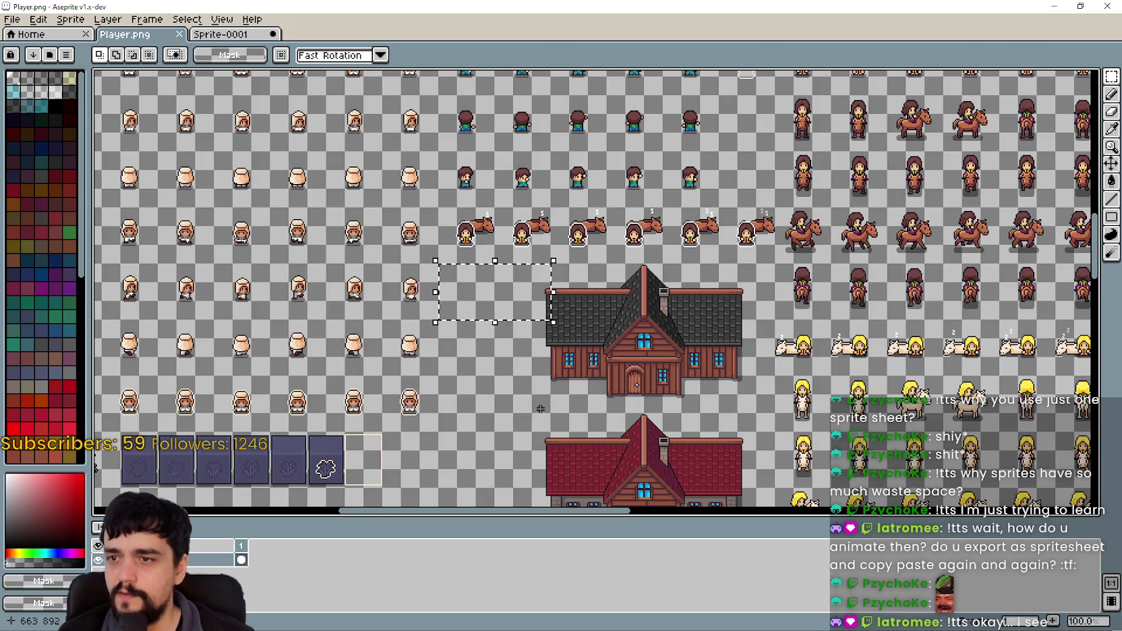
pyautogui.moveTo(530, 397); pyautogui.dragTo(756, 264)
pyautogui.moveTo(853, 438); pyautogui.dragTo(668, 317)
# Pan and zoom across the sprite sheet to bring the lower house block into view.
pyautogui.scroll(3)
pyautogui.scroll(-3)
pyautogui.moveTo(600, 269); pyautogui.dragTo(784, 344)
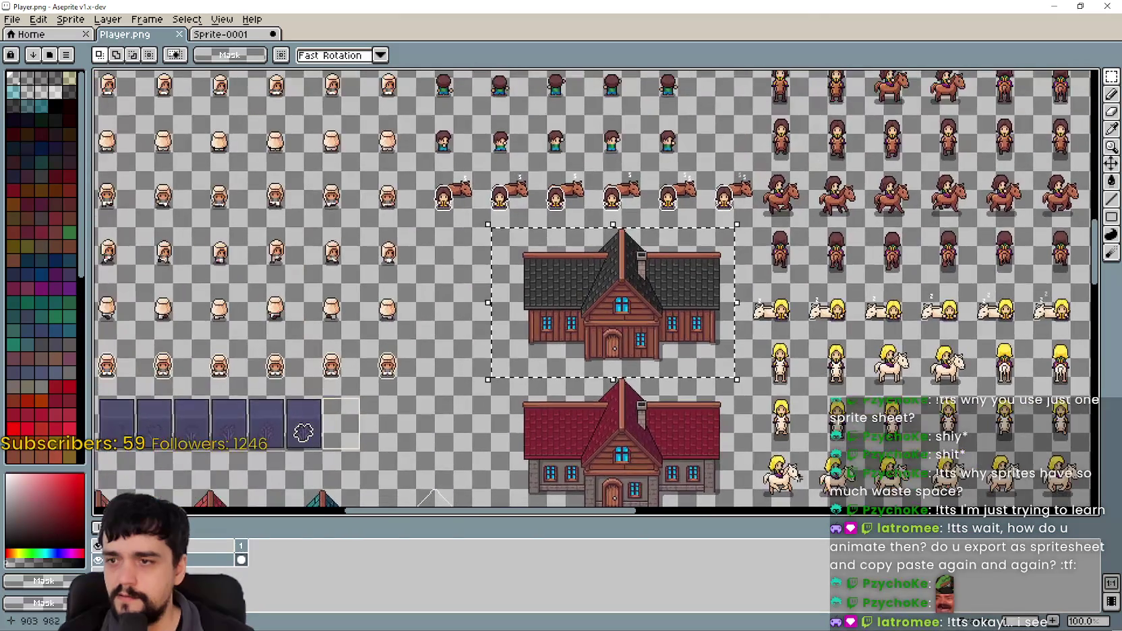
pyautogui.scroll(3)
pyautogui.scroll(-3)
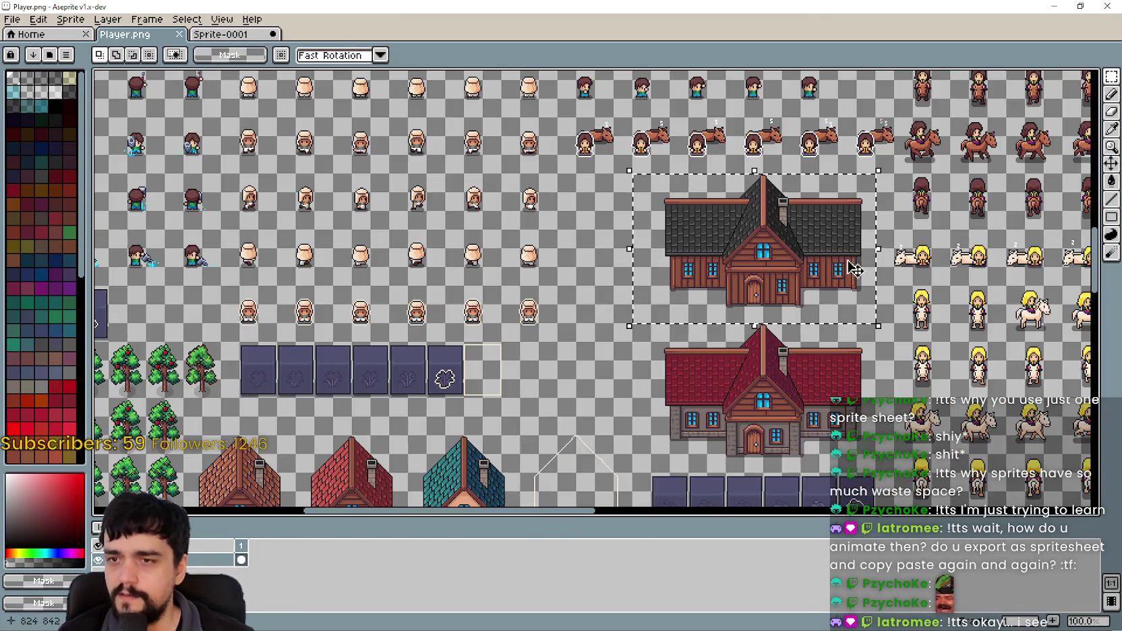
pyautogui.moveTo(854, 268); pyautogui.dragTo(897, 364)
pyautogui.scroll(3)
pyautogui.scroll(-3)
pyautogui.moveTo(769, 385); pyautogui.dragTo(654, 209)
pyautogui.scroll(-3)
pyautogui.scroll(3)
pyautogui.scroll(-3)
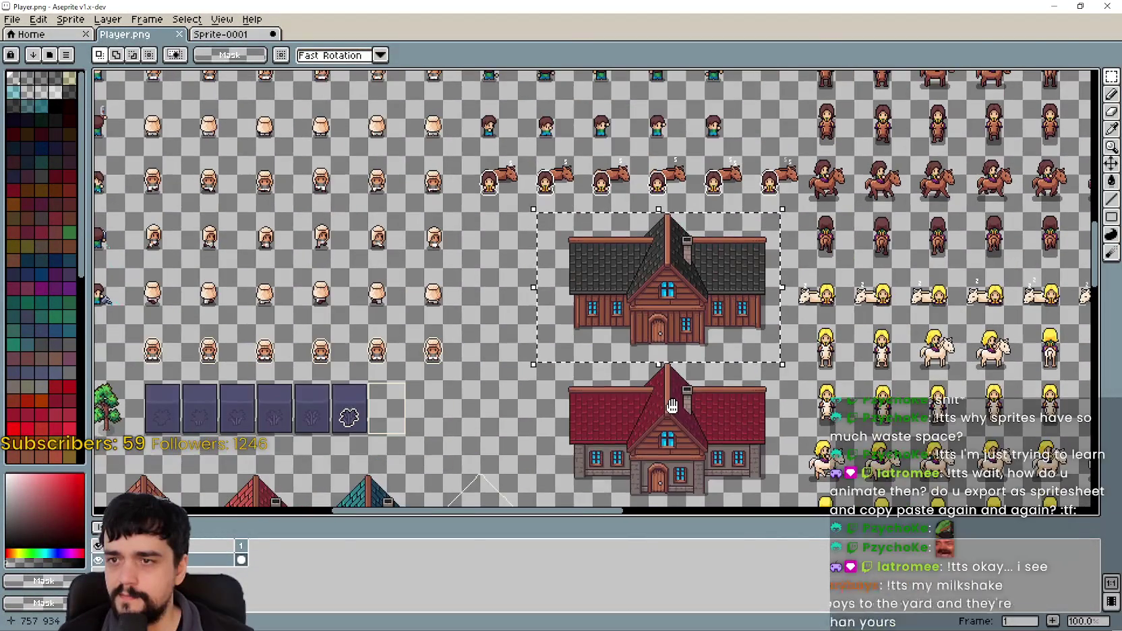
pyautogui.scroll(3)
pyautogui.scroll(-3)
pyautogui.scroll(3)
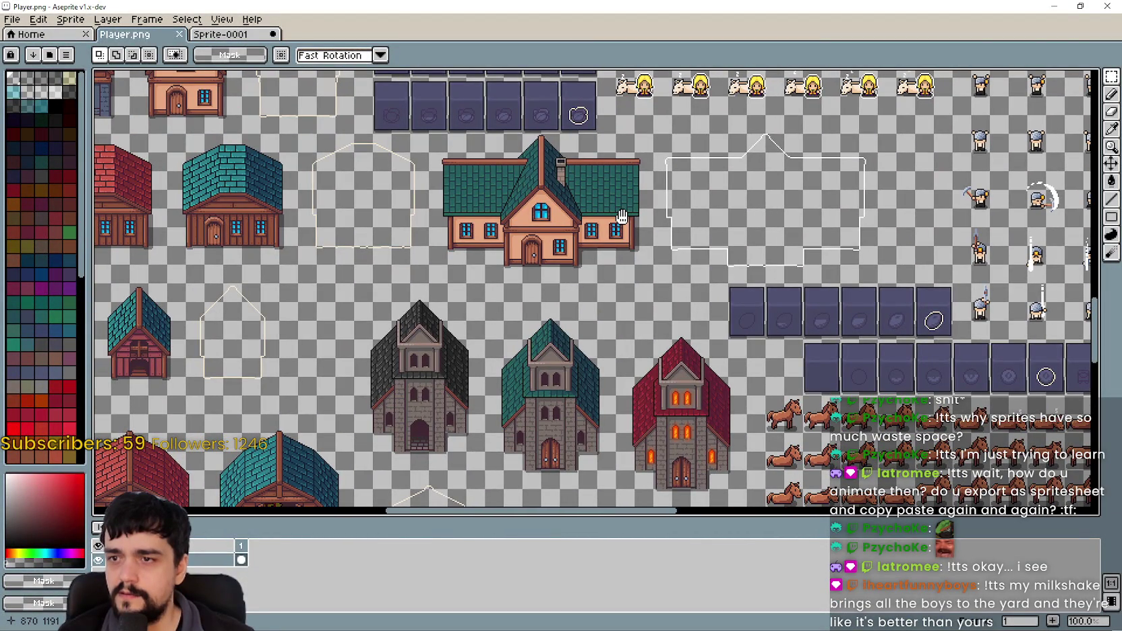
pyautogui.scroll(-3)
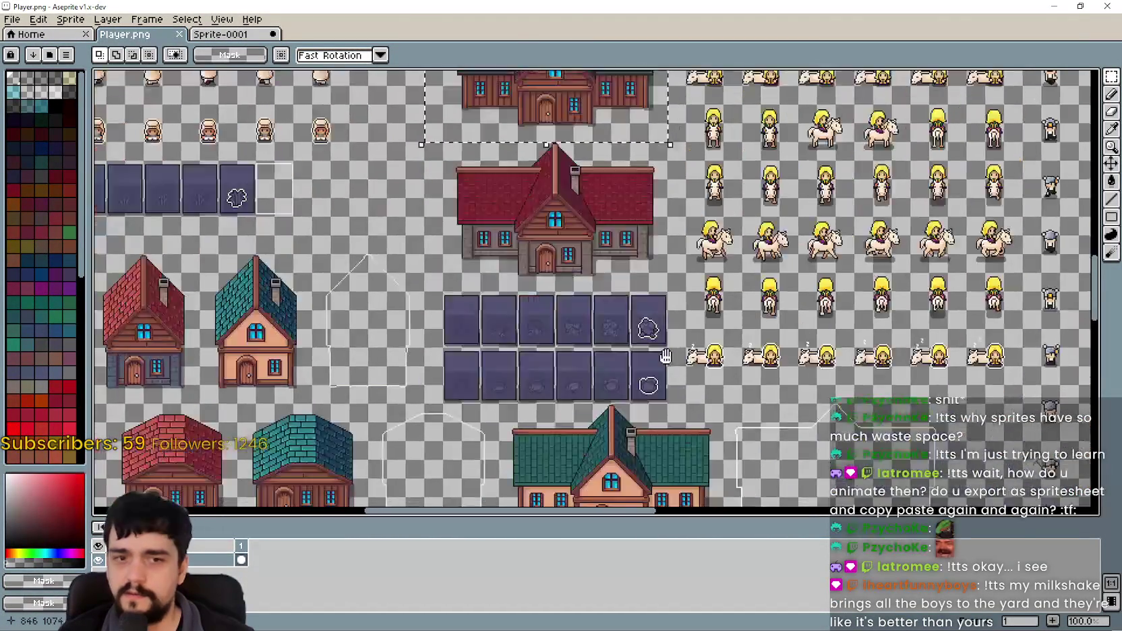
pyautogui.scroll(3)
pyautogui.moveTo(642, 368); pyautogui.dragTo(620, 298)
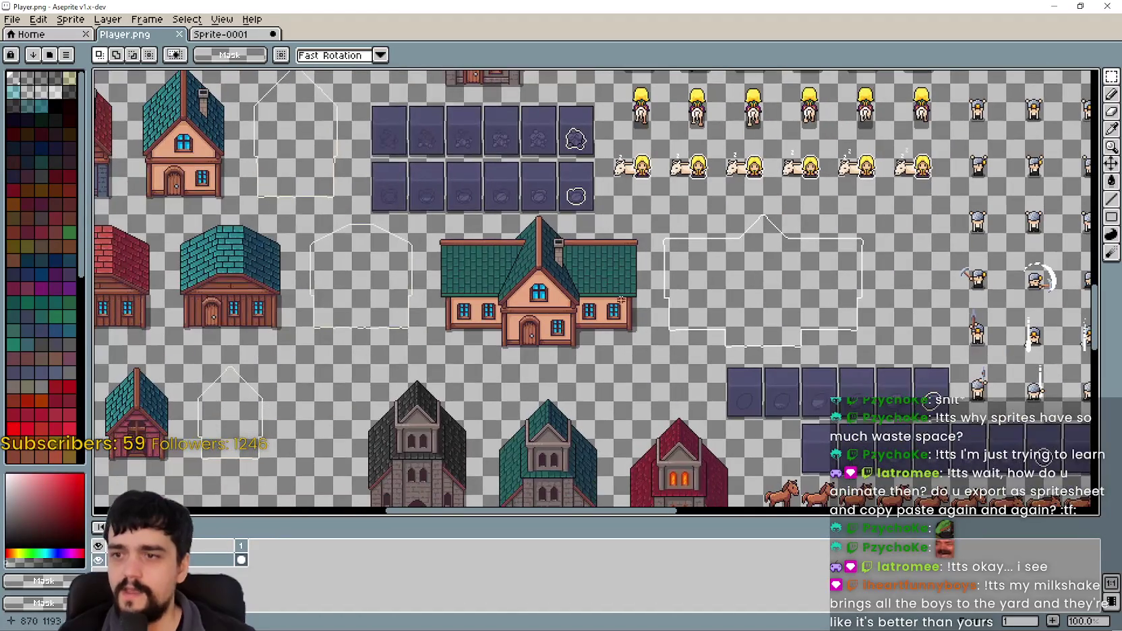
pyautogui.scroll(3)
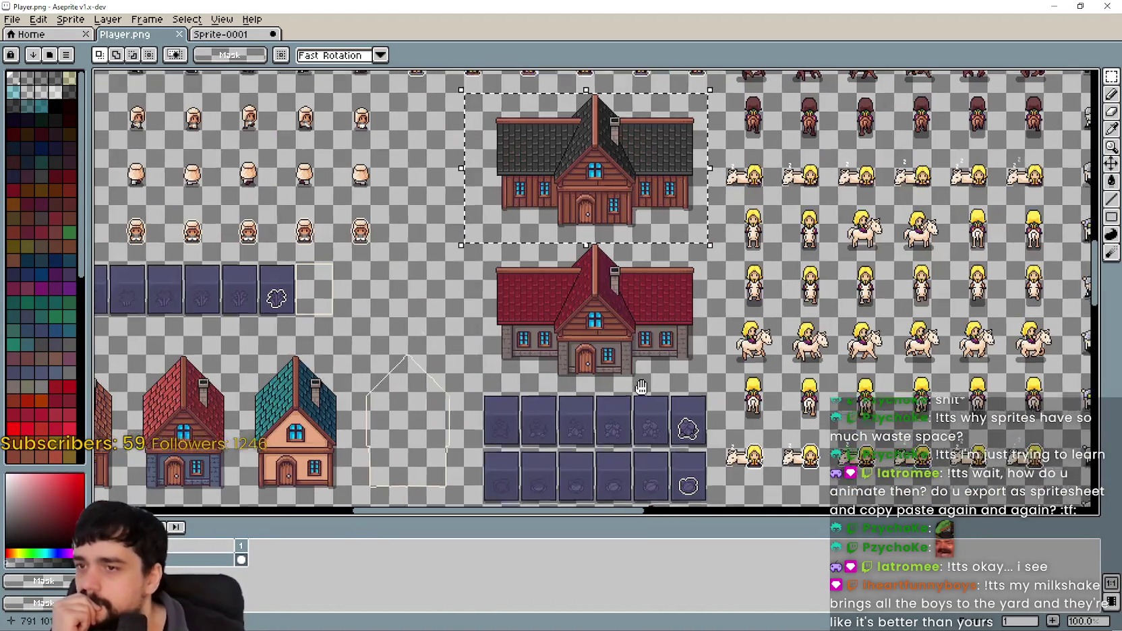
# Marquee the green-roofed house's grid cell in the lower house block.
pyautogui.moveTo(487, 393); pyautogui.dragTo(521, 362)
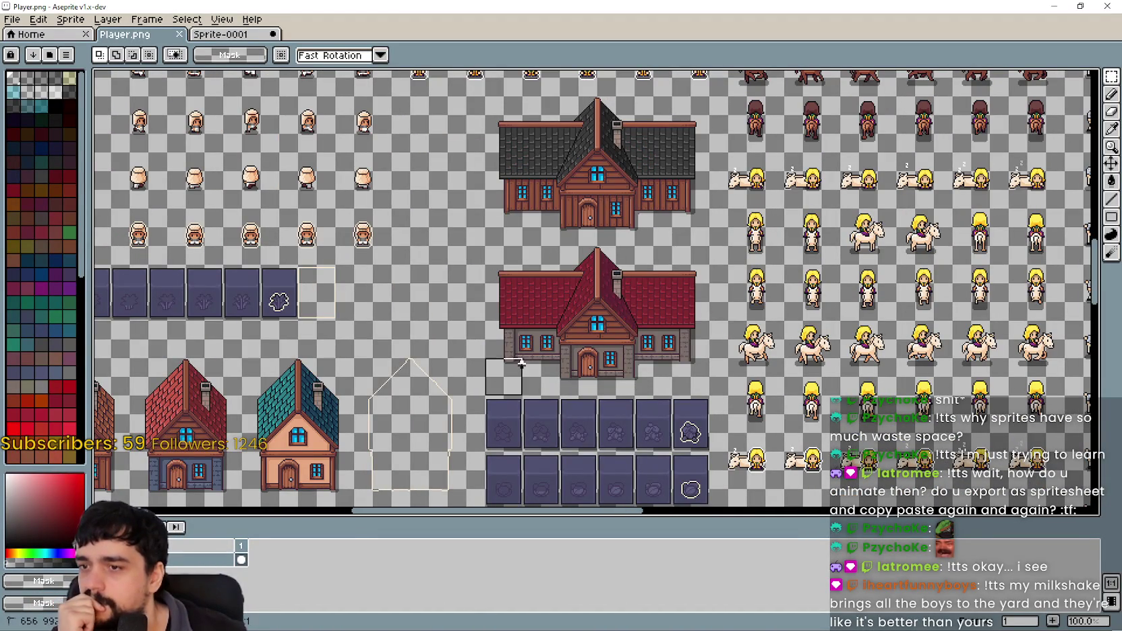
pyautogui.moveTo(575, 291); pyautogui.dragTo(605, 251)
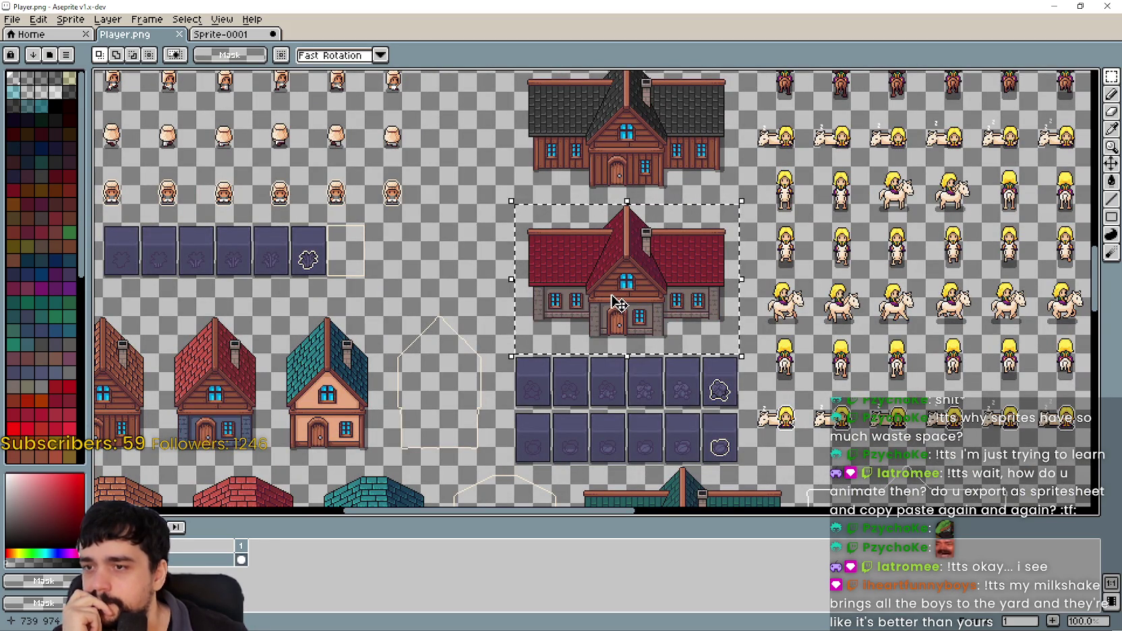
pyautogui.scroll(-3)
pyautogui.moveTo(743, 374); pyautogui.dragTo(719, 275)
pyautogui.scroll(3)
pyautogui.moveTo(661, 326); pyautogui.dragTo(589, 285)
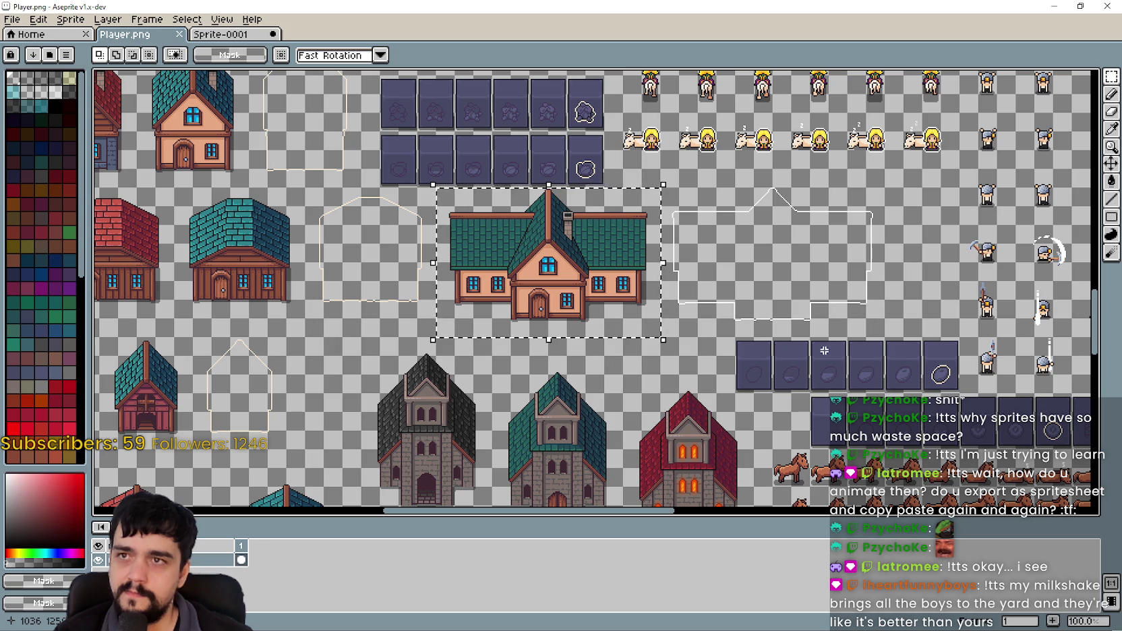
# Paste the dark-roofed house over the green house's slot and commit it.
pyautogui.scroll(3)
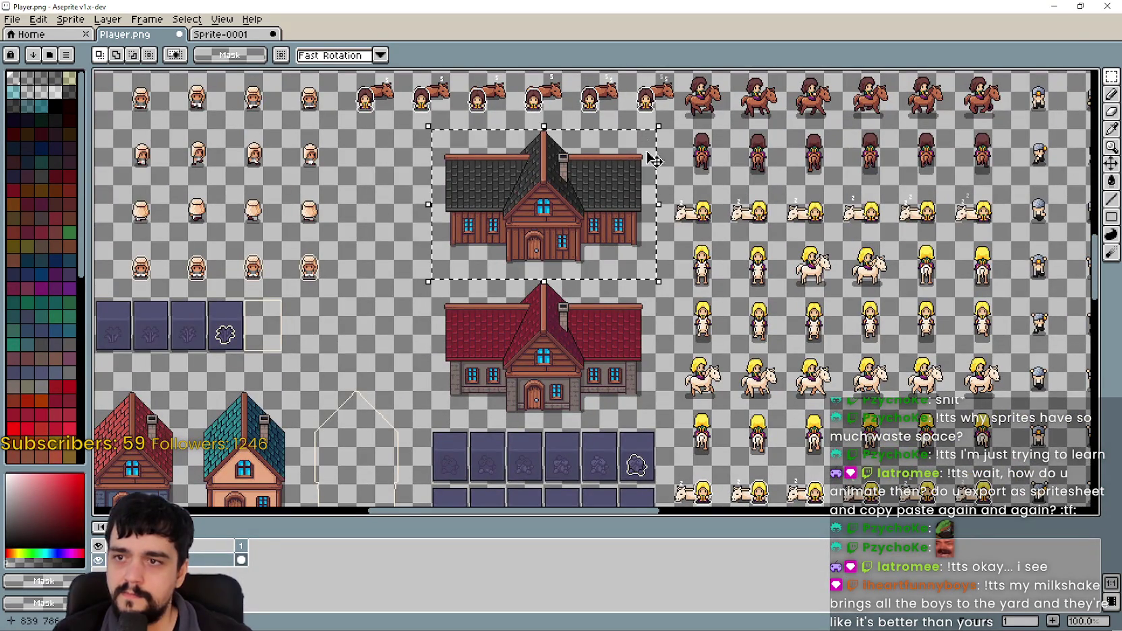
pyautogui.scroll(-3)
pyautogui.hotkey('ctrl', 'v')
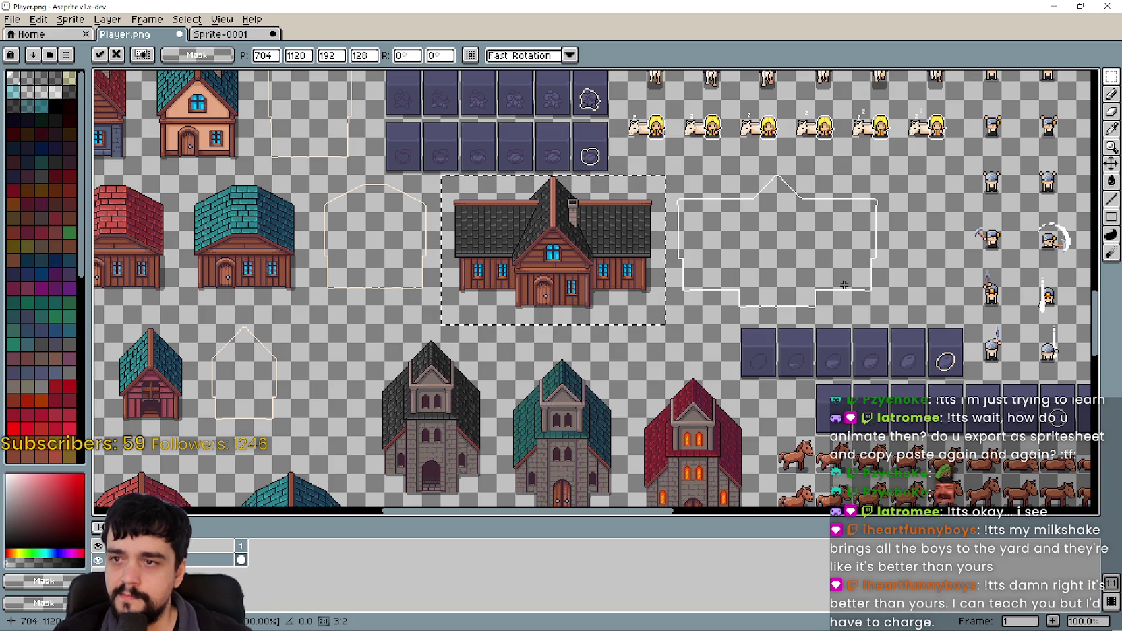
pyautogui.scroll(3)
pyautogui.scroll(-3)
pyautogui.scroll(3)
pyautogui.press('Return')
# Deselect, then select and delete the original dark and red houses.
pyautogui.scroll(3)
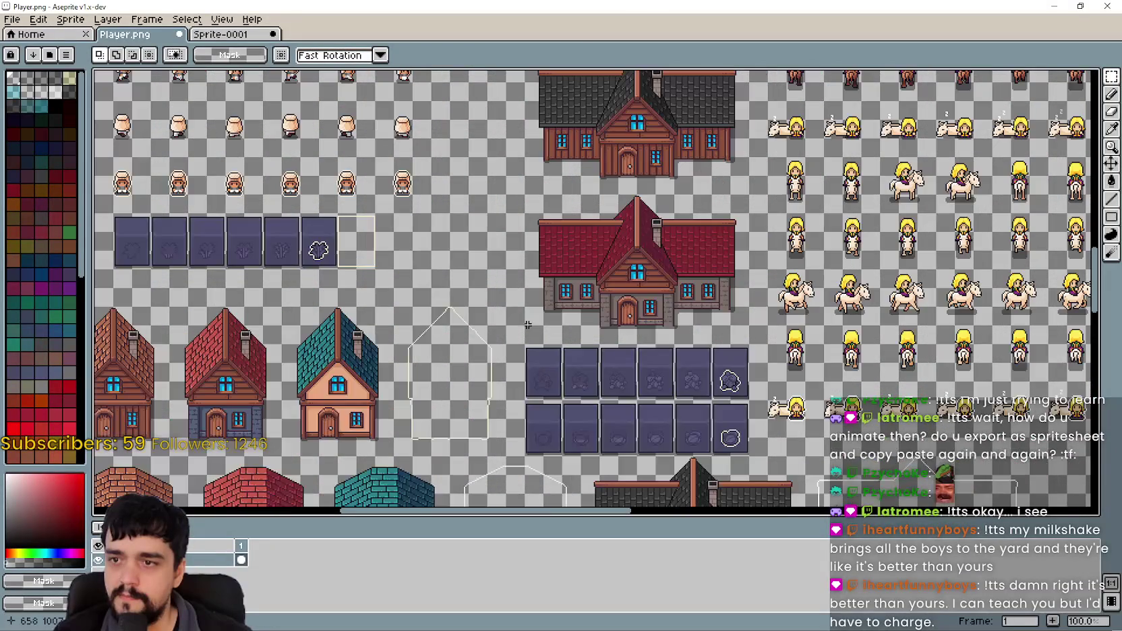
pyautogui.hotkey('ctrl', 'd')
pyautogui.moveTo(526, 335); pyautogui.dragTo(751, 123)
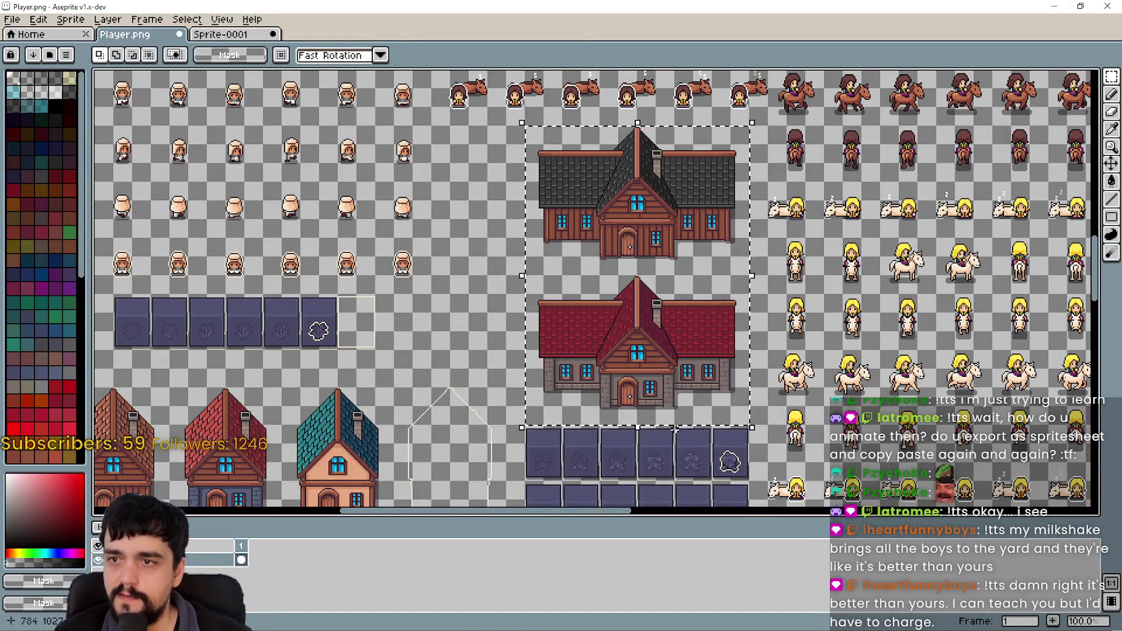
pyautogui.press('Delete')
# Save Player.png and return to Godot.
pyautogui.scroll(-3)
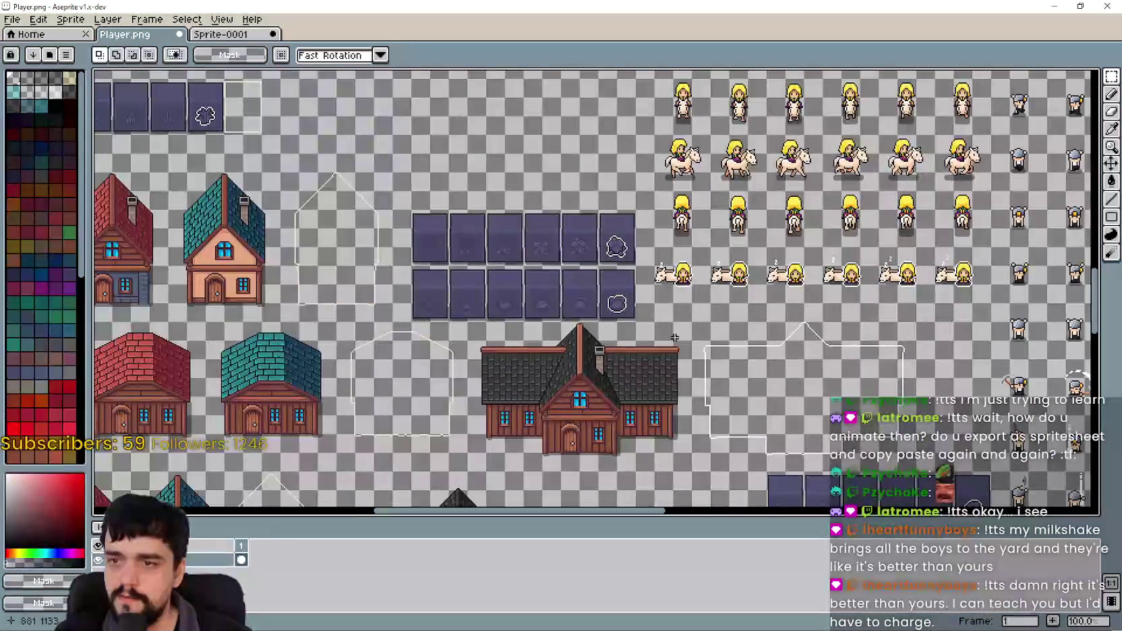
pyautogui.hotkey('ctrl', 's')
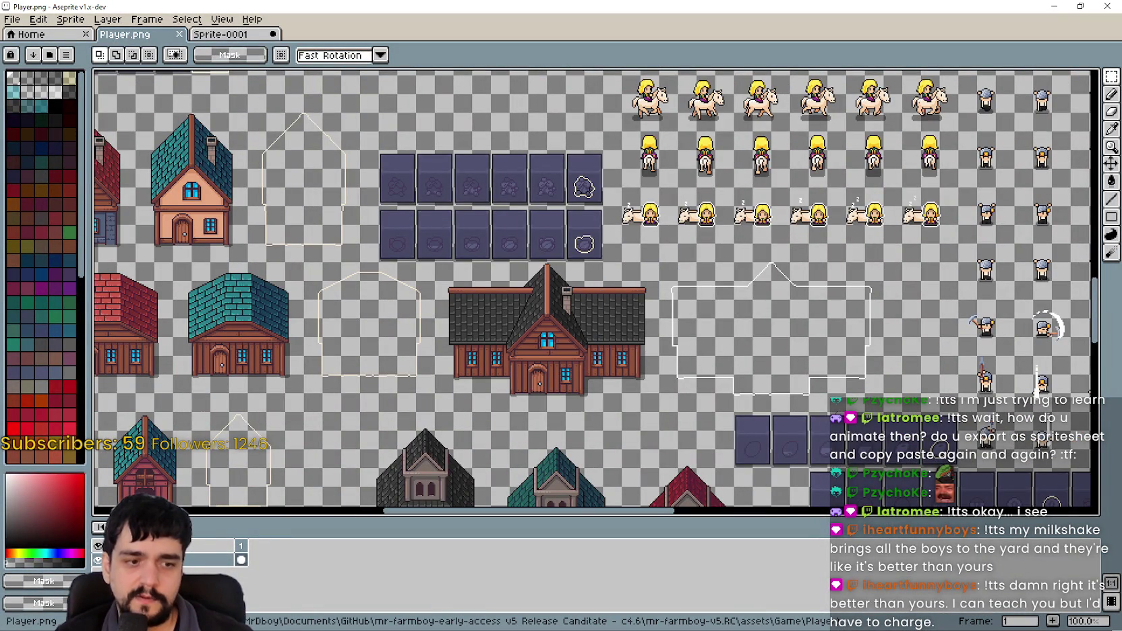
pyautogui.hotkey('alt', 'Tab')
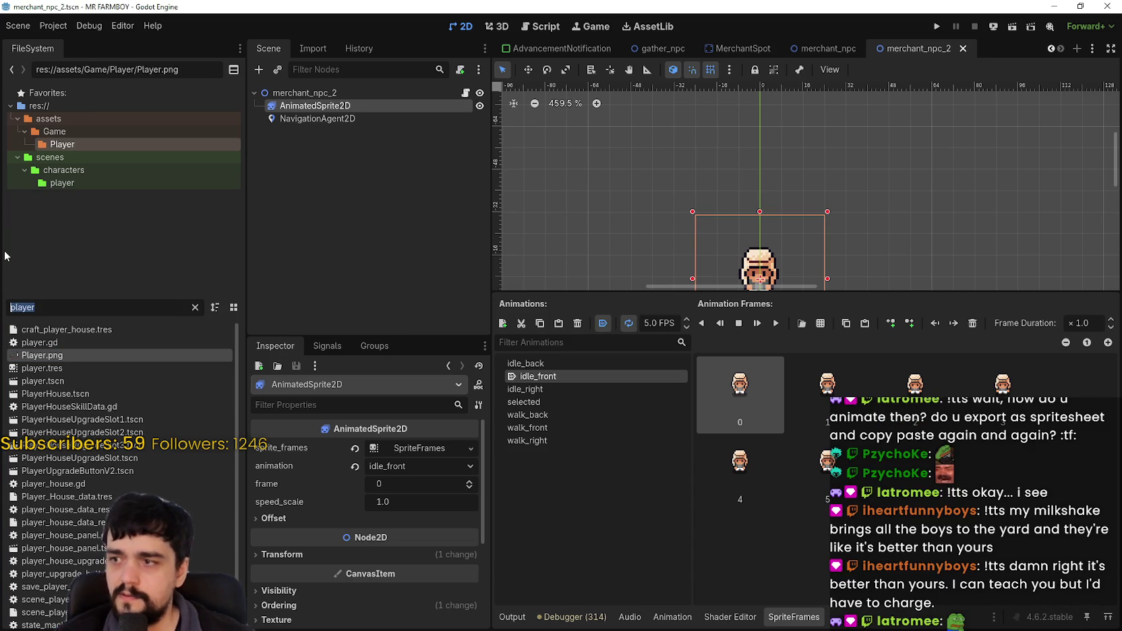
# Filter the FileSystem for 'playerH' and open PlayerHouse.tscn.
pyautogui.write('playerH')
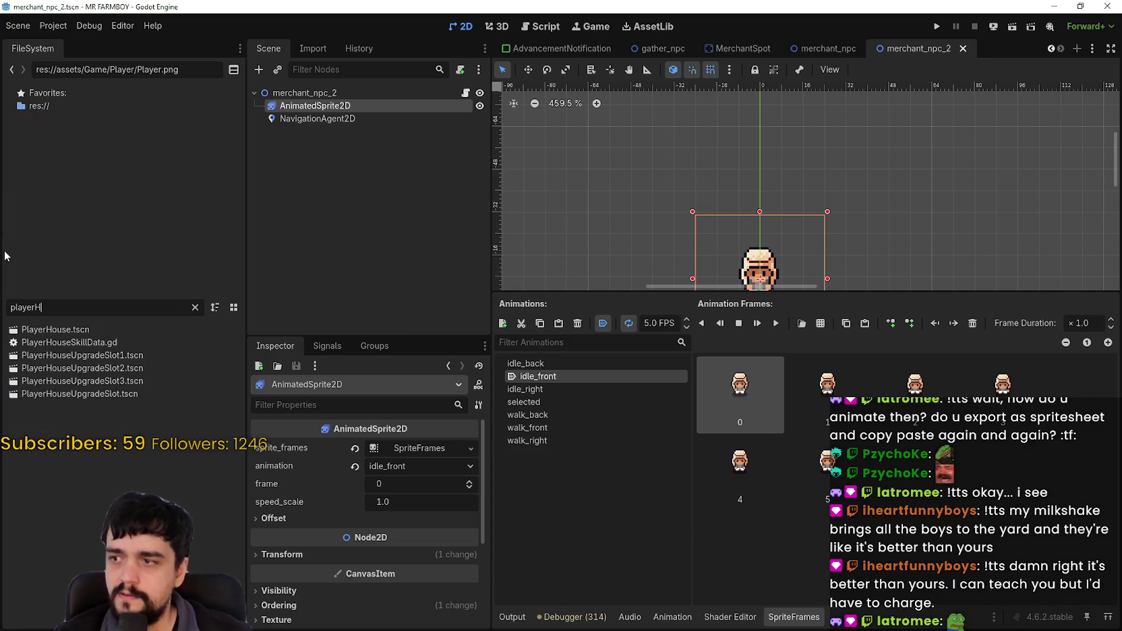
pyautogui.doubleClick(71, 325)
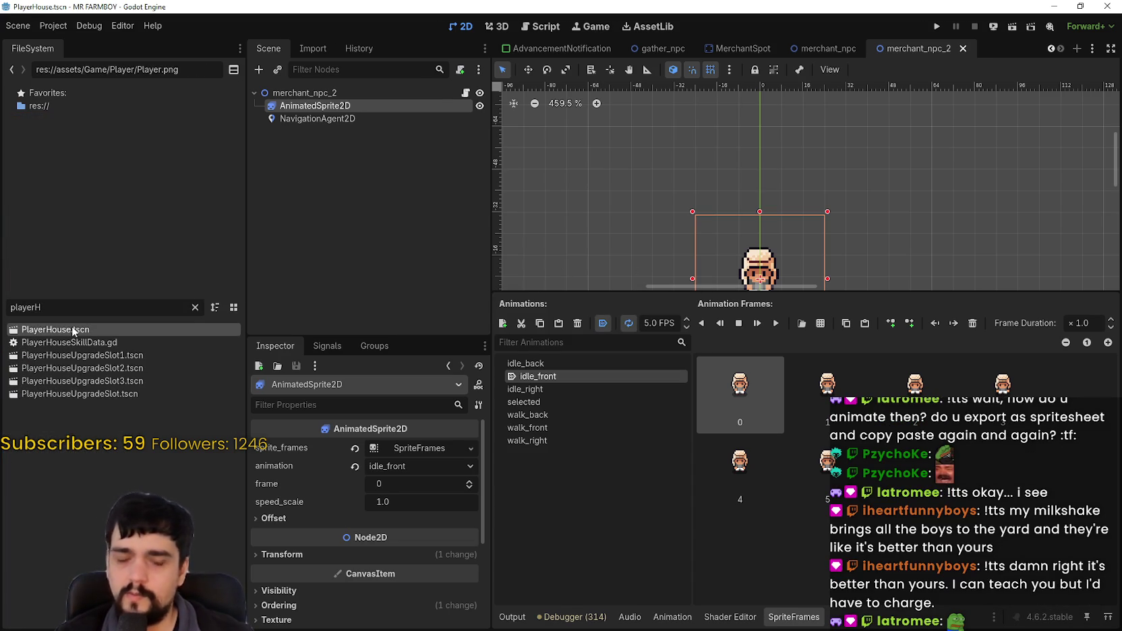
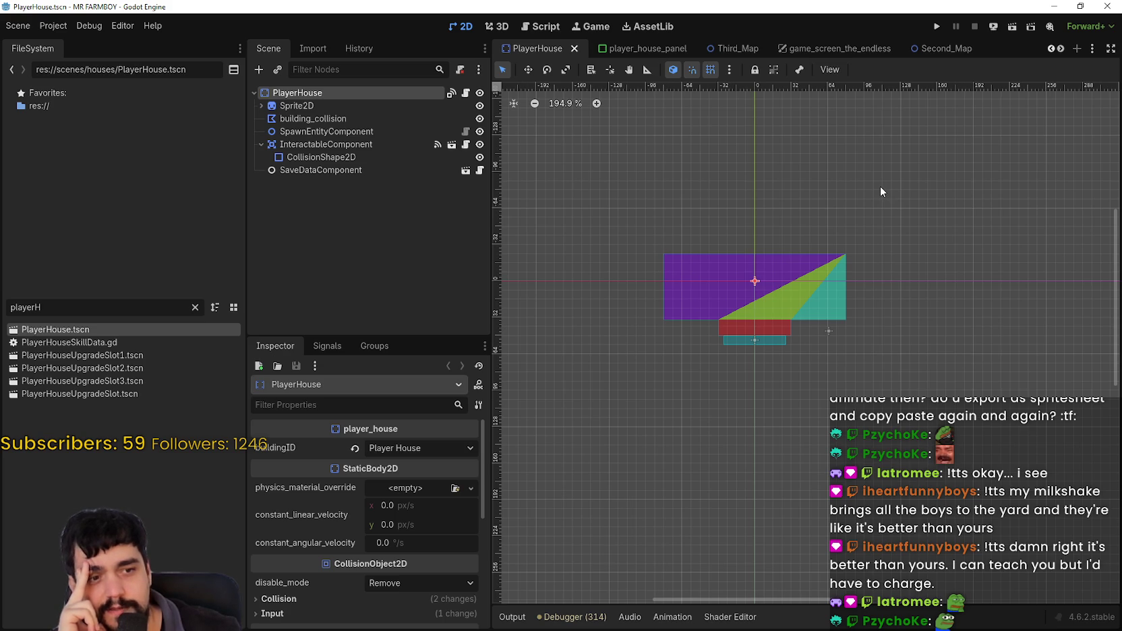
# Open the Region Editor for the house Sprite2D's AtlasTexture, currently region 664, 768 at 176×120.
pyautogui.scroll(-3)
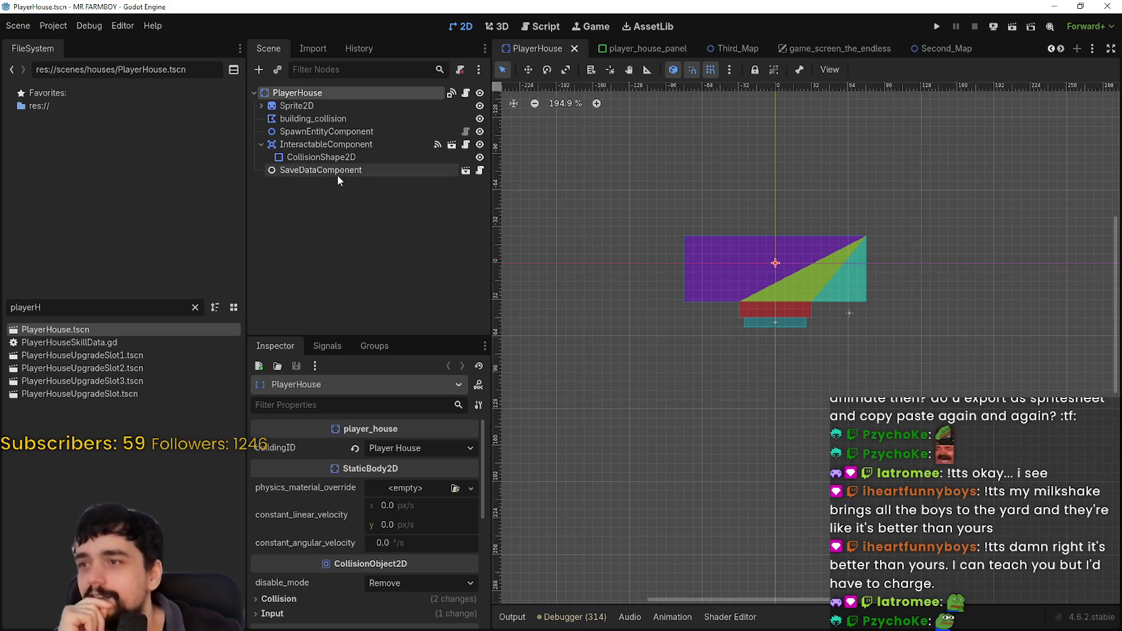
pyautogui.click(341, 107)
pyautogui.click(398, 460)
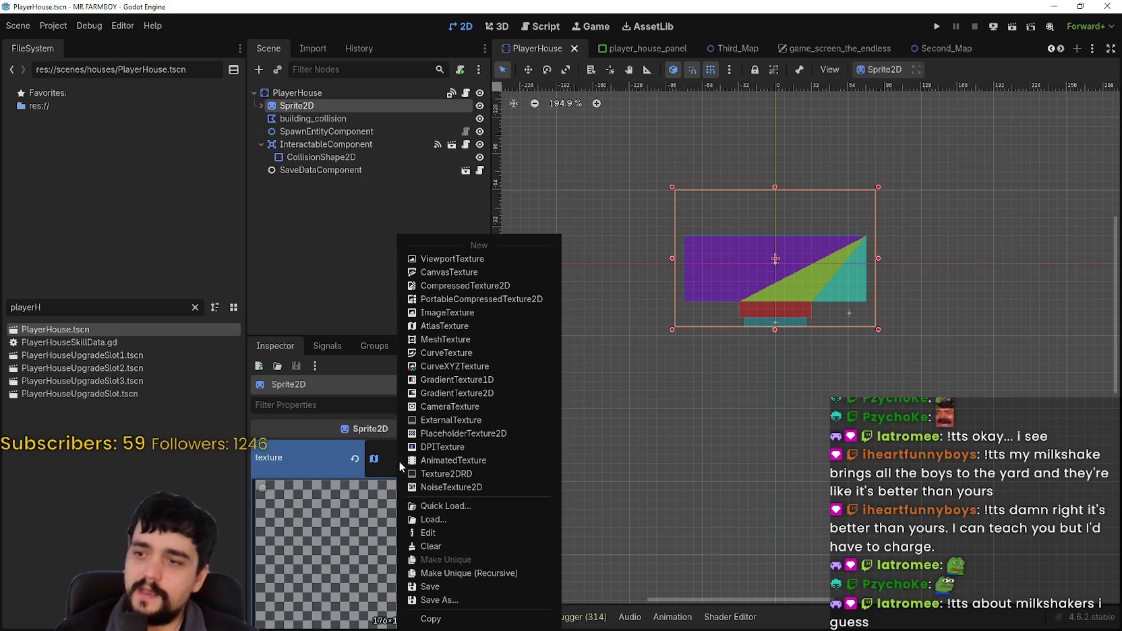
pyautogui.click(379, 532)
pyautogui.scroll(-3)
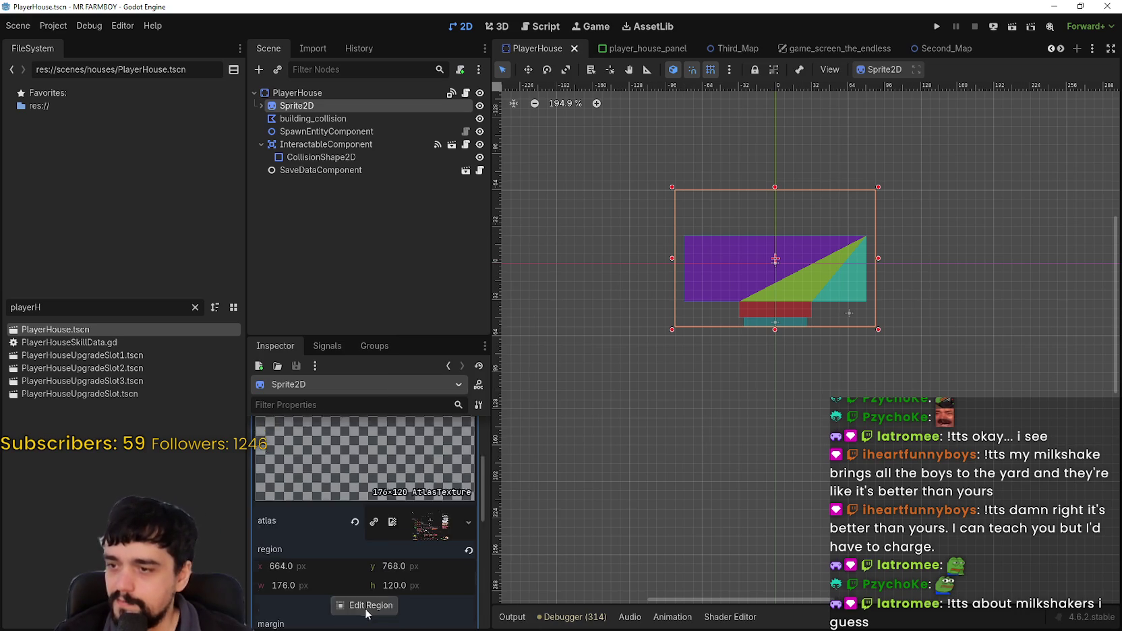
pyautogui.click(362, 557)
# Redraw the atlas region around the large wooden house (704, 1120, 192×120).
pyautogui.scroll(-3)
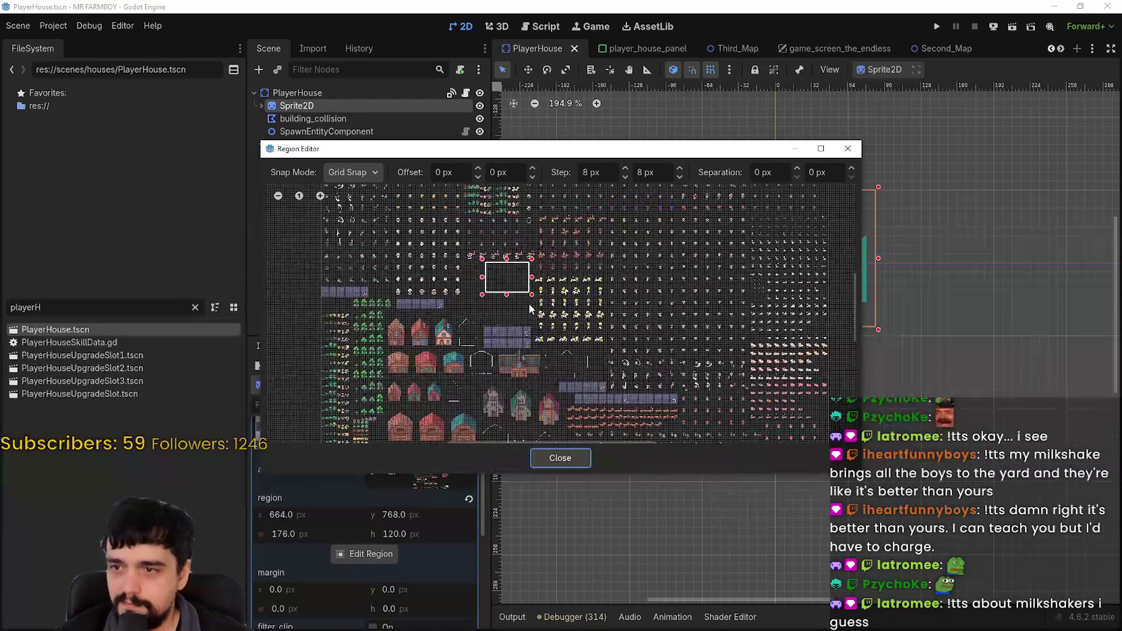
pyautogui.scroll(3)
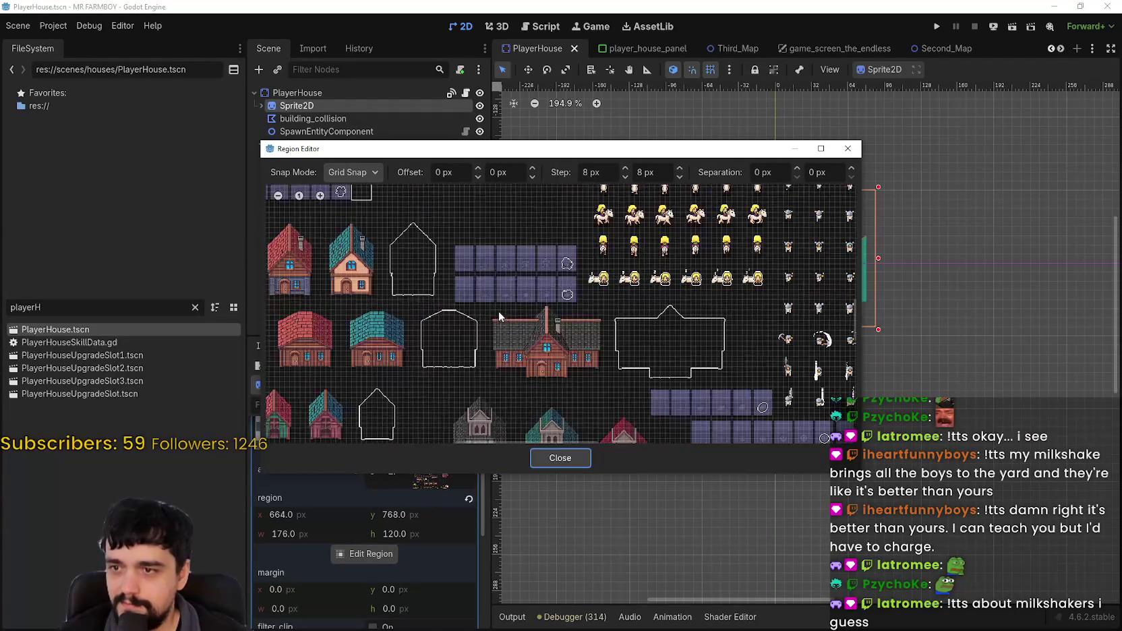
pyautogui.scroll(3)
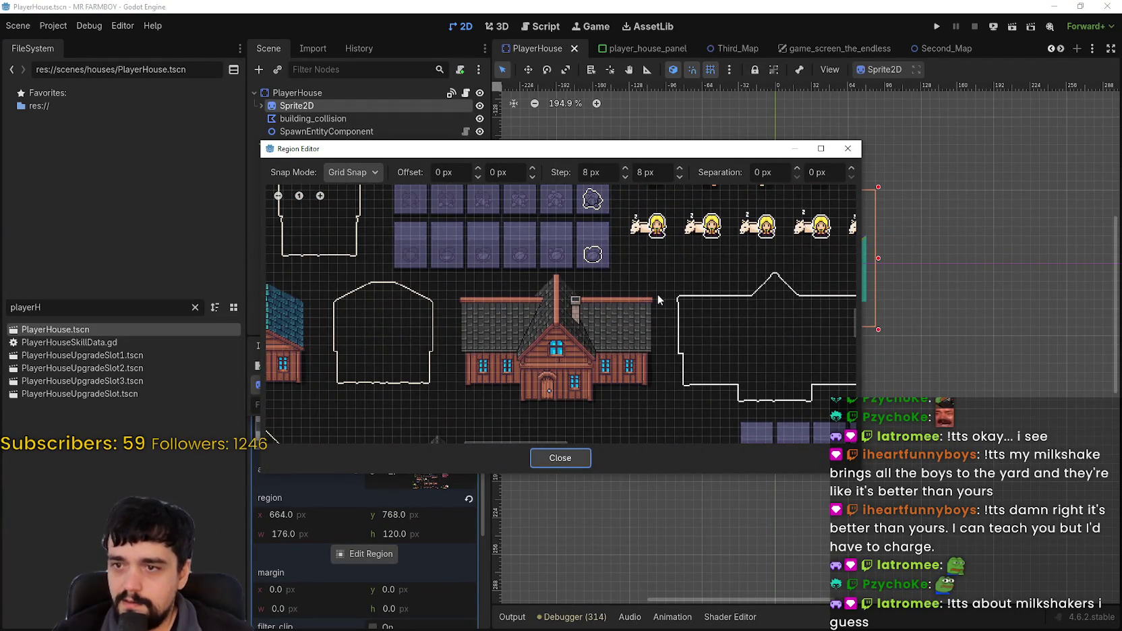
pyautogui.scroll(3)
pyautogui.scroll(3)
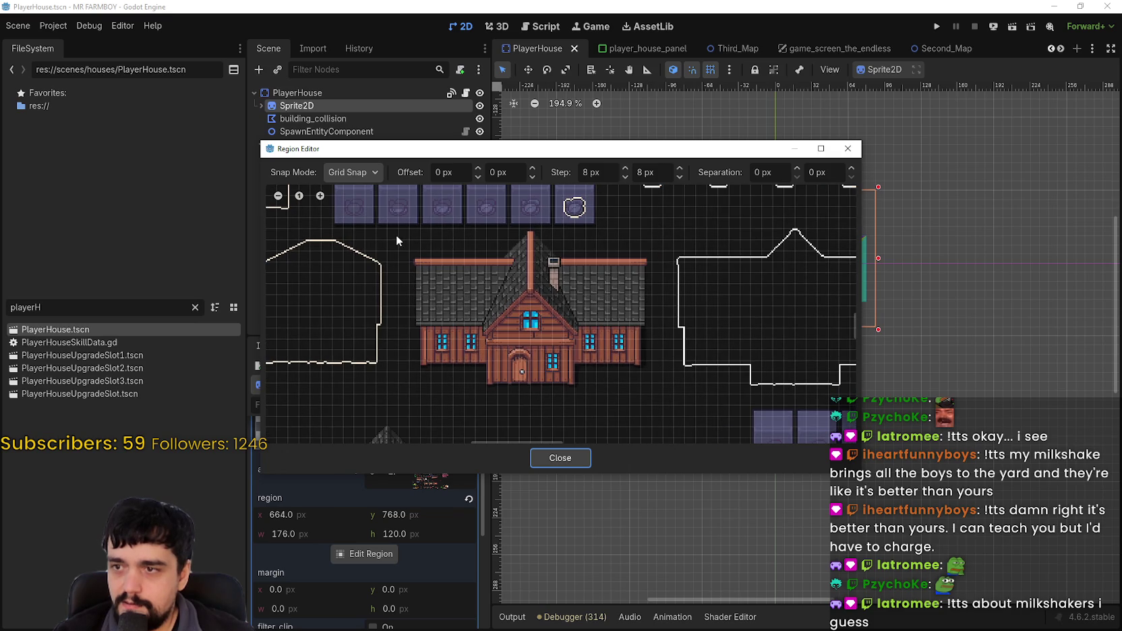
pyautogui.moveTo(402, 232); pyautogui.dragTo(664, 398)
pyautogui.scroll(-3)
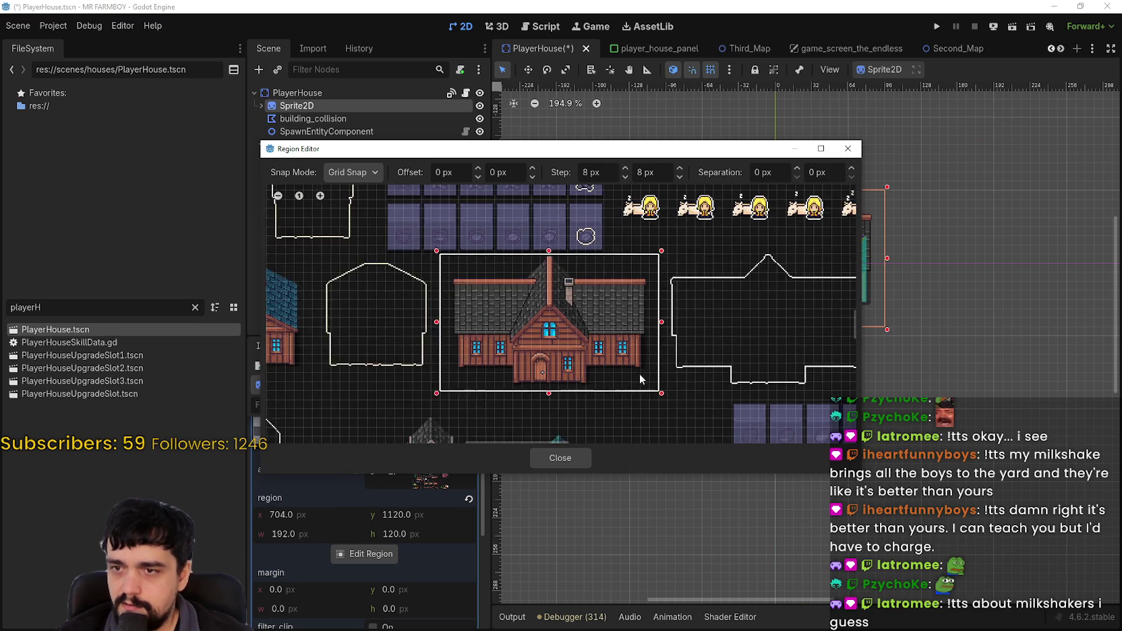
pyautogui.moveTo(760, 357); pyautogui.dragTo(635, 370)
pyautogui.scroll(3)
pyautogui.scroll(-3)
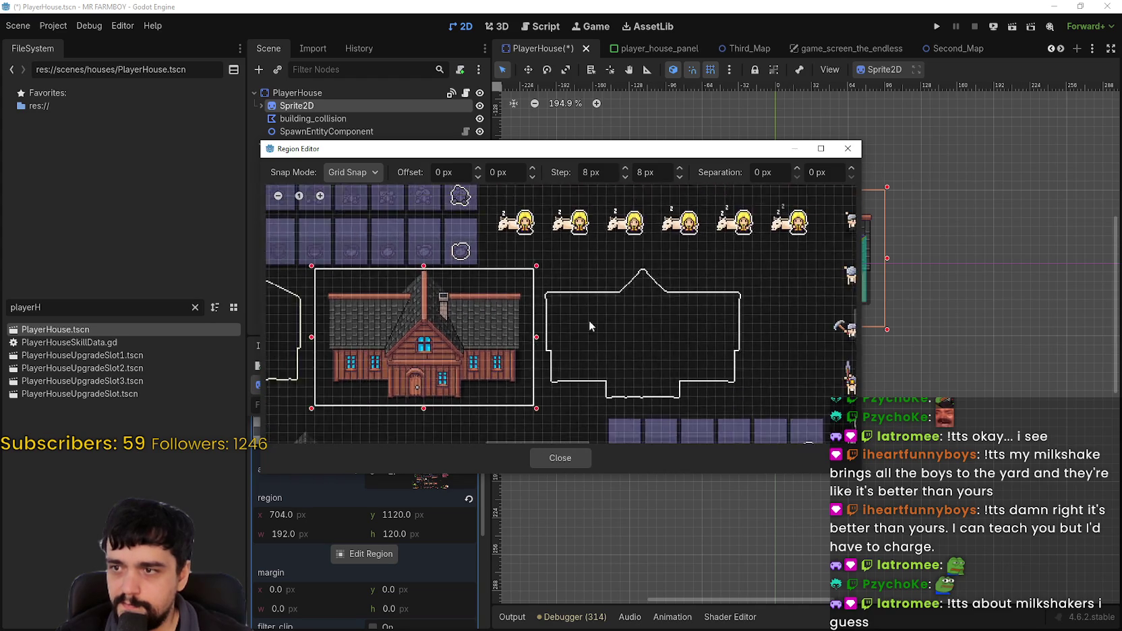
pyautogui.scroll(3)
# Close the Region Editor, save the scene, and switch to Aseprite.
pyautogui.press('Escape')
pyautogui.hotkey('ctrl', 's')
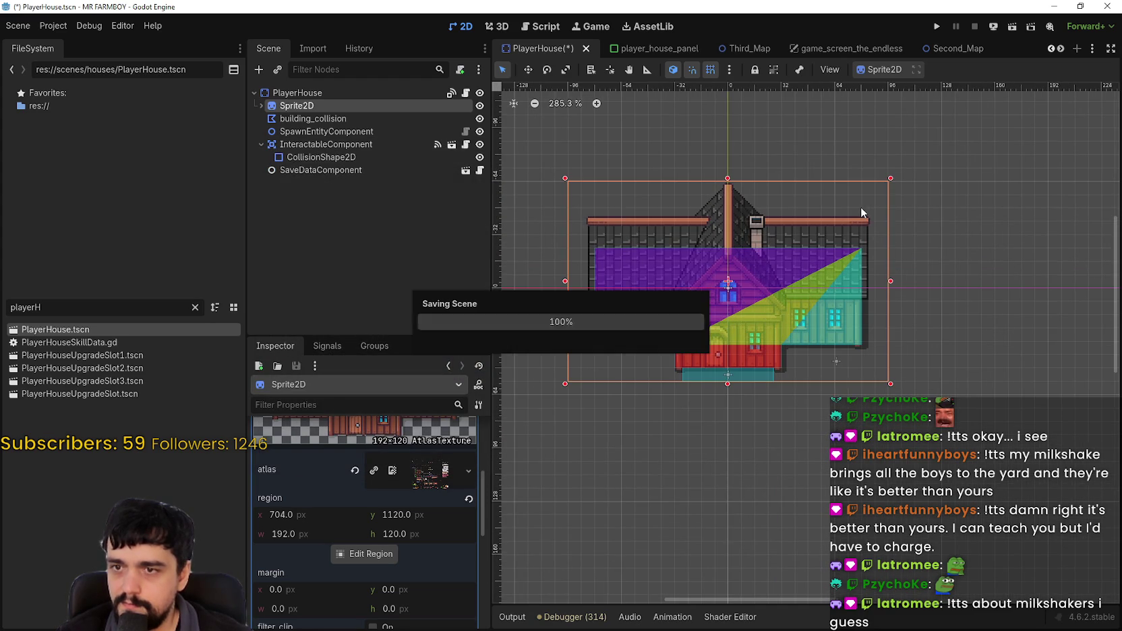
pyautogui.hotkey('alt', 'Tab')
pyautogui.scroll(-3)
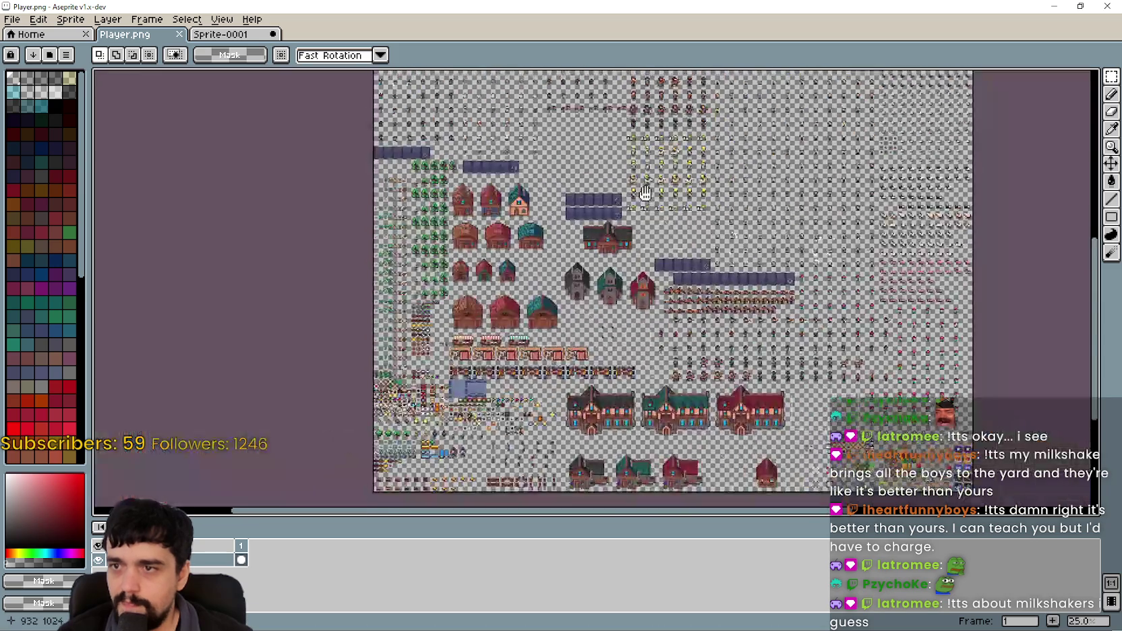
# Marquee the two rows of white-capped villager sprites on Player.png as a 288×96 block.
pyautogui.scroll(3)
pyautogui.scroll(3)
pyautogui.scroll(3)
pyautogui.scroll(-3)
pyautogui.scroll(-3)
pyautogui.scroll(3)
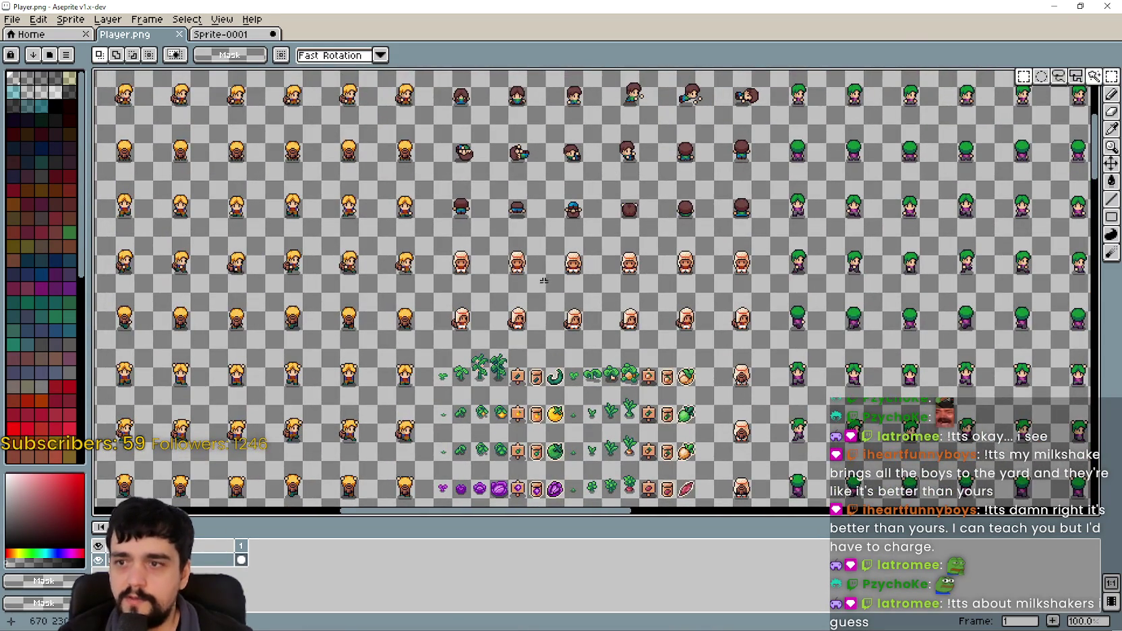
pyautogui.scroll(-3)
pyautogui.scroll(3)
pyautogui.scroll(-3)
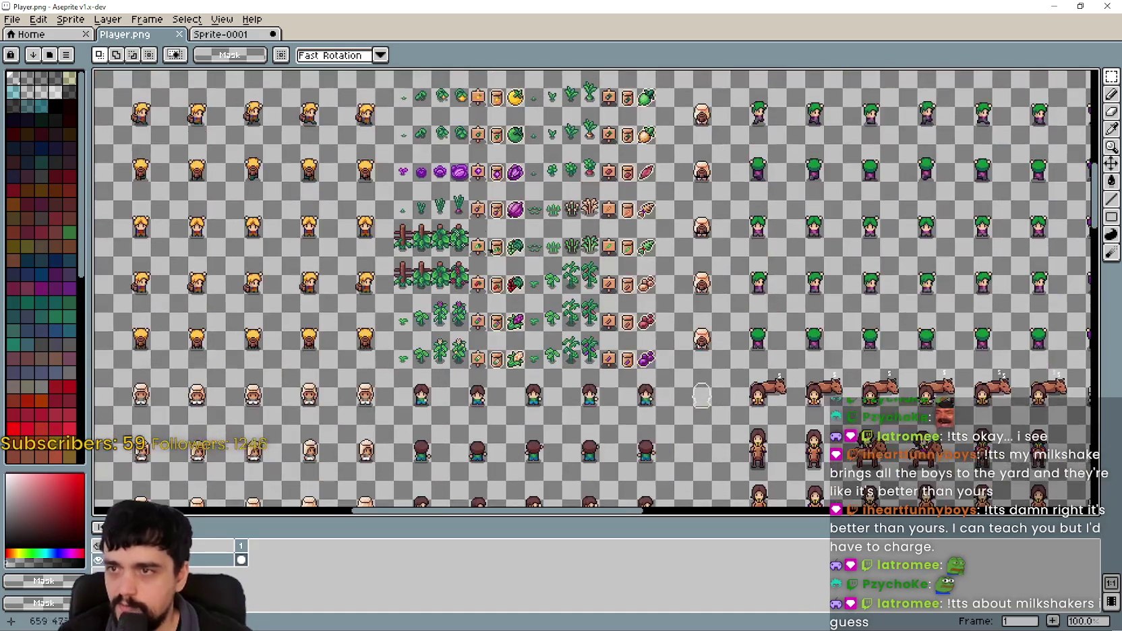
pyautogui.scroll(3)
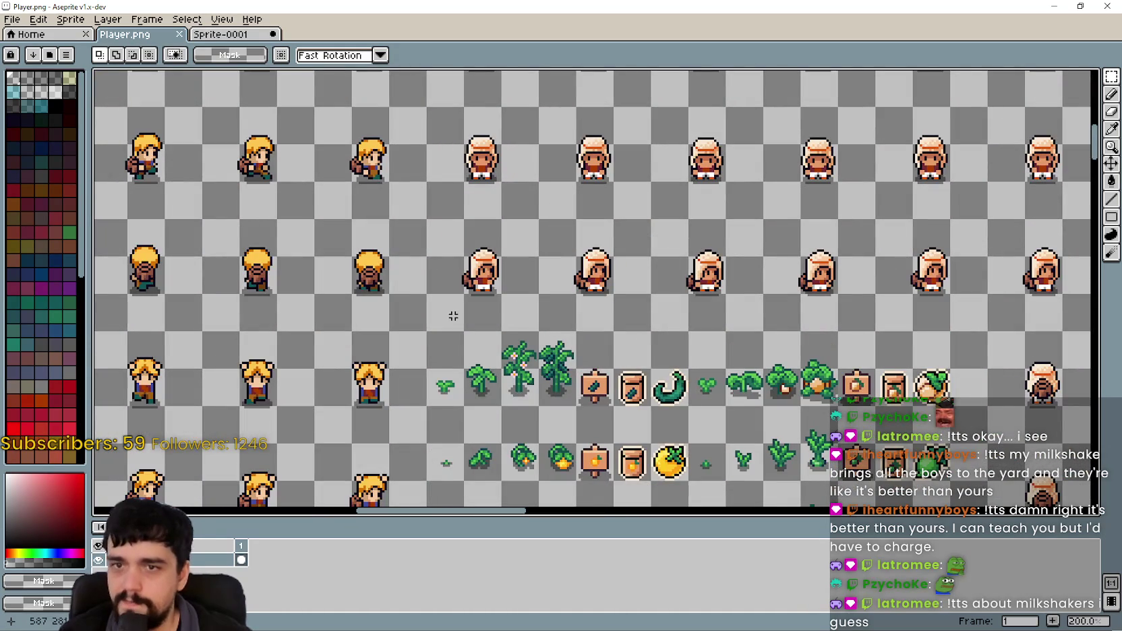
pyautogui.moveTo(455, 315); pyautogui.dragTo(1086, 118)
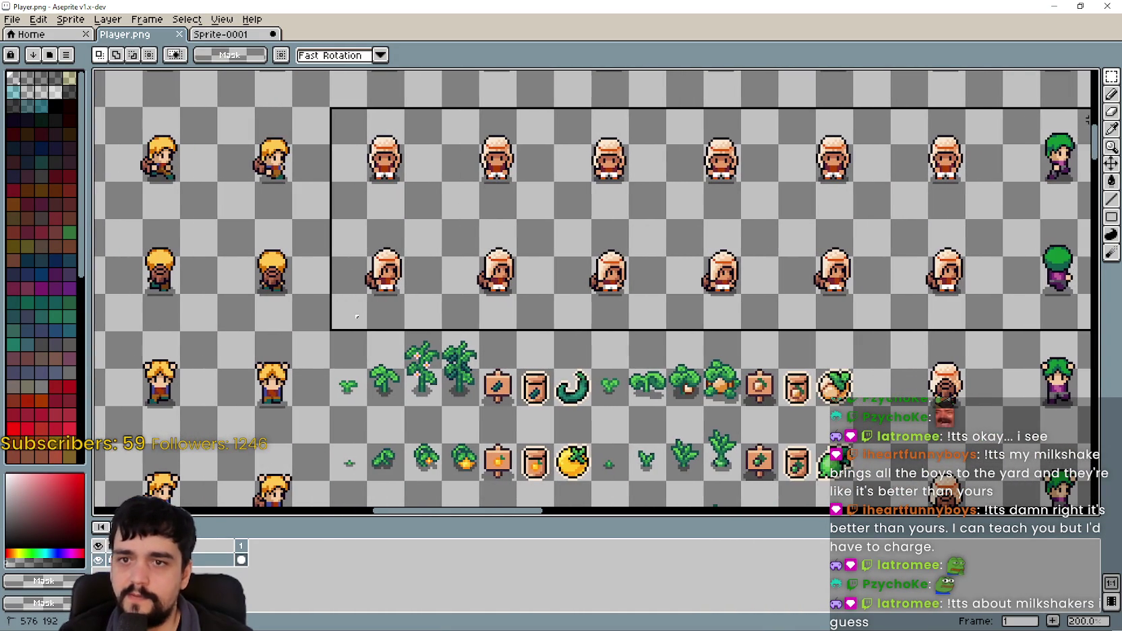
pyautogui.scroll(-3)
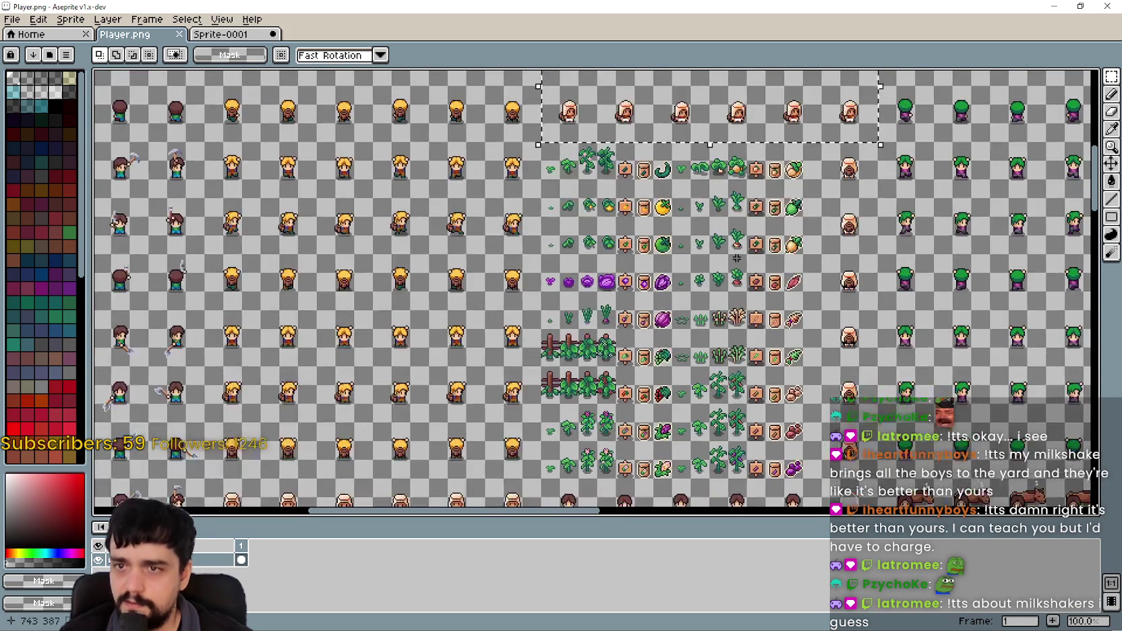
pyautogui.moveTo(717, 187); pyautogui.dragTo(720, 193)
pyautogui.scroll(3)
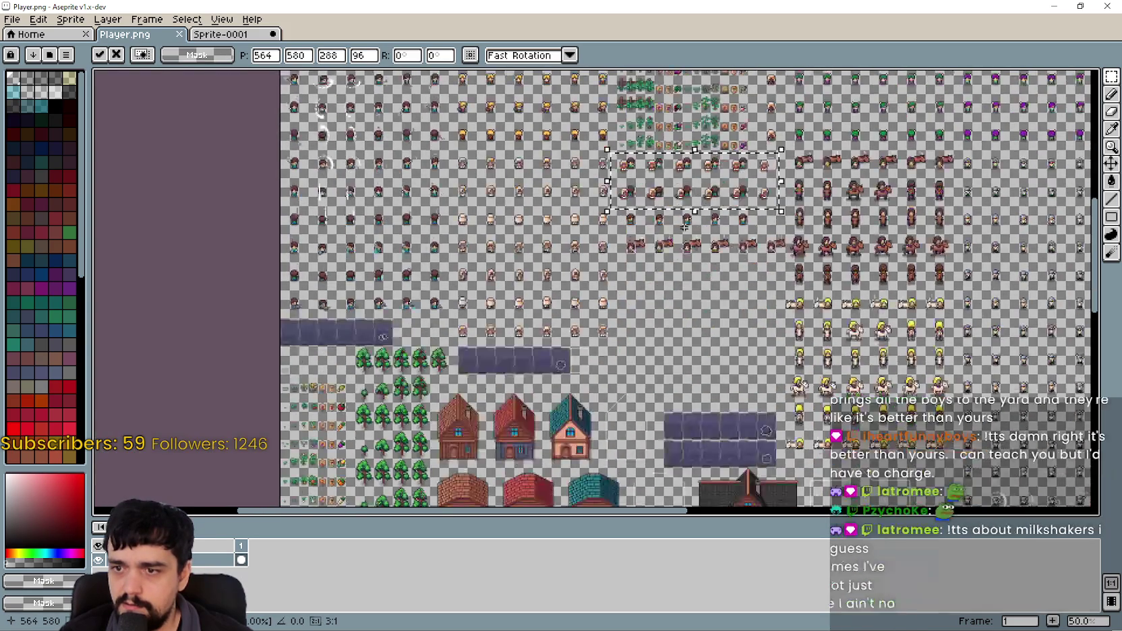
# Snap the selection onto the sprite grid and review the sheet's lower rows.
pyautogui.moveTo(728, 340); pyautogui.dragTo(685, 174)
pyautogui.scroll(3)
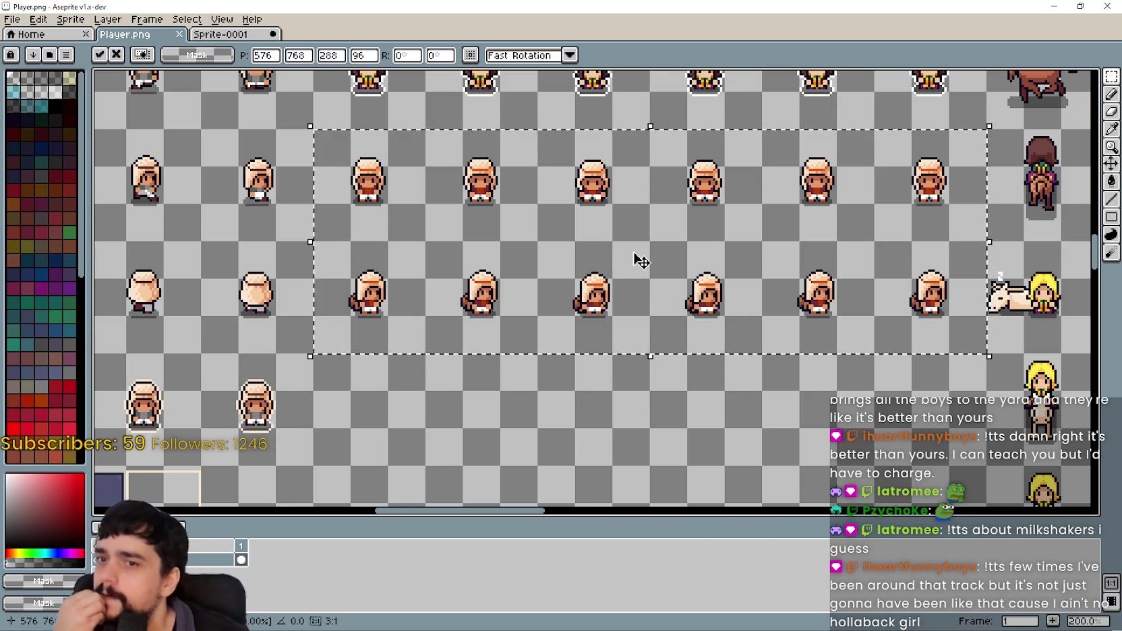
pyautogui.scroll(3)
pyautogui.scroll(3)
pyautogui.scroll(-3)
pyautogui.moveTo(751, 350); pyautogui.dragTo(650, 256)
pyautogui.scroll(-3)
pyautogui.moveTo(651, 342); pyautogui.dragTo(735, 266)
pyautogui.scroll(-3)
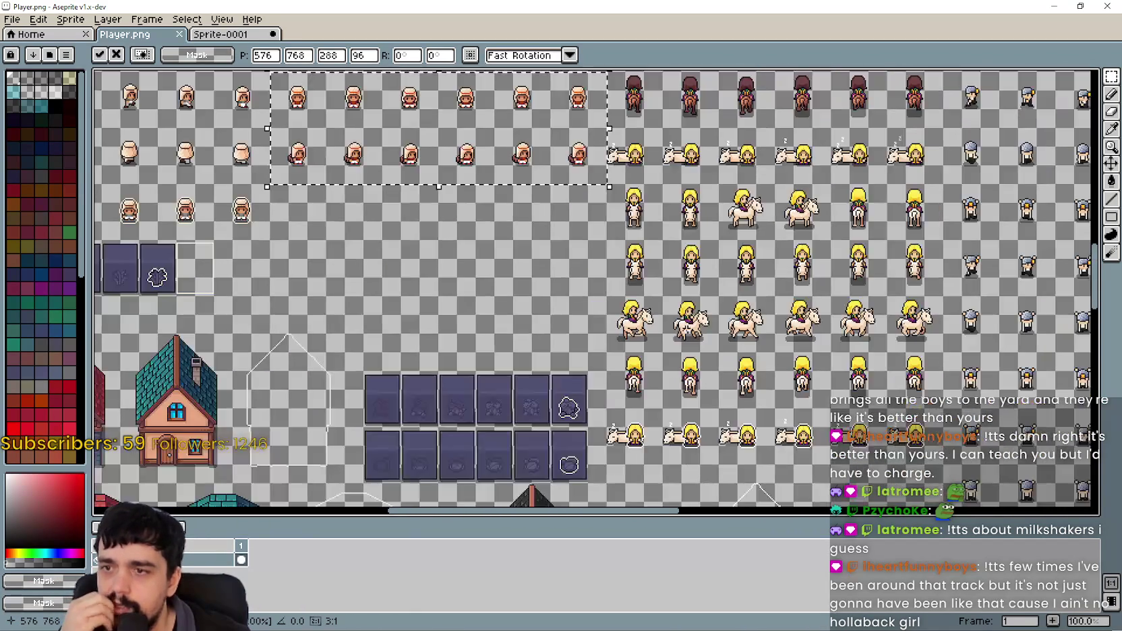
pyautogui.moveTo(545, 266); pyautogui.dragTo(636, 373)
pyautogui.moveTo(524, 236); pyautogui.dragTo(555, 291)
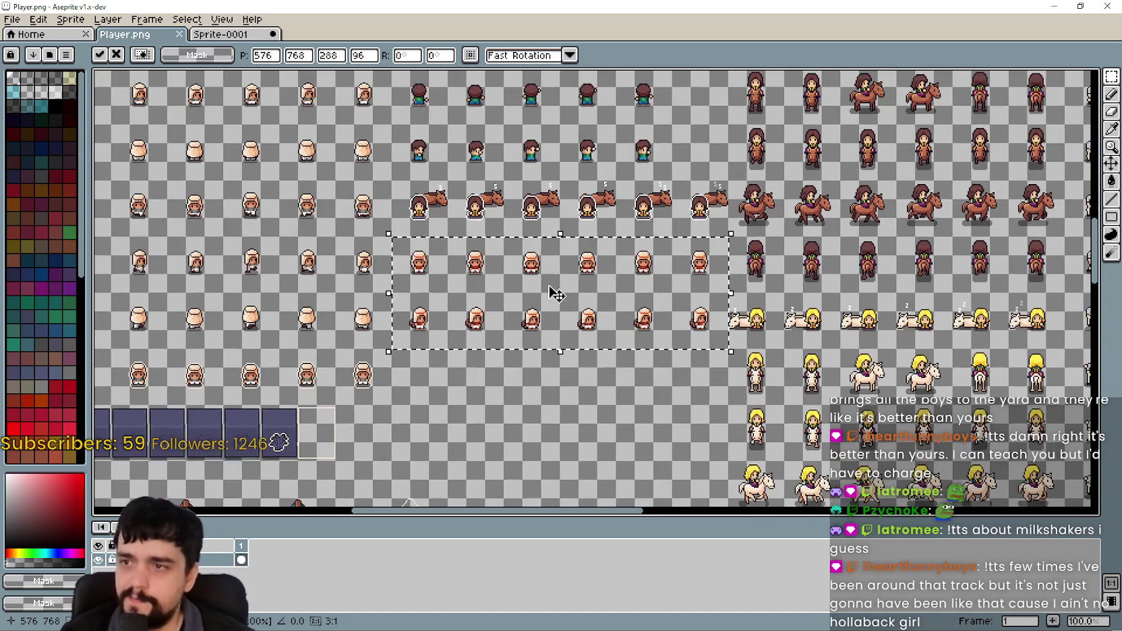
# Paste the sprite rows copied from Sprite-0001 into Player.png beside the existing rows.
pyautogui.click(232, 37)
pyautogui.scroll(-3)
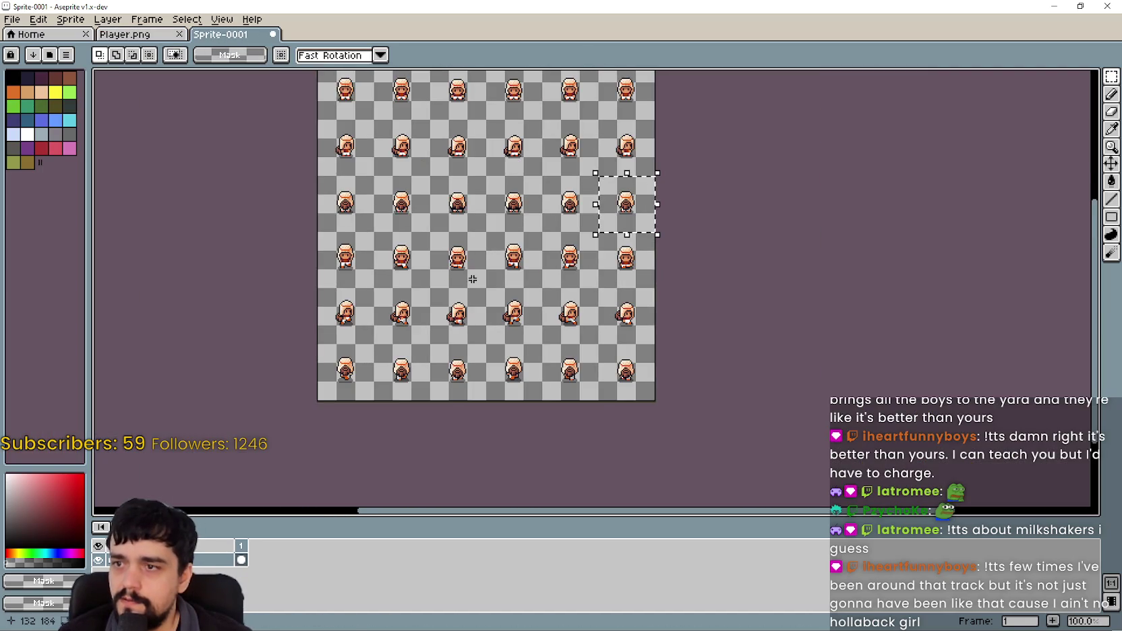
pyautogui.moveTo(388, 256); pyautogui.dragTo(440, 290)
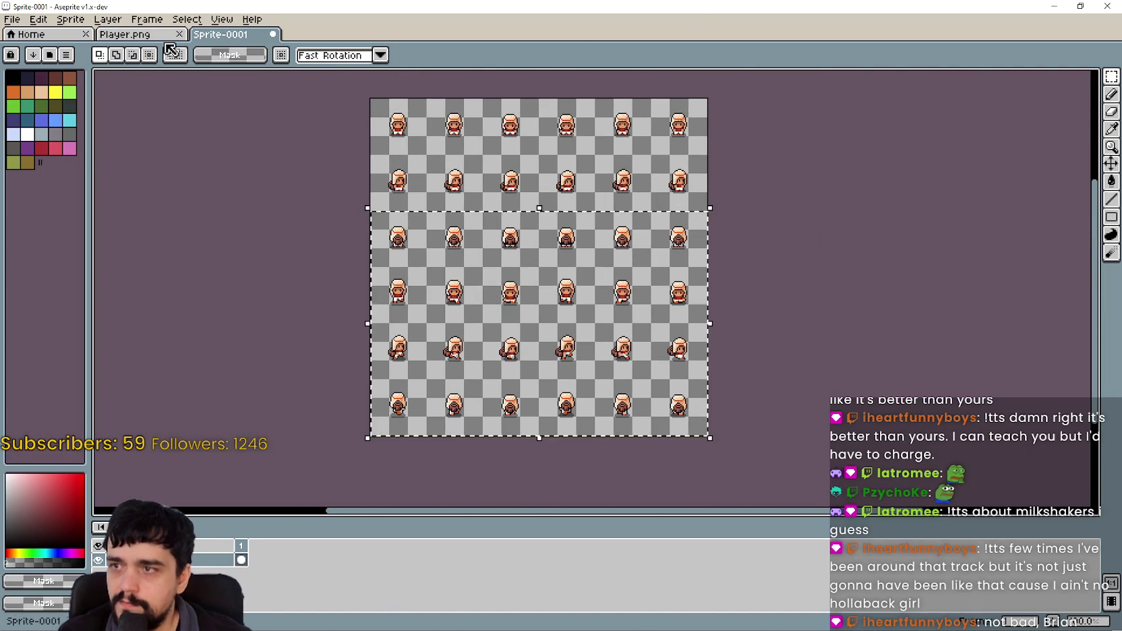
pyautogui.hotkey('ctrl', 'shift', 'Tab')
pyautogui.hotkey('ctrl', 'v')
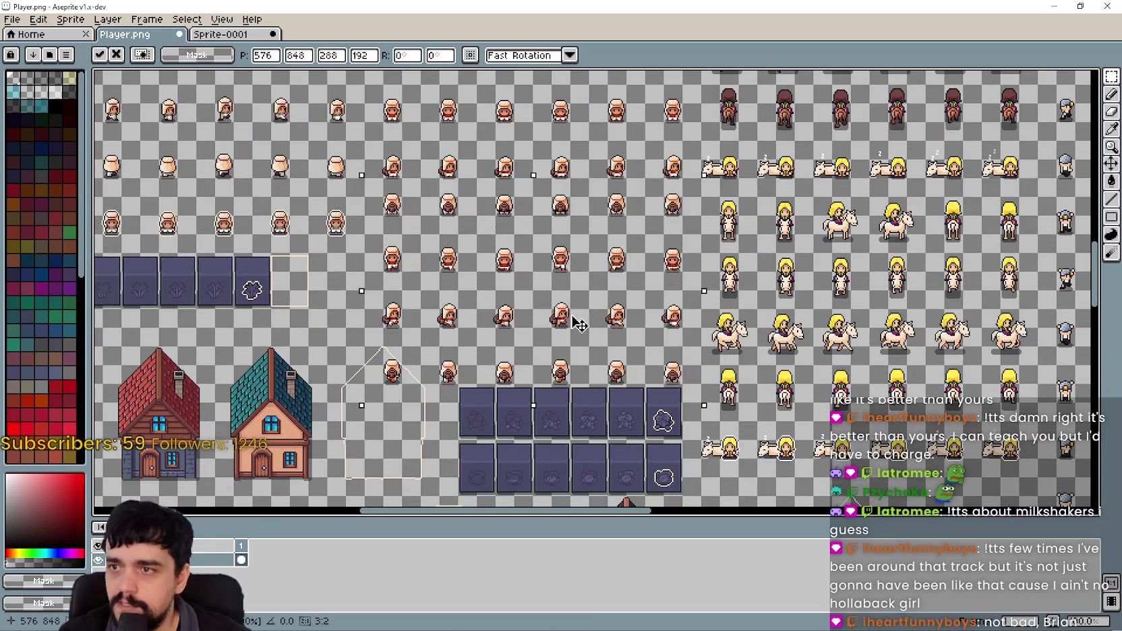
pyautogui.moveTo(744, 427); pyautogui.dragTo(833, 411)
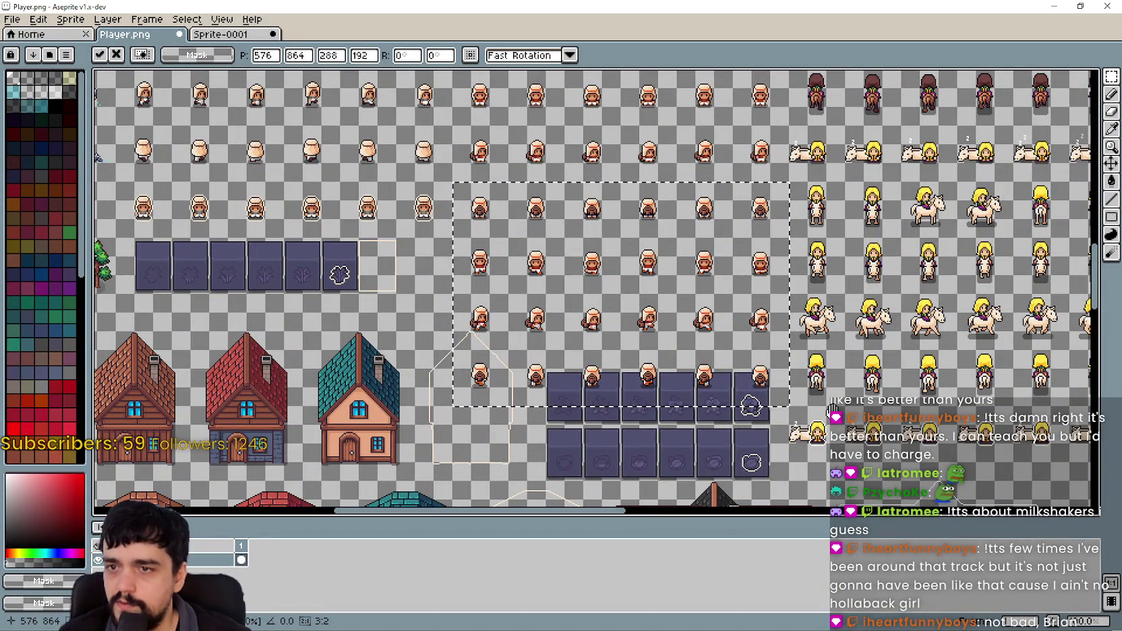
pyautogui.hotkey('ctrl', 'd')
pyautogui.scroll(3)
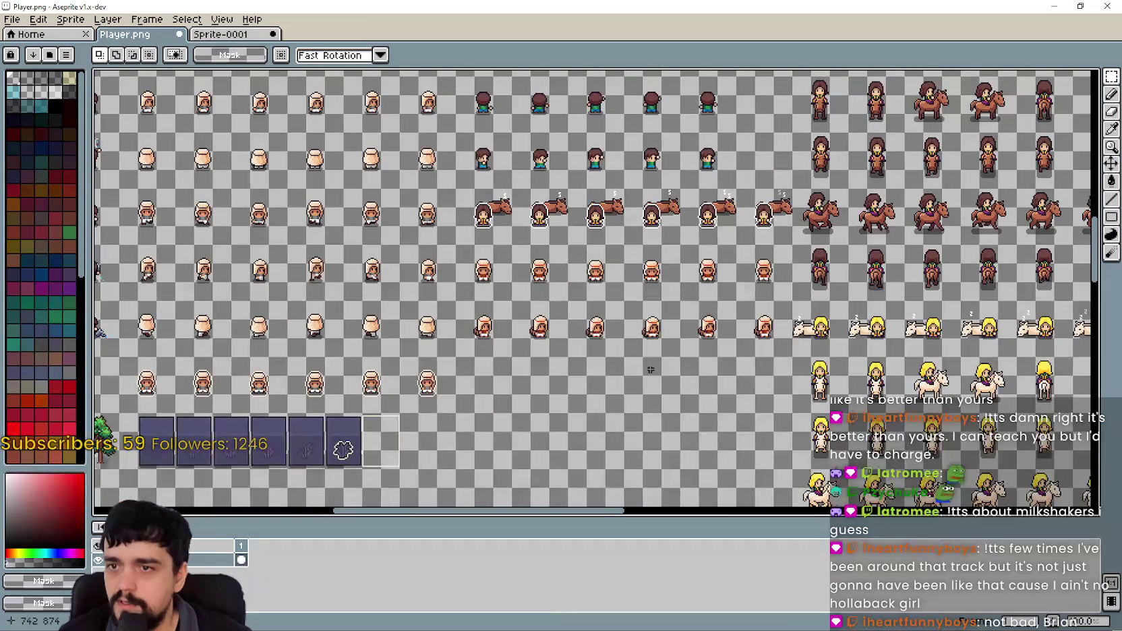
pyautogui.click(245, 35)
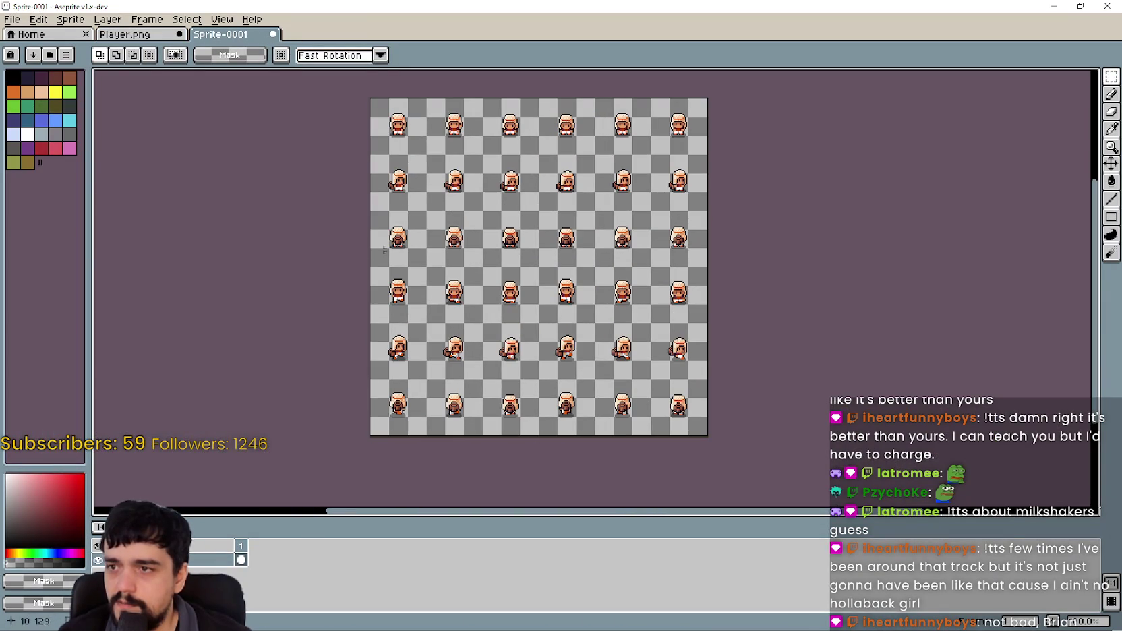
# Paste a row of sprite cells from Sprite-0001 into the empty area of Player.png.
pyautogui.moveTo(377, 259); pyautogui.dragTo(701, 259)
pyautogui.click(141, 35)
pyautogui.scroll(-3)
pyautogui.hotkey('ctrl', 'v')
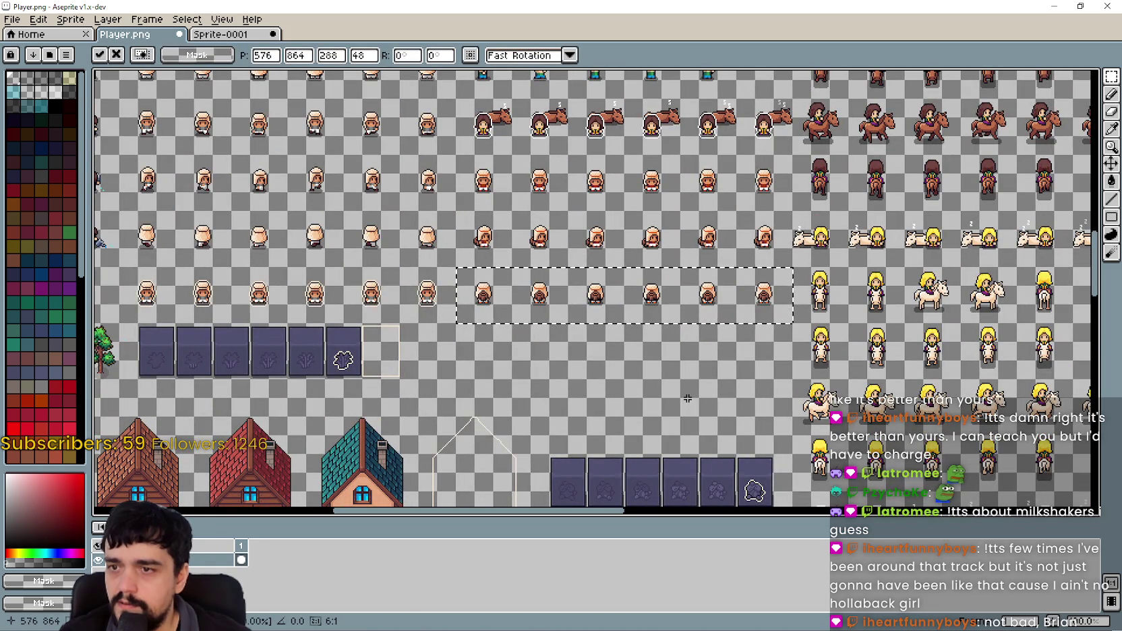
pyautogui.click(230, 36)
pyautogui.scroll(-3)
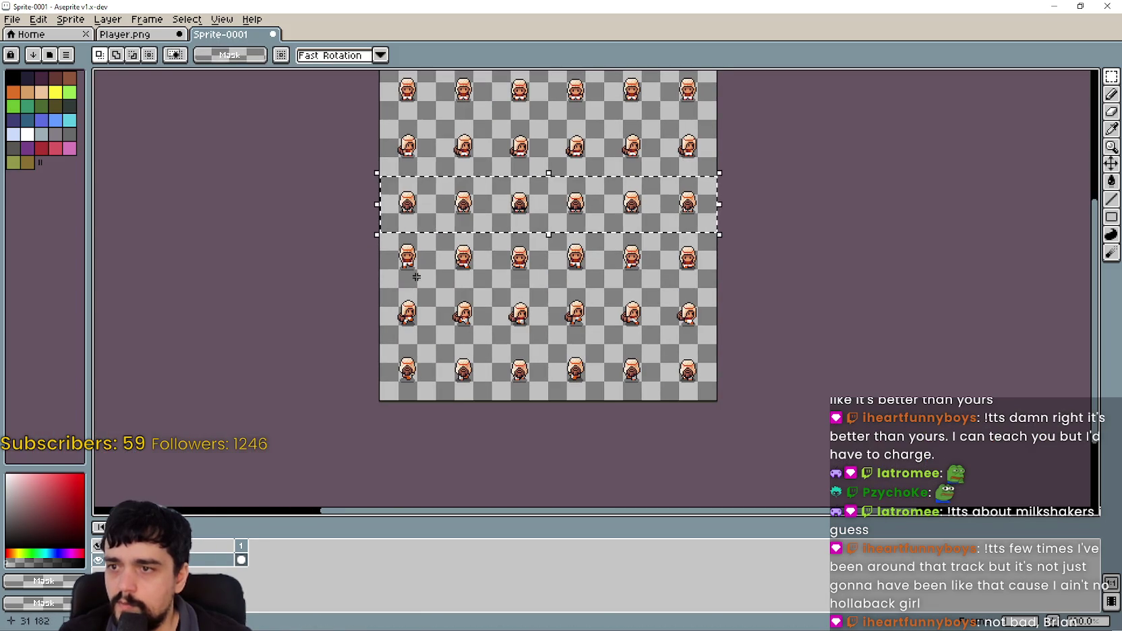
pyautogui.click(403, 281)
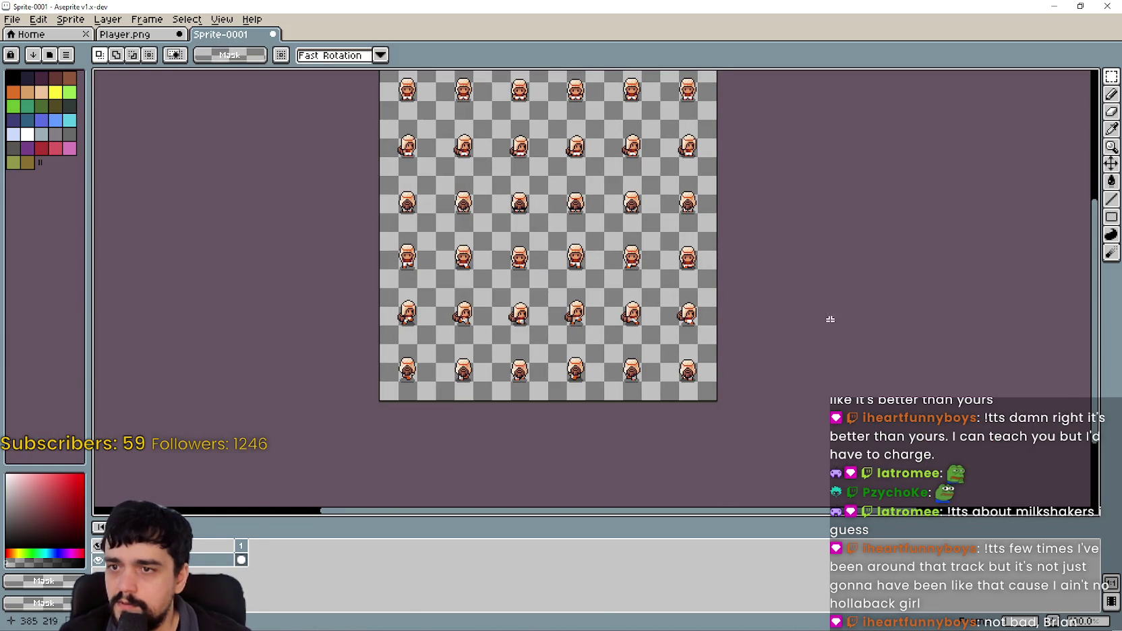
# Copy Sprite-0001's fourth sprite row into Player.png, one sprite row lower.
pyautogui.moveTo(385, 278); pyautogui.dragTo(717, 233)
pyautogui.hotkey('ctrl', 'c')
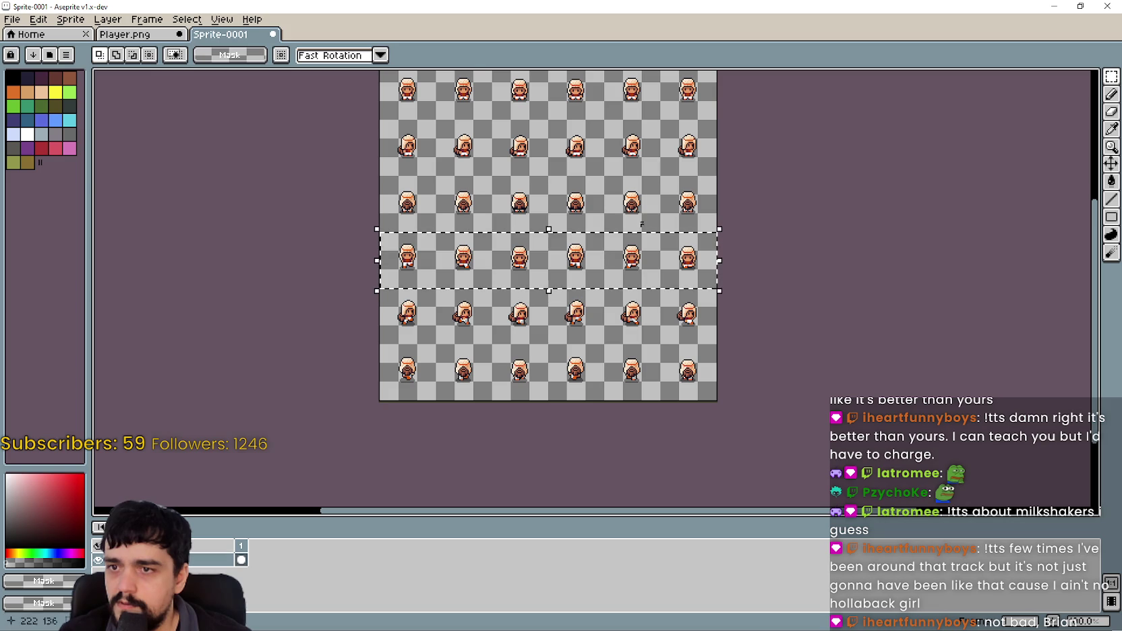
pyautogui.click(139, 35)
pyautogui.hotkey('ctrl', 'v')
pyautogui.scroll(-3)
pyautogui.hotkey('shift', 'Down')
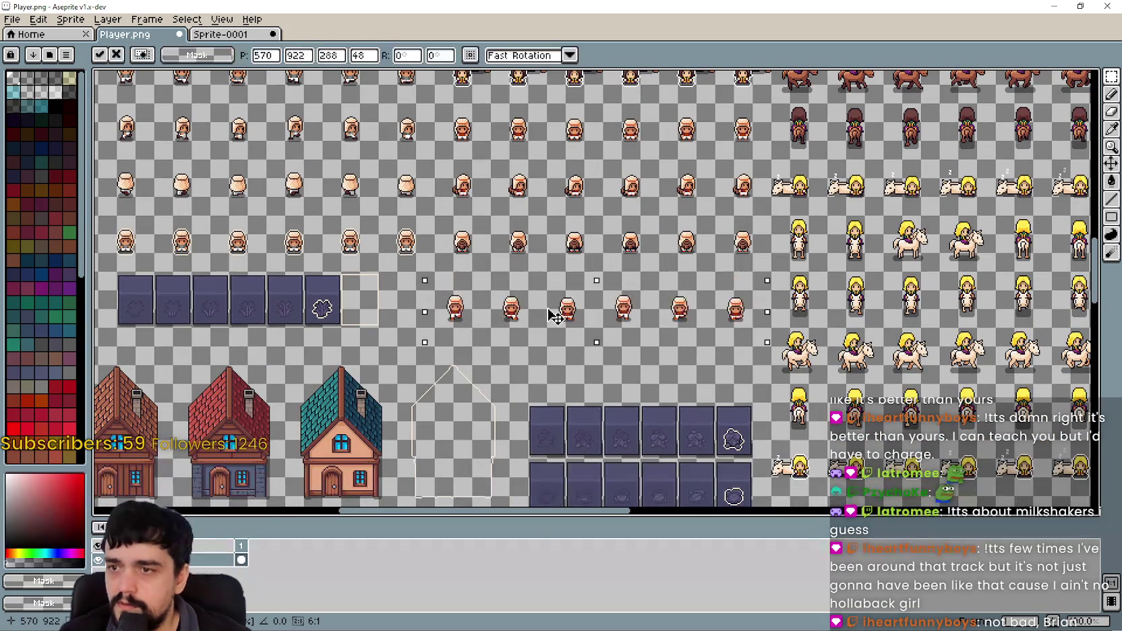
pyautogui.scroll(3)
pyautogui.scroll(-3)
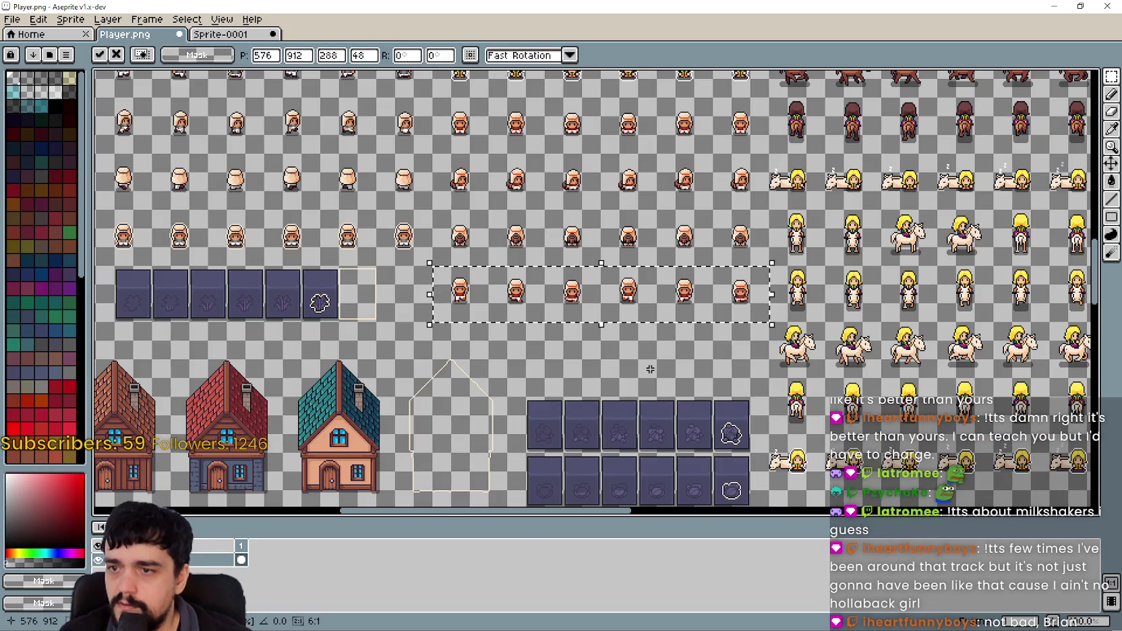
pyautogui.press('Return')
# Cut the old hooded-figure sprites out of Player.png.
pyautogui.scroll(-3)
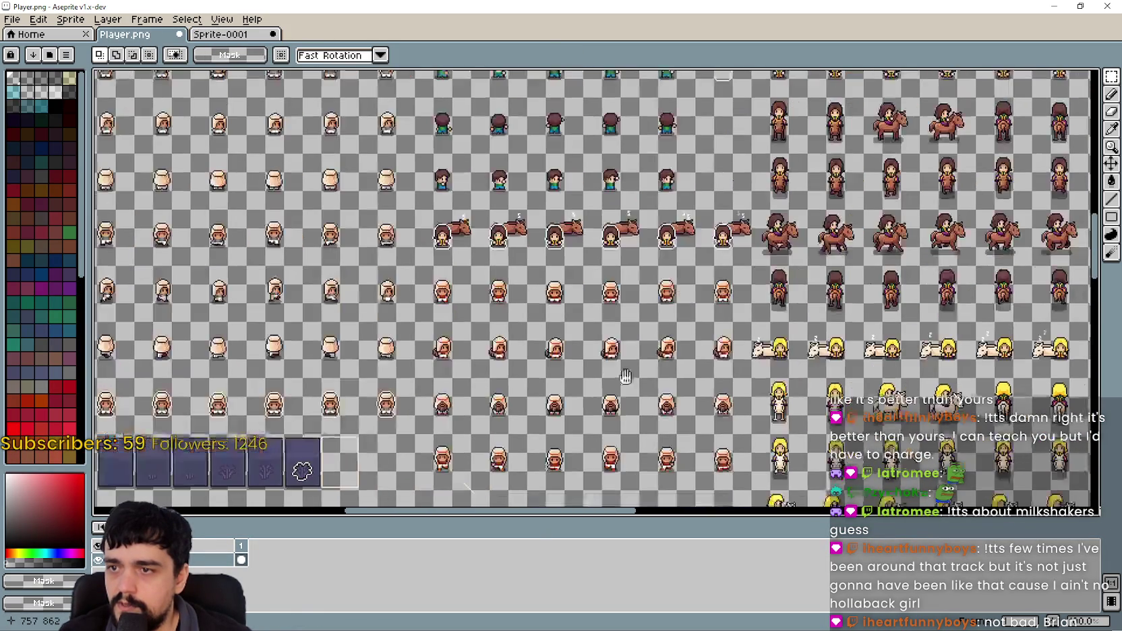
pyautogui.scroll(3)
pyautogui.scroll(-3)
pyautogui.scroll(3)
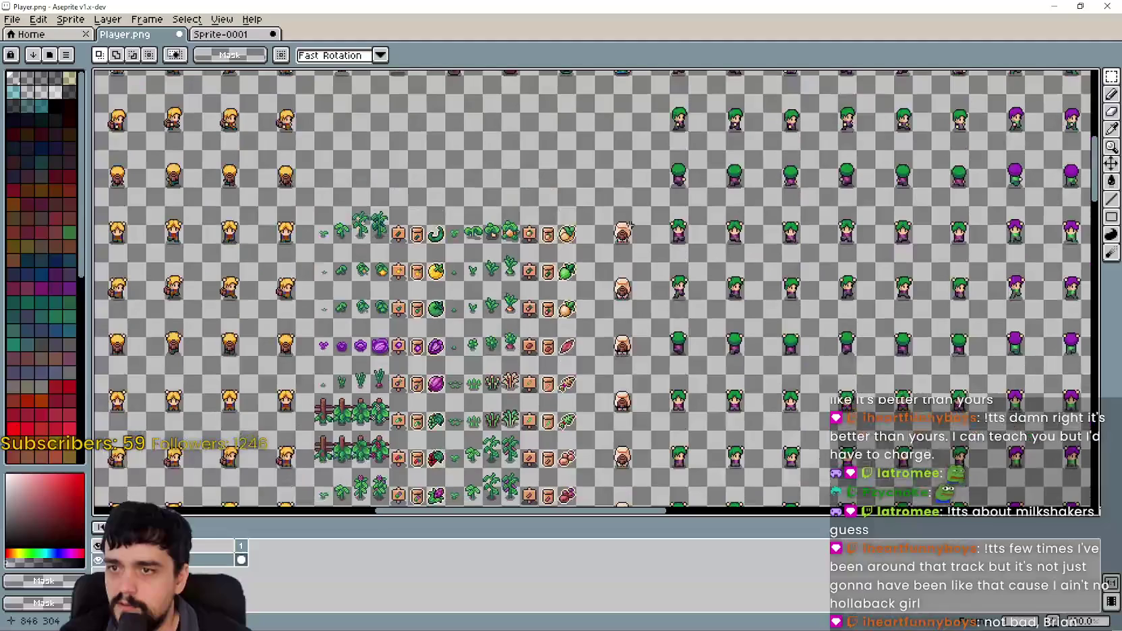
pyautogui.scroll(-3)
pyautogui.moveTo(650, 393); pyautogui.dragTo(610, 375)
pyautogui.scroll(3)
pyautogui.hotkey('ctrl', 'x')
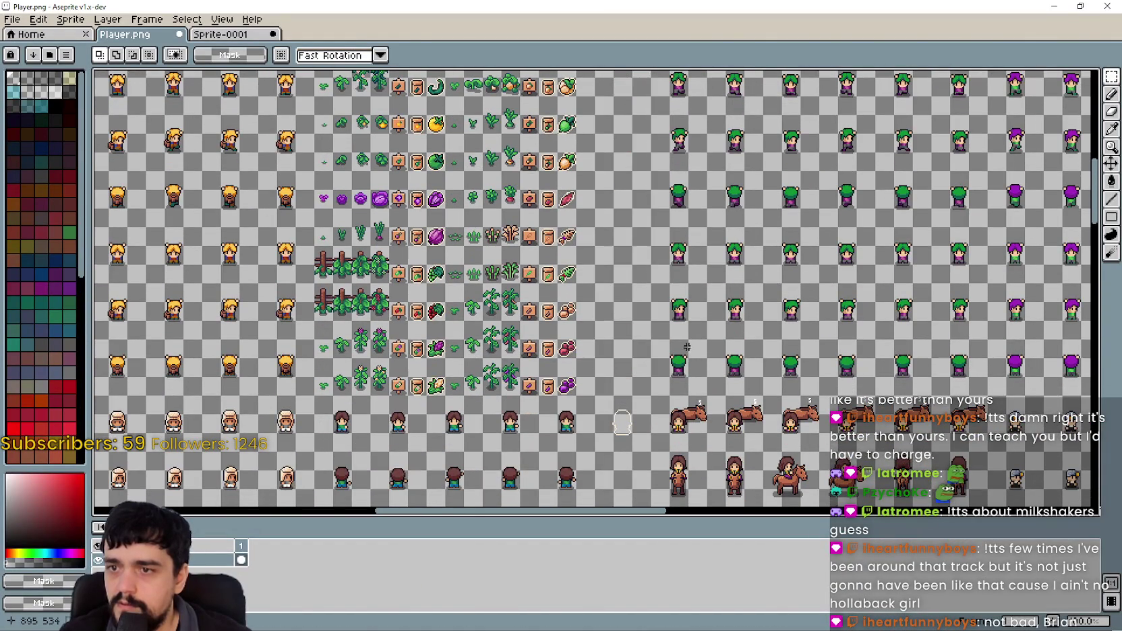
pyautogui.scroll(-3)
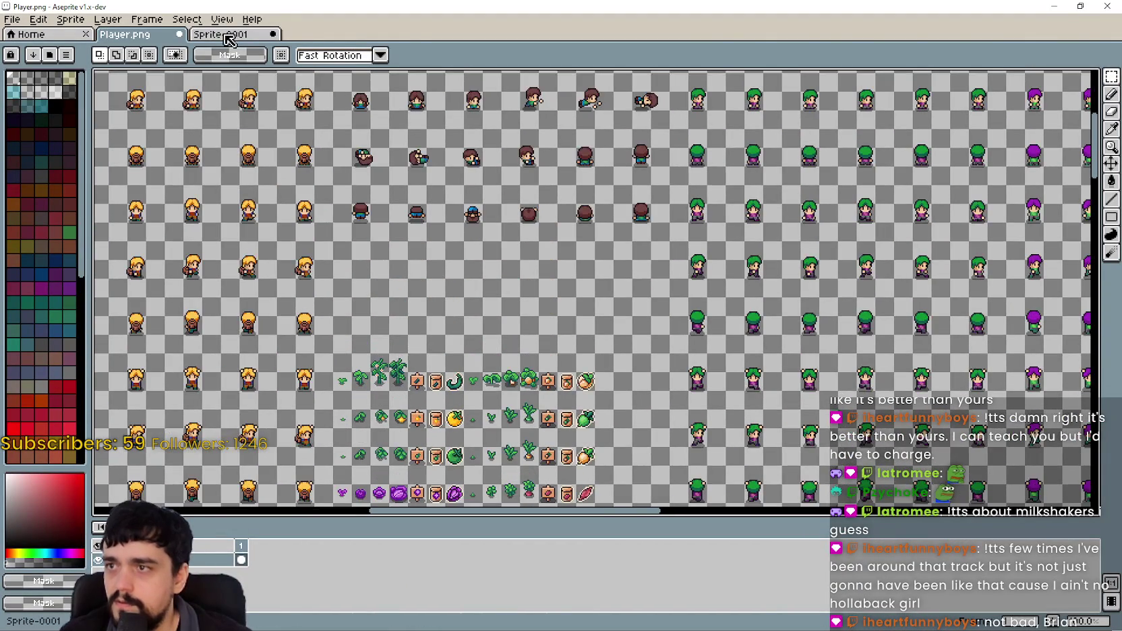
# Paste Sprite-0001's bottom two rows into the emptied area at 576, 192 and save Player.png.
pyautogui.click(222, 34)
pyautogui.moveTo(392, 306); pyautogui.dragTo(733, 415)
pyautogui.click(135, 35)
pyautogui.hotkey('ctrl', 'v')
pyautogui.moveTo(636, 326); pyautogui.dragTo(571, 296)
pyautogui.scroll(-3)
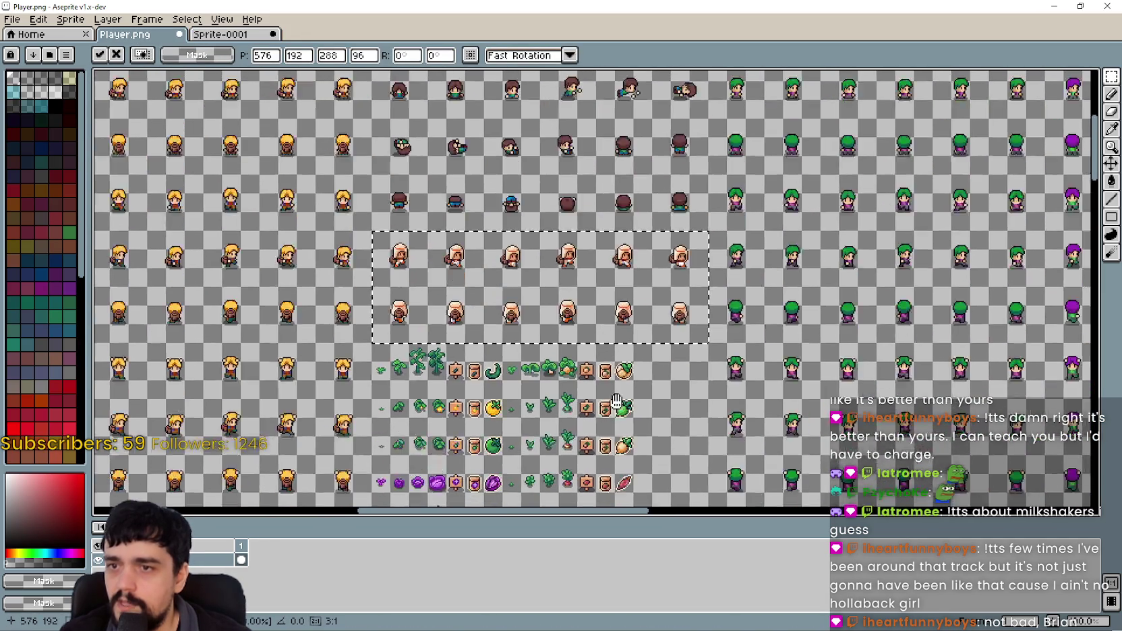
pyautogui.scroll(3)
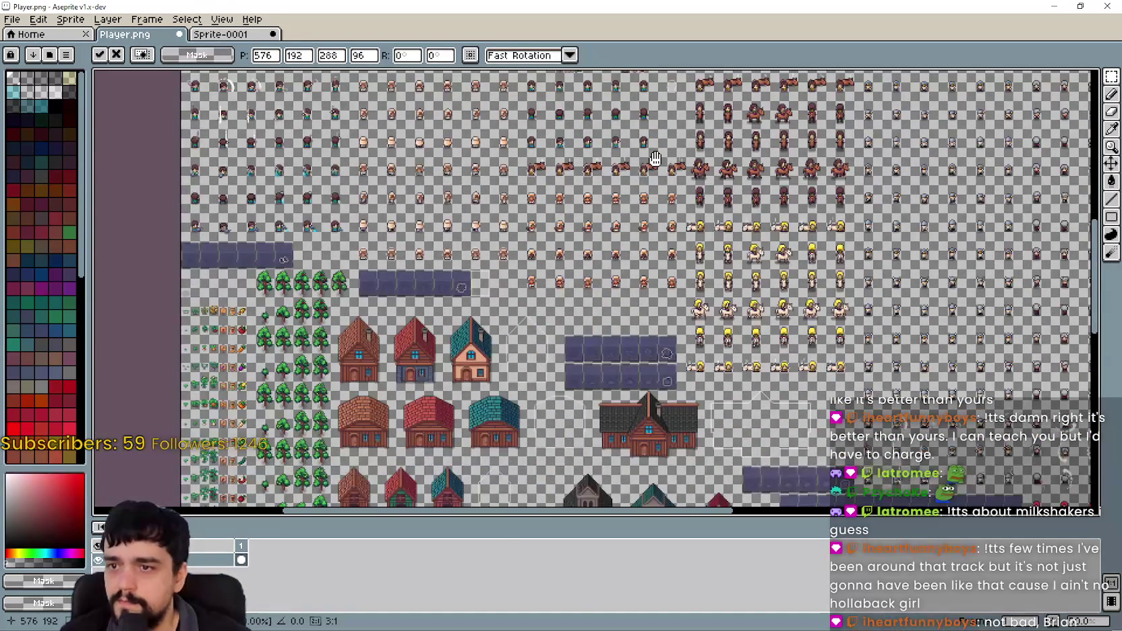
pyautogui.scroll(-3)
pyautogui.scroll(3)
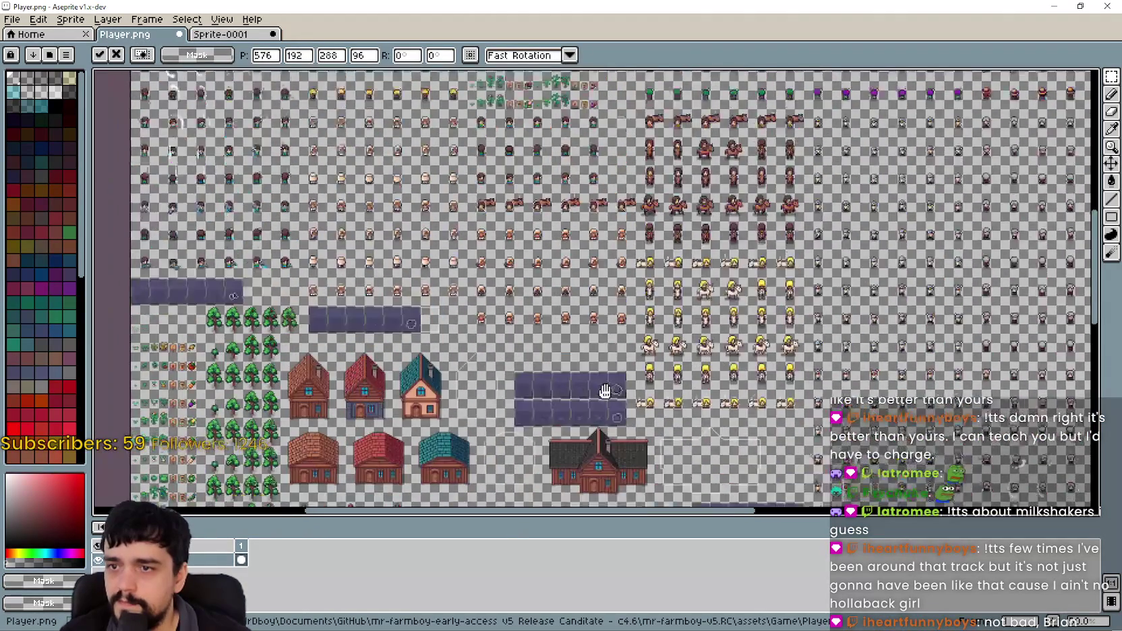
pyautogui.scroll(-3)
pyautogui.scroll(3)
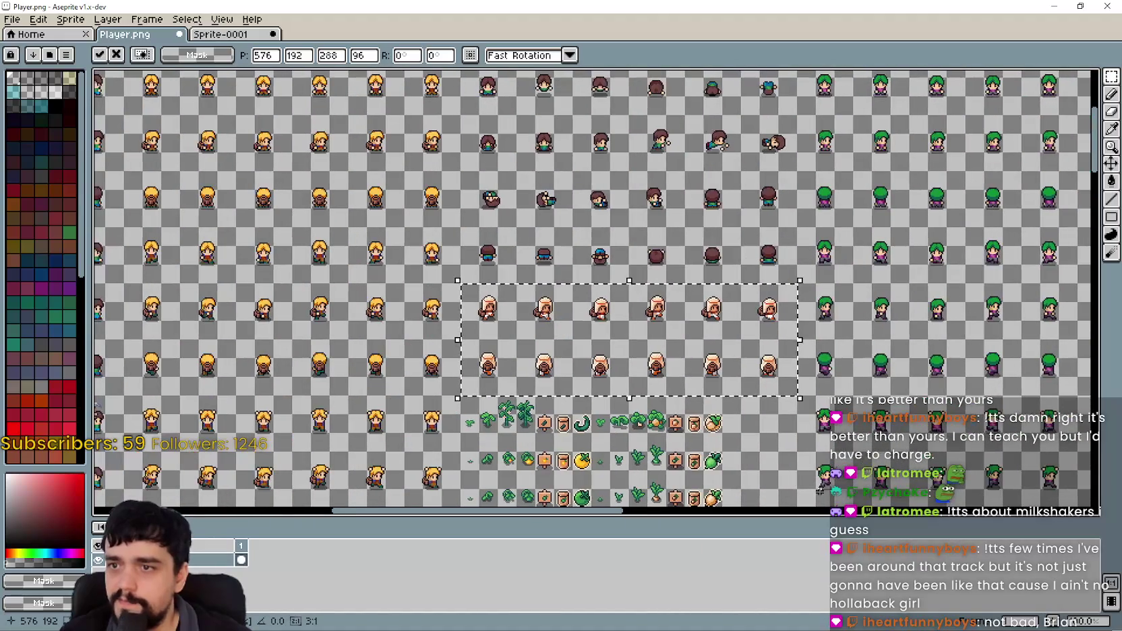
pyautogui.hotkey('ctrl', 's')
pyautogui.hotkey('alt', 'Tab')
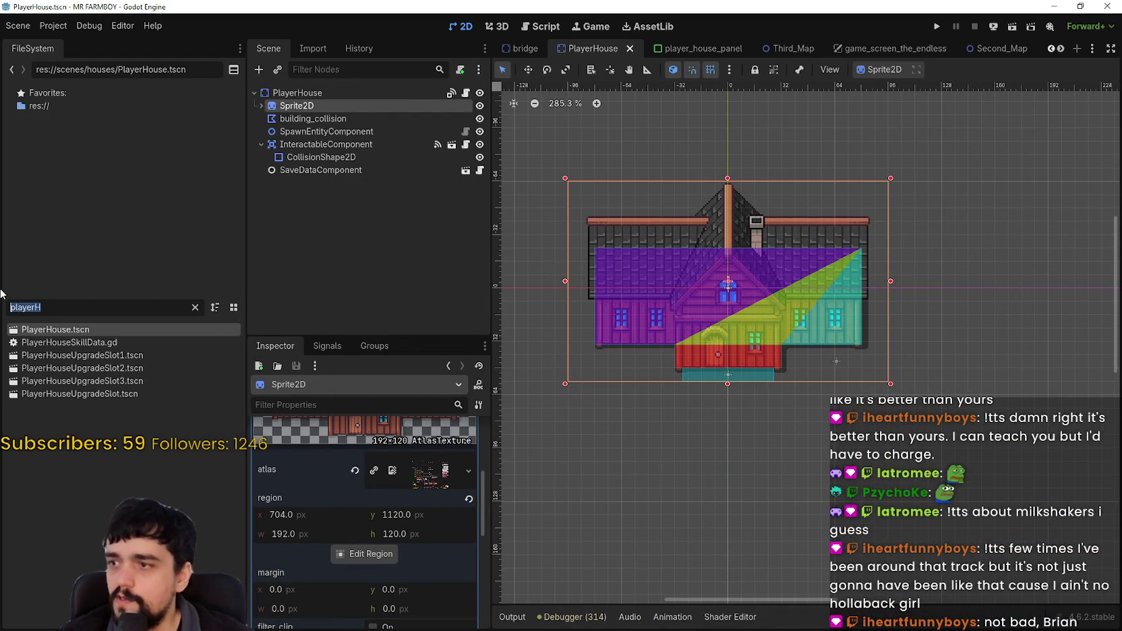
# Open player.tscn and show its AnimatedSprite2D's roll_front animation.
pyautogui.write('player')
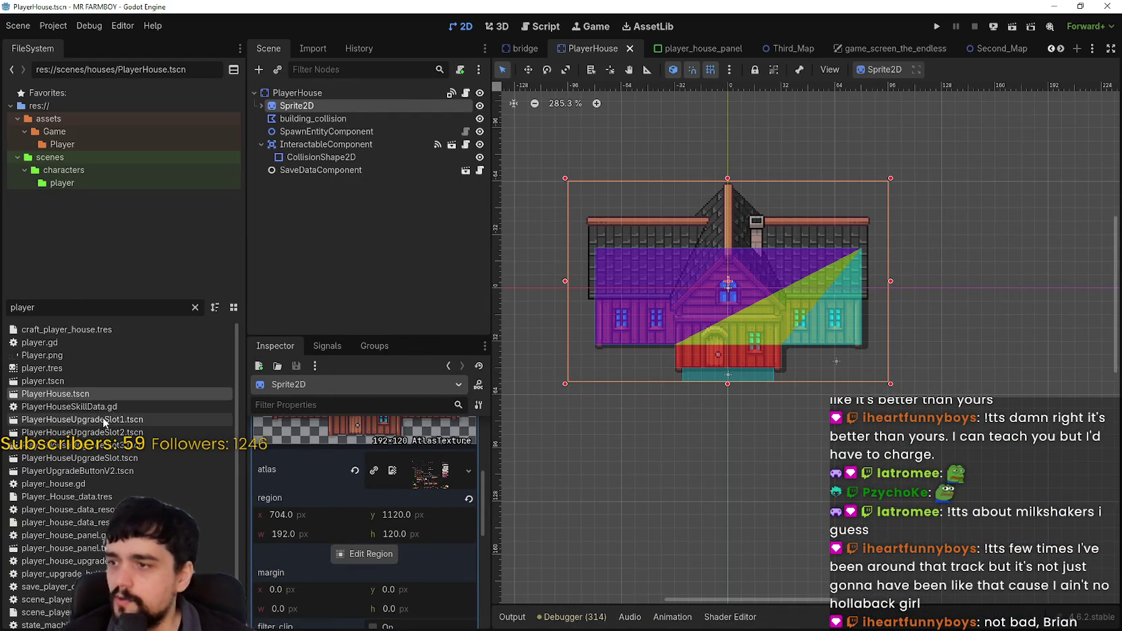
pyautogui.doubleClick(72, 382)
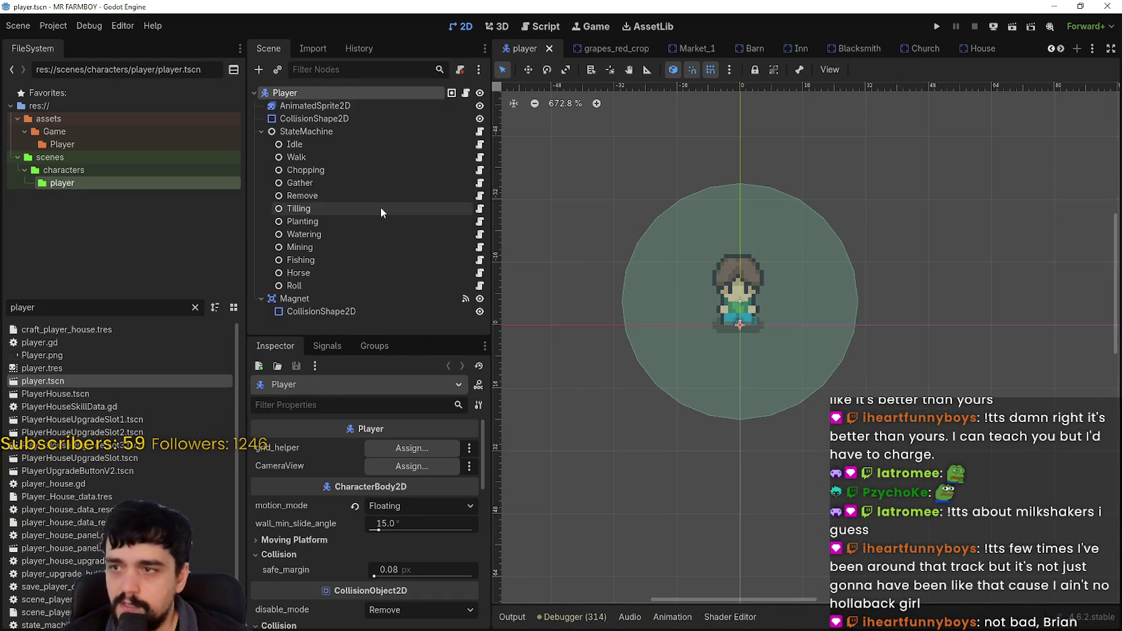
pyautogui.click(368, 106)
pyautogui.scroll(-3)
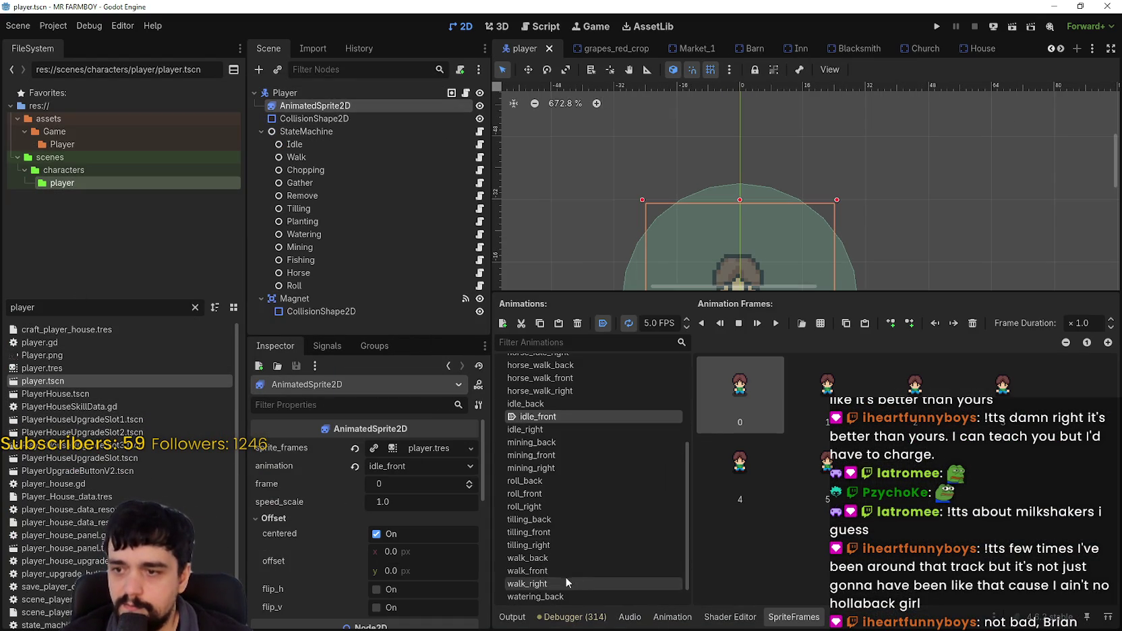
pyautogui.scroll(-3)
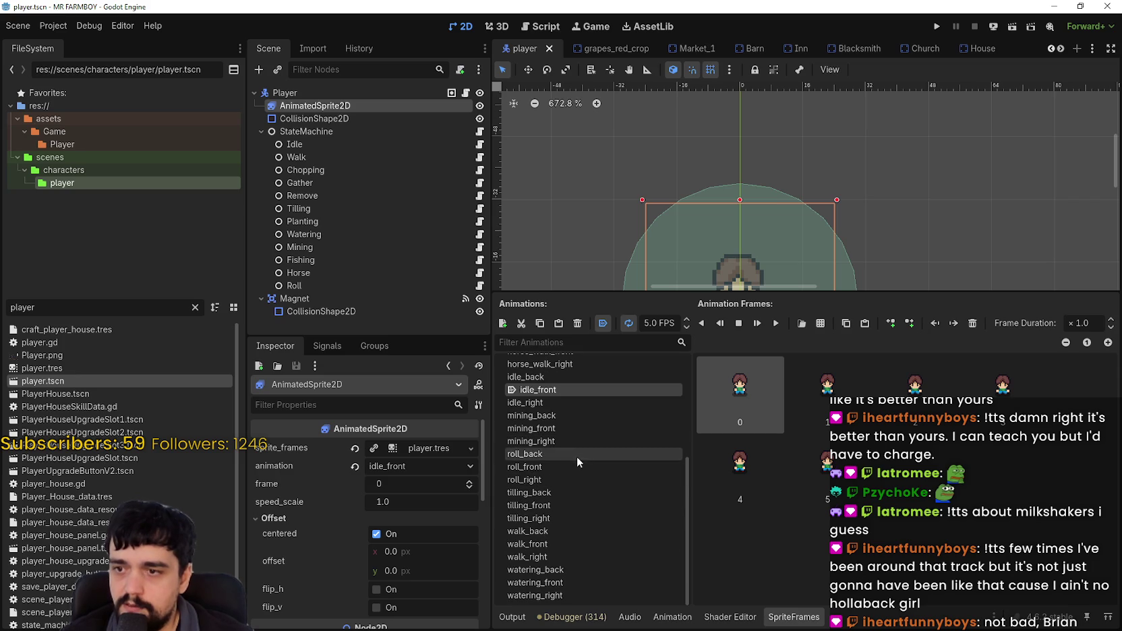
pyautogui.click(579, 463)
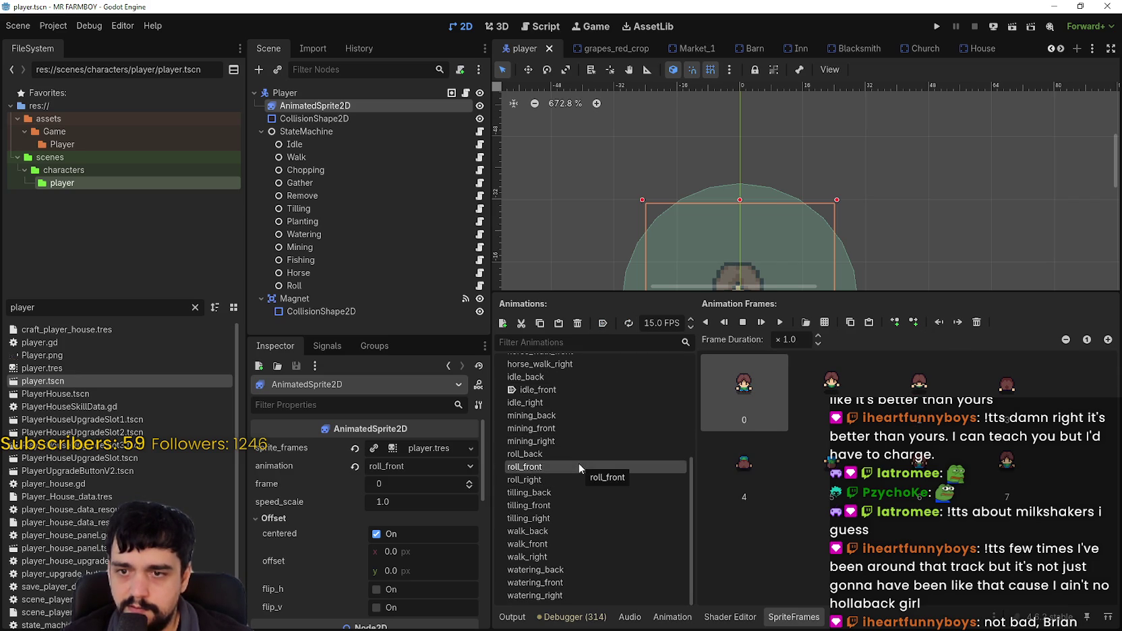
# Preview roll_front and roll_right, then delete all roll_right frames.
pyautogui.scroll(3)
pyautogui.scroll(-3)
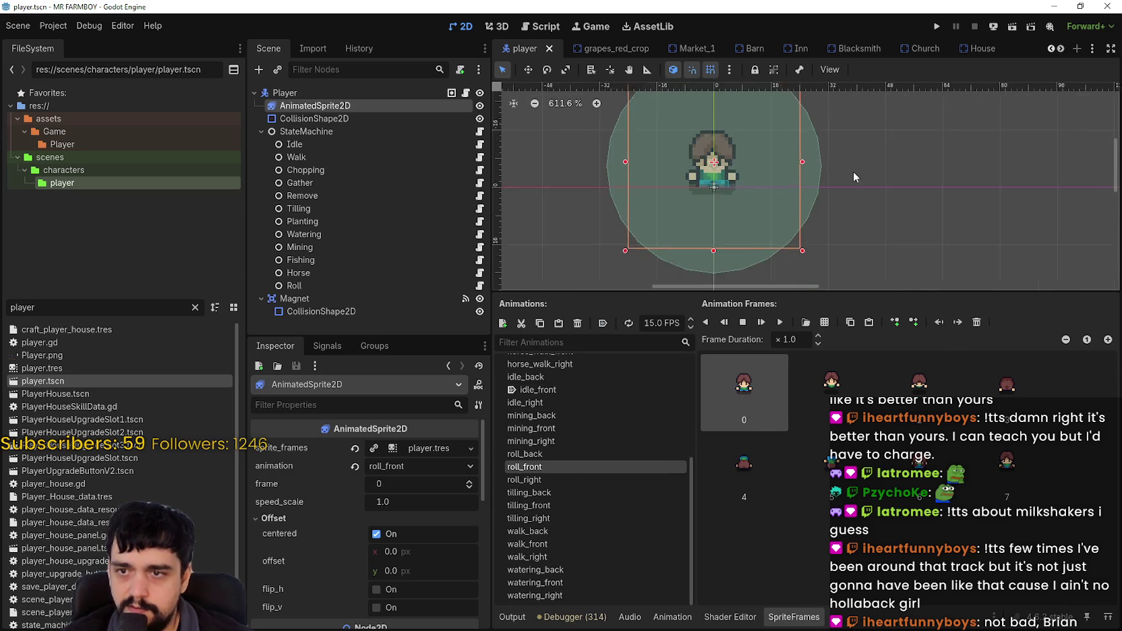
pyautogui.click(781, 322)
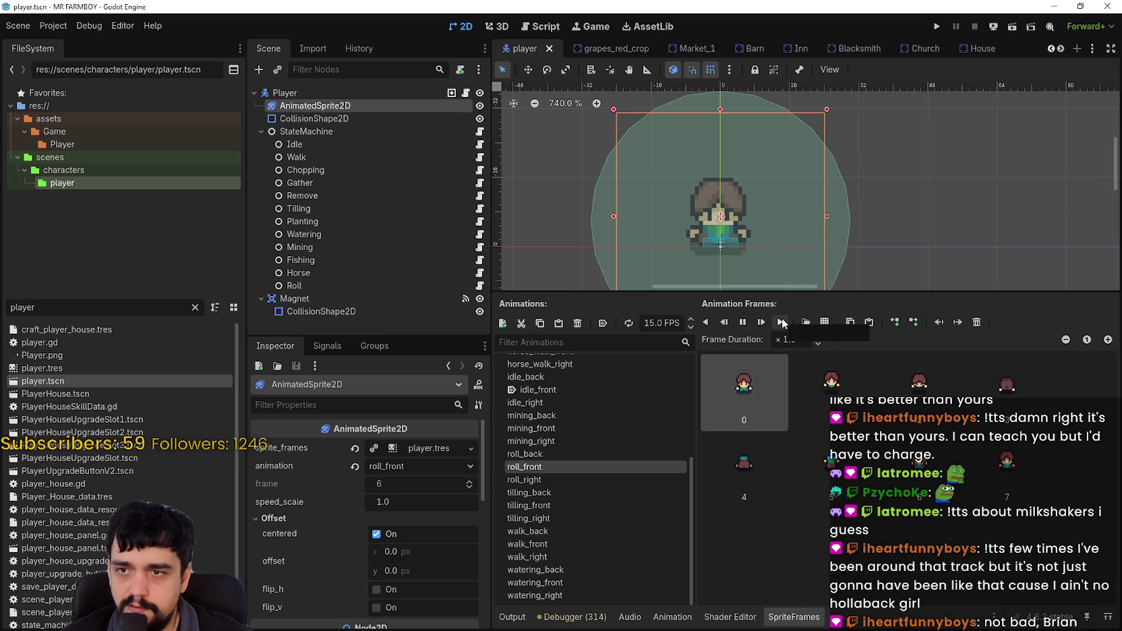
pyautogui.click(607, 476)
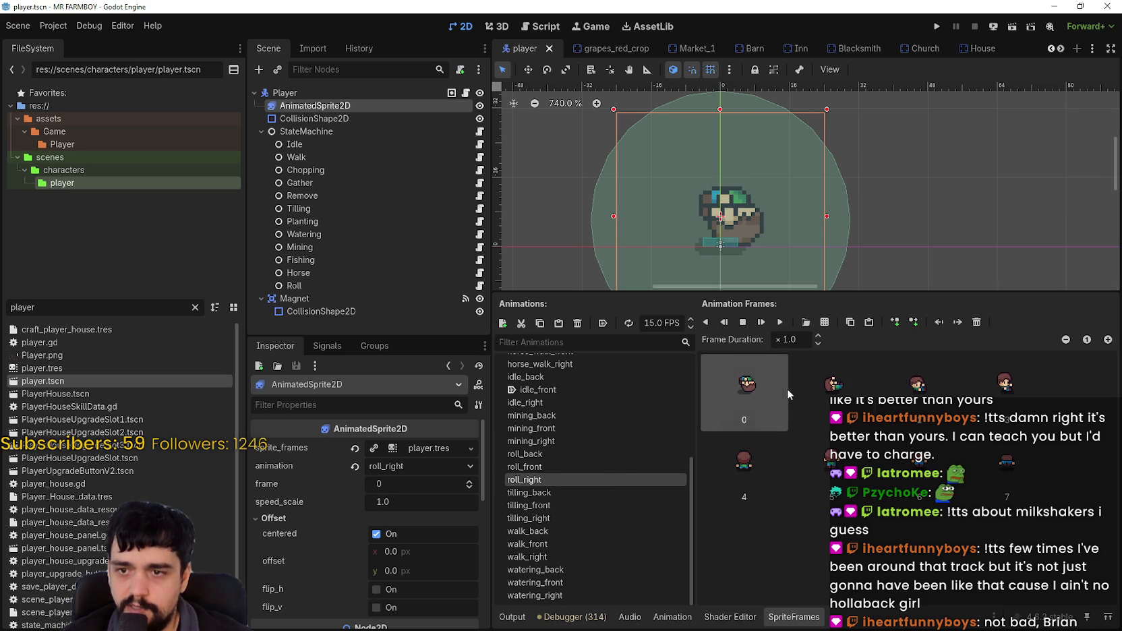
pyautogui.click(784, 324)
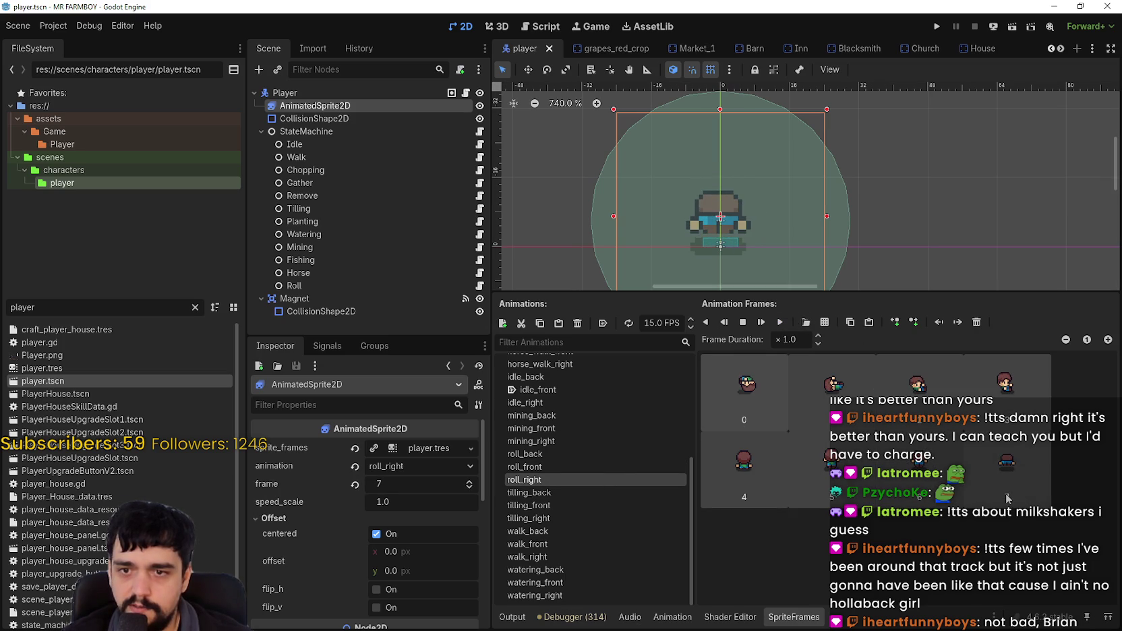
pyautogui.press('Delete')
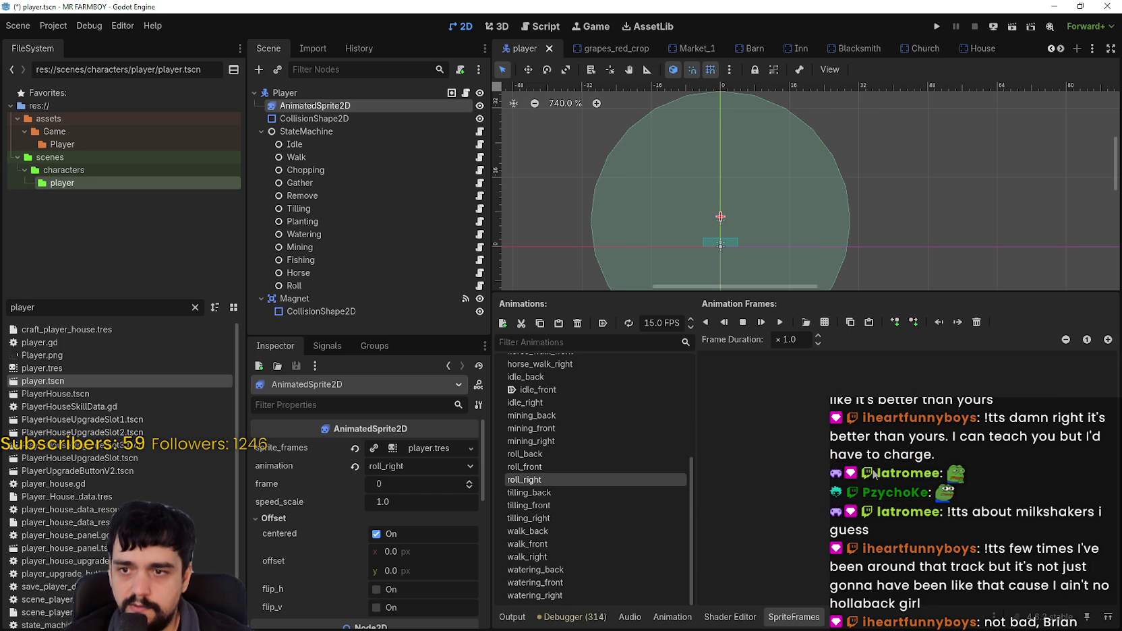
# Load res://assets/Game/Player/Player.png into the frame picker, then switch to Aseprite to check sprite sizes.
pyautogui.click(825, 322)
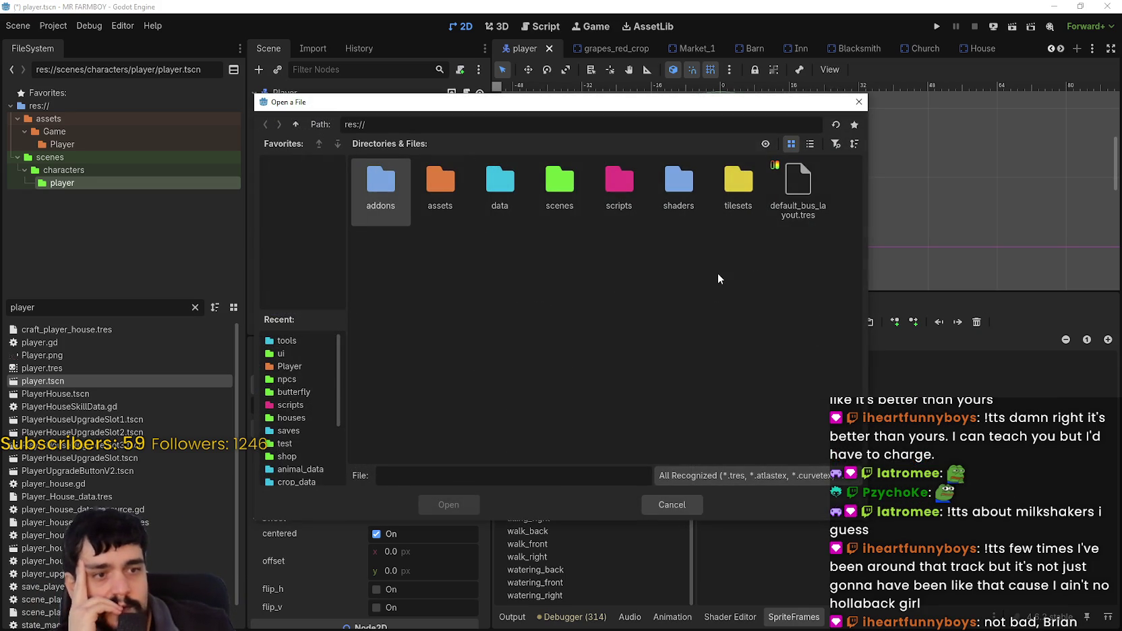
pyautogui.click(443, 193)
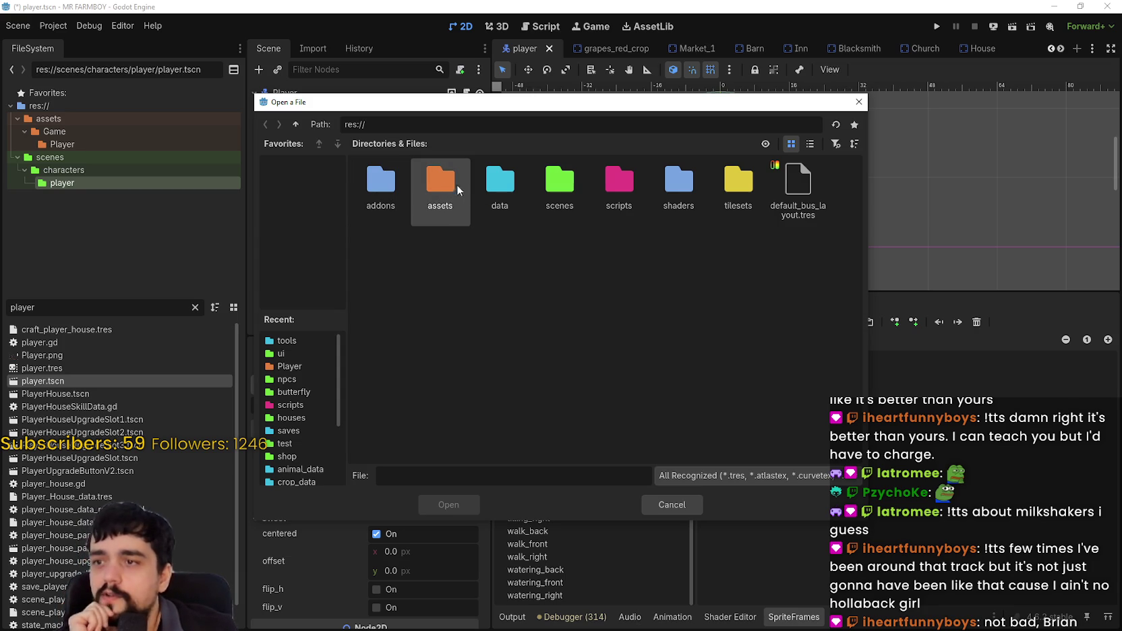
pyautogui.doubleClick(457, 190)
pyautogui.doubleClick(383, 177)
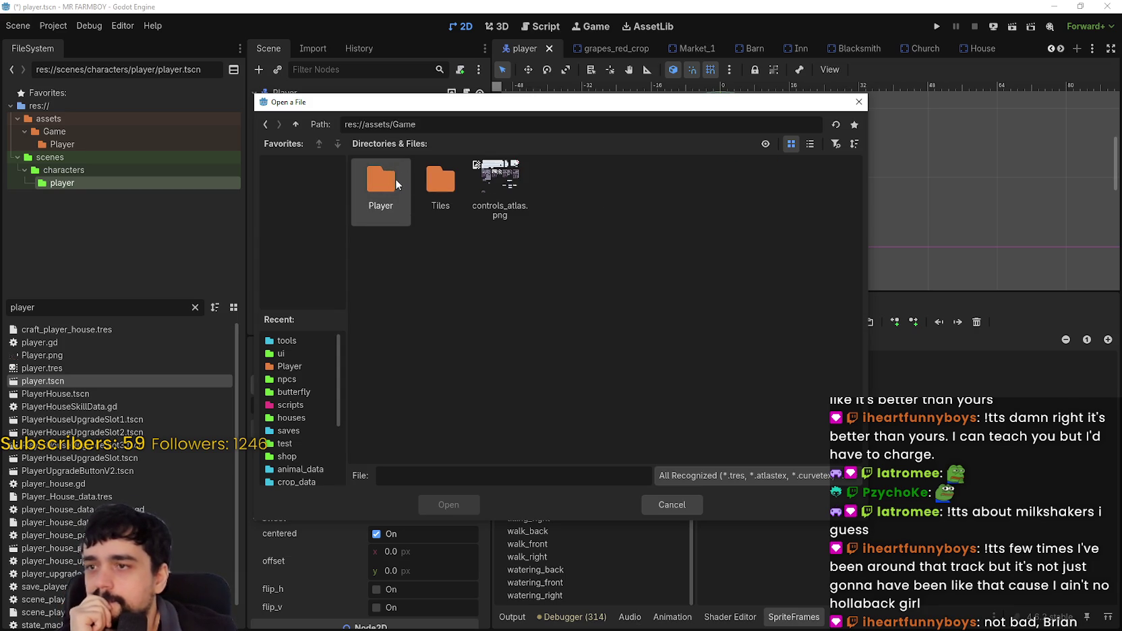
pyautogui.doubleClick(391, 183)
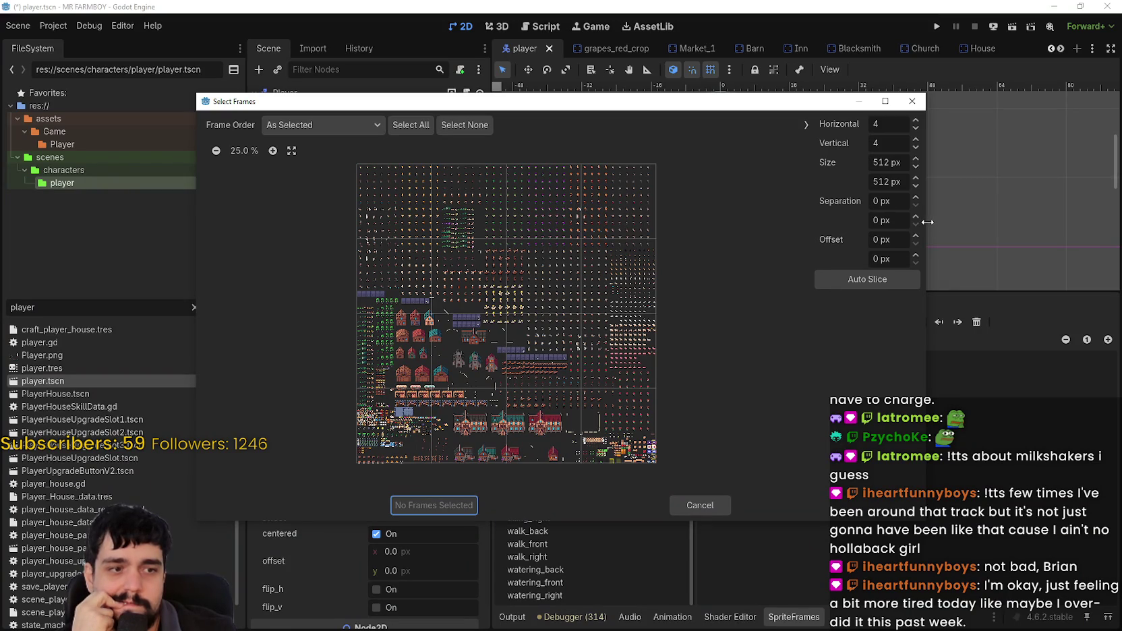
pyautogui.click(880, 161)
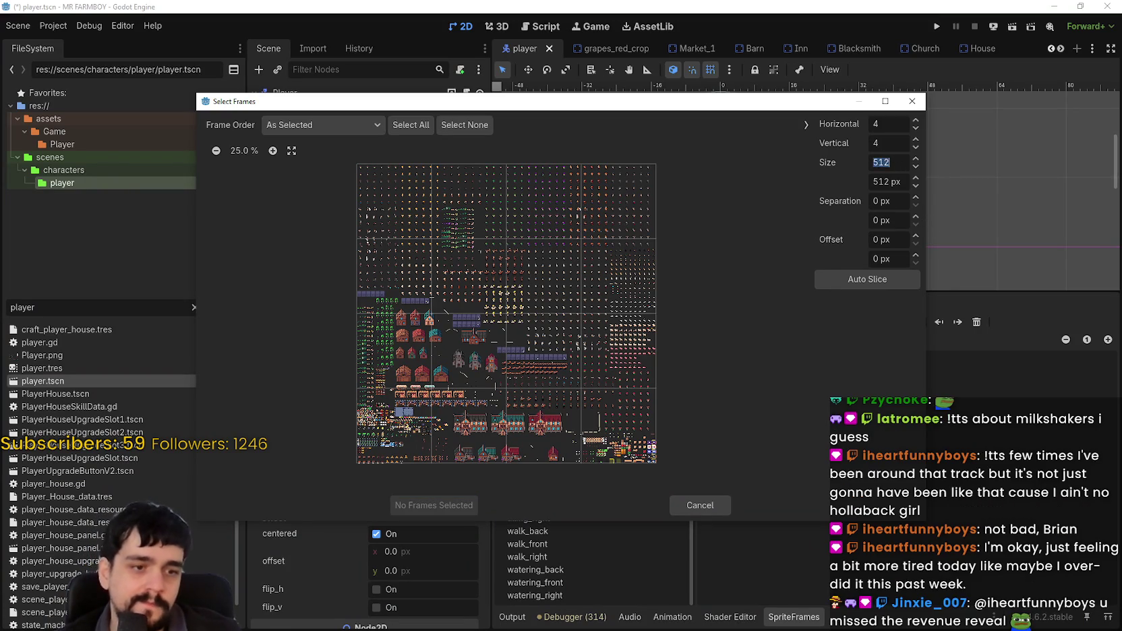
pyautogui.hotkey('alt', 'Tab')
pyautogui.scroll(-3)
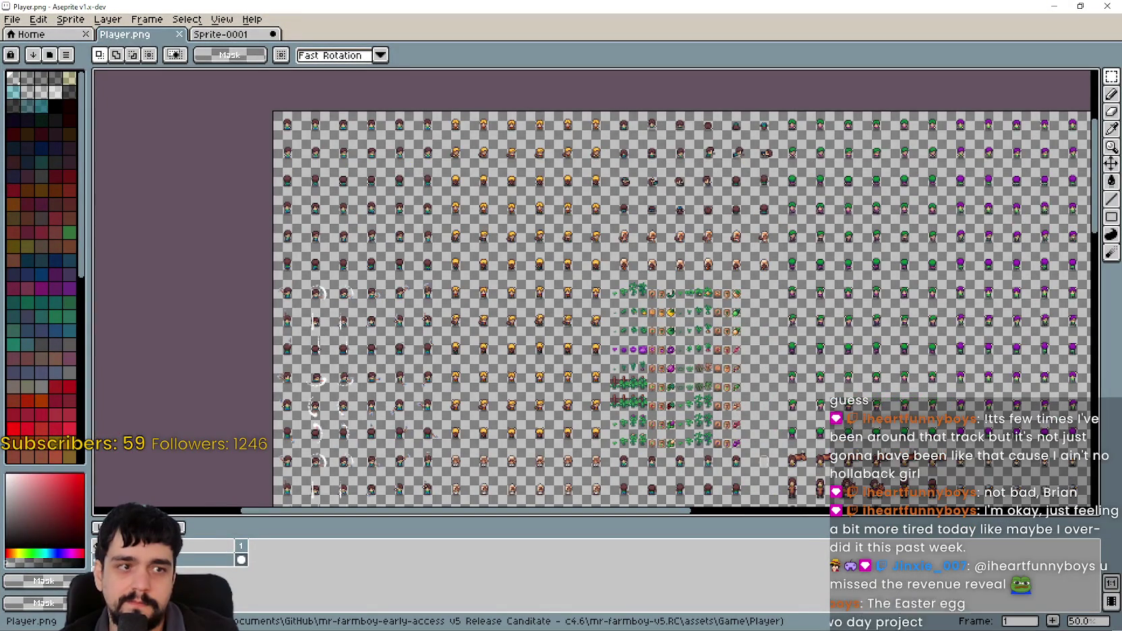
# Outline one character cell on Player.png to measure its size, then minimize Aseprite.
pyautogui.moveTo(504, 428); pyautogui.dragTo(556, 362)
pyautogui.scroll(-3)
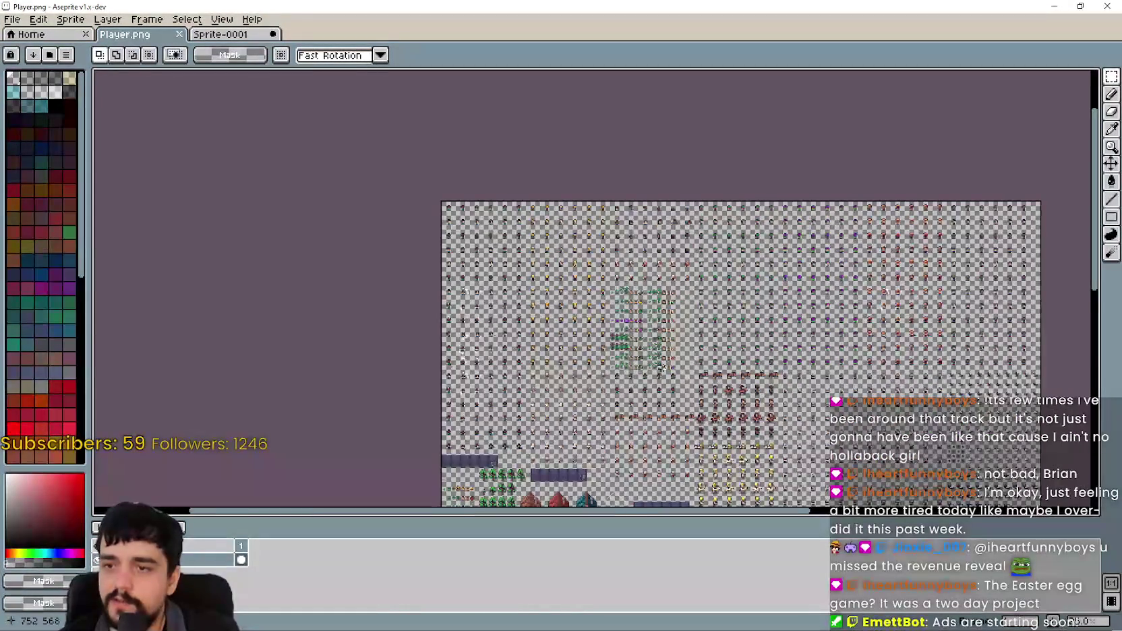
pyautogui.scroll(3)
pyautogui.moveTo(498, 325); pyautogui.dragTo(634, 322)
pyautogui.scroll(-3)
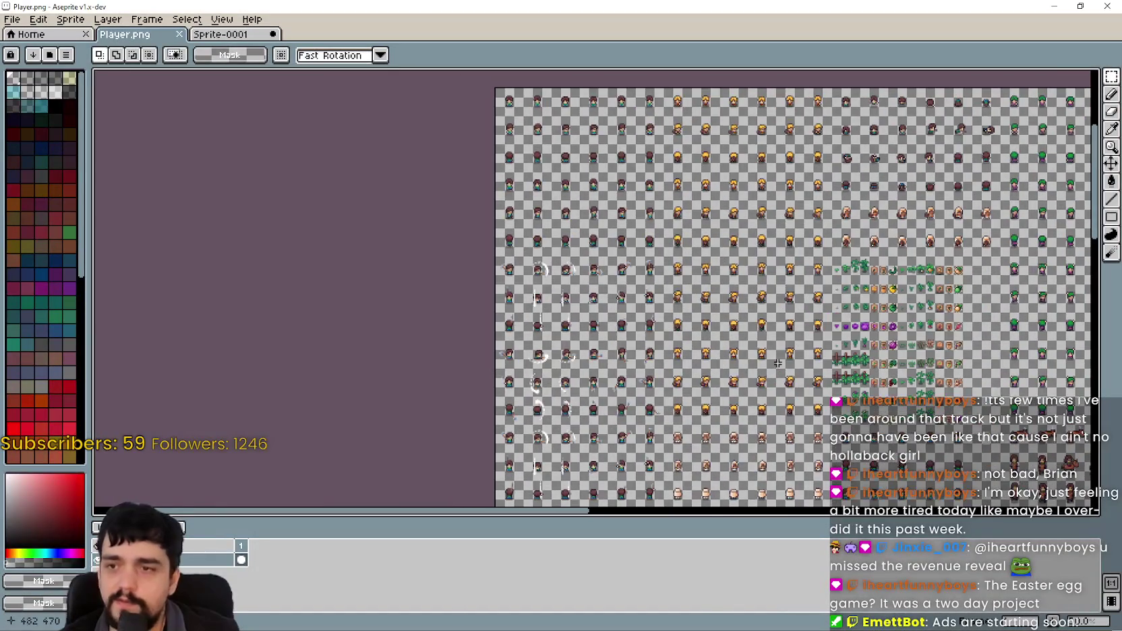
pyautogui.scroll(3)
pyautogui.scroll(-3)
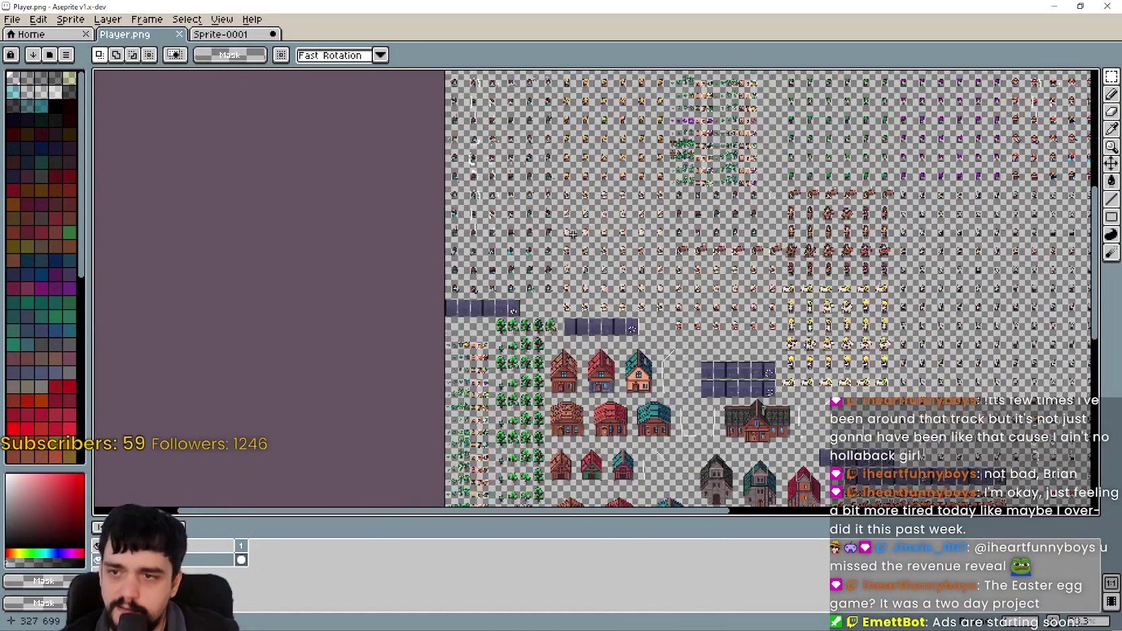
pyautogui.scroll(3)
pyautogui.scroll(-3)
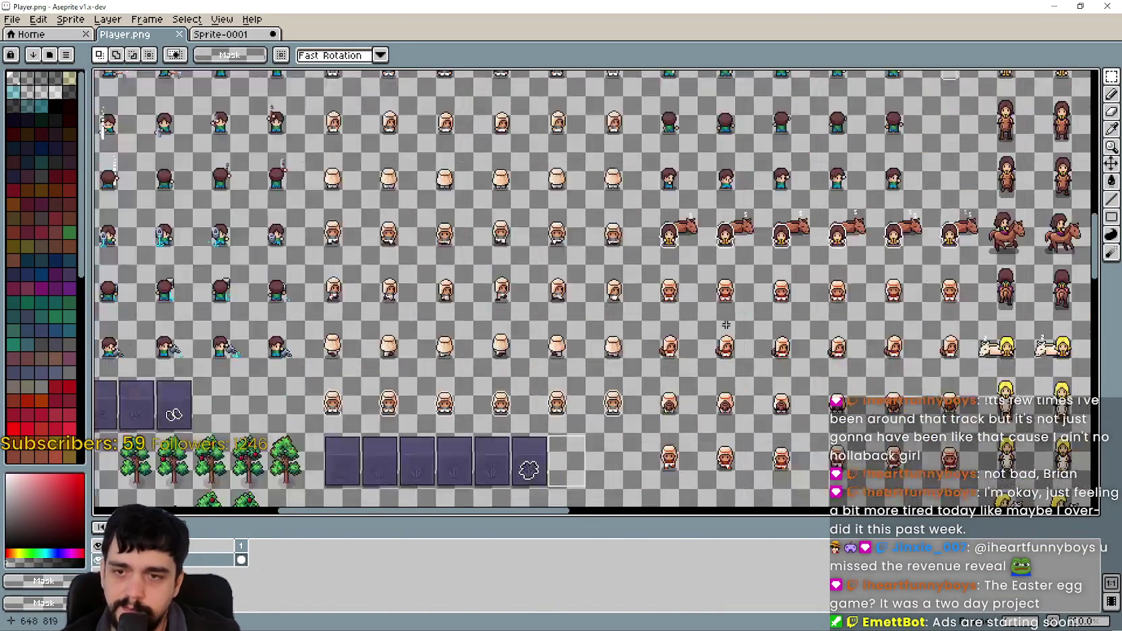
pyautogui.scroll(3)
pyautogui.moveTo(541, 321); pyautogui.dragTo(594, 276)
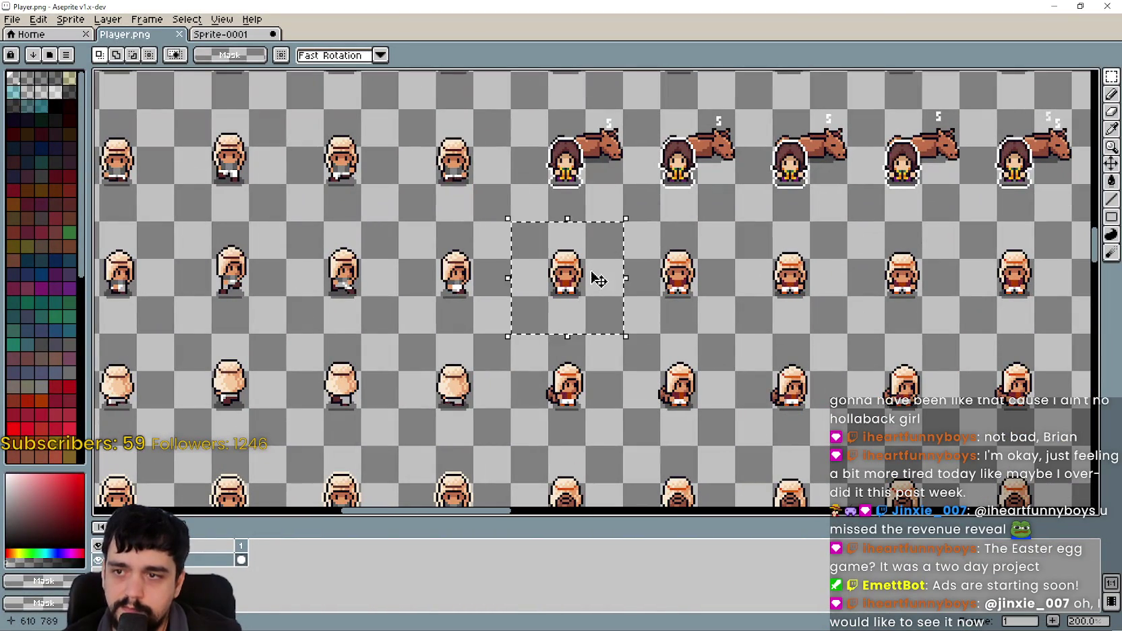
pyautogui.click(1056, 5)
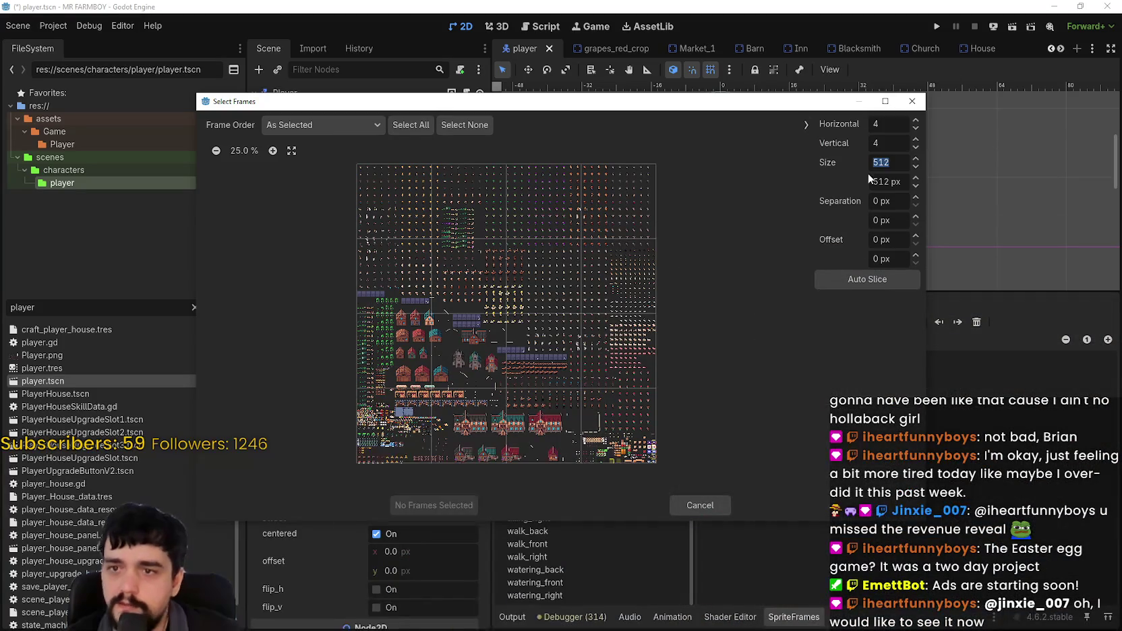
# Set the frame picker's cell size to 48×48 px.
pyautogui.write('8')
pyautogui.click(898, 182)
pyautogui.write('4')
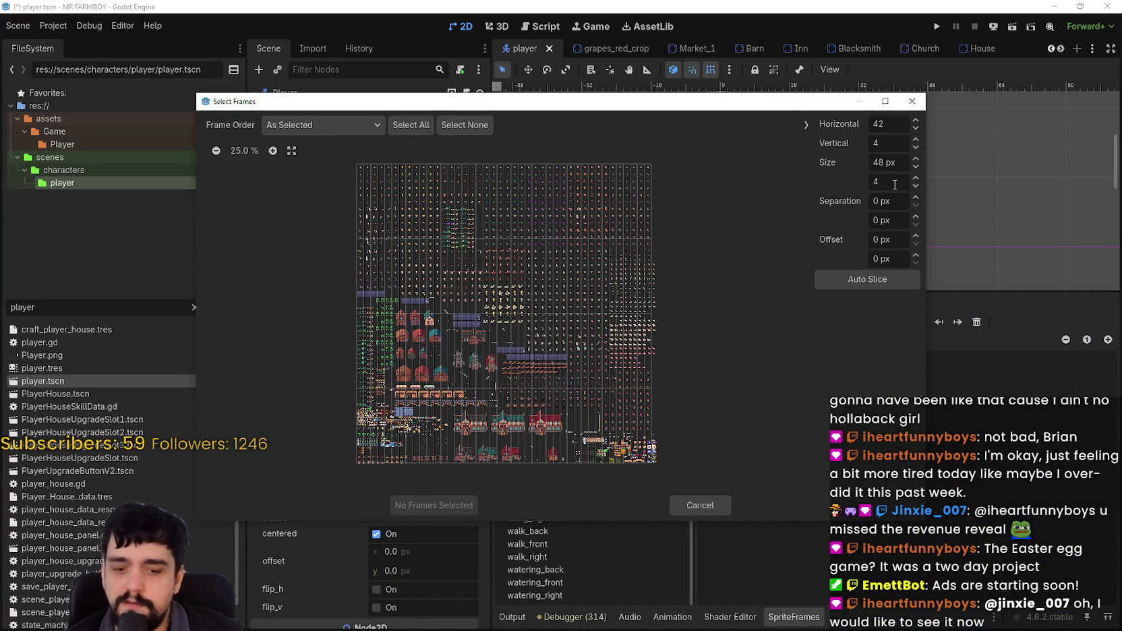
pyautogui.click(890, 160)
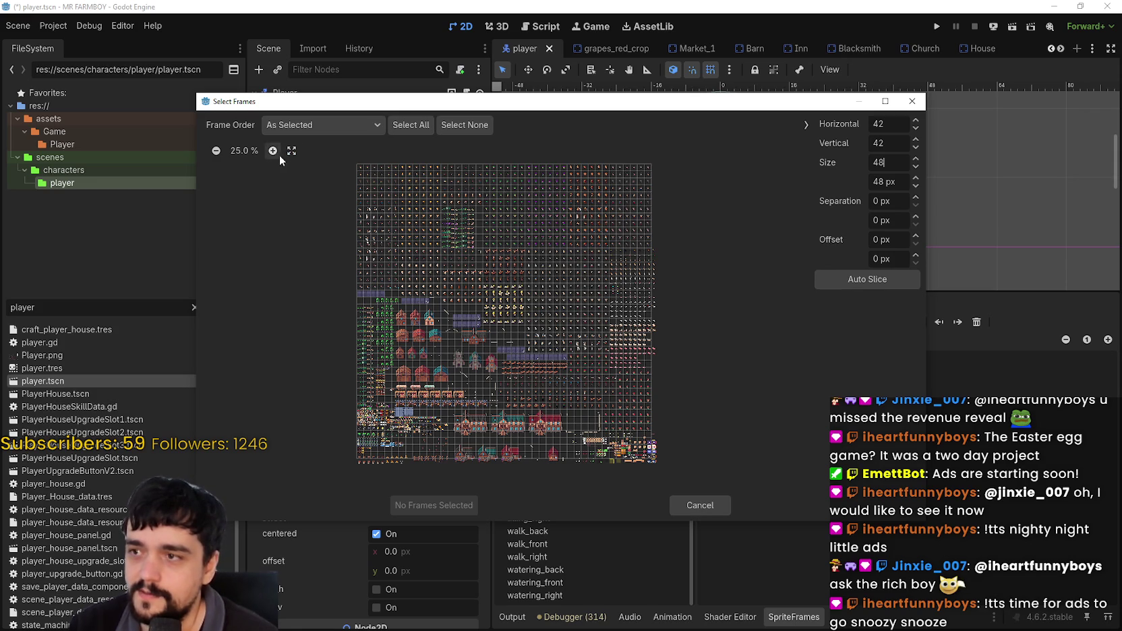
# Select seven frames across two rows and add them to roll_right.
pyautogui.click(273, 151)
pyautogui.click(273, 151)
pyautogui.click(273, 151)
pyautogui.scroll(3)
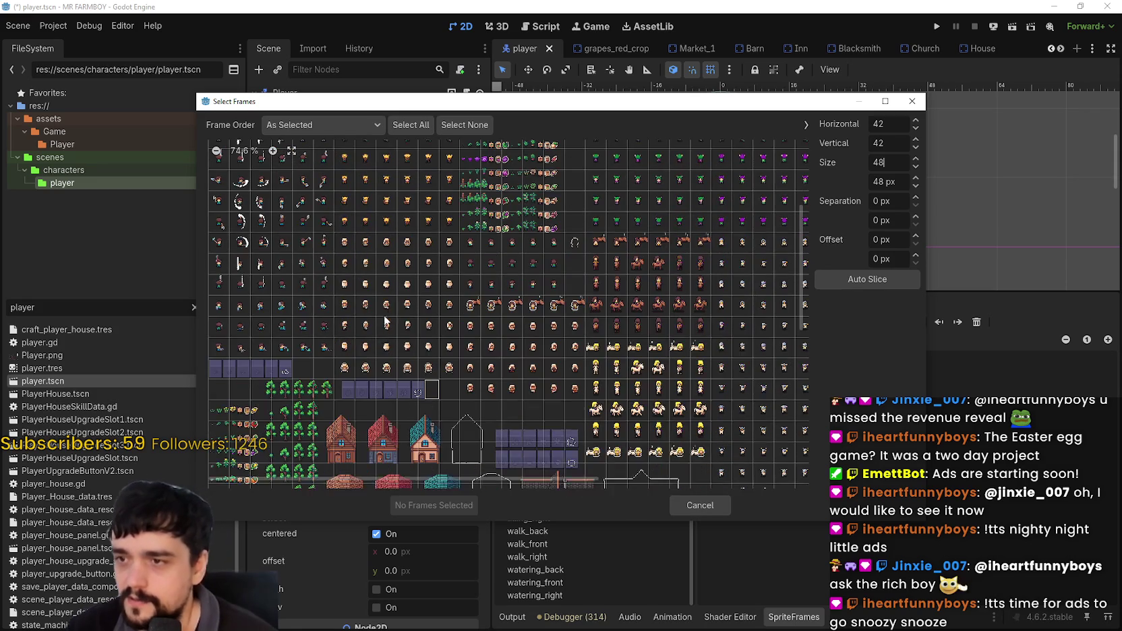
pyautogui.scroll(-3)
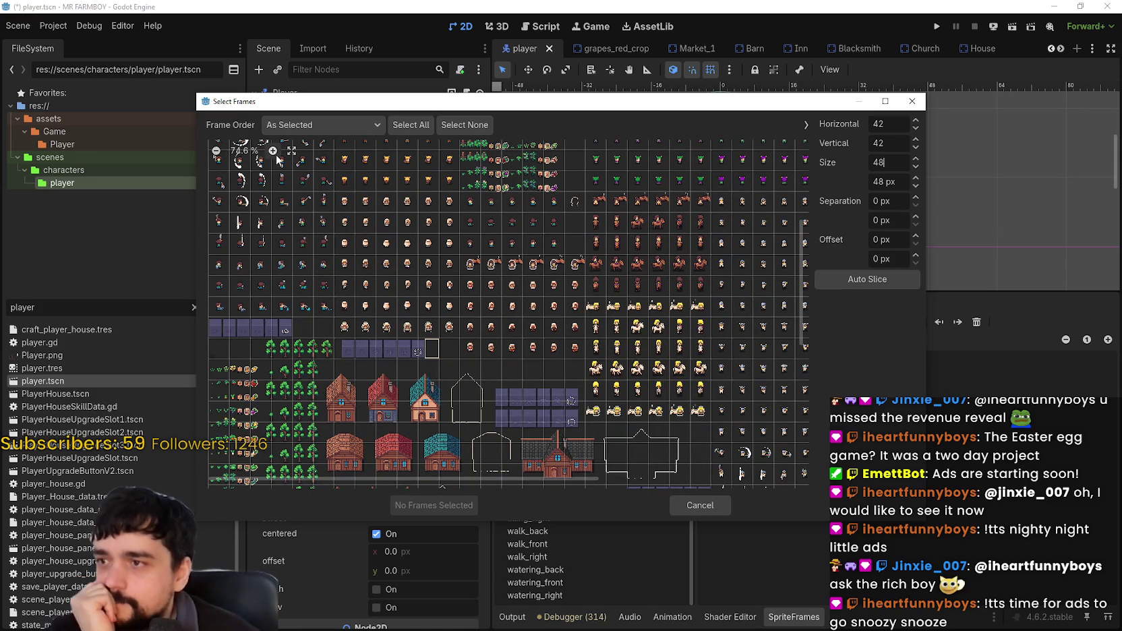
pyautogui.click(273, 151)
pyautogui.scroll(-3)
pyautogui.scroll(3)
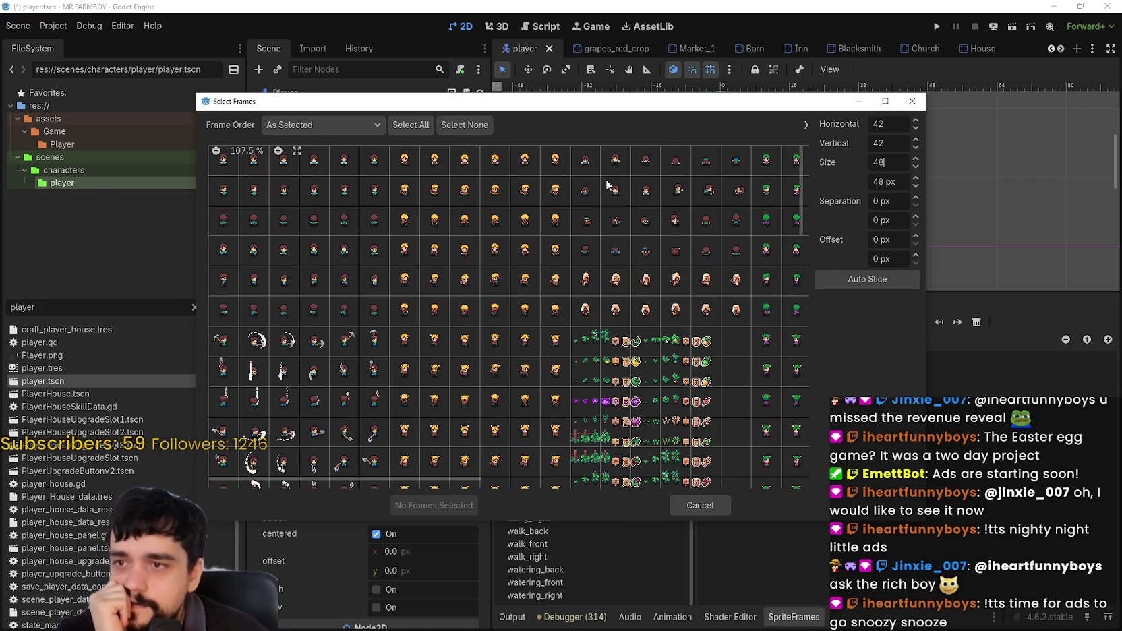
pyautogui.moveTo(681, 193); pyautogui.dragTo(730, 195)
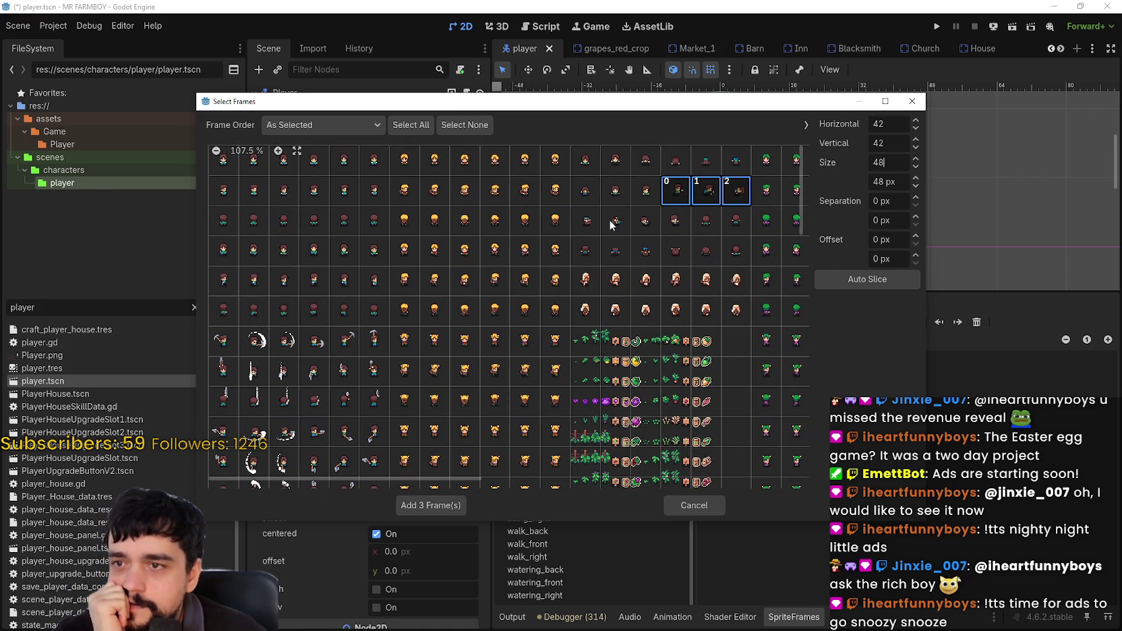
pyautogui.moveTo(590, 232); pyautogui.dragTo(676, 222)
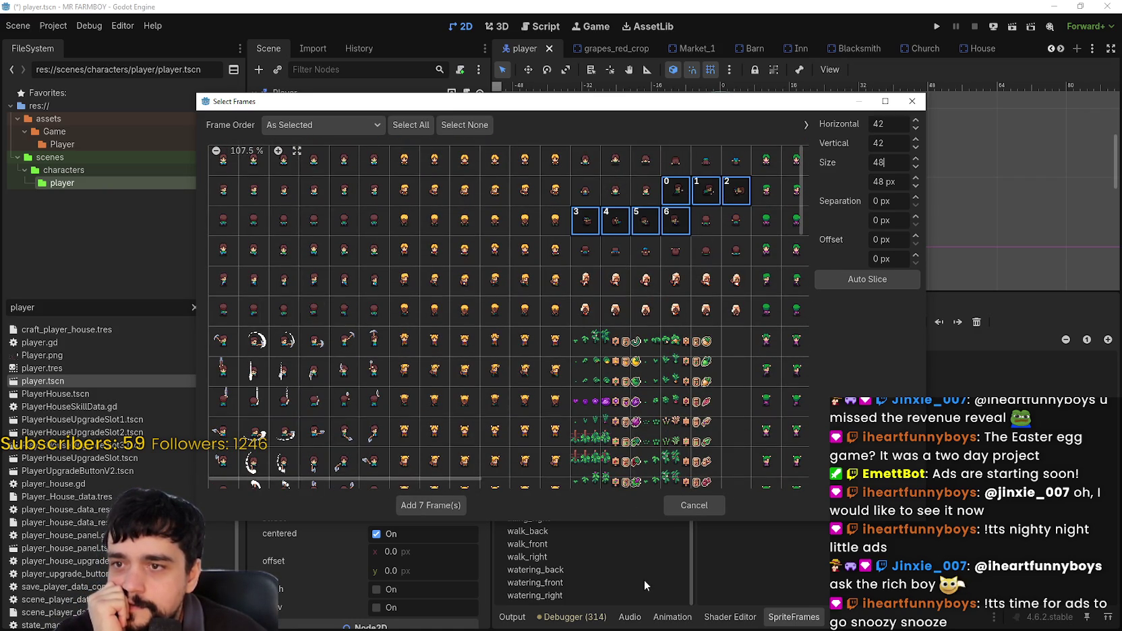
pyautogui.click(452, 505)
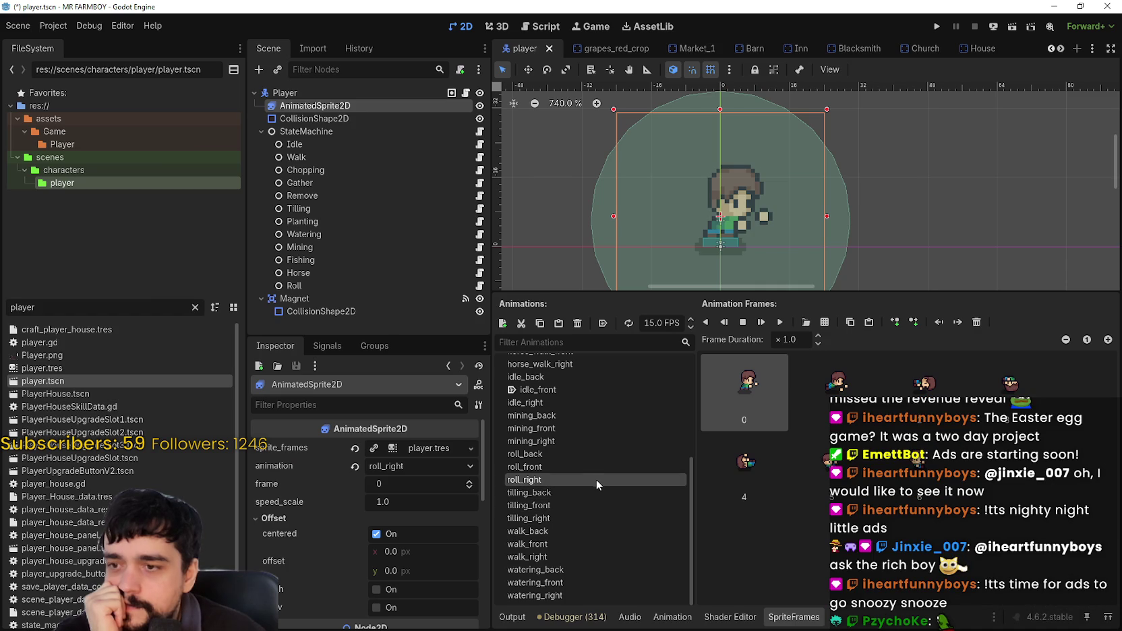
# Preview roll_right, then load Player.png as a sprite sheet for the empty roll_back animation.
pyautogui.click(780, 323)
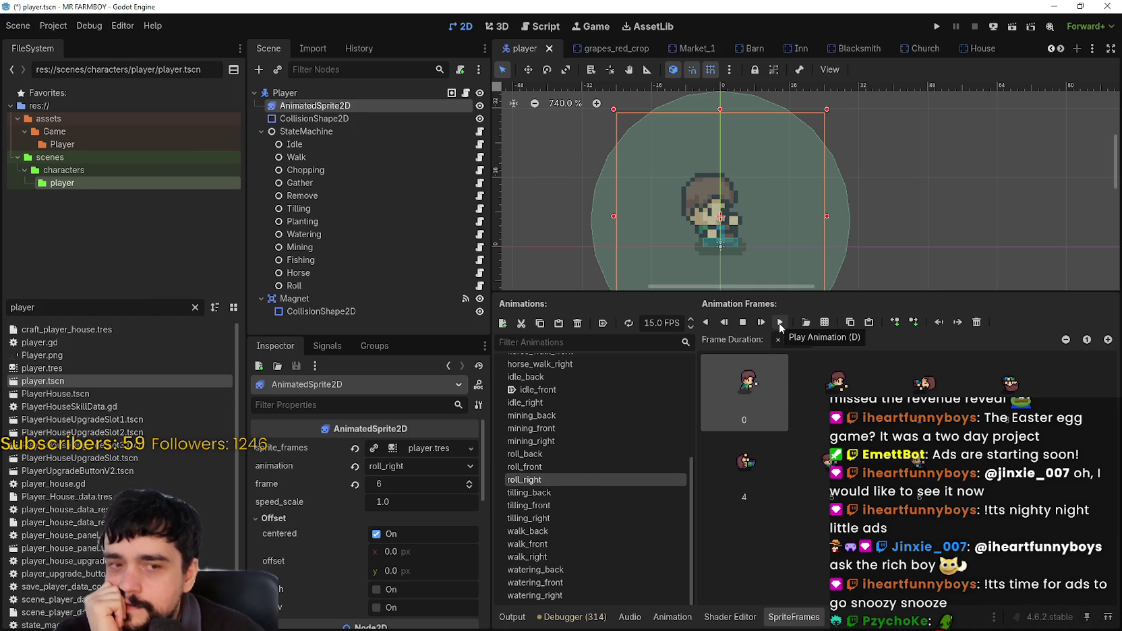
pyautogui.click(623, 453)
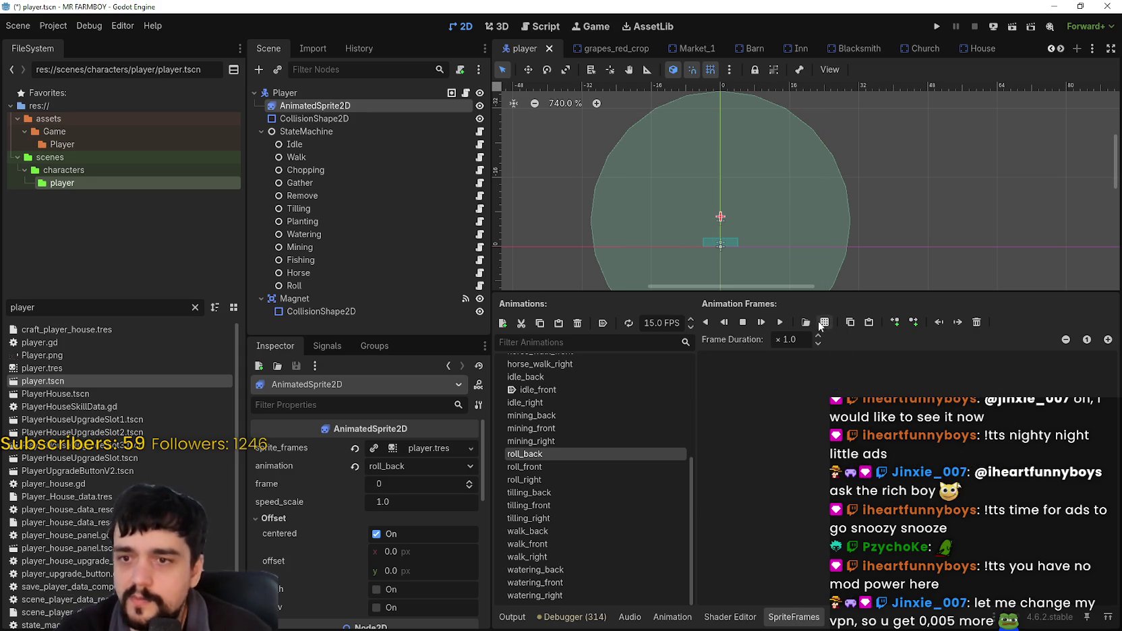
pyautogui.click(823, 321)
pyautogui.doubleClick(408, 174)
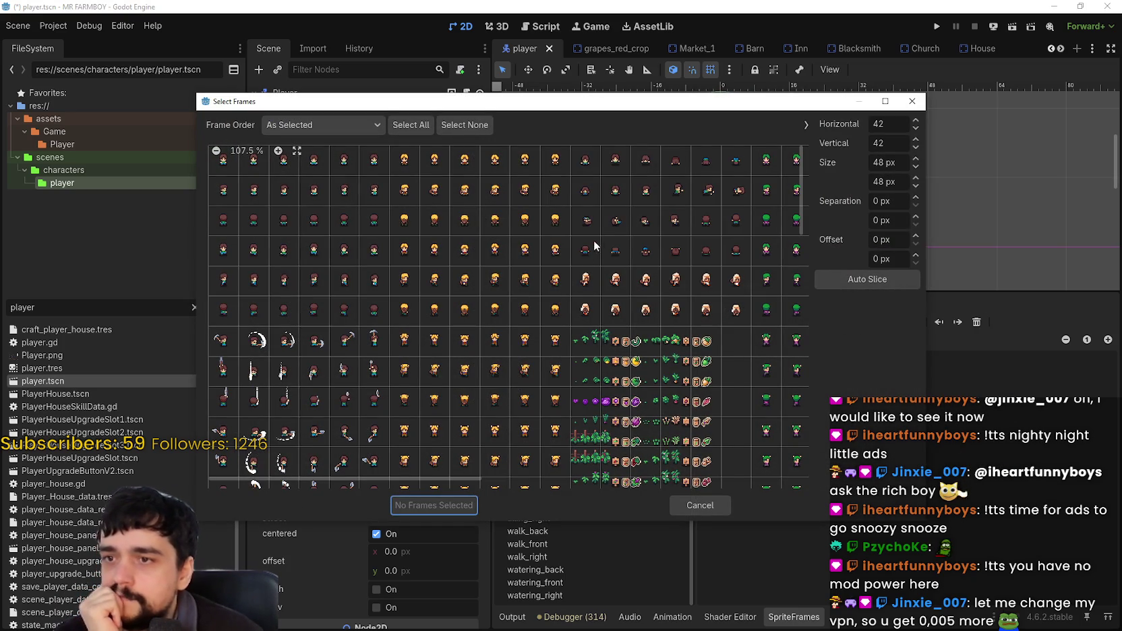
# Add eight Player.png frames to roll_back, two from row 3 and six from row 4, and preview it.
pyautogui.click(733, 233)
pyautogui.click(730, 231)
pyautogui.moveTo(705, 223); pyautogui.dragTo(735, 222)
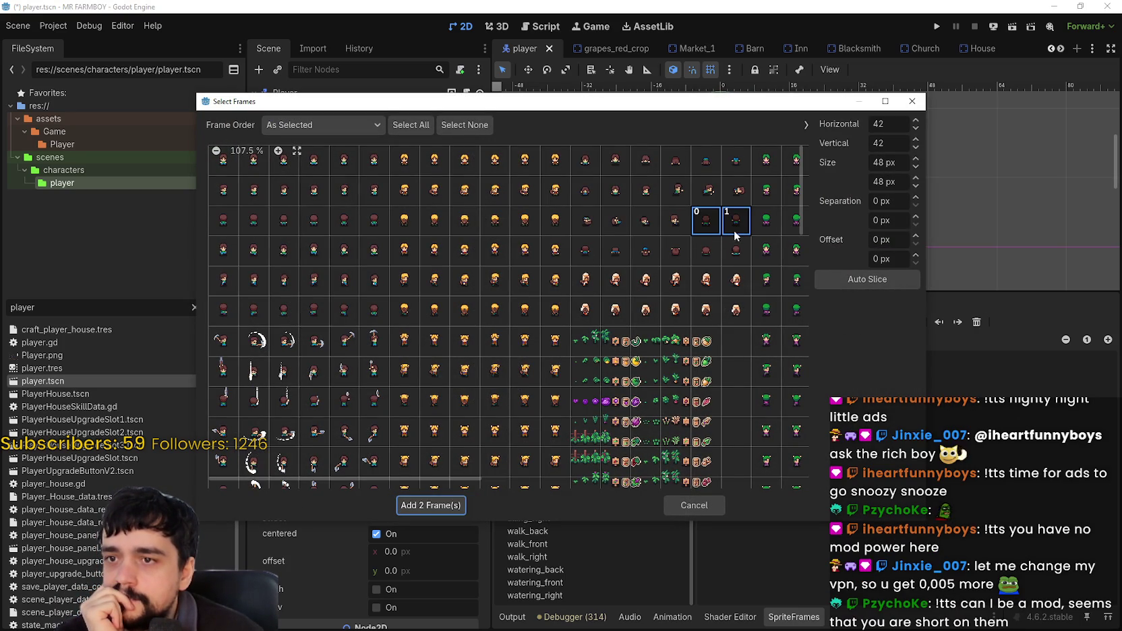
pyautogui.moveTo(594, 259); pyautogui.dragTo(735, 253)
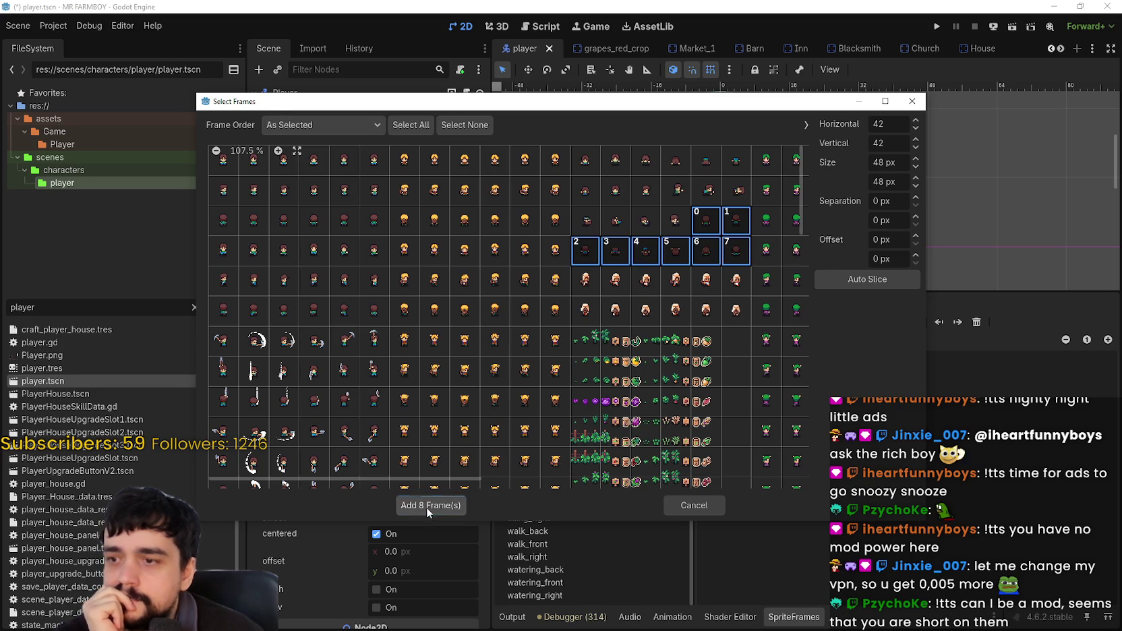
pyautogui.click(426, 506)
pyautogui.click(779, 323)
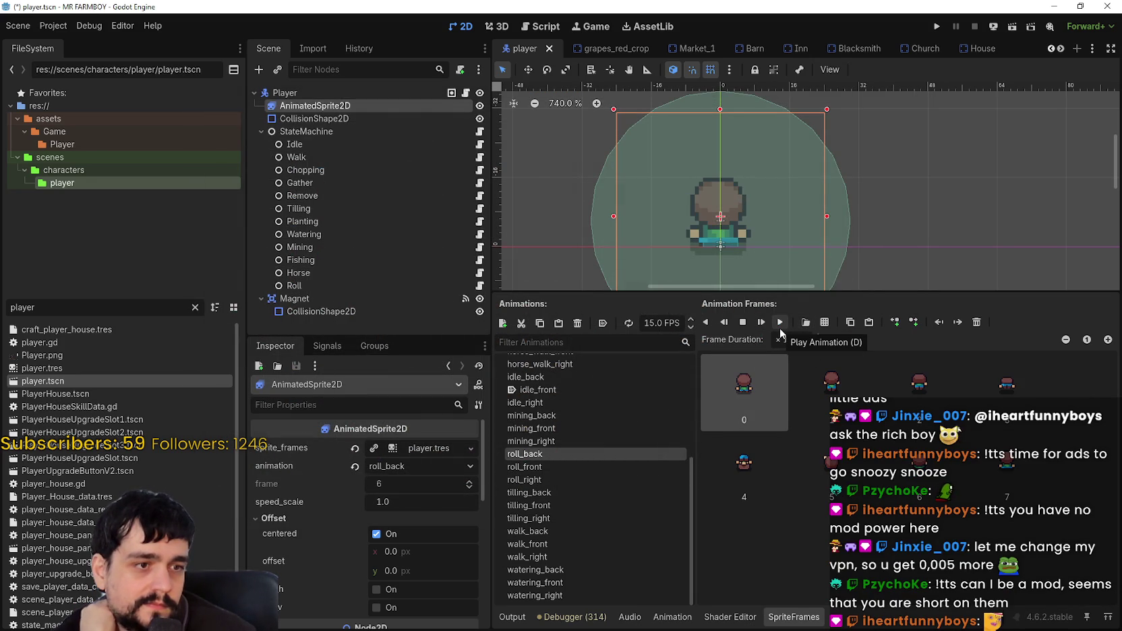
pyautogui.click(779, 323)
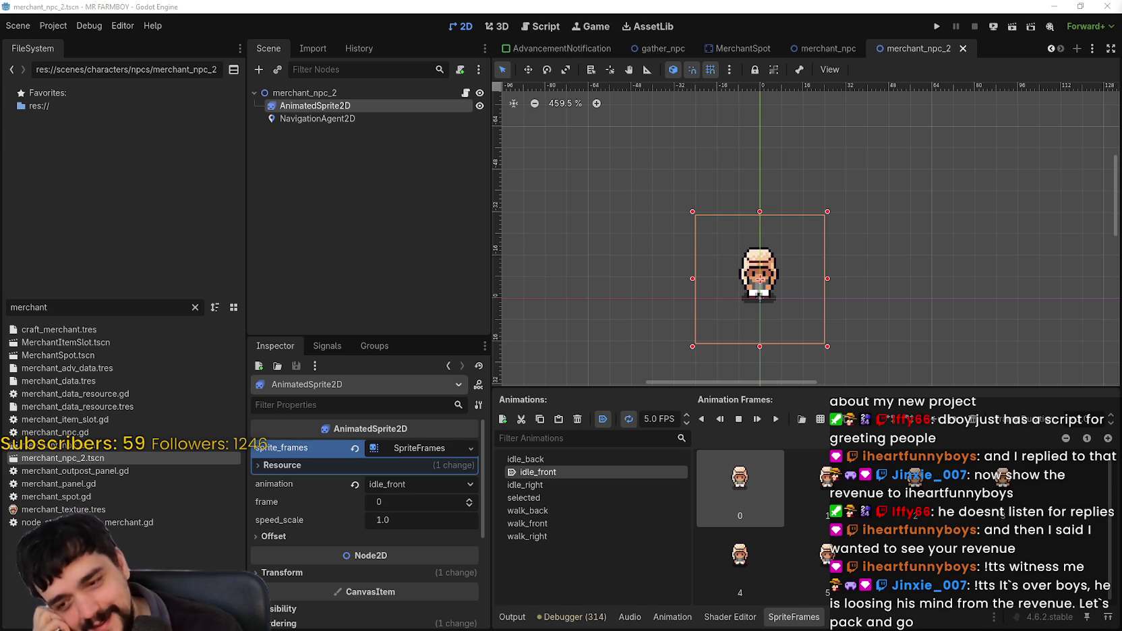
# Save the merchant_npc_2 scene with Ctrl+S, then switch over to the TaxReveal2025.png image.
pyautogui.hscroll(-3)
pyautogui.scroll(3)
pyautogui.hotkey('ctrl', 's')
pyautogui.scroll(-3)
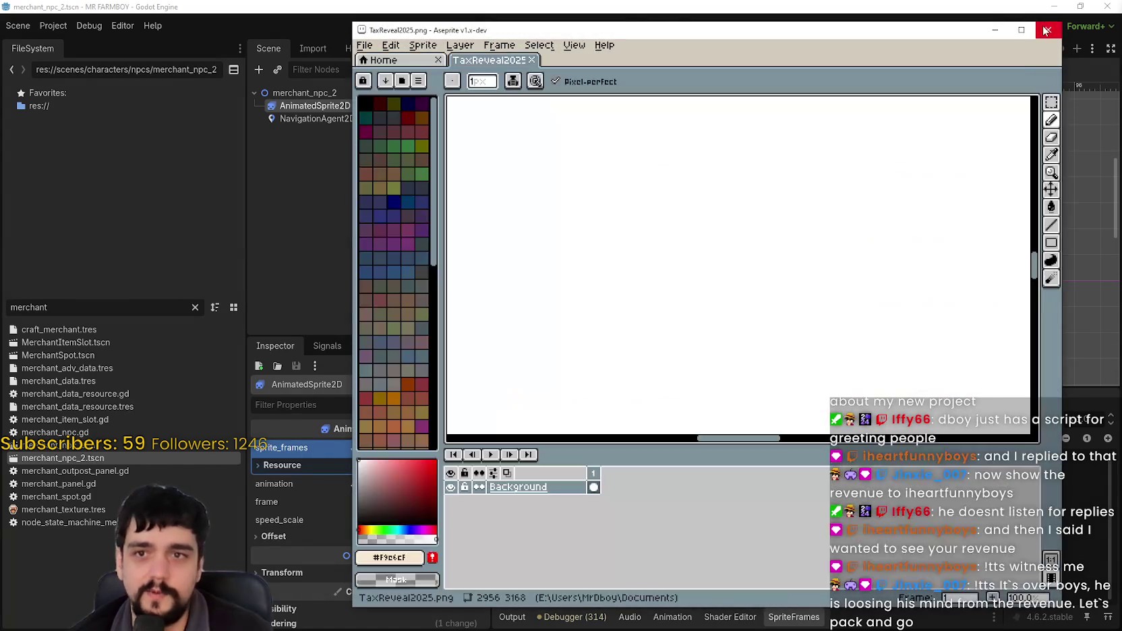
pyautogui.hotkey('alt', 'Tab')
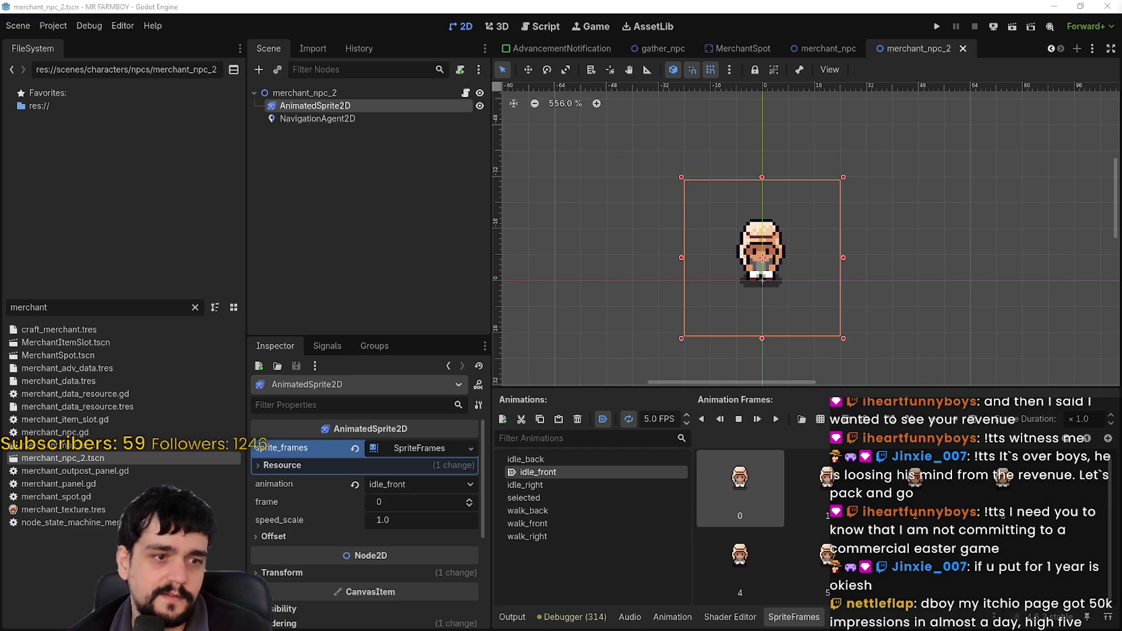
pyautogui.hotkey('alt', 'Tab')
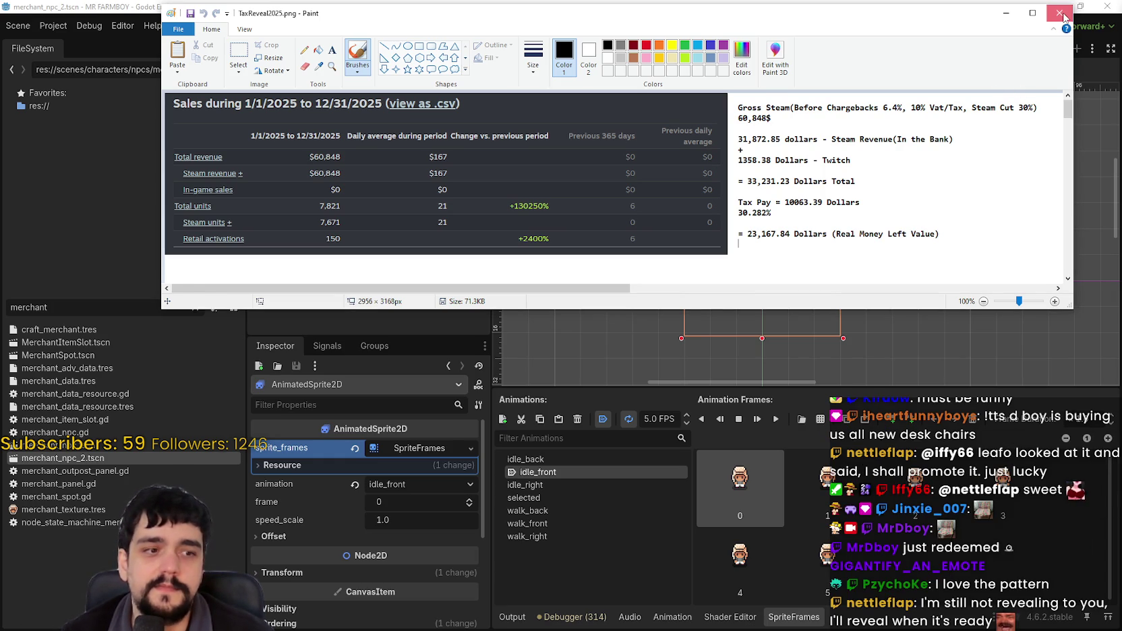
# Close the Paint window showing TaxReveal2025.png.
pyautogui.click(1064, 16)
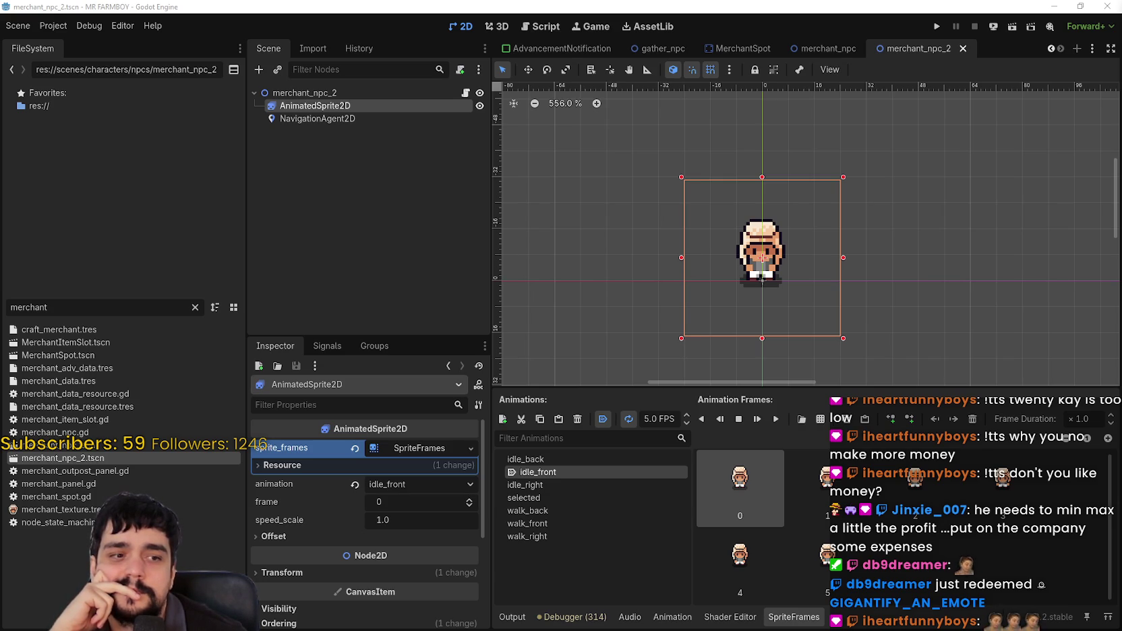
pyautogui.hotkey('alt', 'Tab')
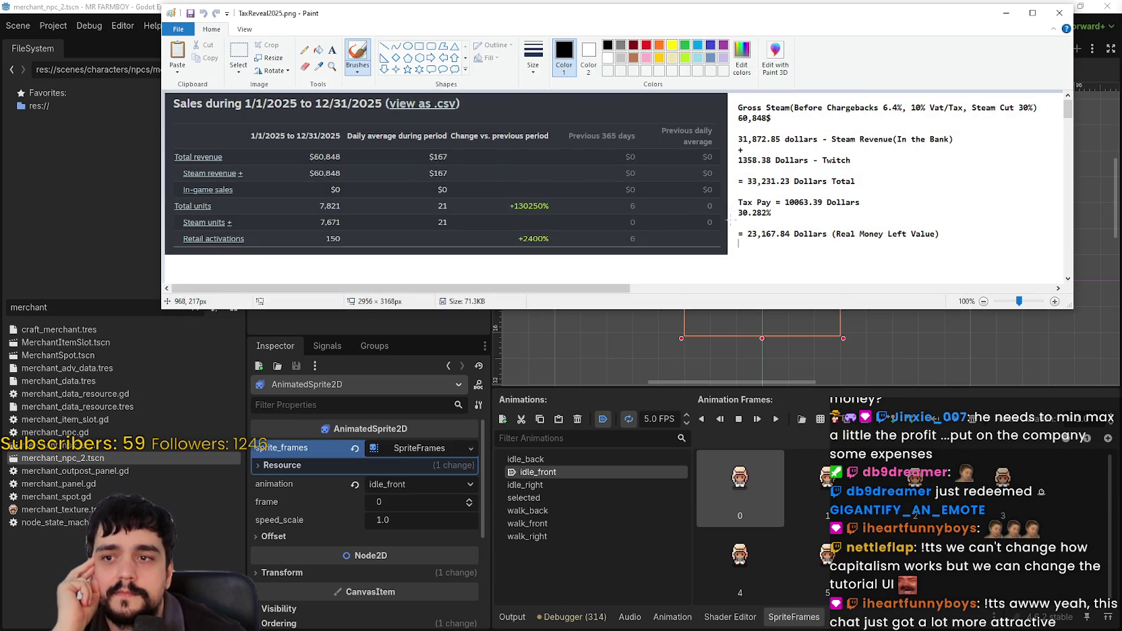
# Draw a red rounded rectangle around the '= 23,167.84 Dollars' line, replacing earlier underline attempts.
pyautogui.moveTo(728, 218); pyautogui.dragTo(945, 245)
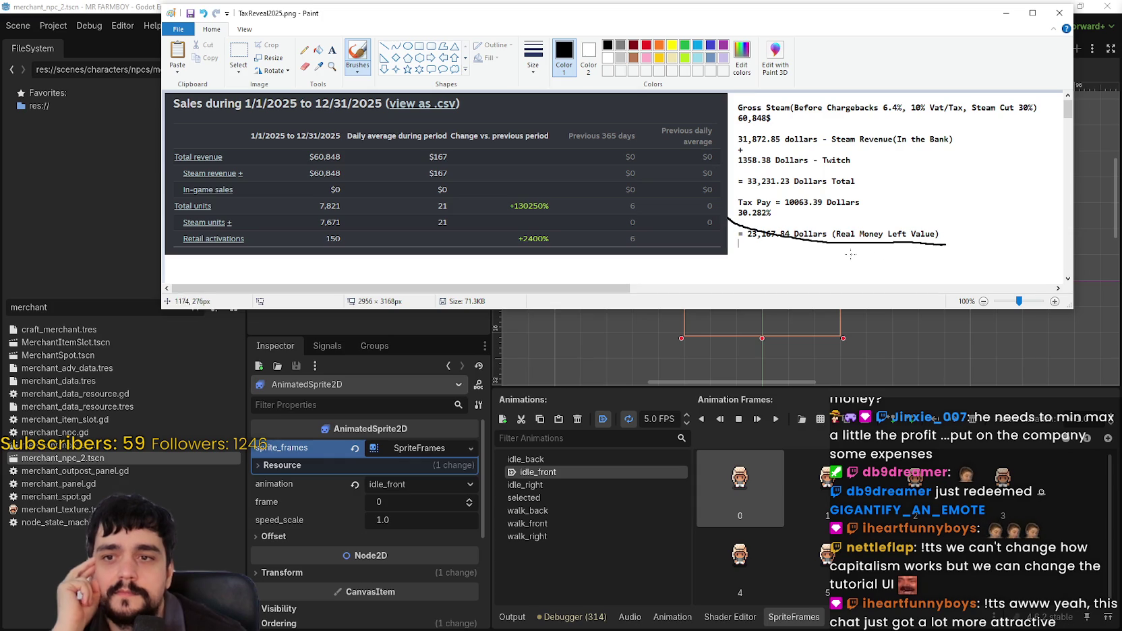
pyautogui.hotkey('ctrl', 'z')
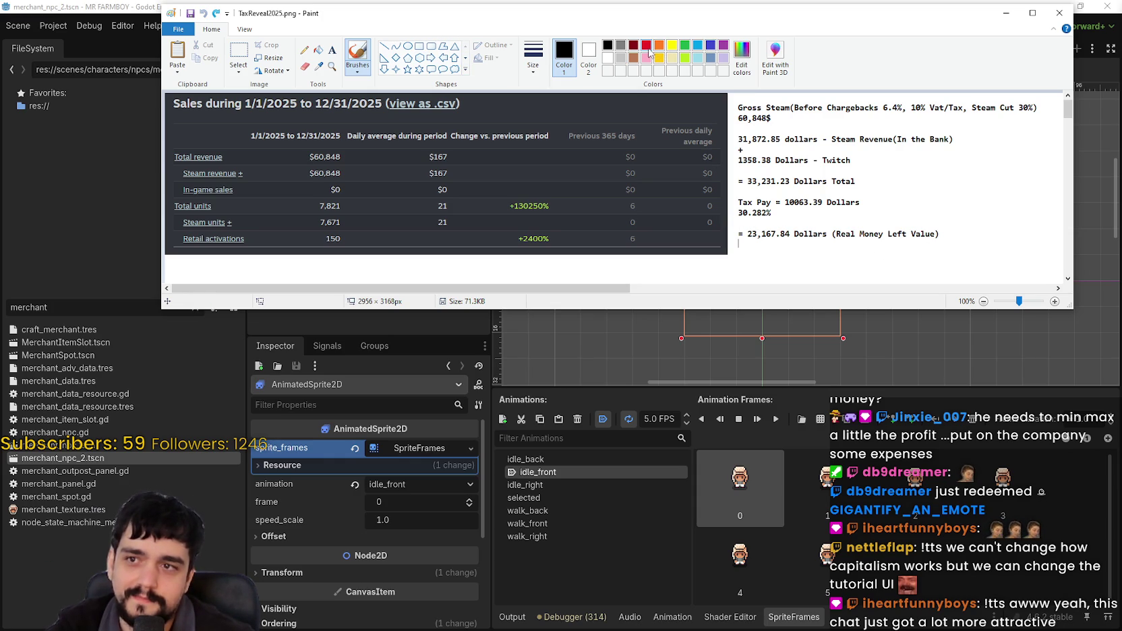
pyautogui.click(646, 46)
pyautogui.moveTo(723, 213); pyautogui.dragTo(802, 244)
pyautogui.hotkey('ctrl', 'z')
pyautogui.click(408, 47)
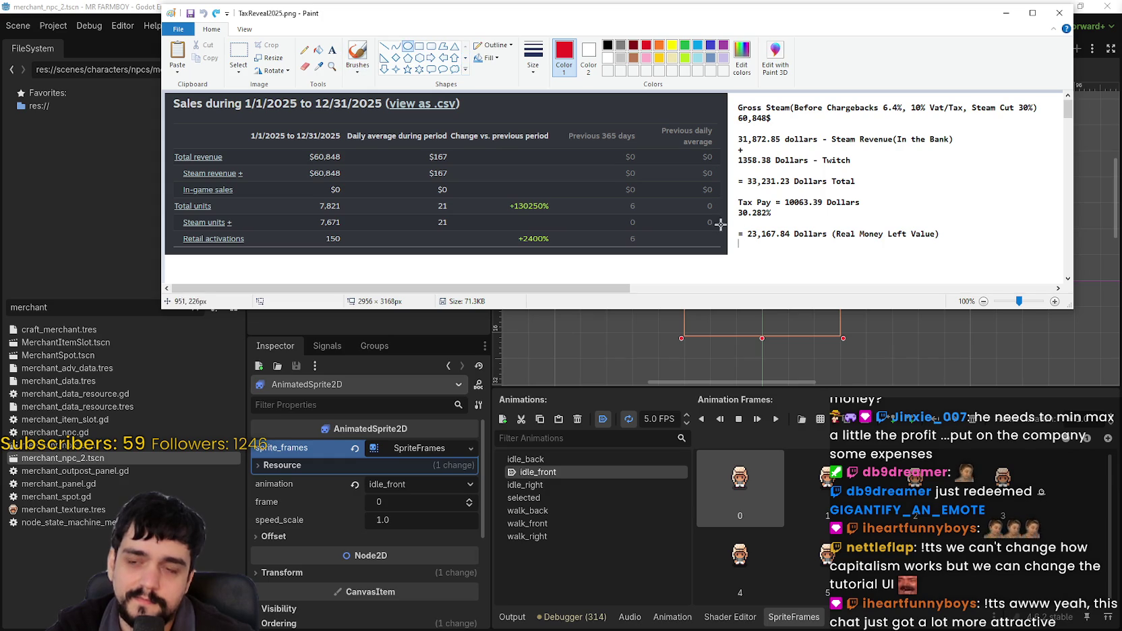
pyautogui.click(430, 51)
pyautogui.moveTo(725, 216); pyautogui.dragTo(966, 253)
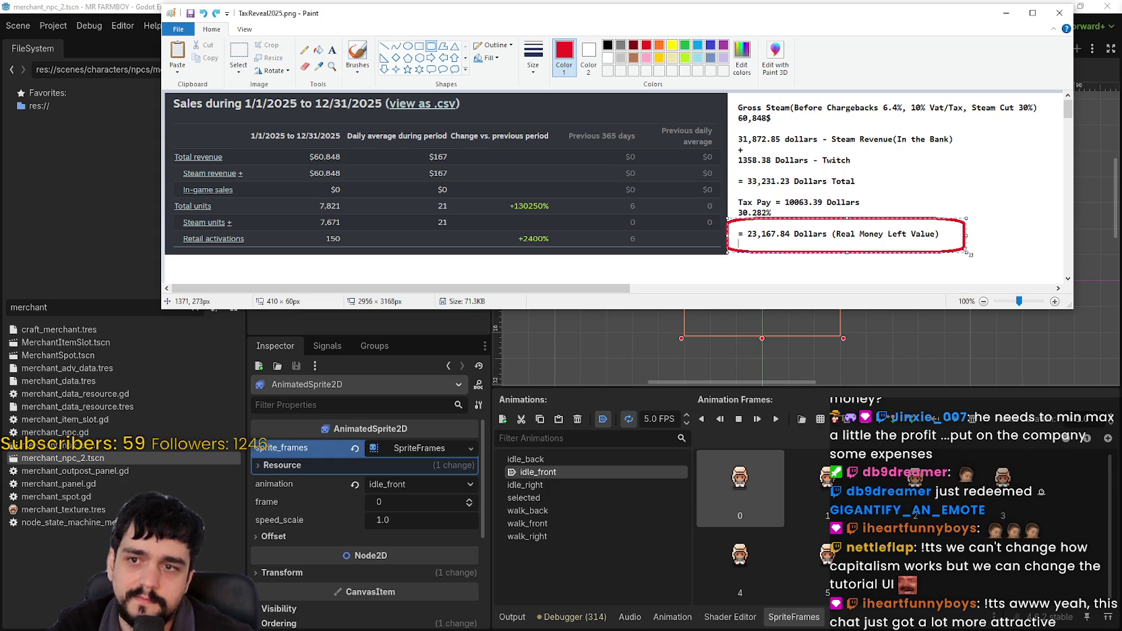
pyautogui.hotkey('ctrl', 'z')
pyautogui.moveTo(727, 221); pyautogui.dragTo(945, 253)
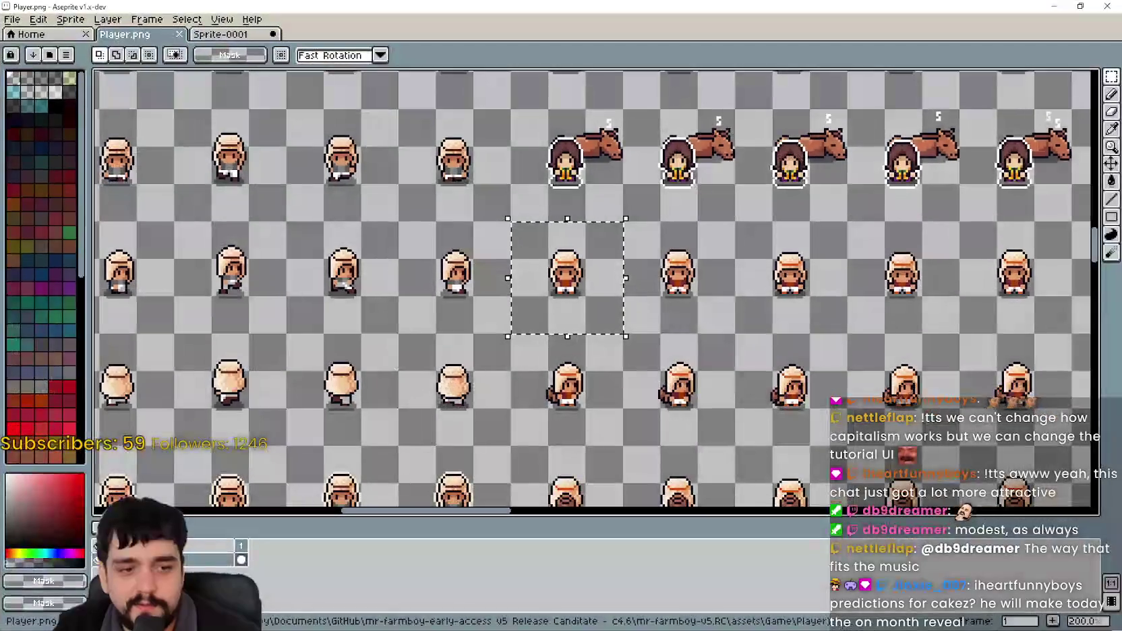
# Bring the Cakez prediction list forward and move the Notepad window below the tax image.
pyautogui.hotkey('alt', 'Tab')
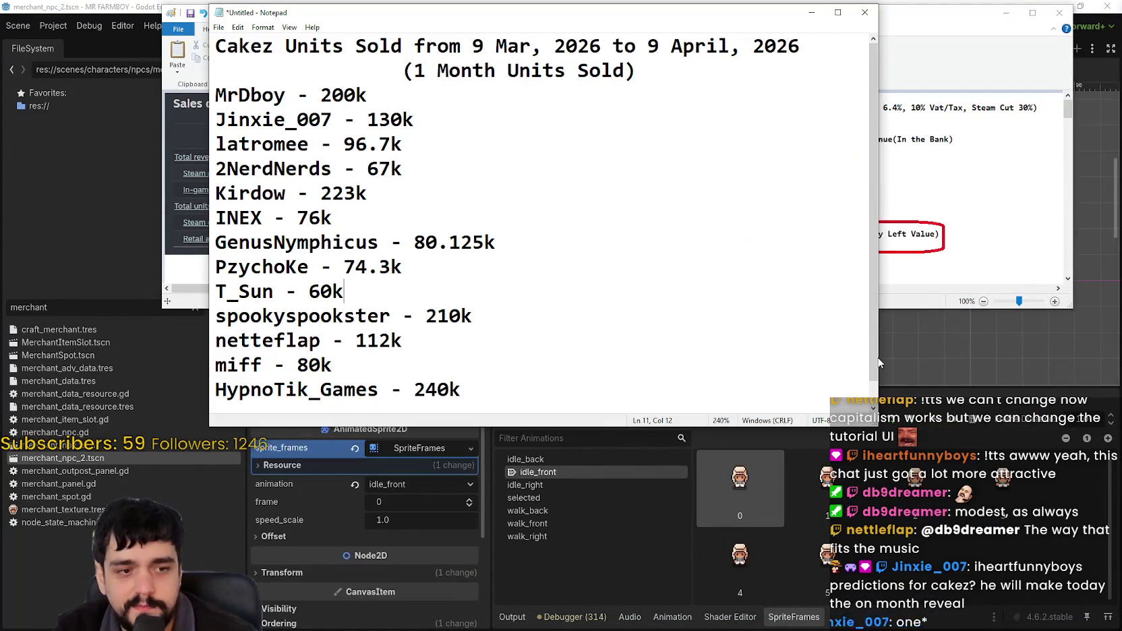
pyautogui.moveTo(652, 82); pyautogui.dragTo(251, 46)
pyautogui.click(538, 225)
pyautogui.moveTo(449, 190); pyautogui.dragTo(278, 108)
pyautogui.click(533, 149)
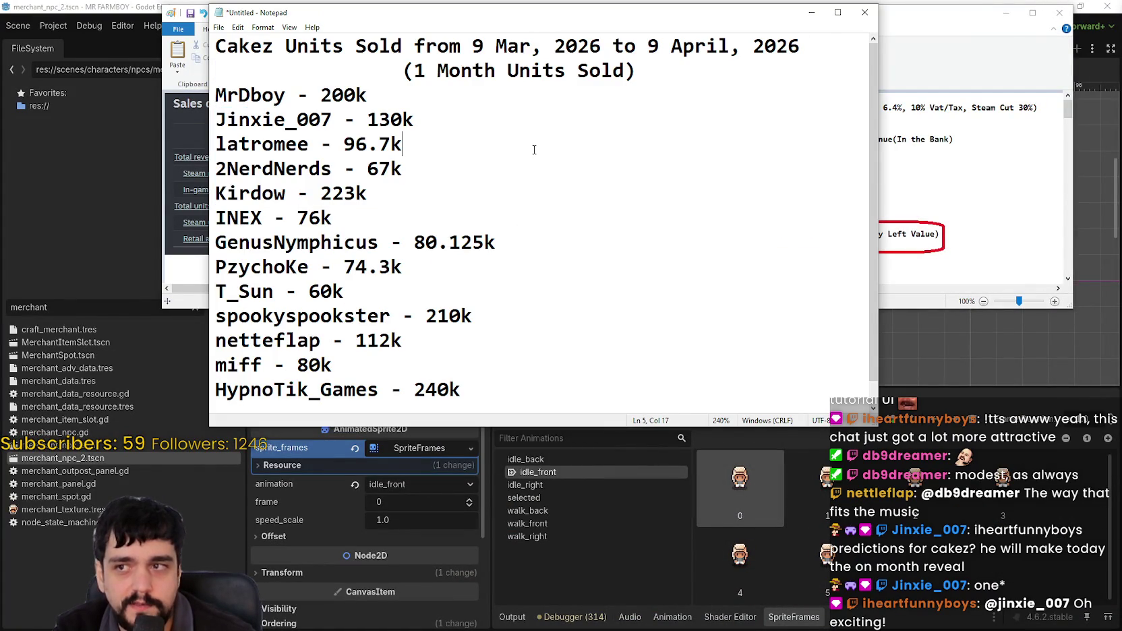
pyautogui.moveTo(567, 12); pyautogui.dragTo(710, 323)
# Move through the predictions and leave the caret after the last entry.
pyautogui.click(752, 502)
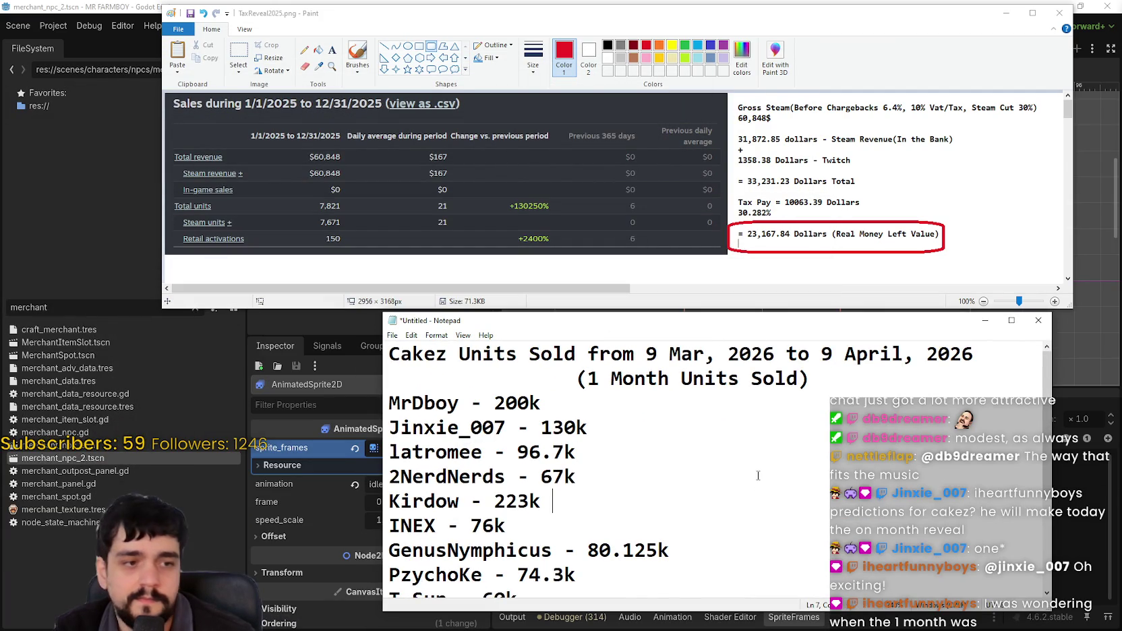
pyautogui.click(638, 405)
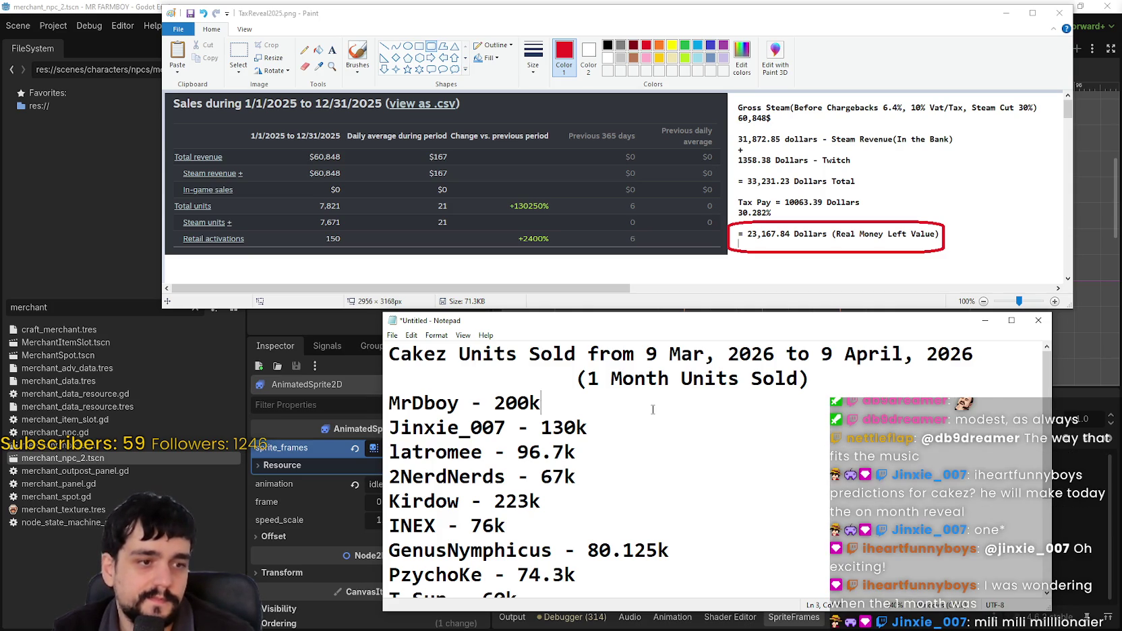
pyautogui.moveTo(494, 403); pyautogui.dragTo(564, 405)
pyautogui.click(557, 401)
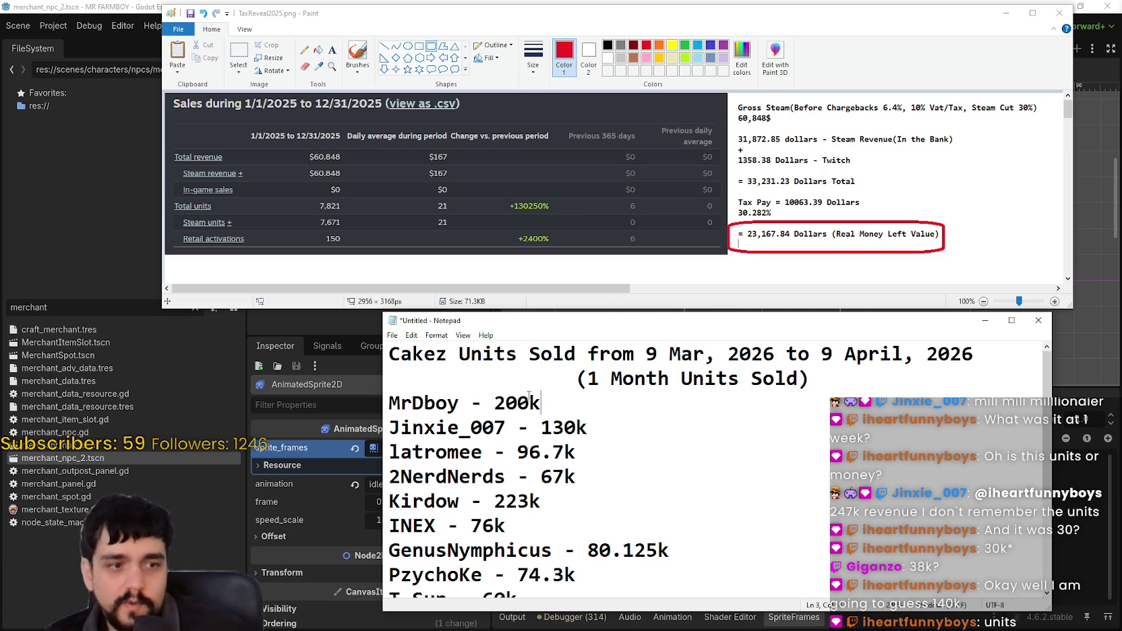
pyautogui.scroll(-3)
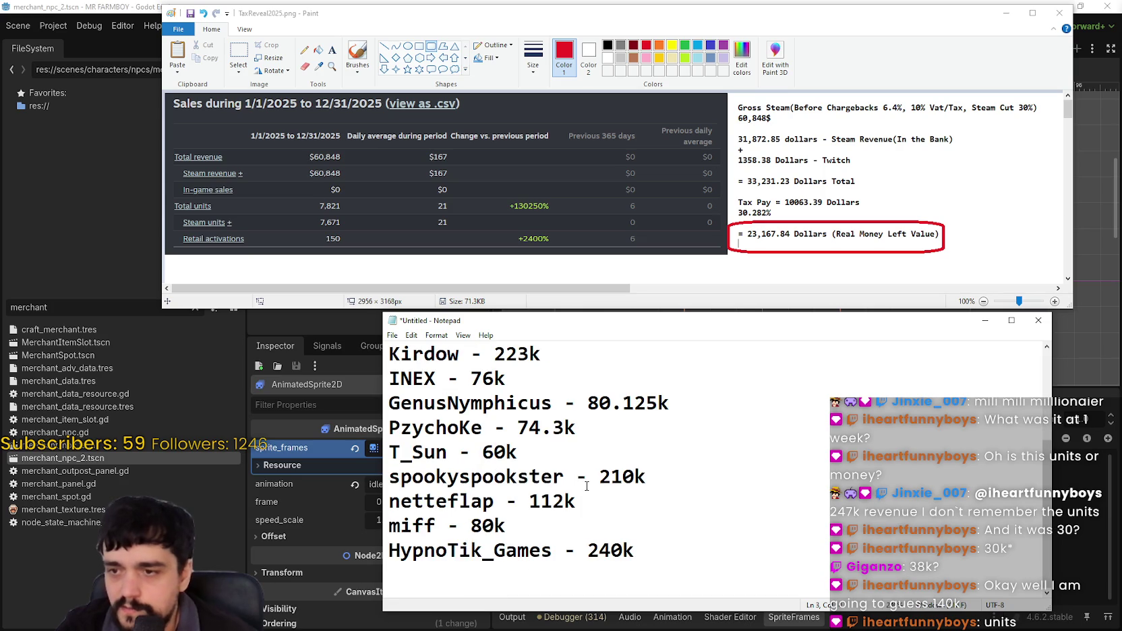
pyautogui.click(675, 556)
pyautogui.press('Return')
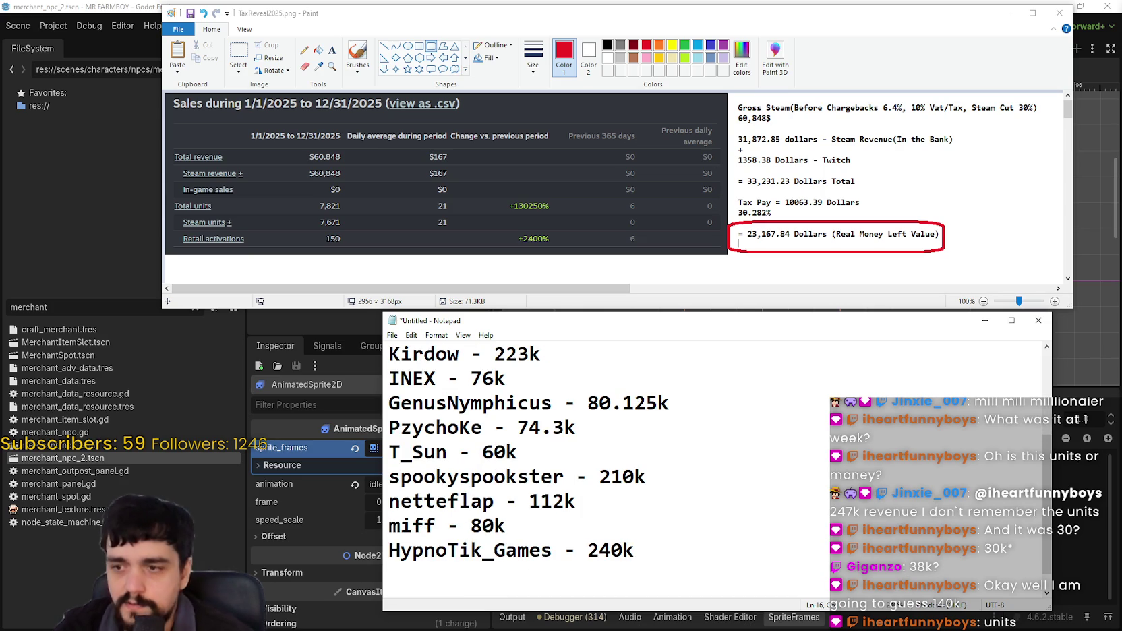
pyautogui.write('iheartF')
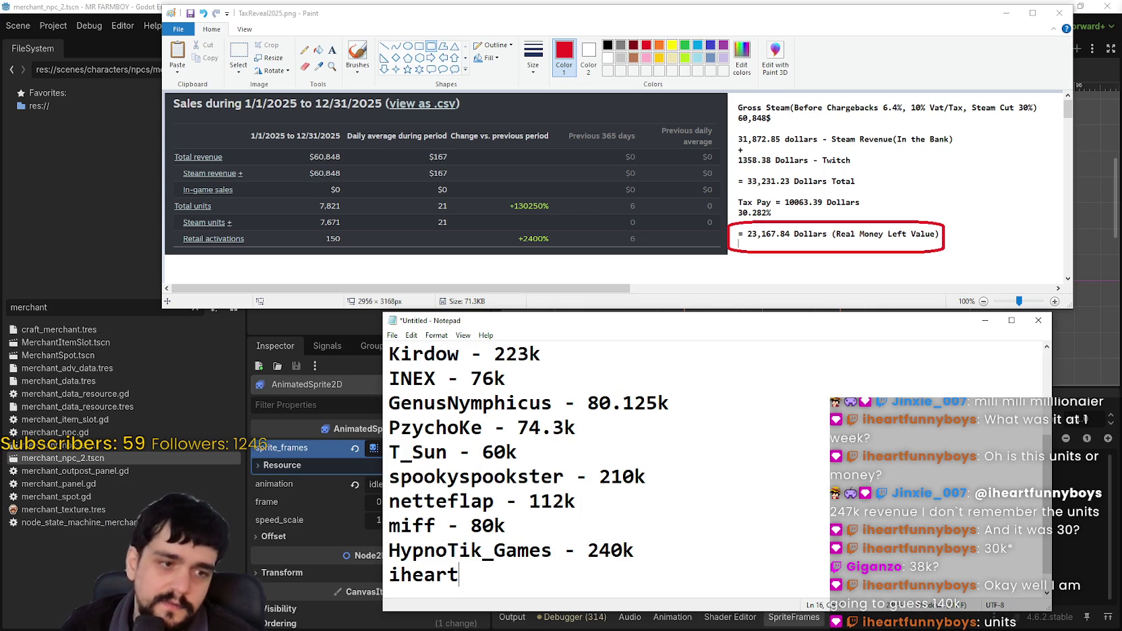
pyautogui.press('BackSpace')
pyautogui.write('funnyboys ')
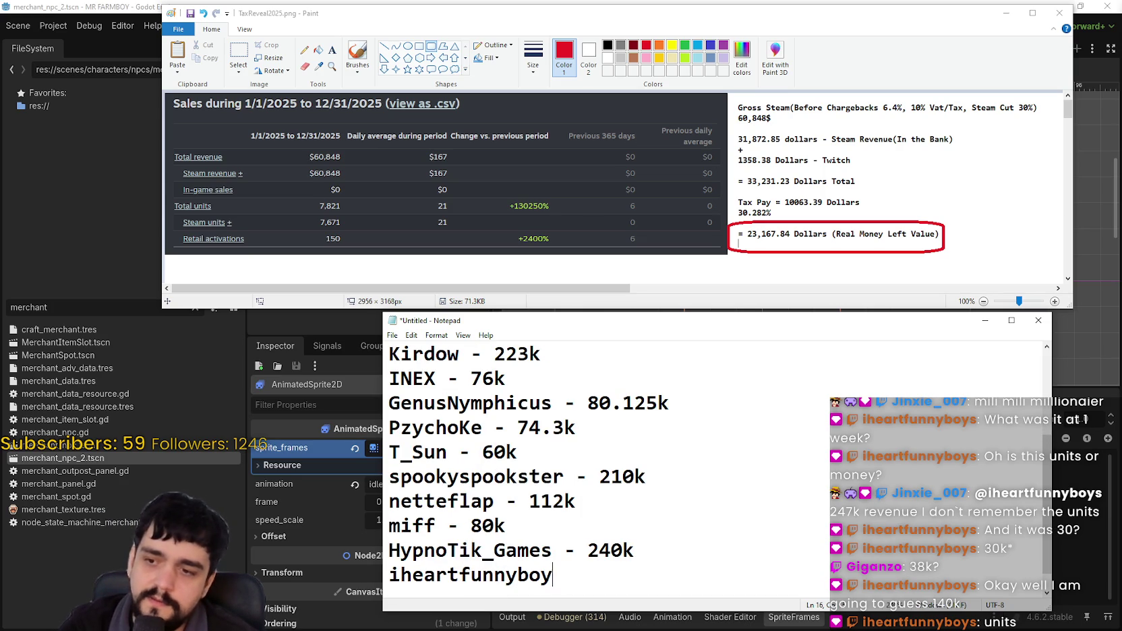
pyautogui.write('- 150k')
pyautogui.press('BackSpace')
pyautogui.press('BackSpace')
pyautogui.press('BackSpace')
pyautogui.write('40k')
pyautogui.press('Return')
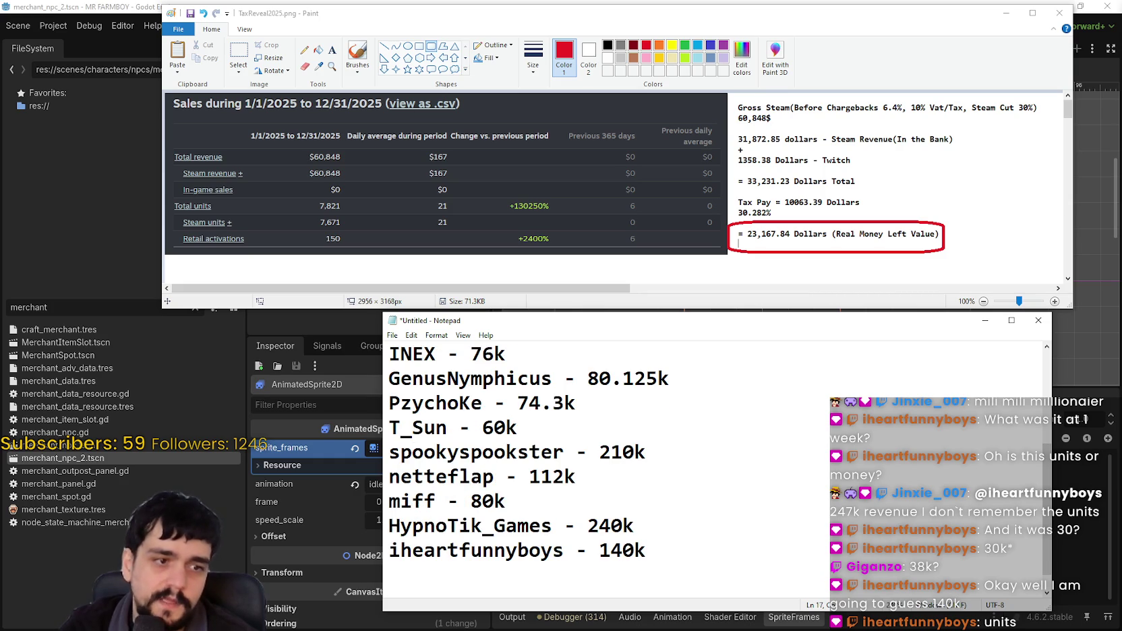
pyautogui.write('Giganzo')
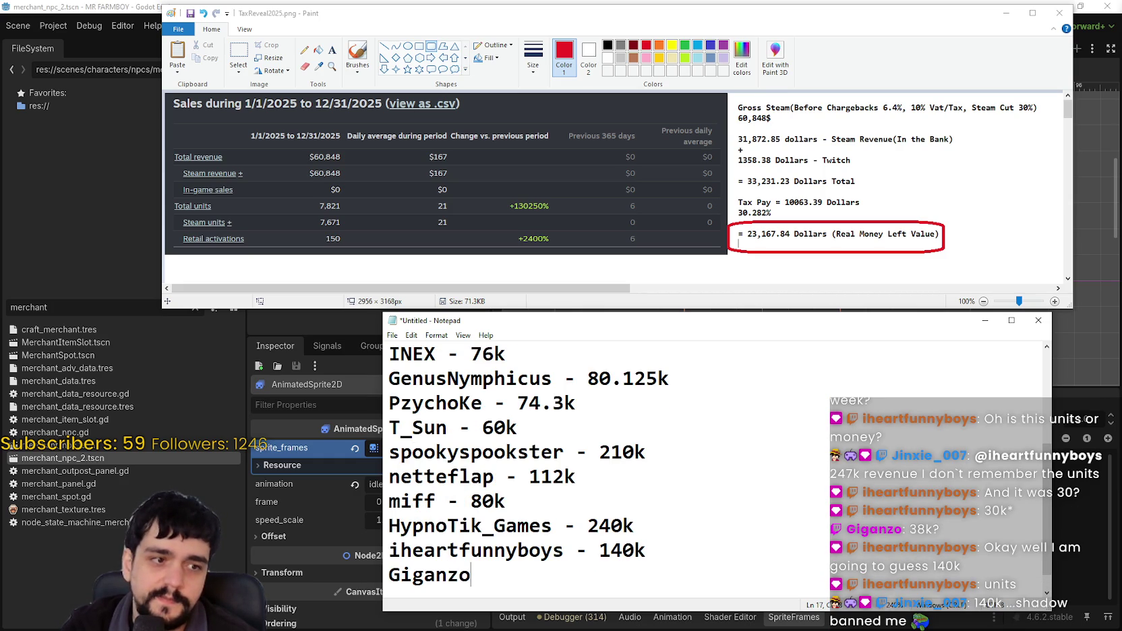
pyautogui.write('-')
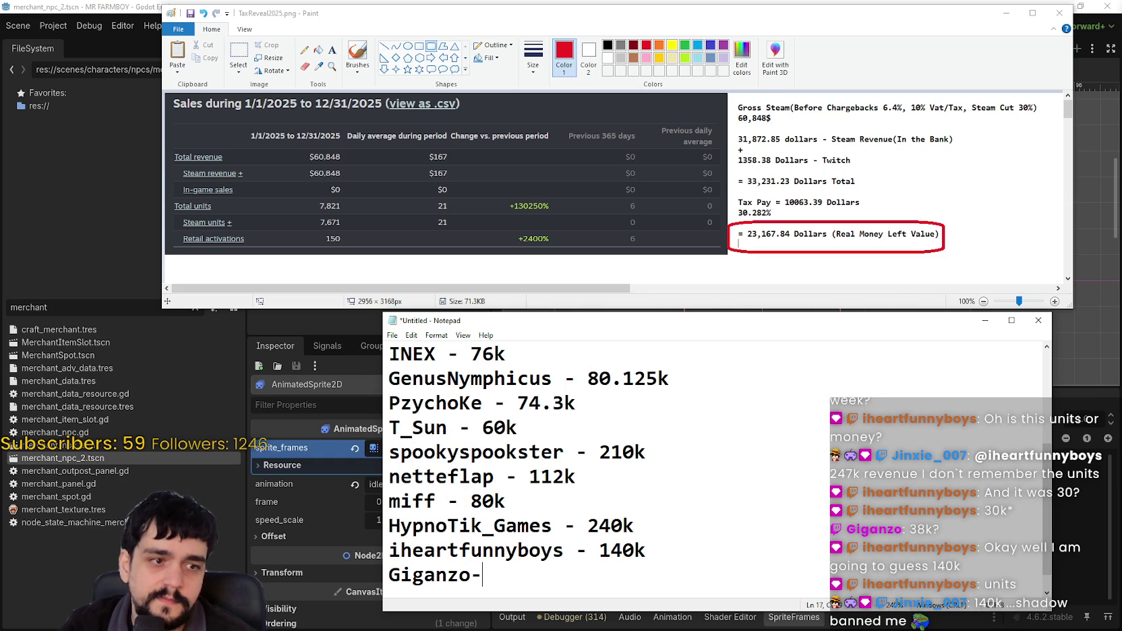
pyautogui.scroll(3)
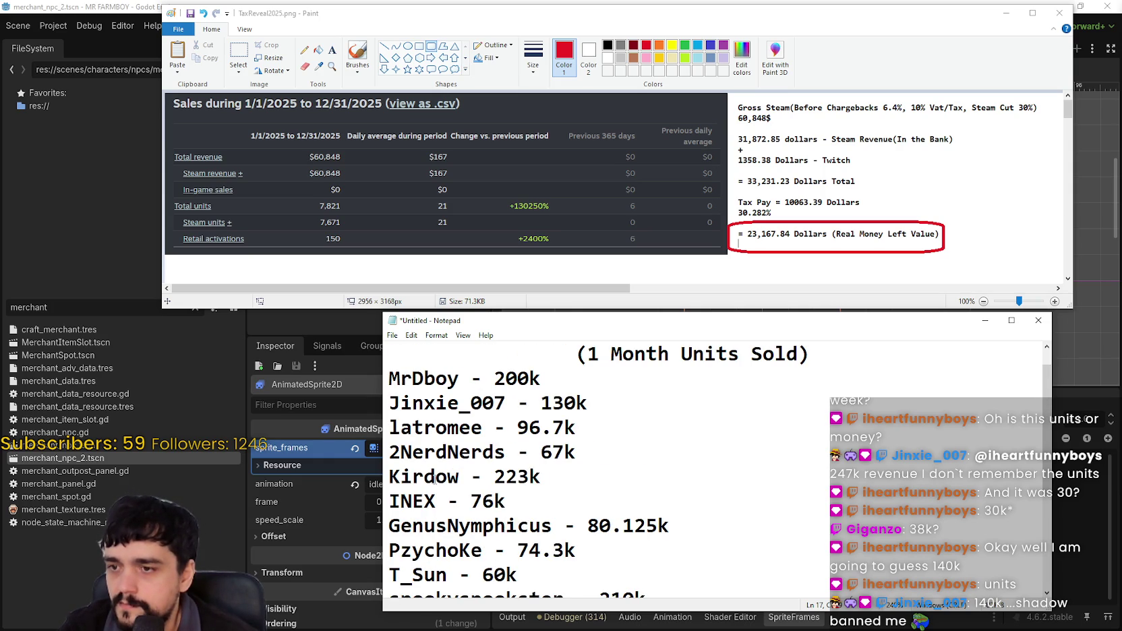
pyautogui.moveTo(589, 402); pyautogui.dragTo(389, 402)
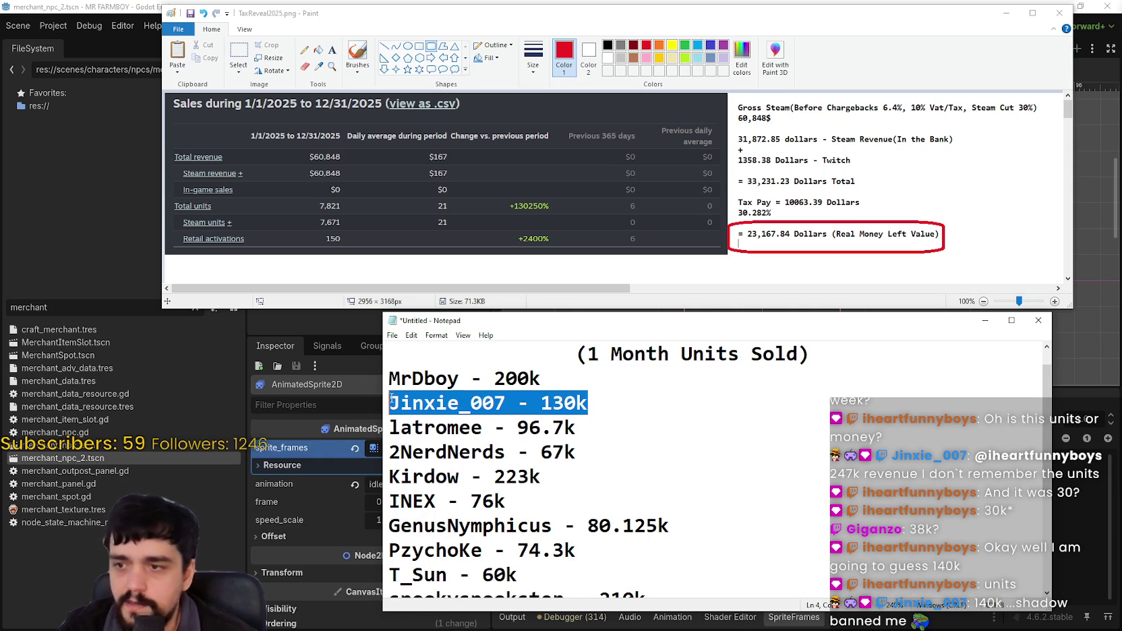
pyautogui.scroll(-3)
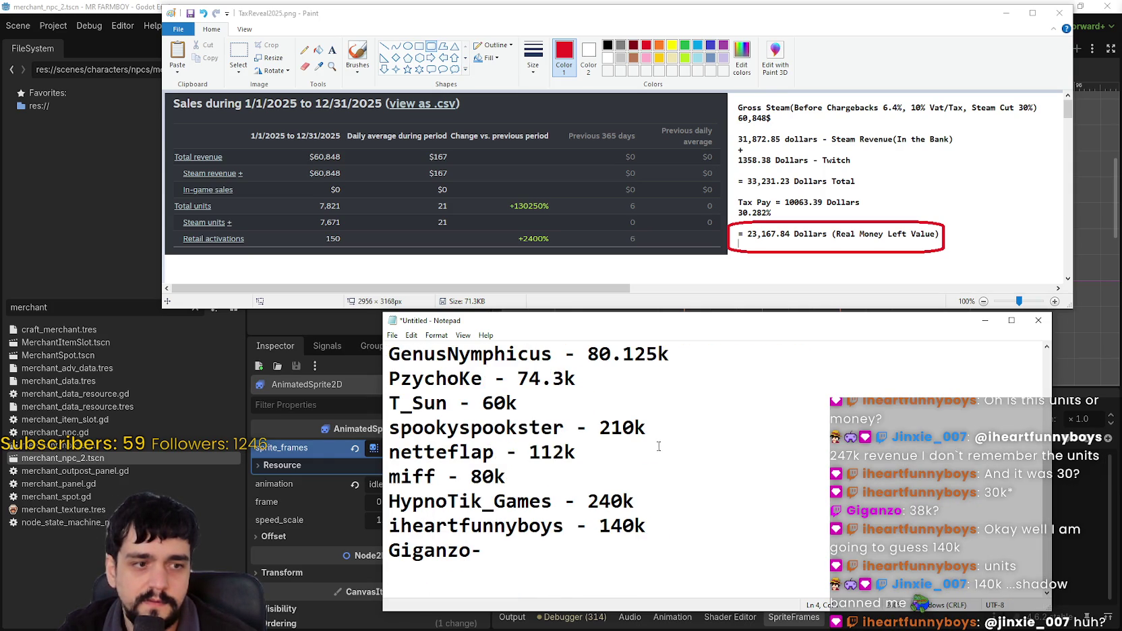
pyautogui.click(610, 551)
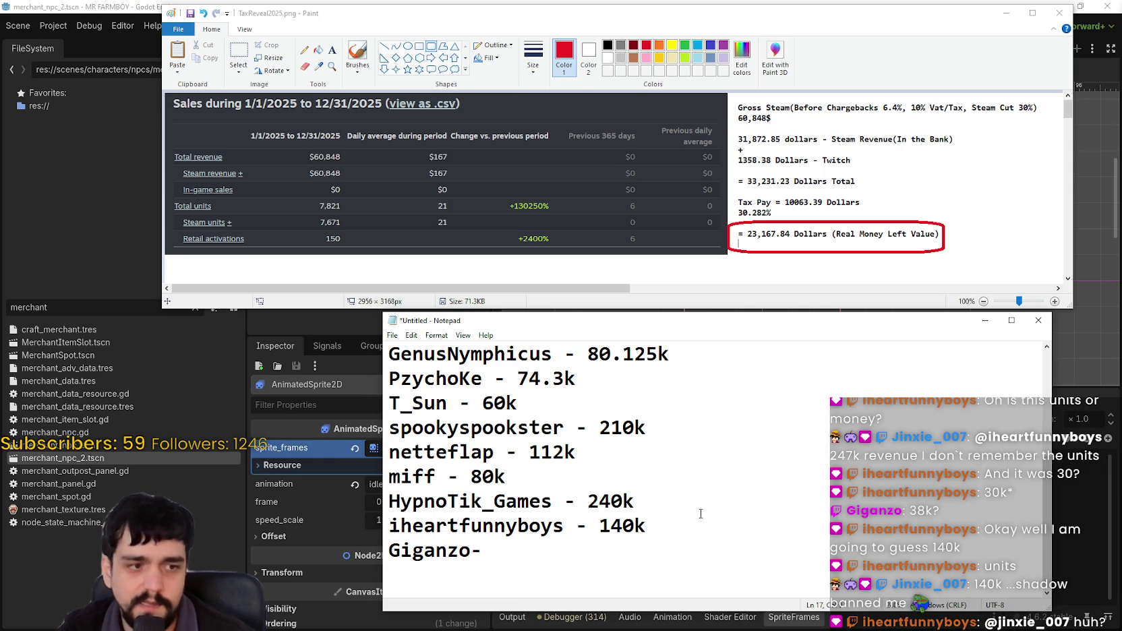
pyautogui.scroll(3)
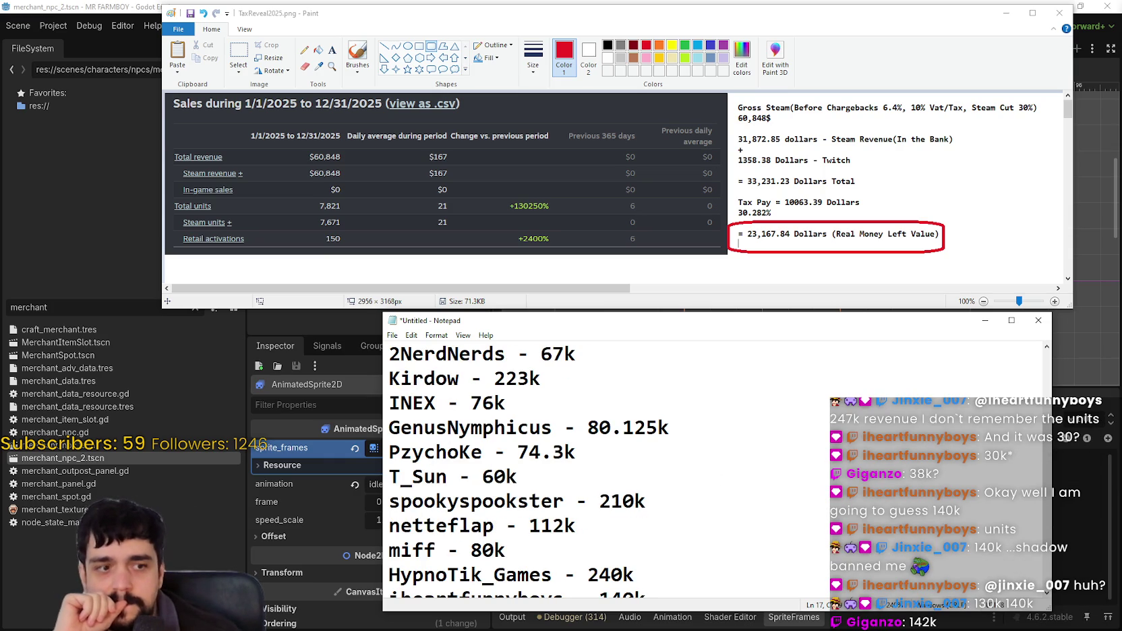
pyautogui.scroll(-3)
pyautogui.write('142l')
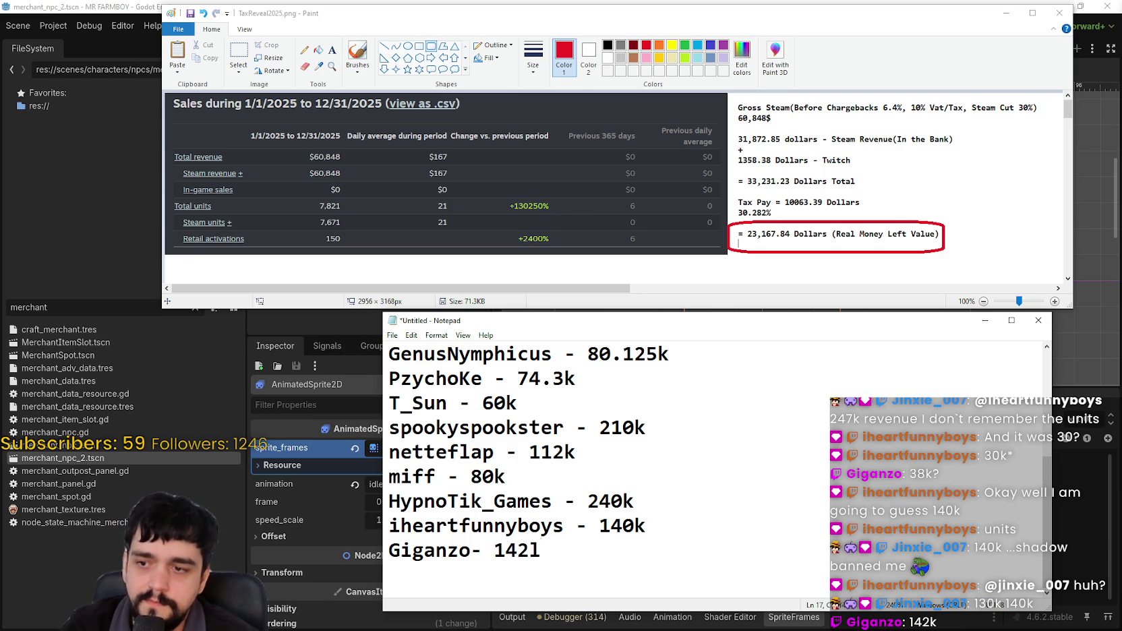
pyautogui.press('BackSpace')
pyautogui.write('k')
pyautogui.press('Return')
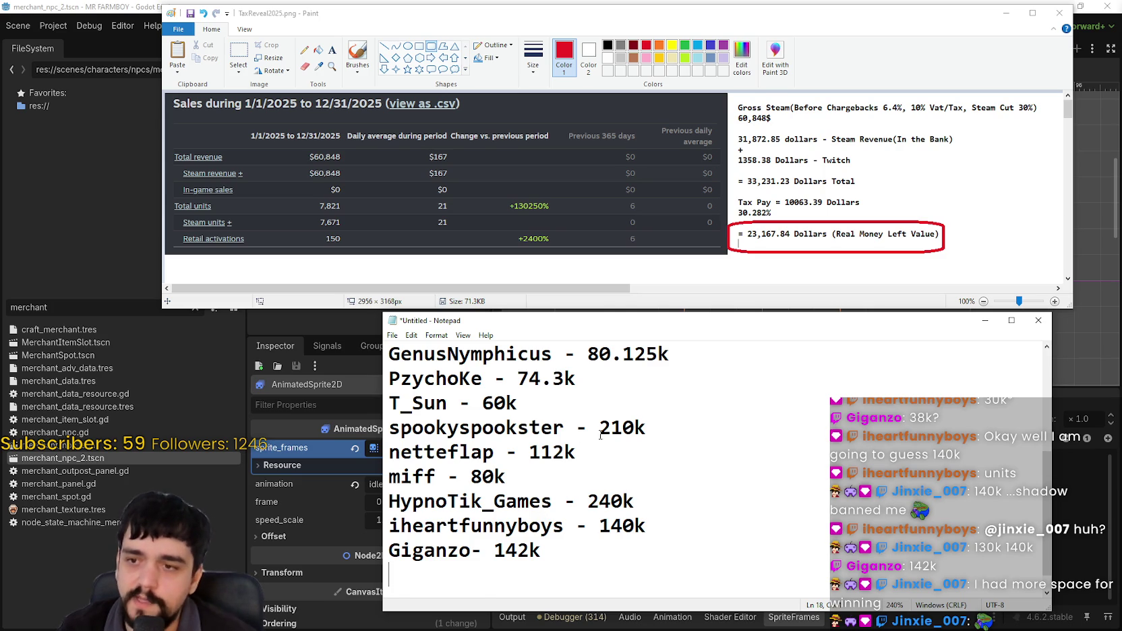
pyautogui.scroll(3)
pyautogui.scroll(-3)
pyautogui.moveTo(389, 428); pyautogui.dragTo(611, 556)
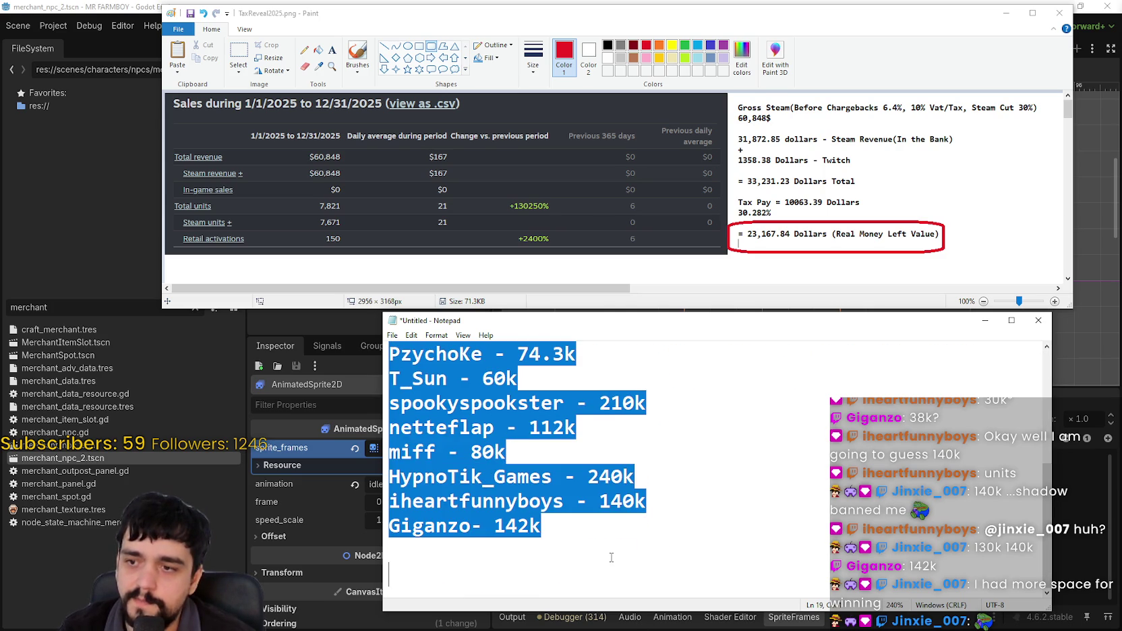
pyautogui.click(611, 557)
pyautogui.scroll(3)
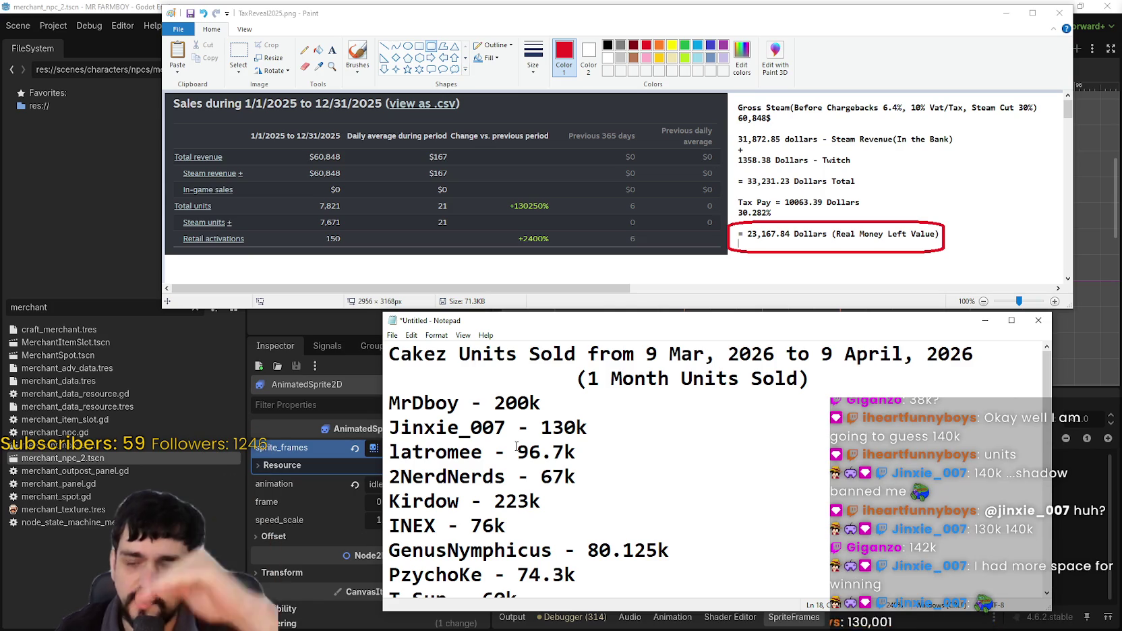
pyautogui.scroll(-3)
pyautogui.scroll(3)
pyautogui.scroll(-3)
pyautogui.moveTo(492, 554); pyautogui.dragTo(483, 584)
pyautogui.click(549, 545)
pyautogui.scroll(3)
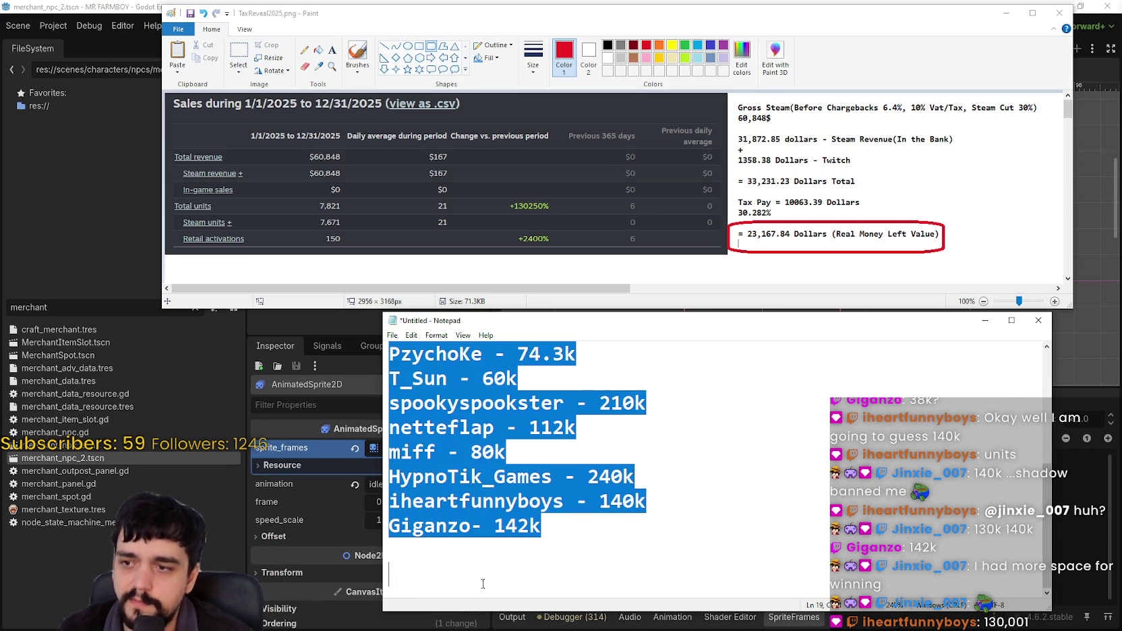
pyautogui.click(479, 566)
pyautogui.click(502, 547)
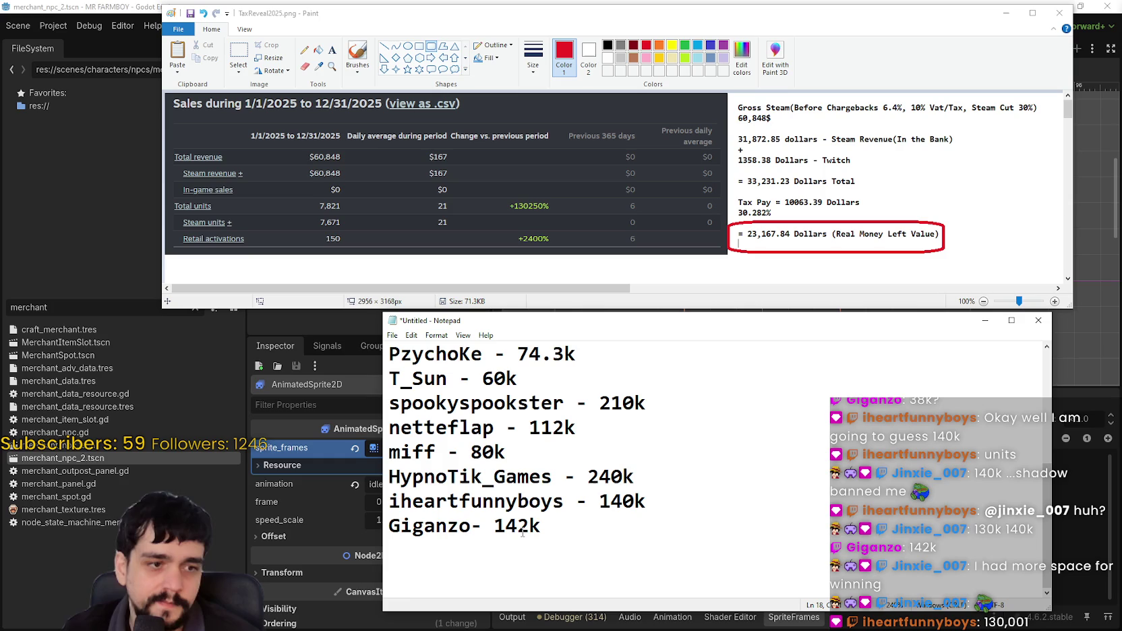
pyautogui.scroll(3)
pyautogui.scroll(-3)
pyautogui.scroll(3)
pyautogui.scroll(-3)
pyautogui.scroll(3)
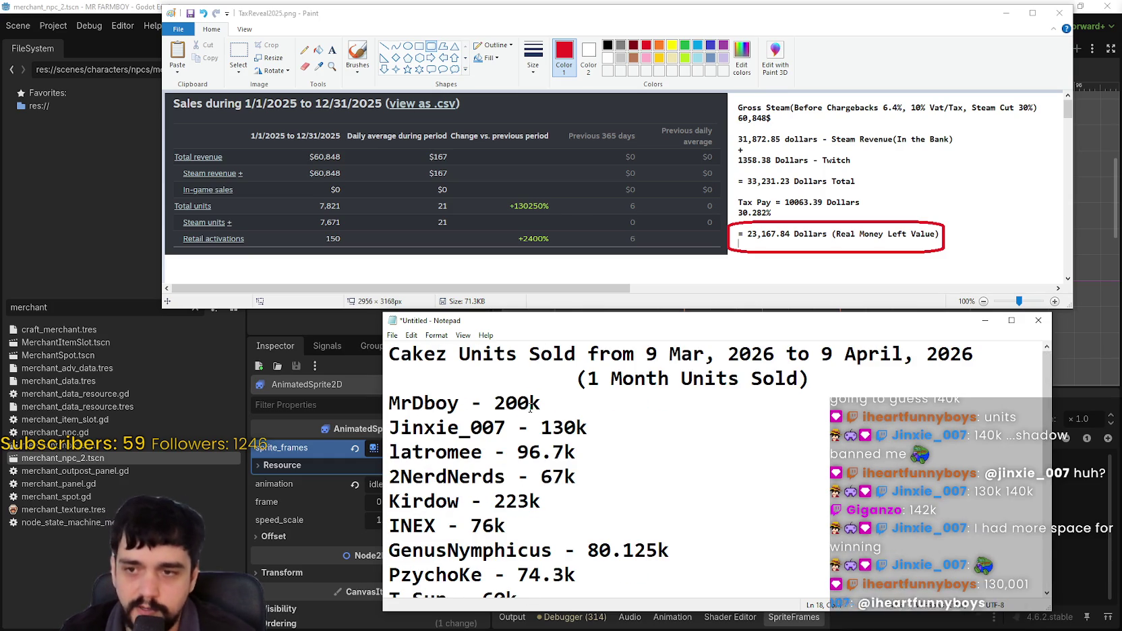
pyautogui.scroll(-3)
pyautogui.scroll(3)
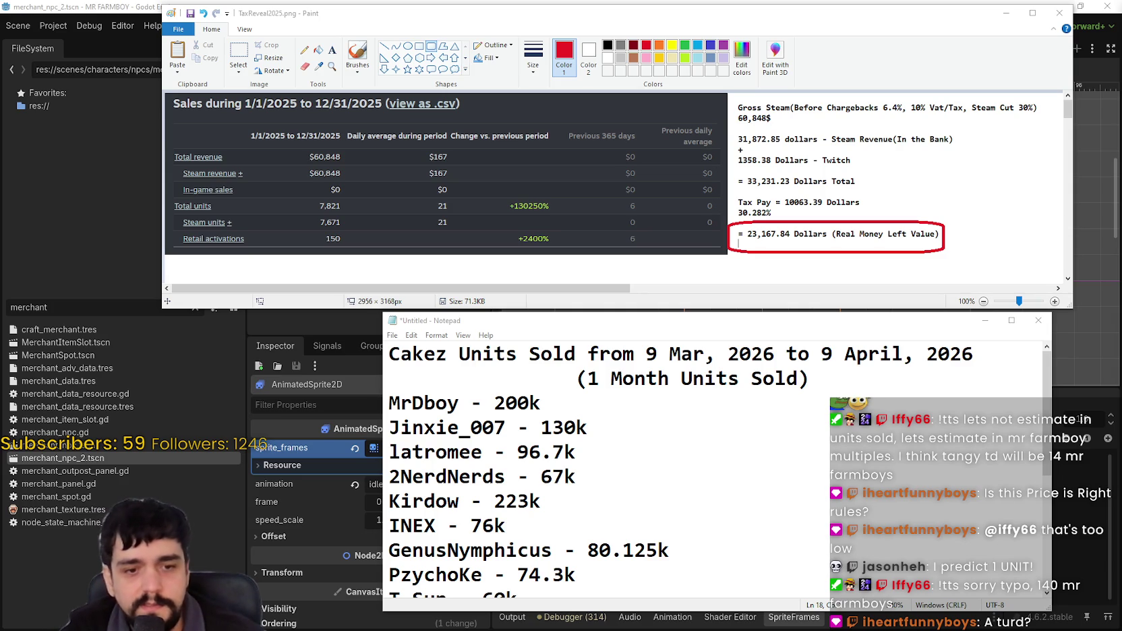
pyautogui.press('XF86Calculator')
pyautogui.moveTo(533, 134); pyautogui.dragTo(530, 151)
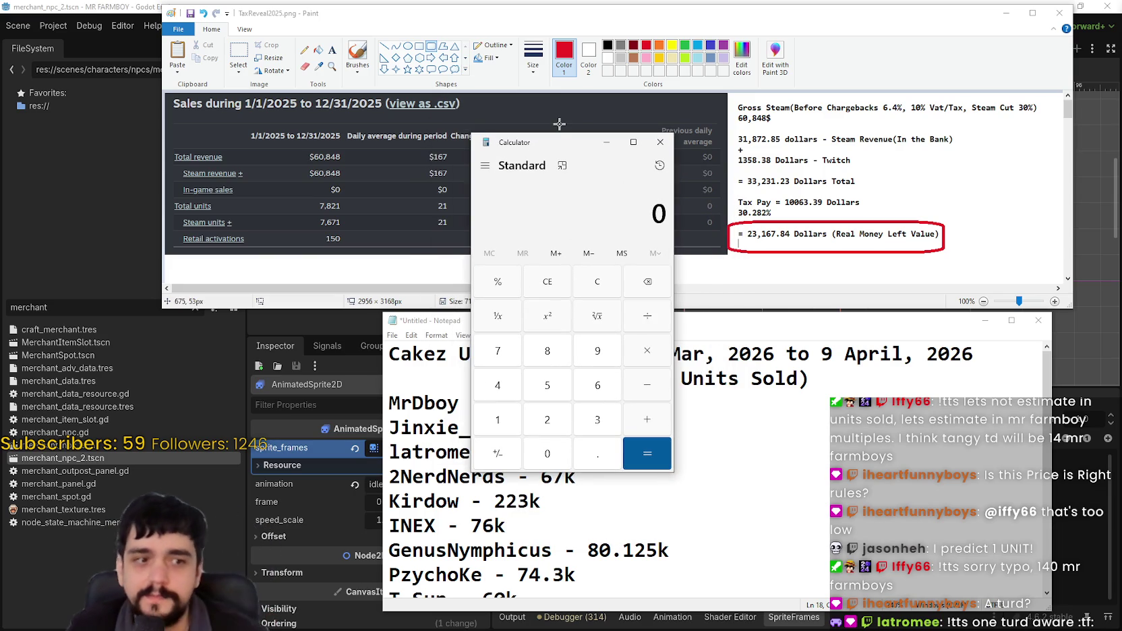
pyautogui.click(659, 143)
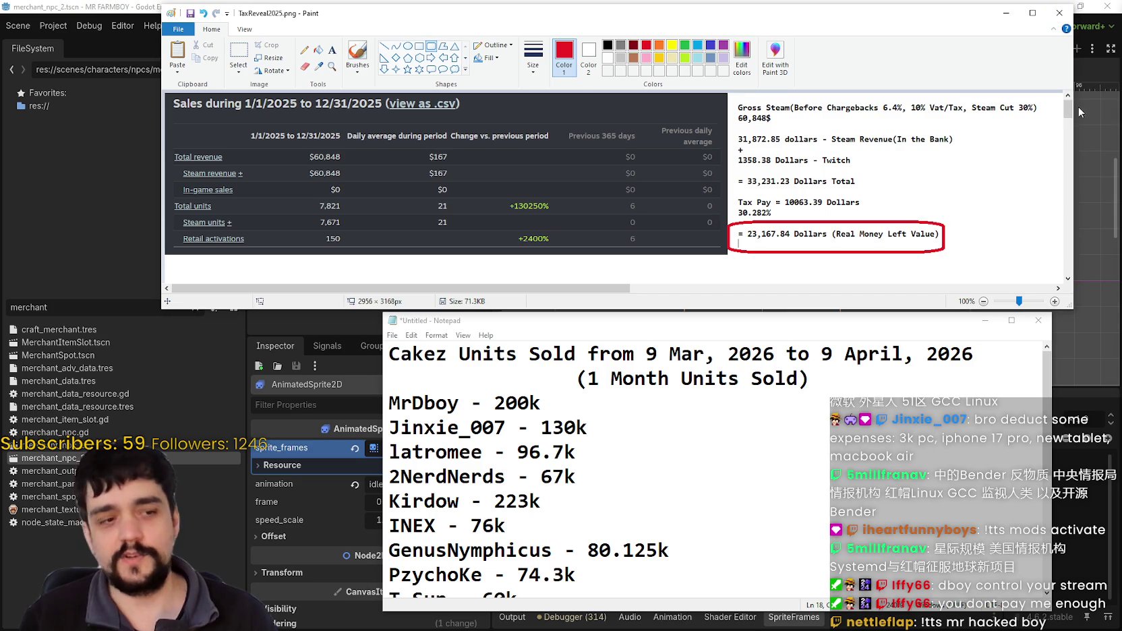
pyautogui.click(1059, 13)
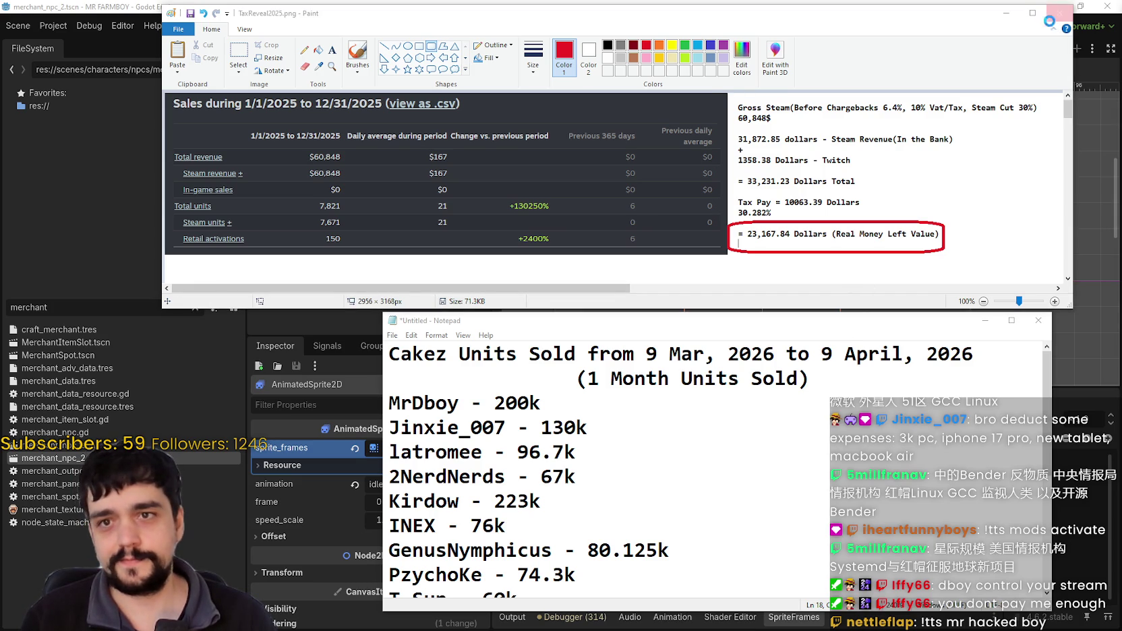
# Close Paint without saving and minimize the Notepad prediction notes.
pyautogui.click(641, 180)
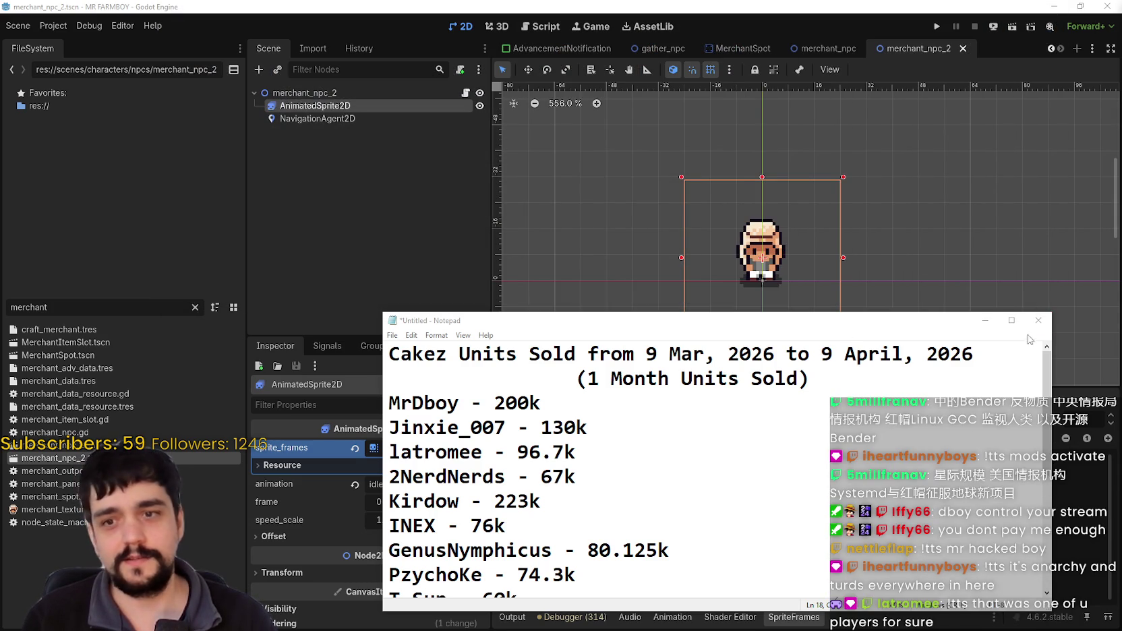
pyautogui.click(988, 321)
pyautogui.moveTo(933, 308); pyautogui.dragTo(777, 280)
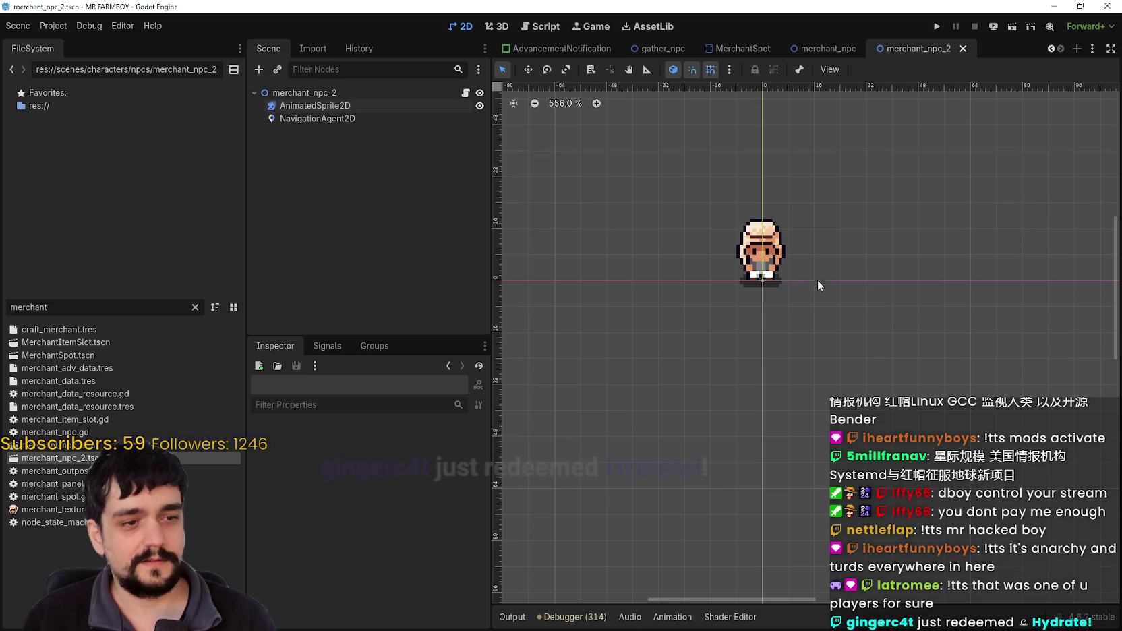
pyautogui.scroll(3)
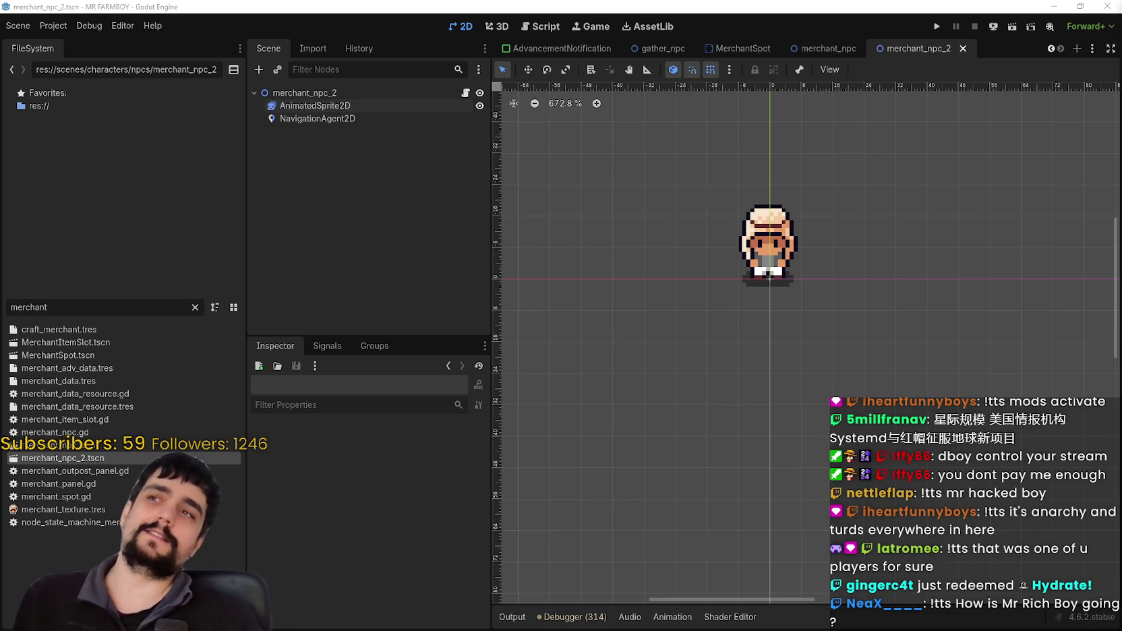
pyautogui.scroll(-3)
pyautogui.hscroll(3)
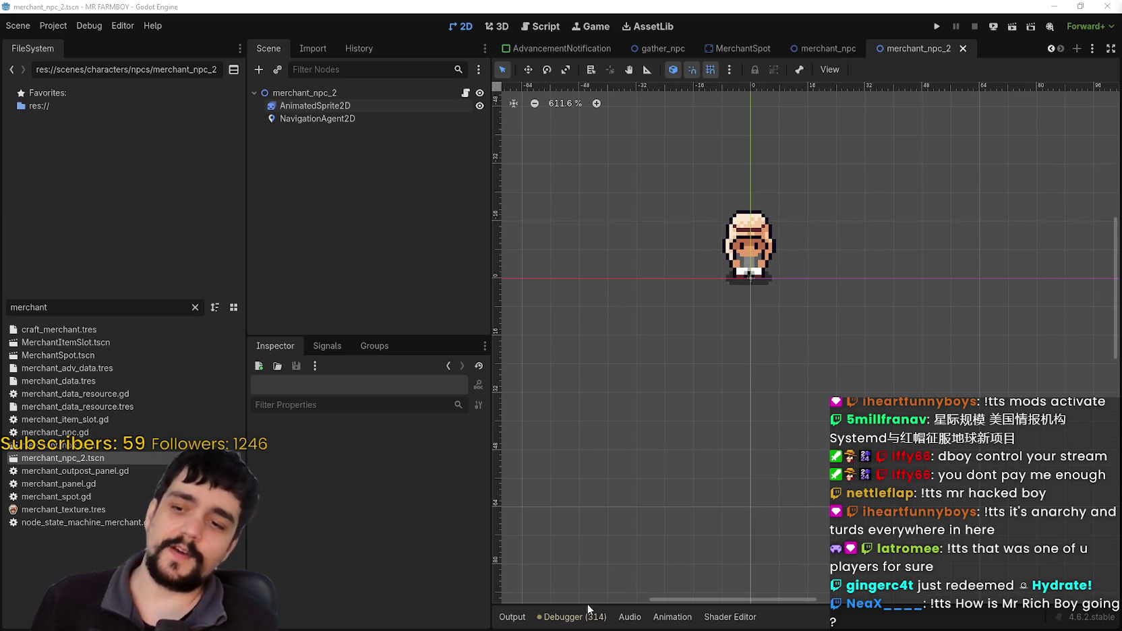
# Show the editor's output log and scroll through it.
pyautogui.click(512, 616)
pyautogui.scroll(-3)
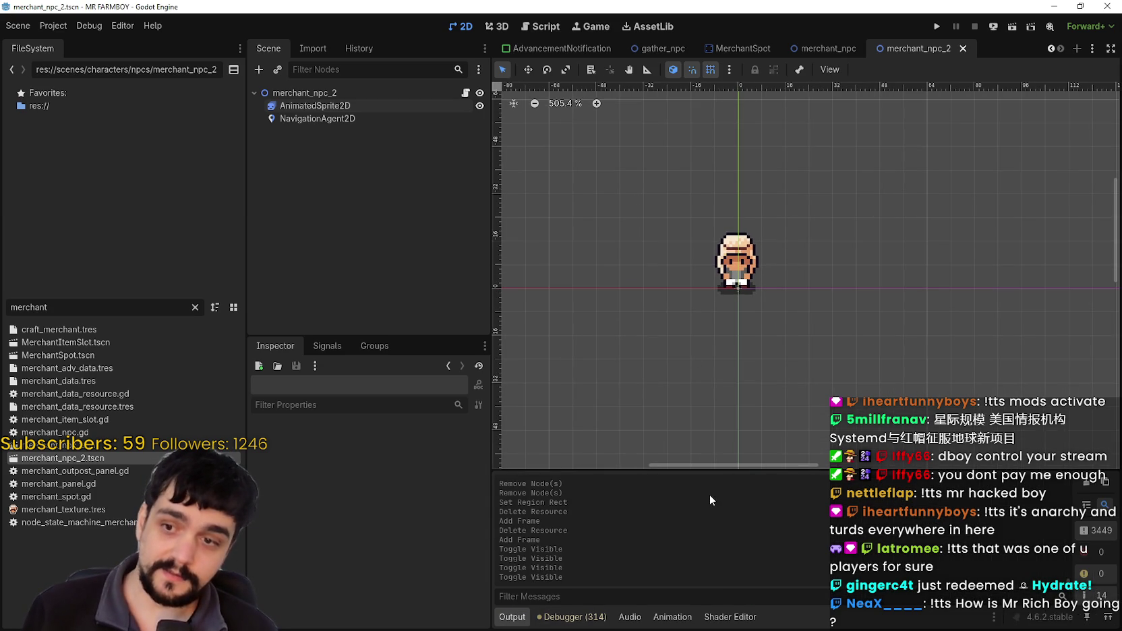
pyautogui.scroll(3)
pyautogui.scroll(3)
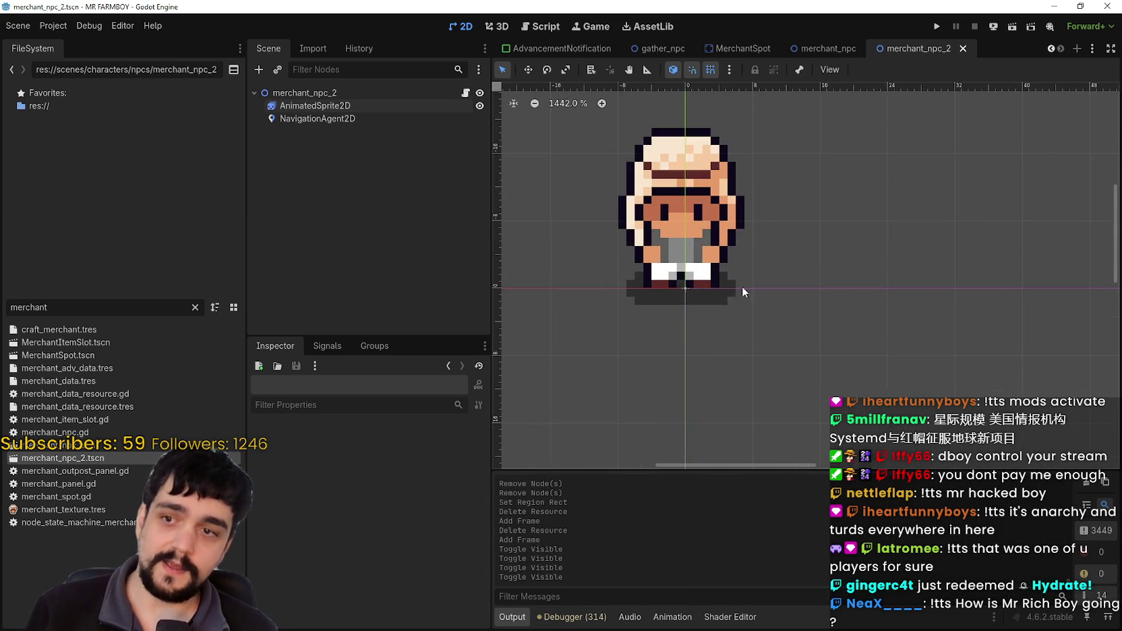
pyautogui.scroll(-3)
pyautogui.scroll(3)
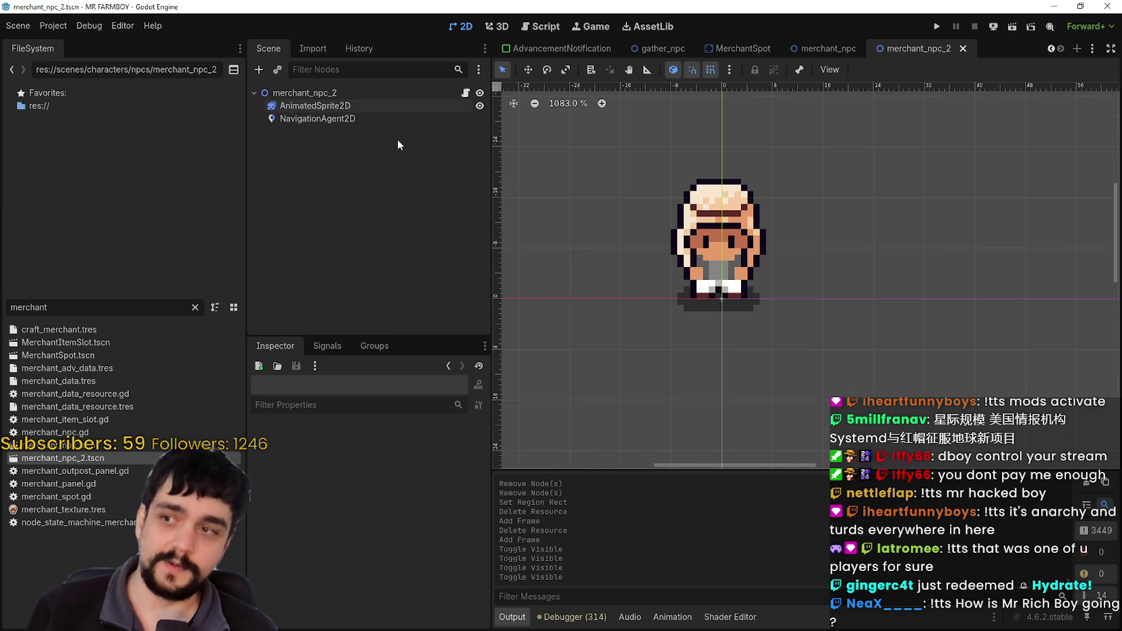
# Select AnimatedSprite2D in the Scene tree to show its SpriteFrames animations.
pyautogui.click(380, 119)
pyautogui.click(391, 106)
pyautogui.click(399, 92)
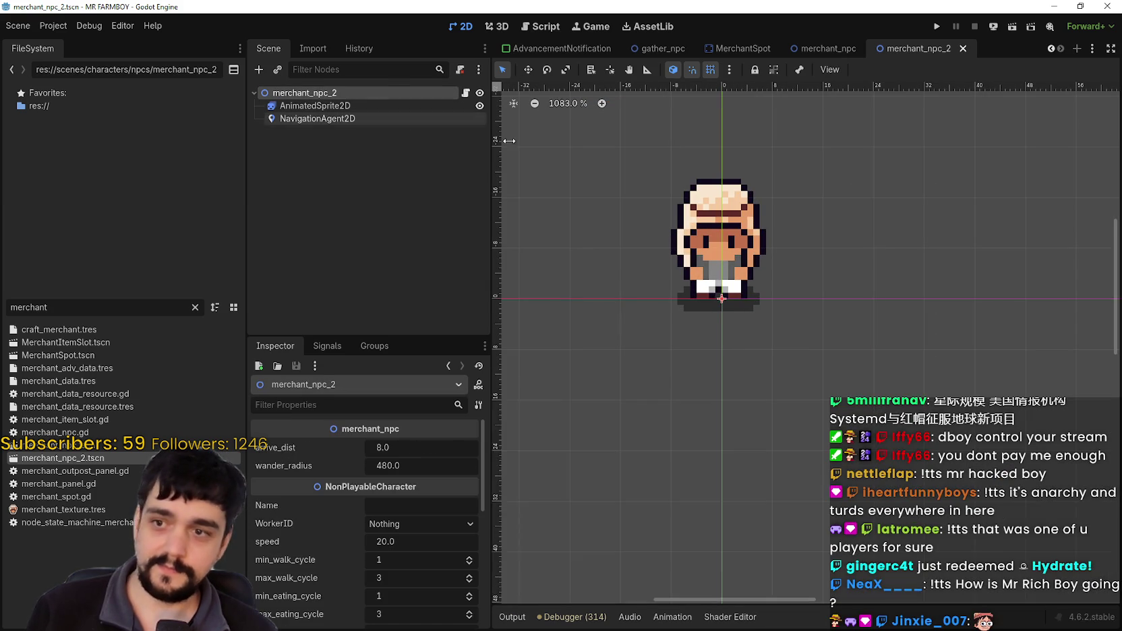
pyautogui.scroll(-3)
pyautogui.click(316, 106)
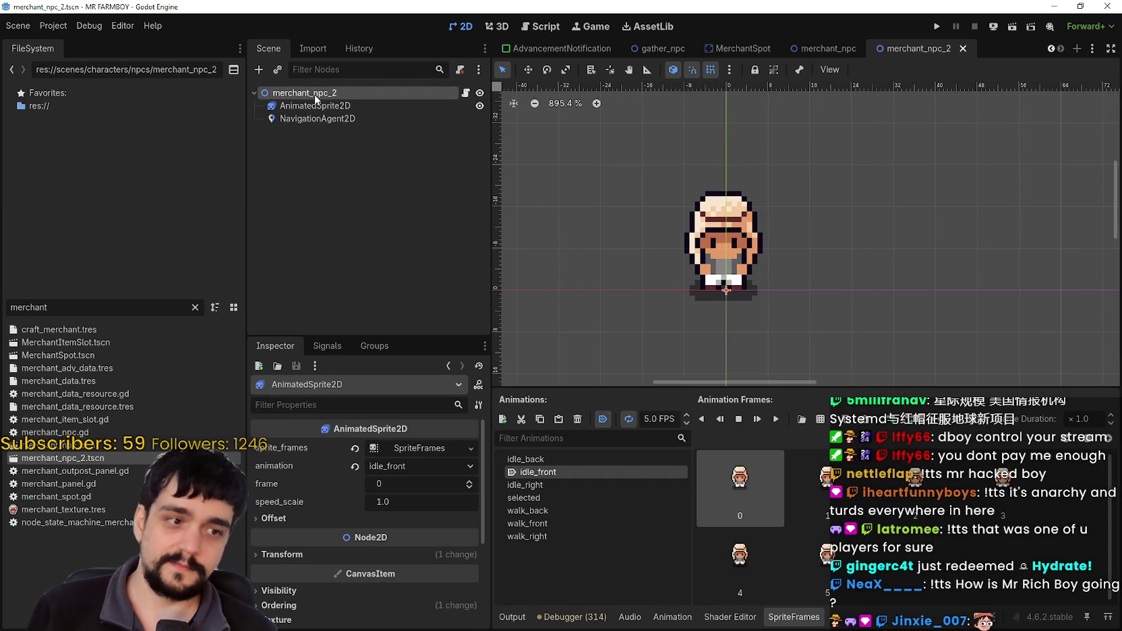
# Cycle between merchant_npc_2, AnimatedSprite2D and NavigationAgent2D nodes, ending on merchant_npc_2.
pyautogui.click(316, 96)
pyautogui.click(308, 107)
pyautogui.click(314, 119)
pyautogui.click(321, 106)
pyautogui.click(318, 118)
pyautogui.click(327, 106)
pyautogui.click(334, 93)
pyautogui.click(328, 108)
pyautogui.click(328, 119)
pyautogui.click(328, 106)
pyautogui.click(334, 93)
pyautogui.click(354, 122)
pyautogui.click(351, 108)
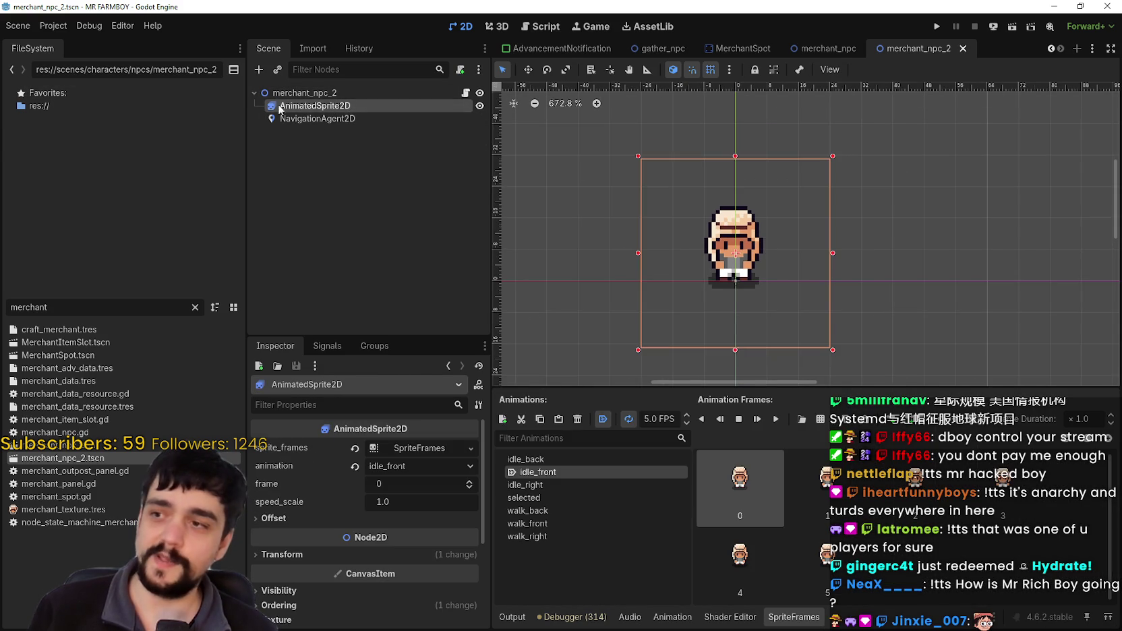
pyautogui.click(330, 93)
pyautogui.scroll(-3)
pyautogui.scroll(3)
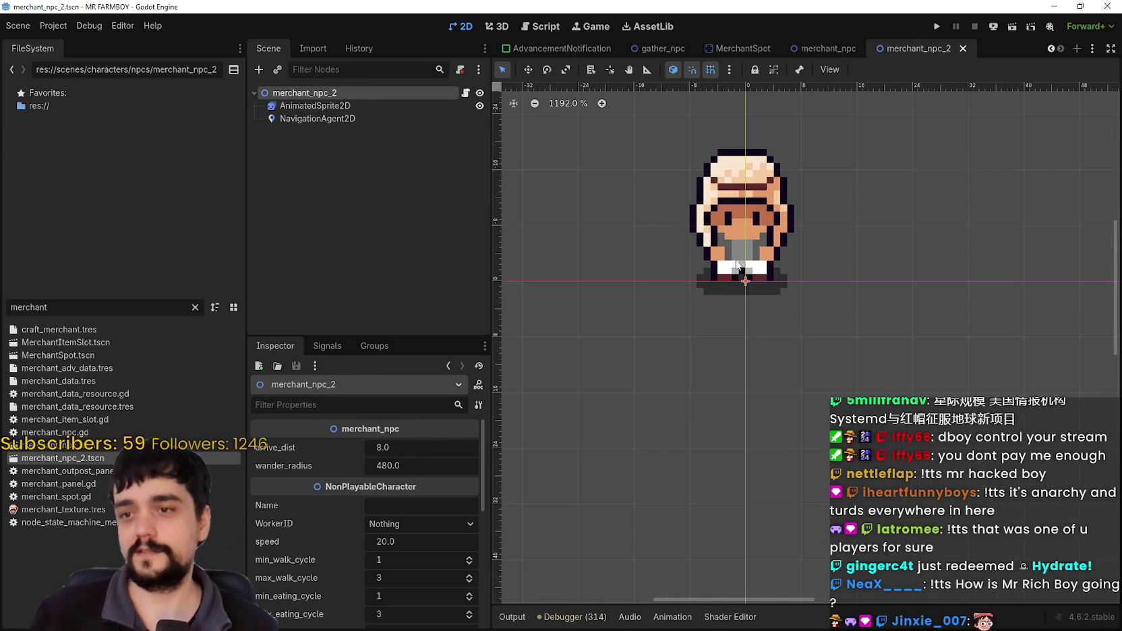
pyautogui.scroll(3)
pyautogui.scroll(-3)
pyautogui.scroll(-3)
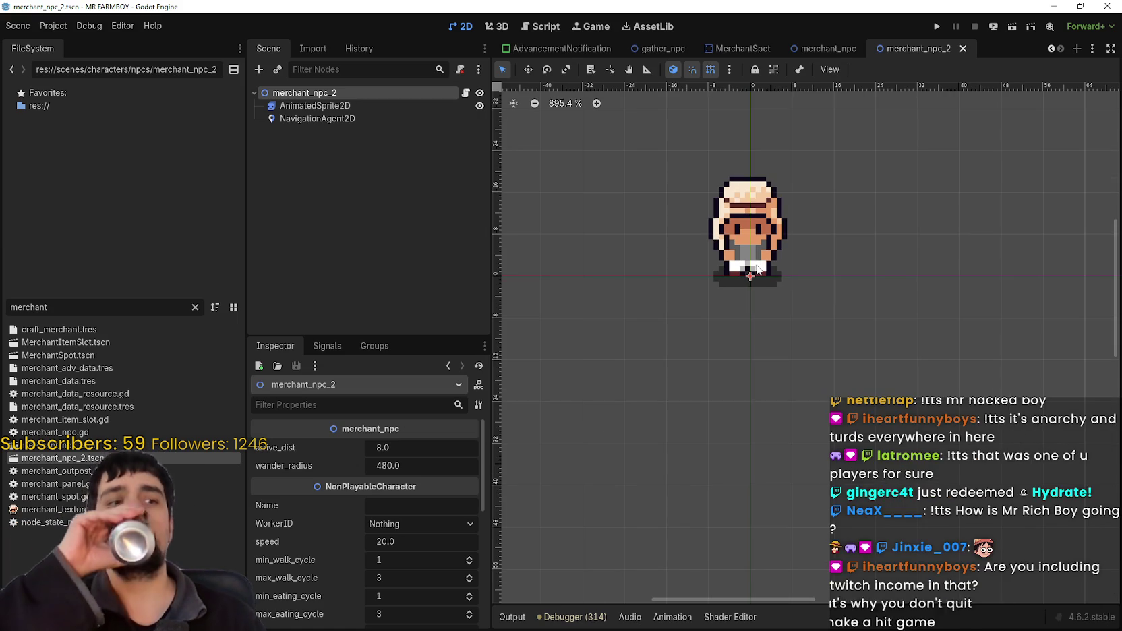
pyautogui.scroll(3)
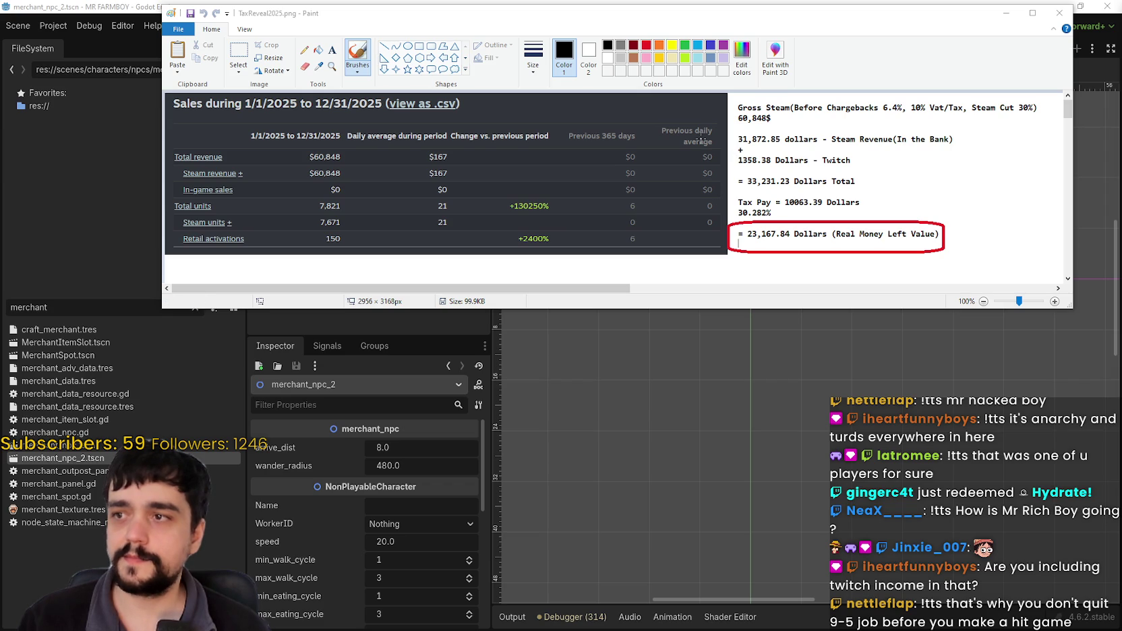
# Replace the freehand mark with a red rectangle around '1358.38 Dollars - Twitch'.
pyautogui.moveTo(729, 148); pyautogui.dragTo(839, 174)
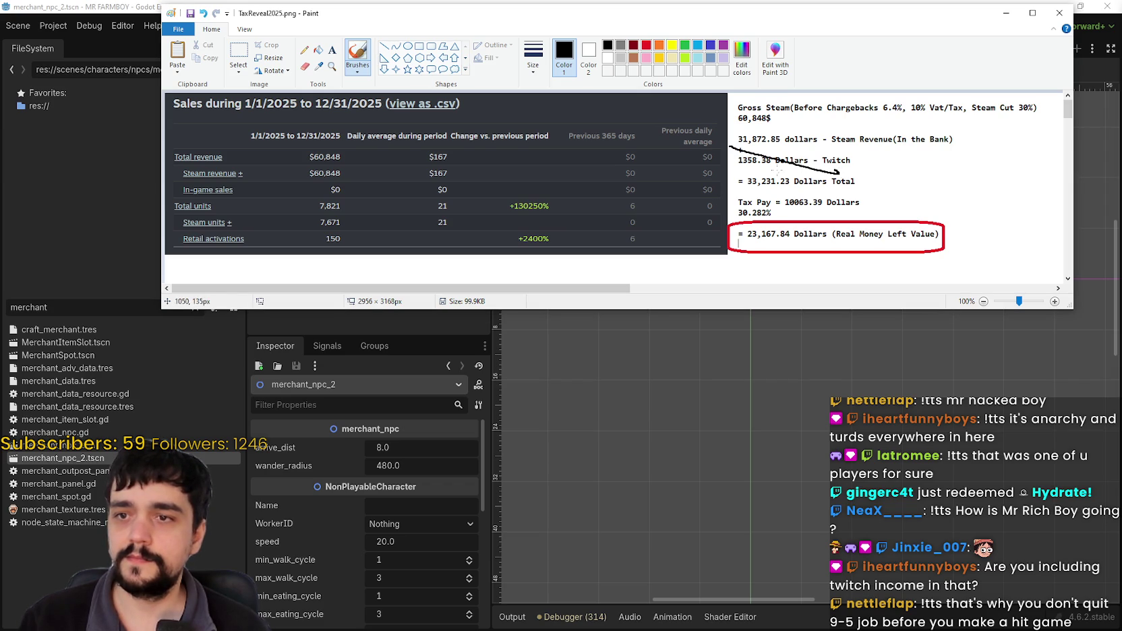
pyautogui.hotkey('ctrl', 'z')
pyautogui.click(418, 46)
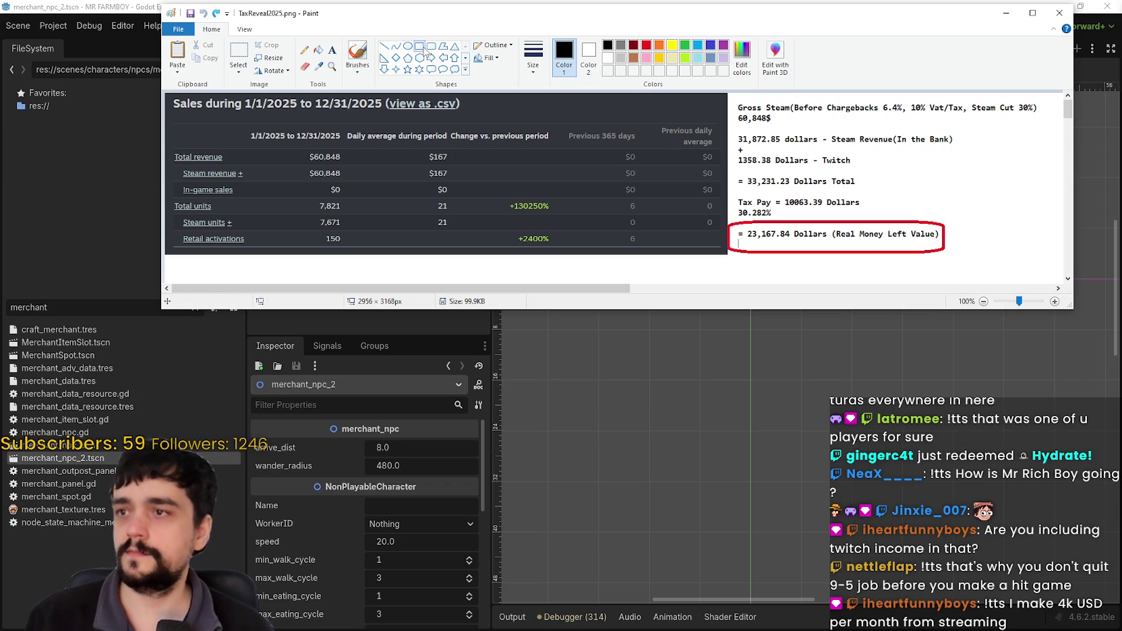
pyautogui.click(646, 45)
pyautogui.moveTo(728, 149); pyautogui.dragTo(861, 174)
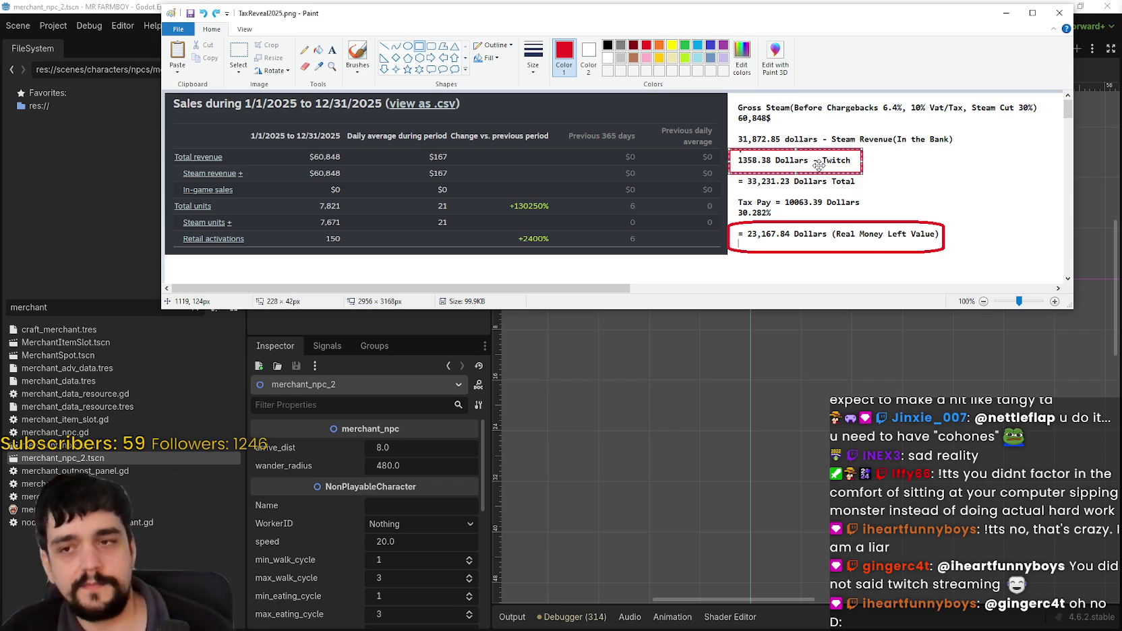
# Commit the red rectangle around the Twitch line on the canvas.
pyautogui.click(924, 212)
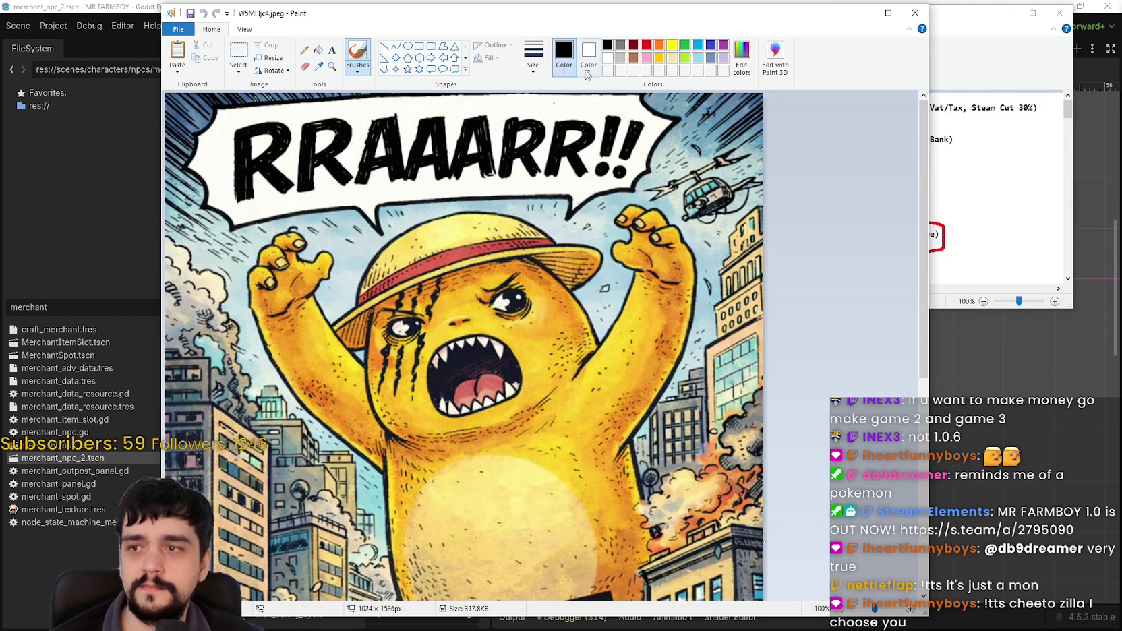
# Drag the monster comic window aside and scroll through the comic image.
pyautogui.moveTo(573, 26); pyautogui.dragTo(739, 22)
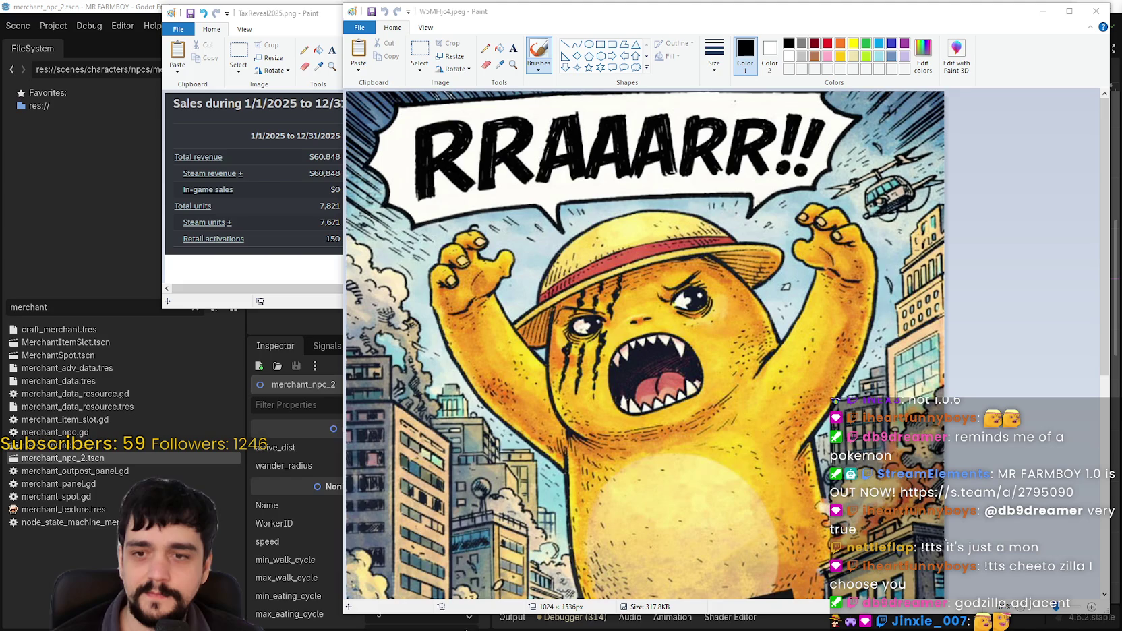
pyautogui.scroll(-3)
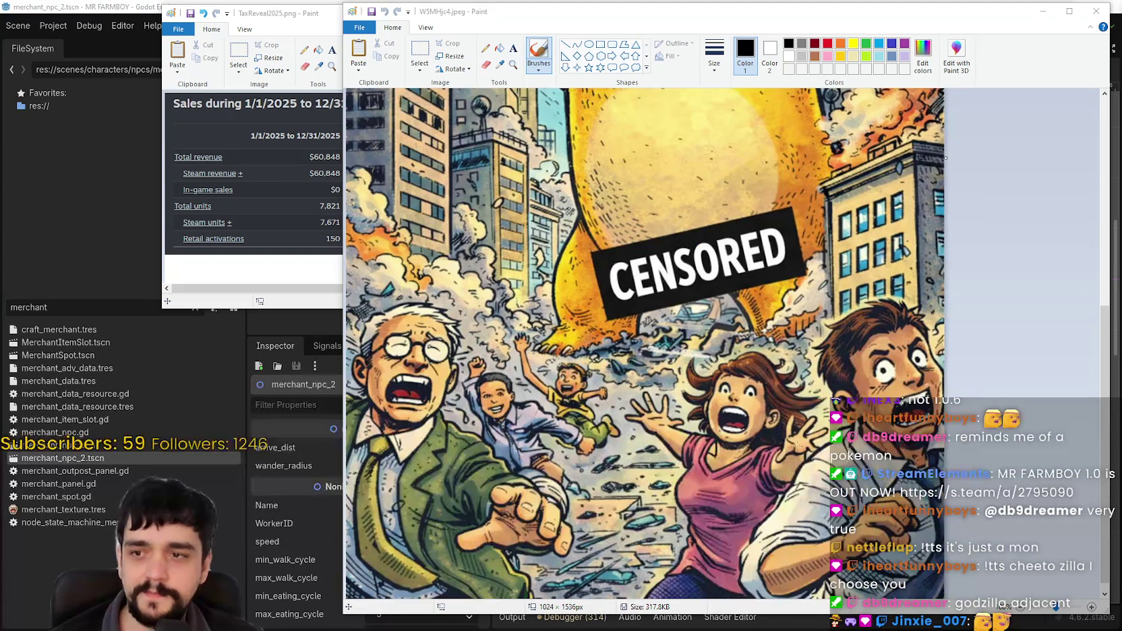
pyautogui.scroll(3)
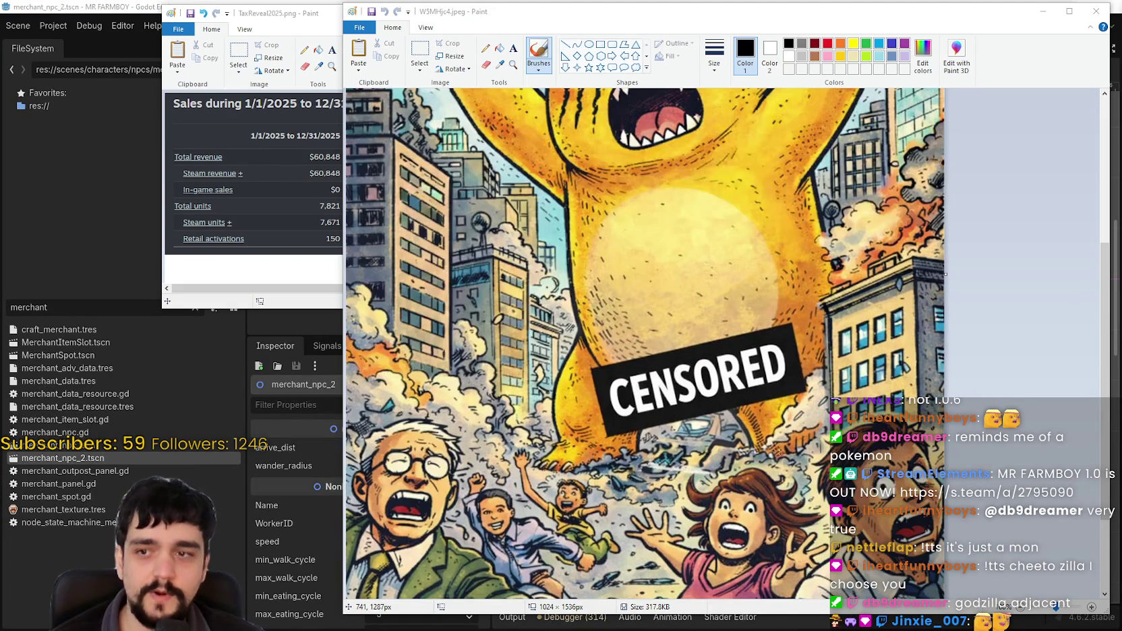
pyautogui.scroll(3)
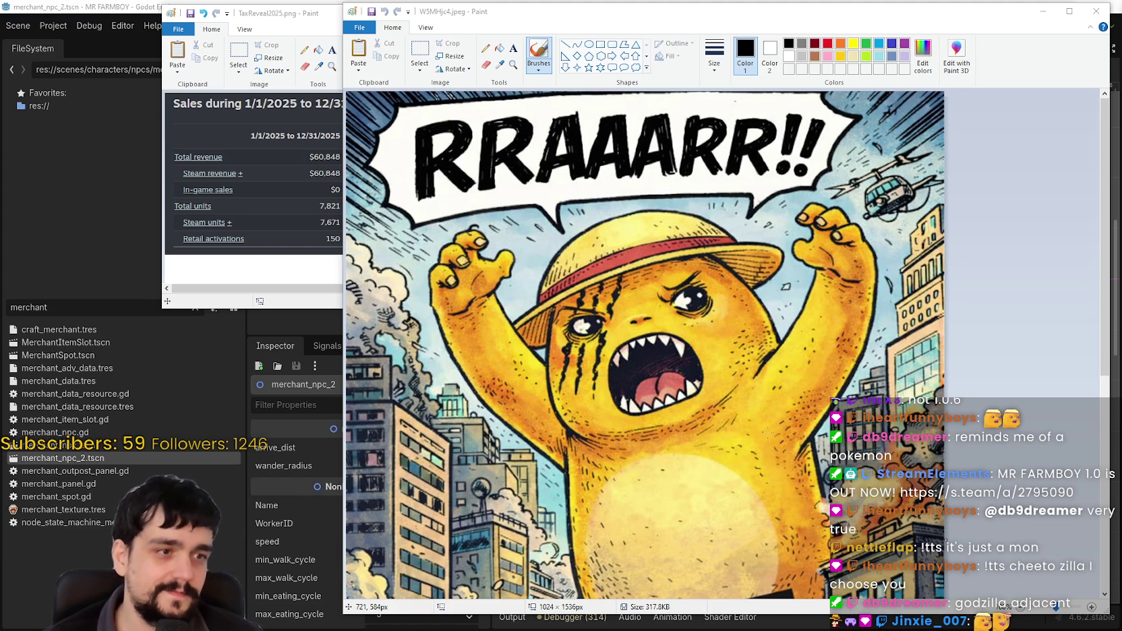
pyautogui.scroll(-3)
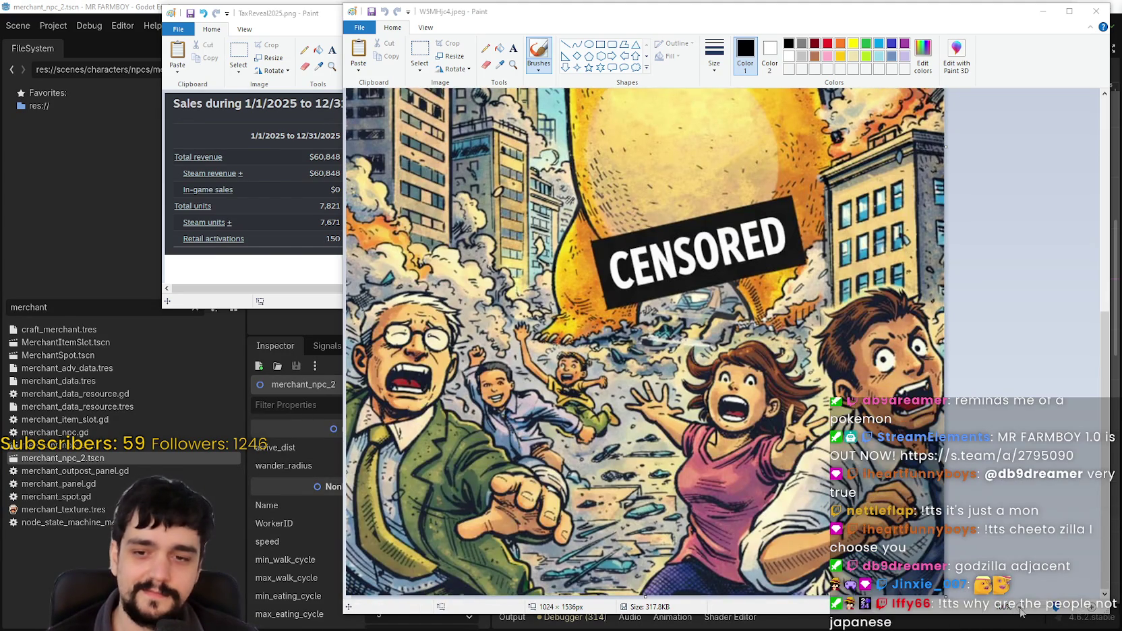
pyautogui.scroll(-3)
# Narrow the comic window, then close both the comic and TaxReveal2025.png images.
pyautogui.moveTo(339, 362); pyautogui.dragTo(776, 382)
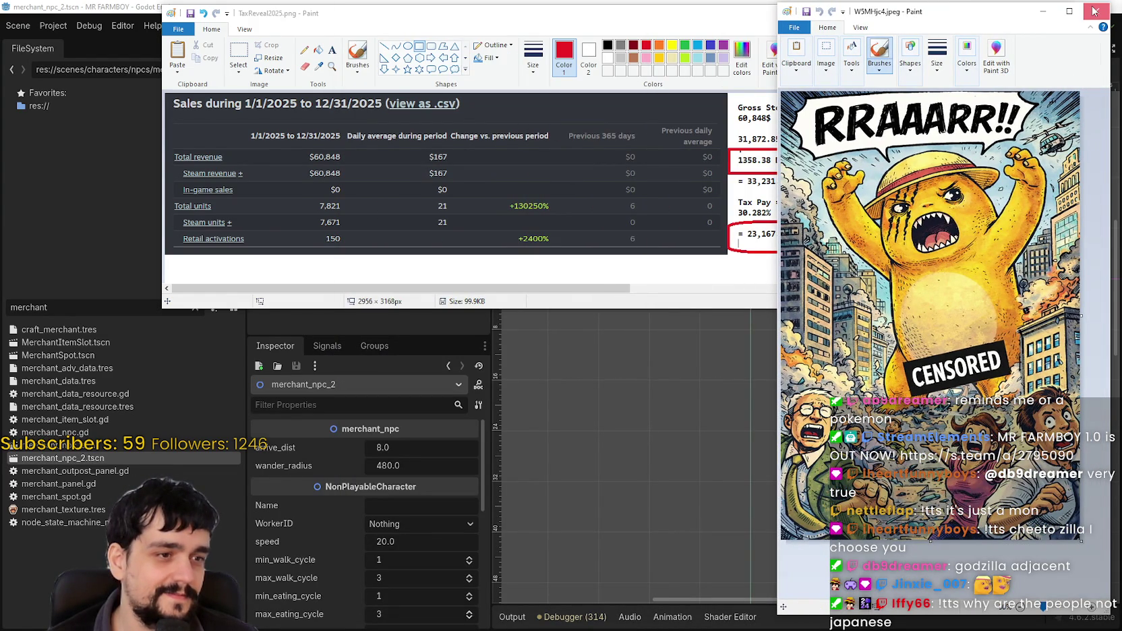
pyautogui.click(1093, 10)
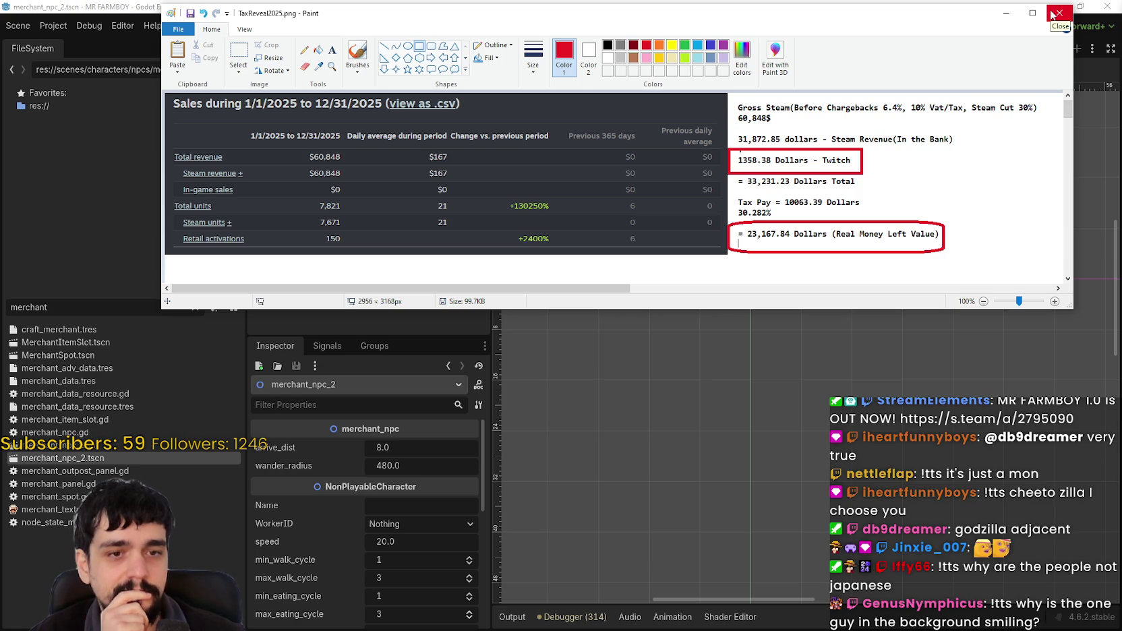
pyautogui.click(1053, 14)
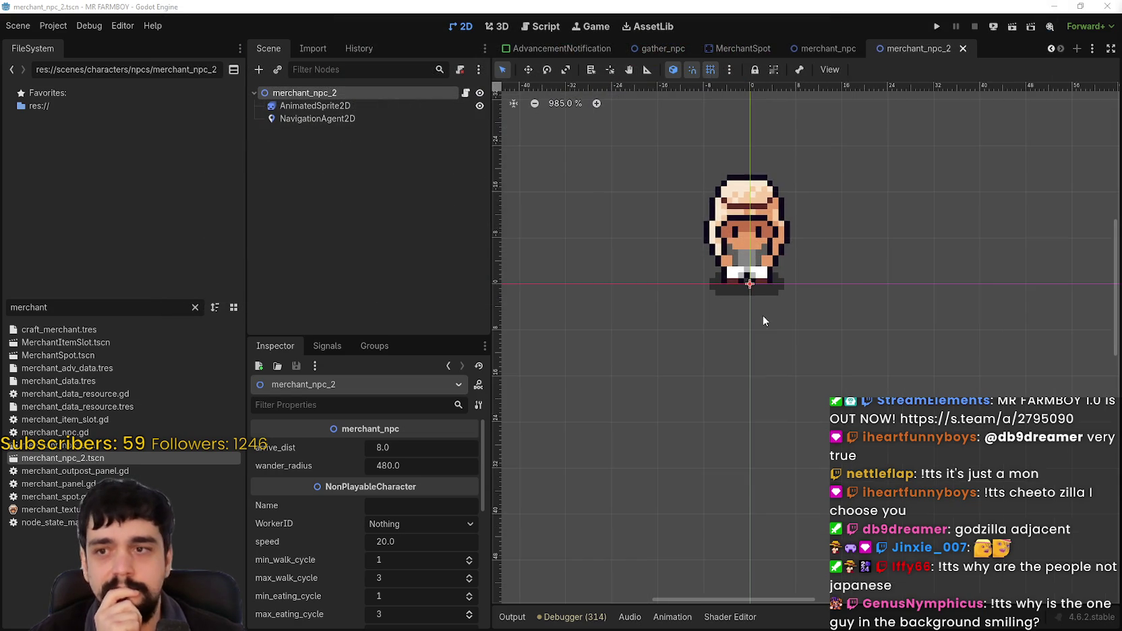
# Select merchant_npc_2's AnimatedSprite2D node to show its idle and walk animation frames.
pyautogui.click(317, 119)
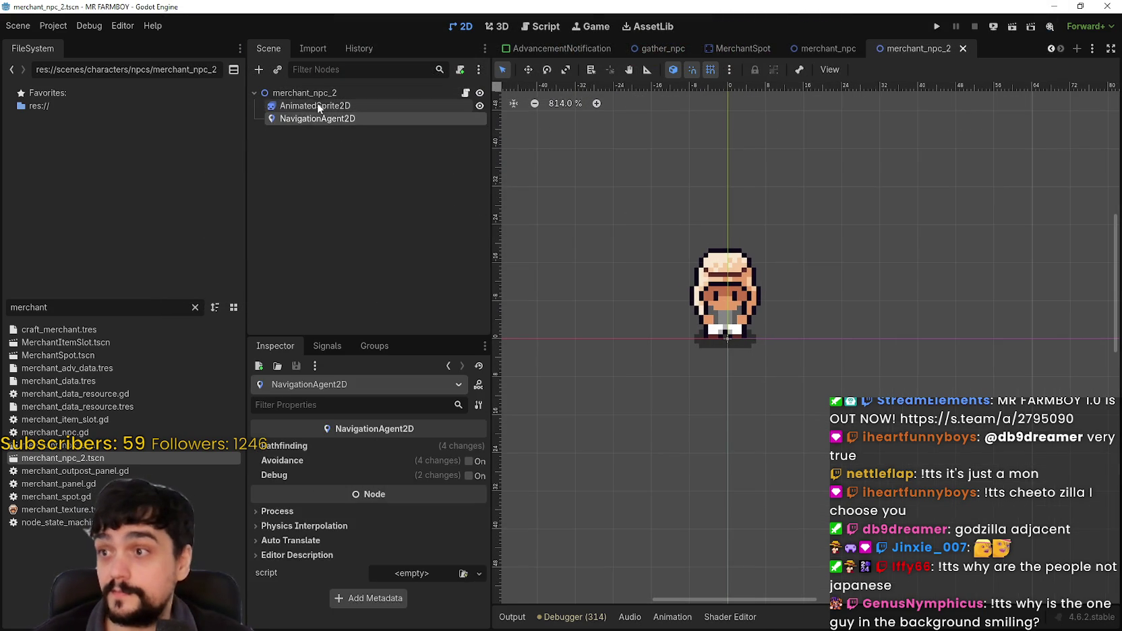
pyautogui.click(314, 105)
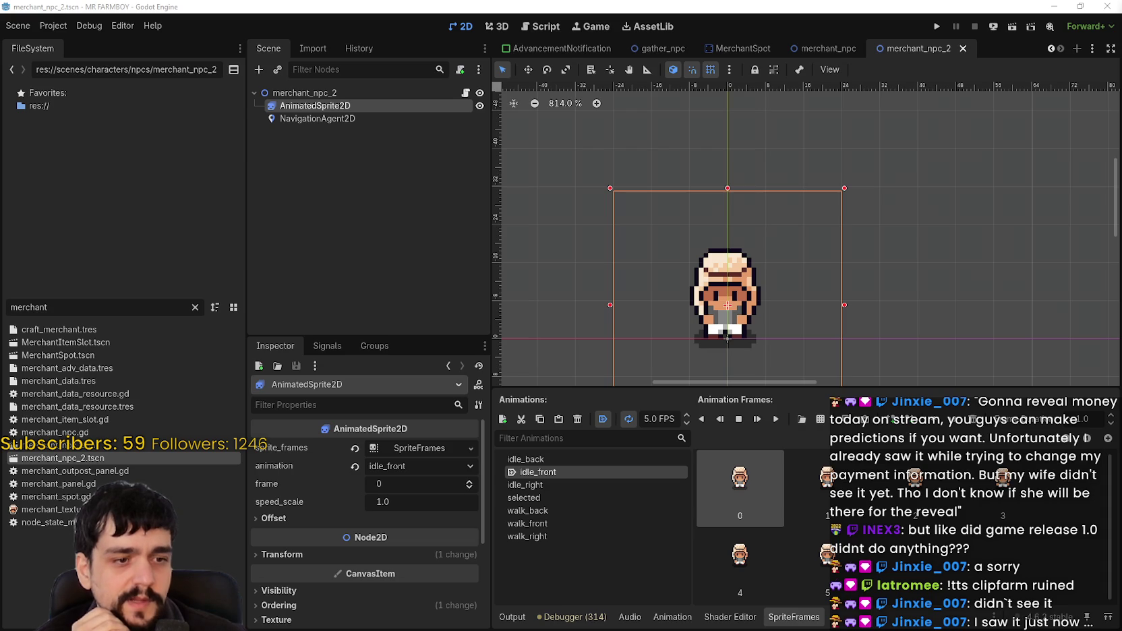
# Bring the Notepad prediction list to the front and make its window taller.
pyautogui.hotkey('alt', 'Tab')
pyautogui.hotkey('shift', 'Right')
pyautogui.hotkey('shift', 'Right')
pyautogui.hotkey('shift', 'Up')
pyautogui.press('Left')
pyautogui.moveTo(727, 313); pyautogui.dragTo(684, 147)
pyautogui.moveTo(658, 287); pyautogui.dragTo(389, 293)
# Select lines of the list, then start a save and cancel it without writing a file.
pyautogui.moveTo(910, 214); pyautogui.dragTo(390, 194)
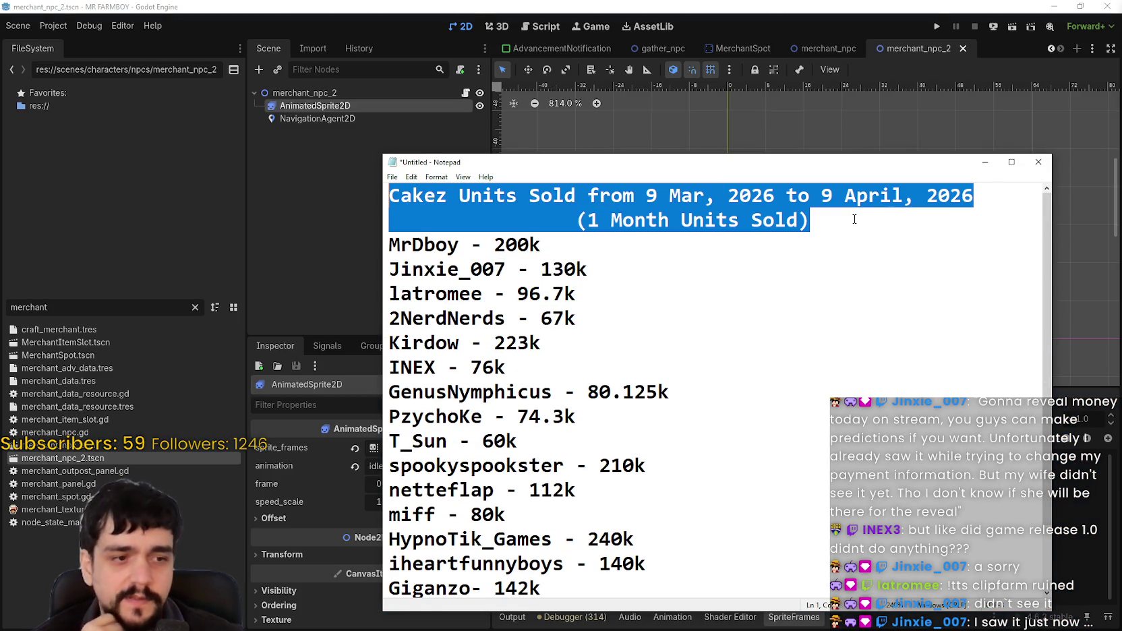
pyautogui.tripleClick(758, 258)
pyautogui.click(713, 241)
pyautogui.click(714, 271)
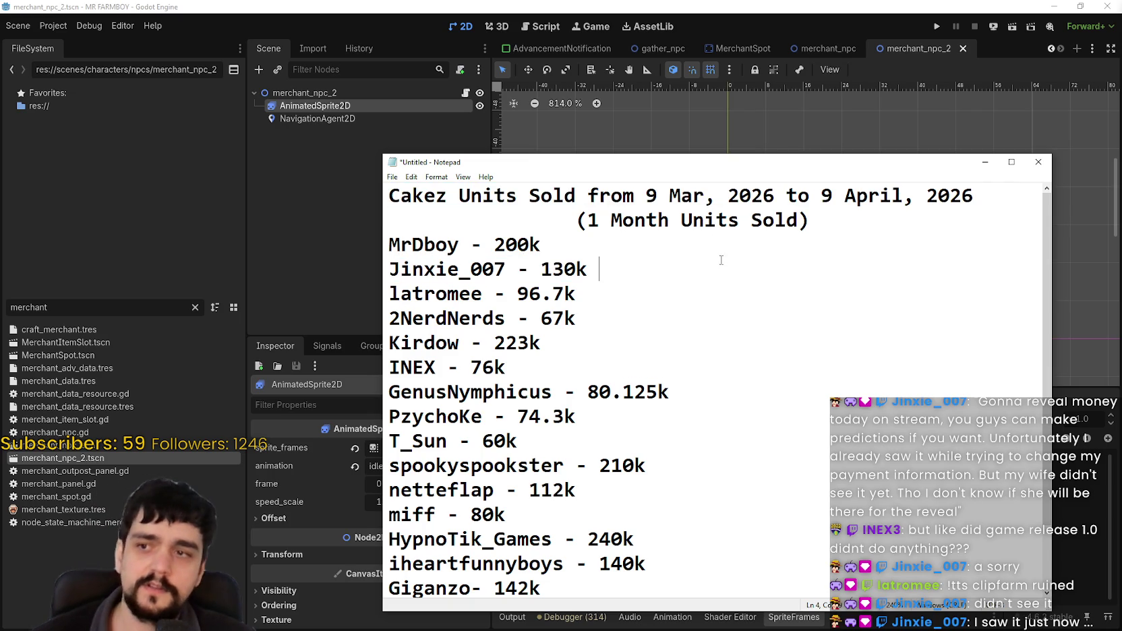
pyautogui.hotkey('ctrl', 'a')
pyautogui.hotkey('ctrl', 's')
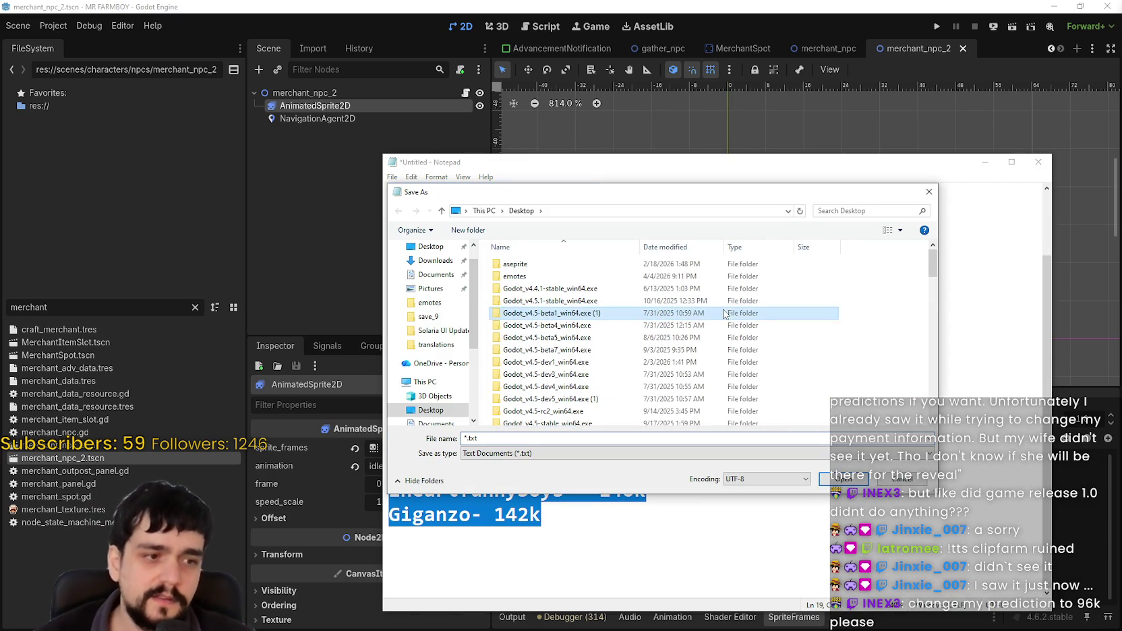
pyautogui.scroll(-3)
pyautogui.press('Escape')
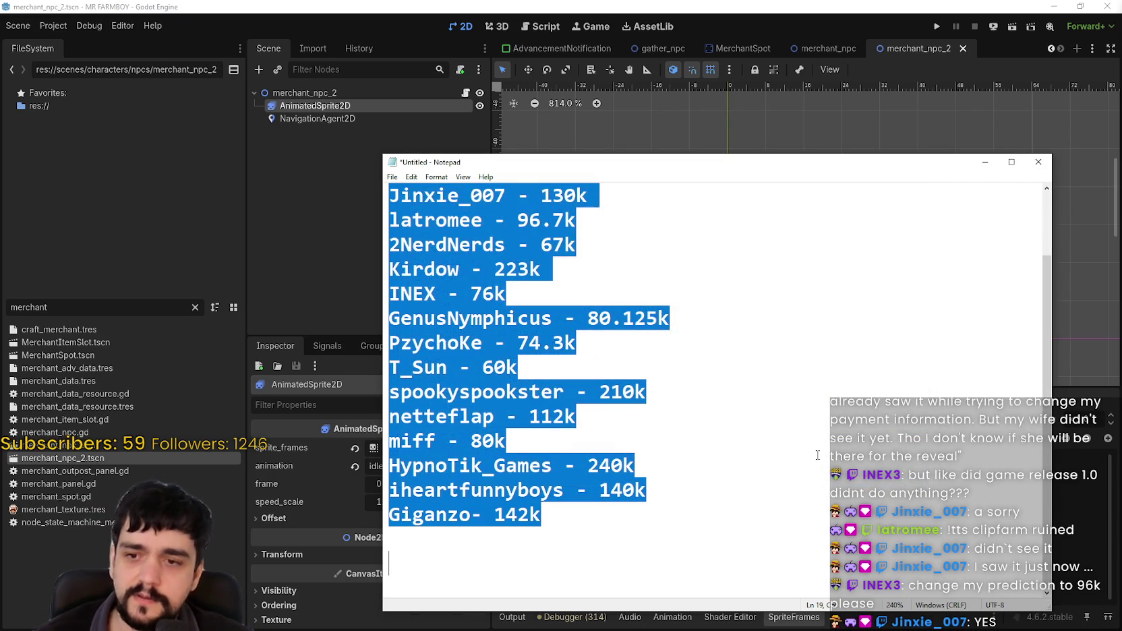
pyautogui.click(811, 456)
pyautogui.scroll(3)
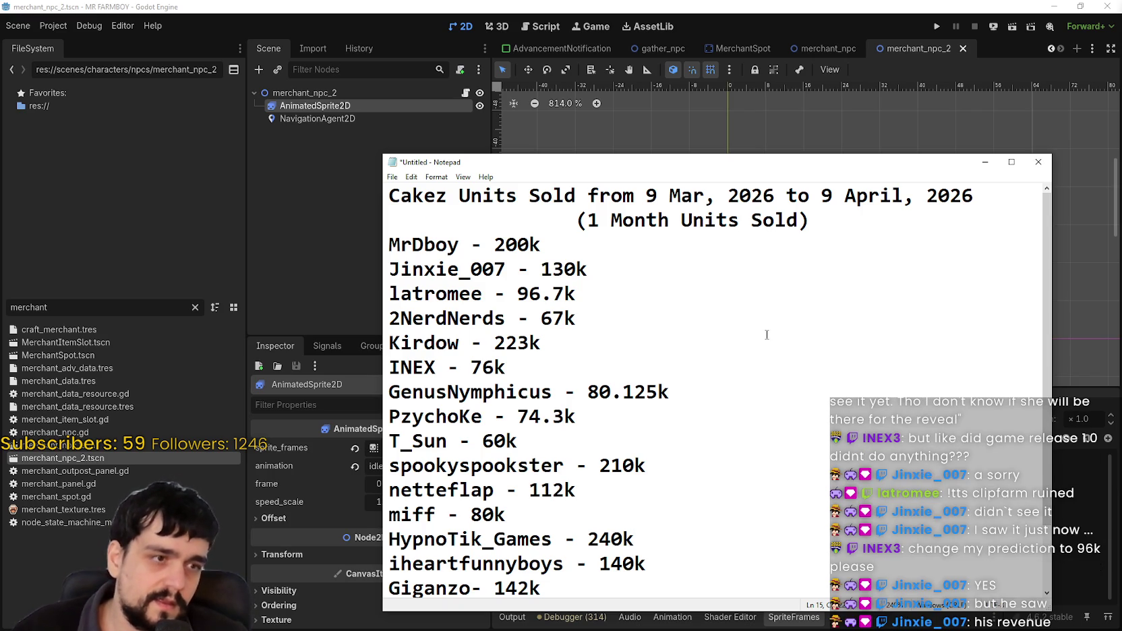
# Select both header lines of the list, including Cakez.
pyautogui.hotkey('ctrl', 'Home')
pyautogui.press('Down')
pyautogui.press('End')
pyautogui.hotkey('ctrl', 'shift', 'Left')
pyautogui.hotkey('ctrl', 'shift', 'Left')
pyautogui.hotkey('ctrl', 'shift', 'Left')
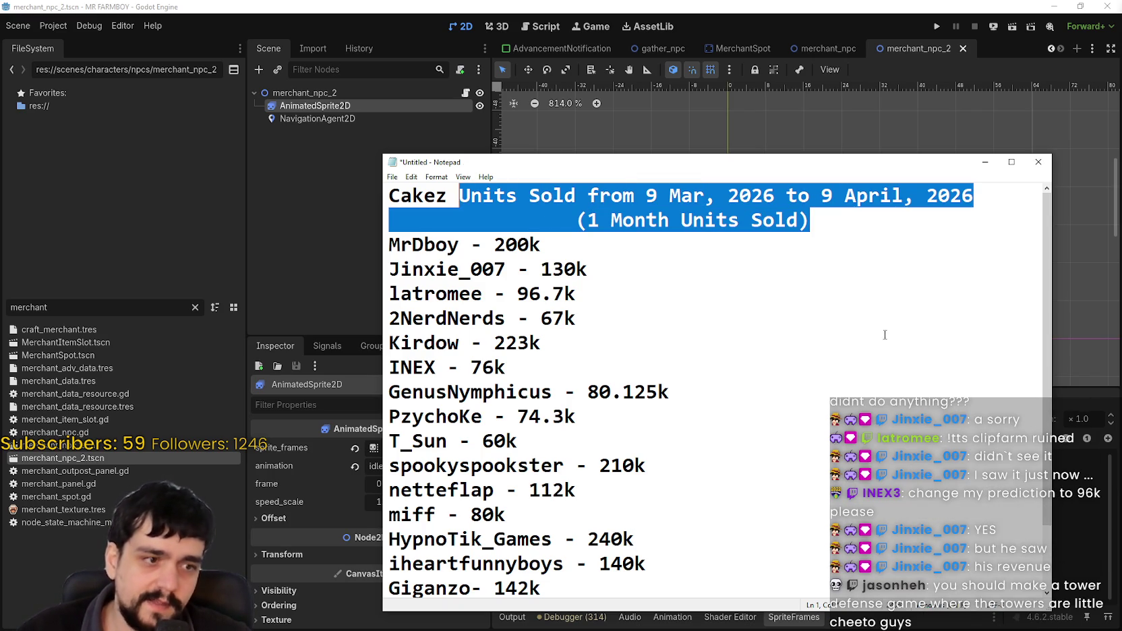
pyautogui.click(856, 284)
pyautogui.moveTo(856, 222); pyautogui.dragTo(361, 163)
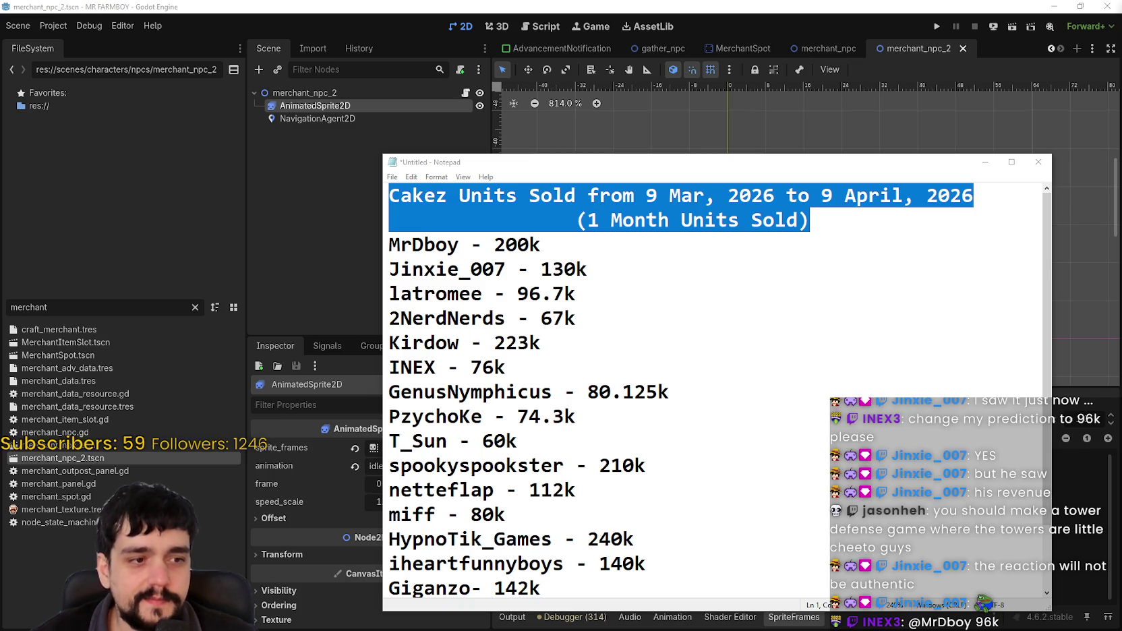
# Add an empty line after the last entry of the list.
pyautogui.scroll(-3)
pyautogui.click(584, 507)
pyautogui.scroll(3)
pyautogui.scroll(-3)
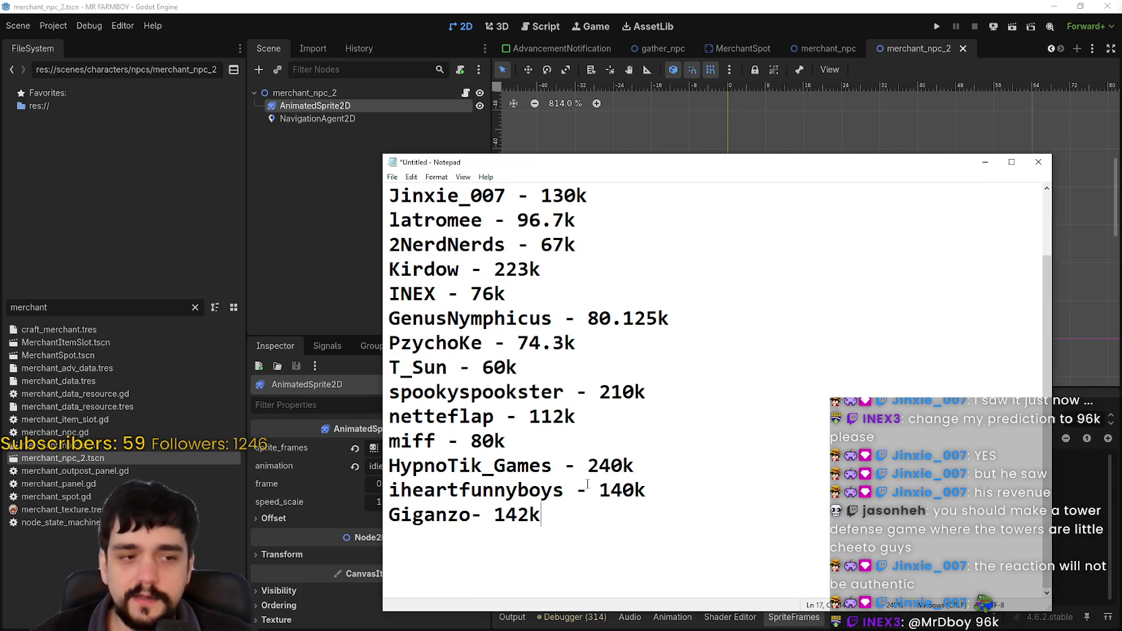
pyautogui.press('Return')
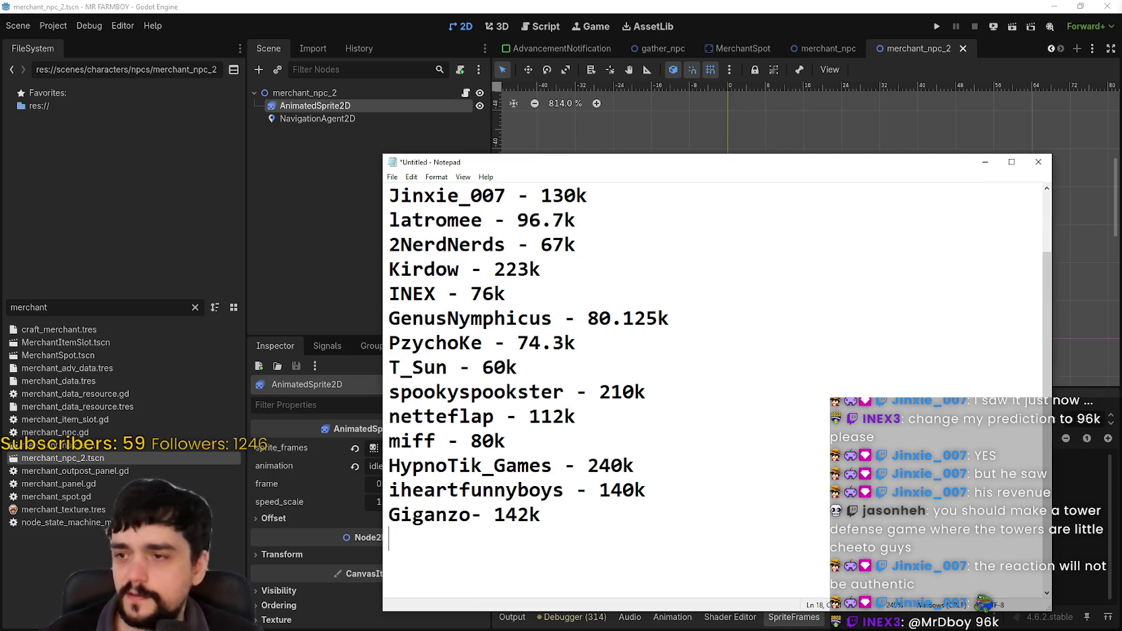
# Change the 76k prediction to 96k.
pyautogui.moveTo(482, 293); pyautogui.dragTo(482, 293)
pyautogui.click(475, 293)
pyautogui.write('9')
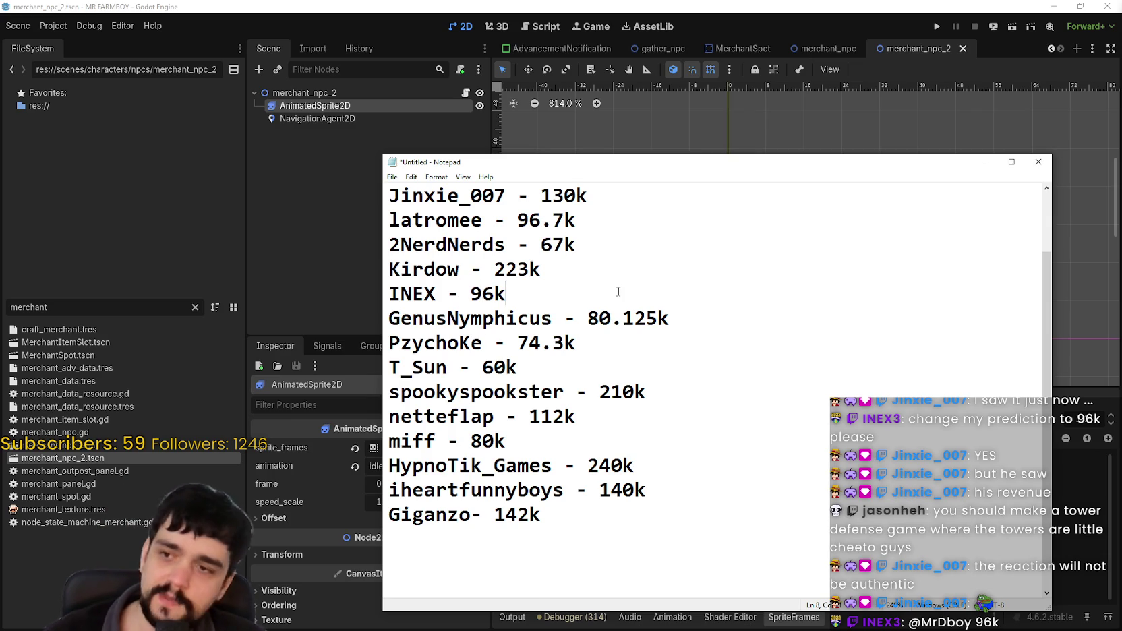
# Add a final entry with the viewer's name and the '66 - 88k' prediction.
pyautogui.scroll(3)
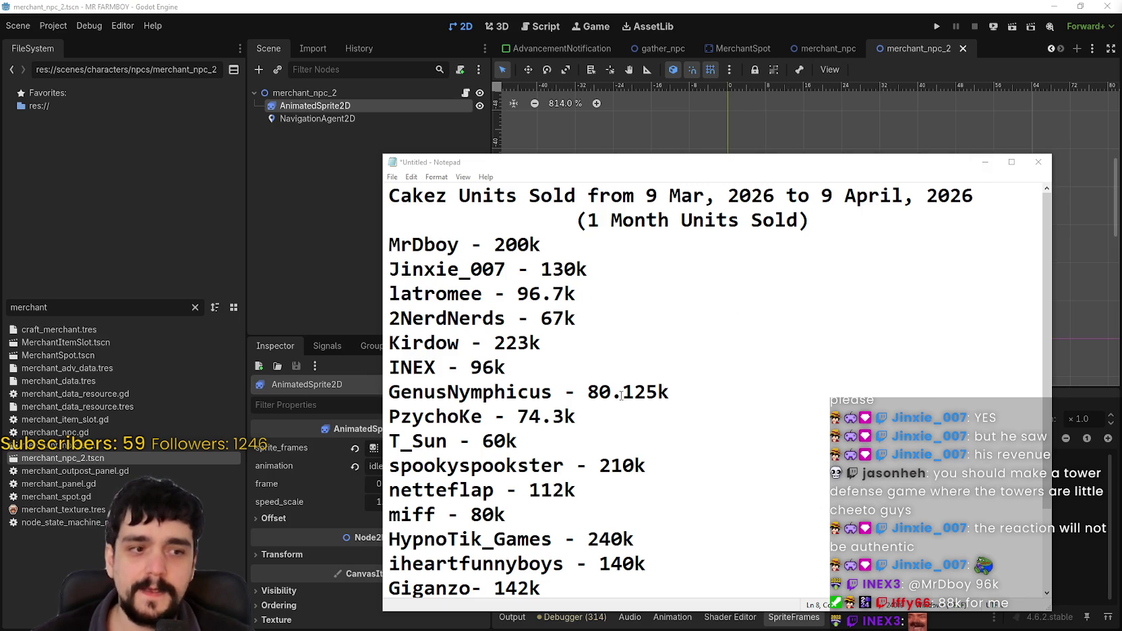
pyautogui.scroll(-3)
pyautogui.click(553, 526)
pyautogui.scroll(3)
pyautogui.scroll(-3)
pyautogui.scroll(3)
pyautogui.scroll(-3)
pyautogui.click(465, 524)
pyautogui.write('Iffy')
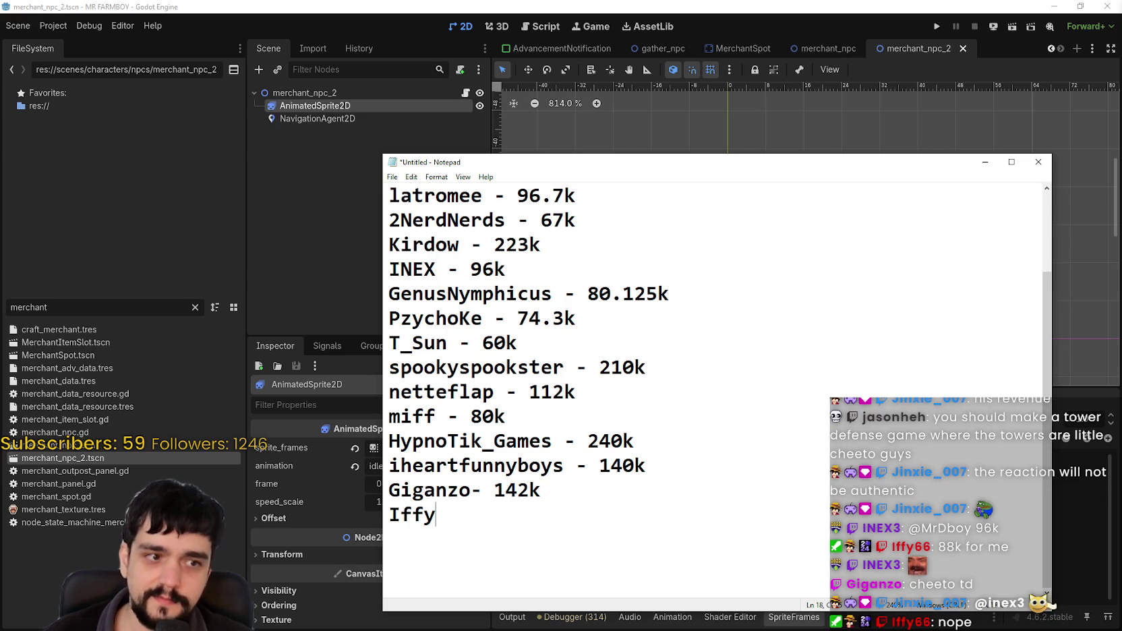
pyautogui.write('66 ')
pyautogui.write('- 88k')
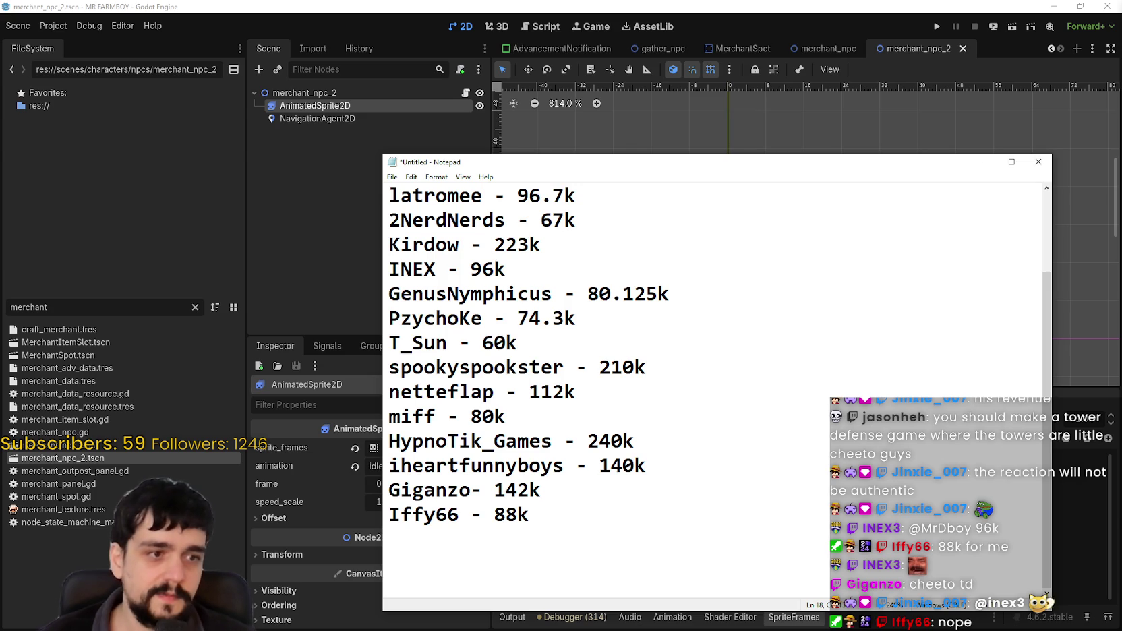
# Move the cursor to the ends of the 60k and 140k entries.
pyautogui.scroll(3)
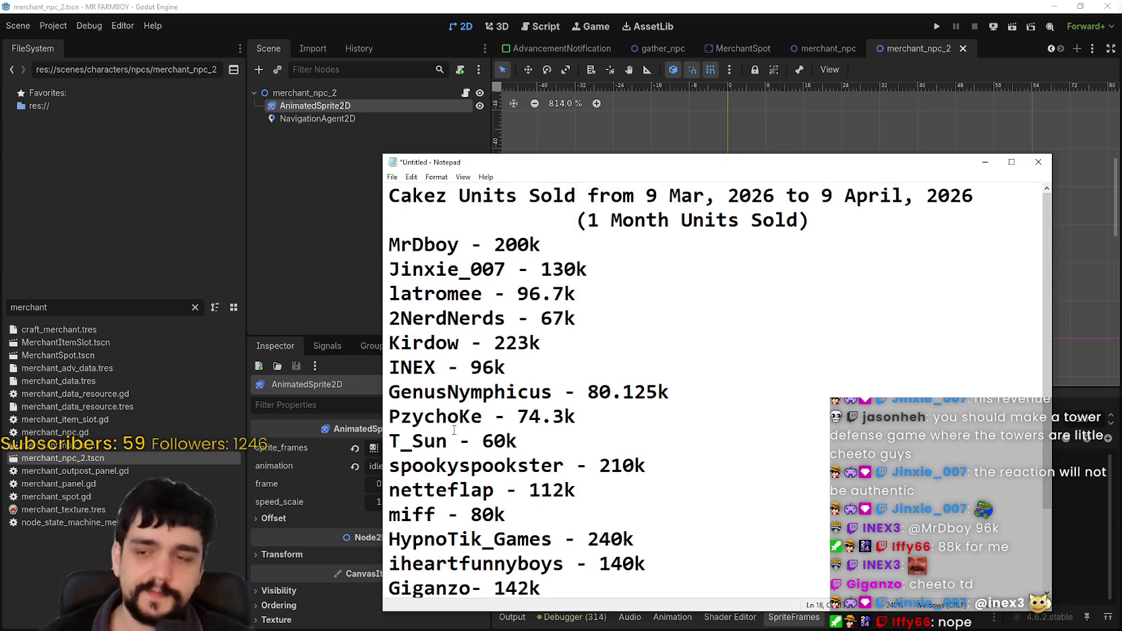
pyautogui.click(674, 439)
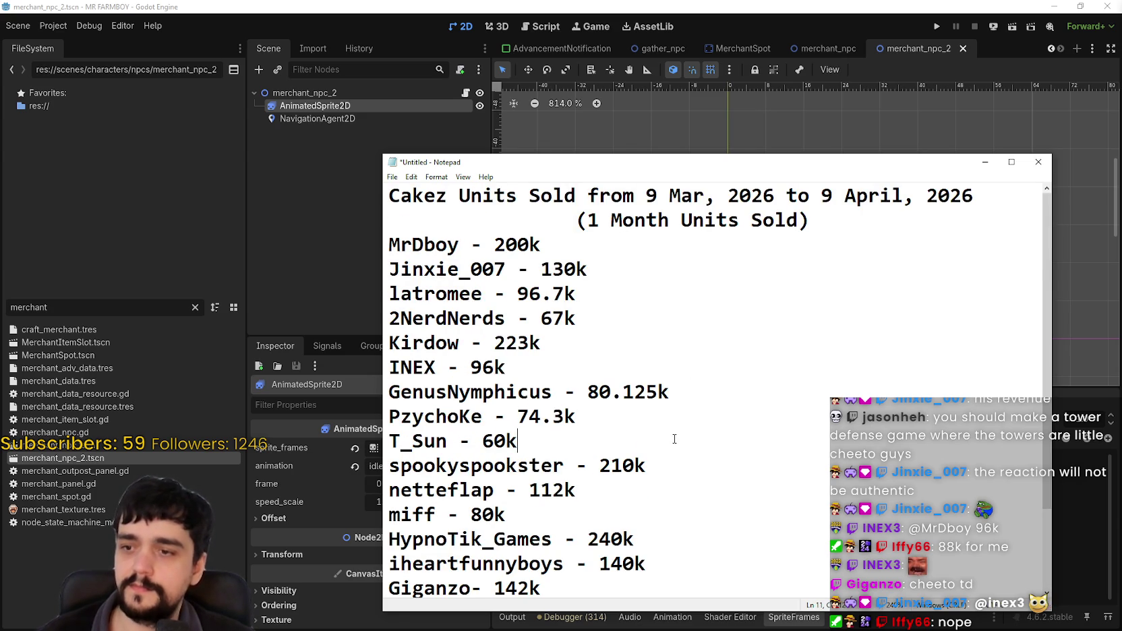
pyautogui.scroll(-3)
pyautogui.click(677, 471)
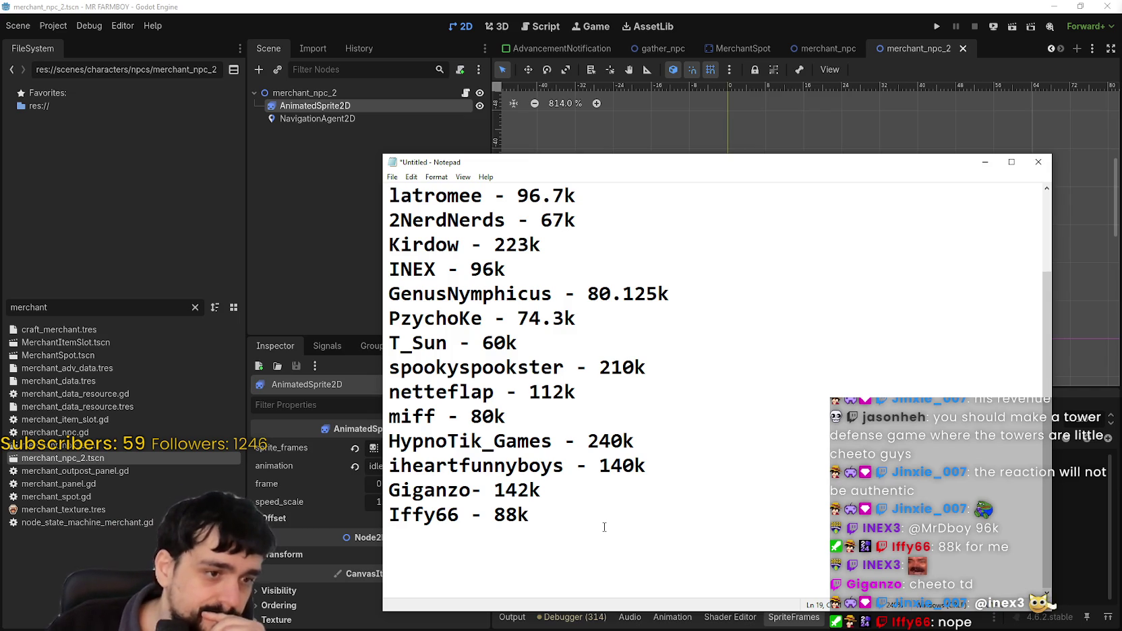
# Back in Godot, open and dismiss merchant_npc_2's sprite_frames resource options.
pyautogui.click(474, 6)
pyautogui.scroll(-3)
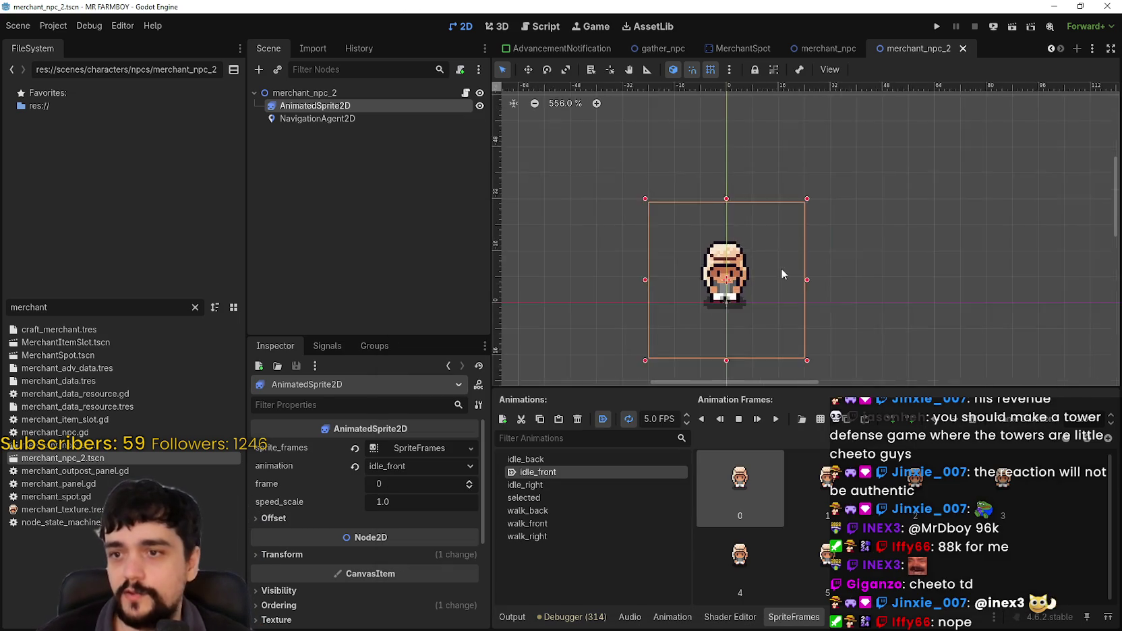
pyautogui.scroll(3)
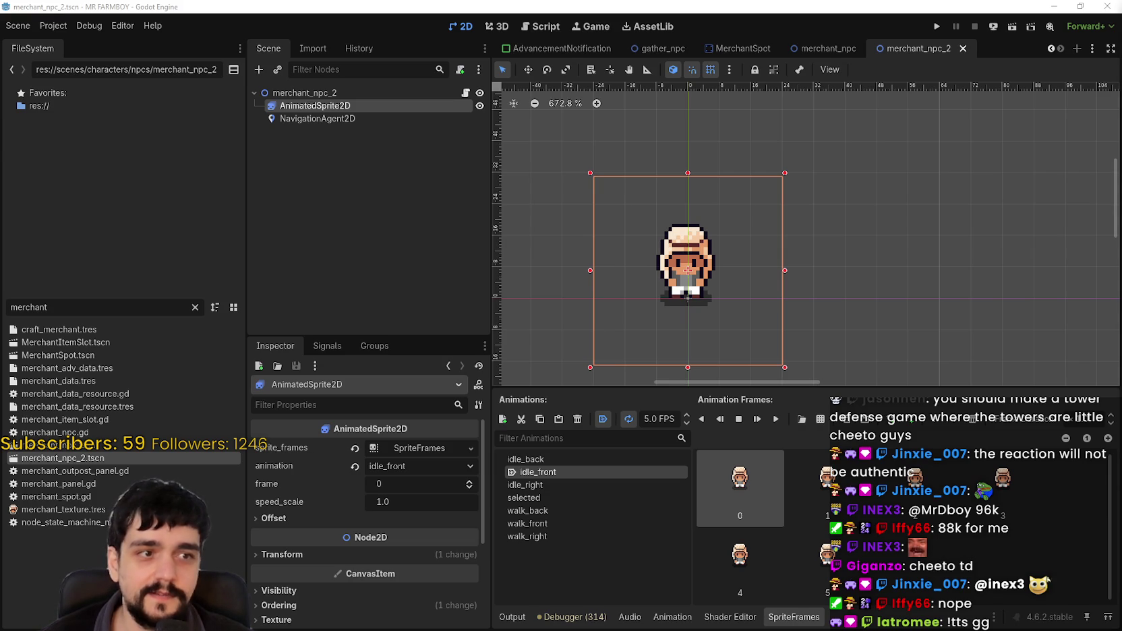
pyautogui.scroll(-3)
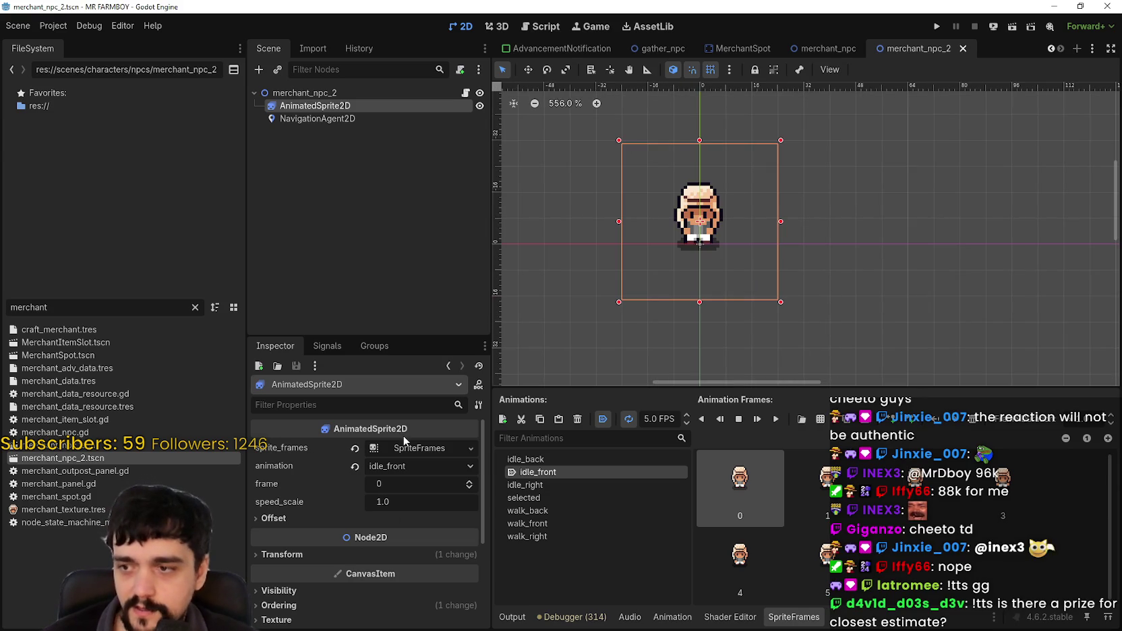
pyautogui.click(402, 448)
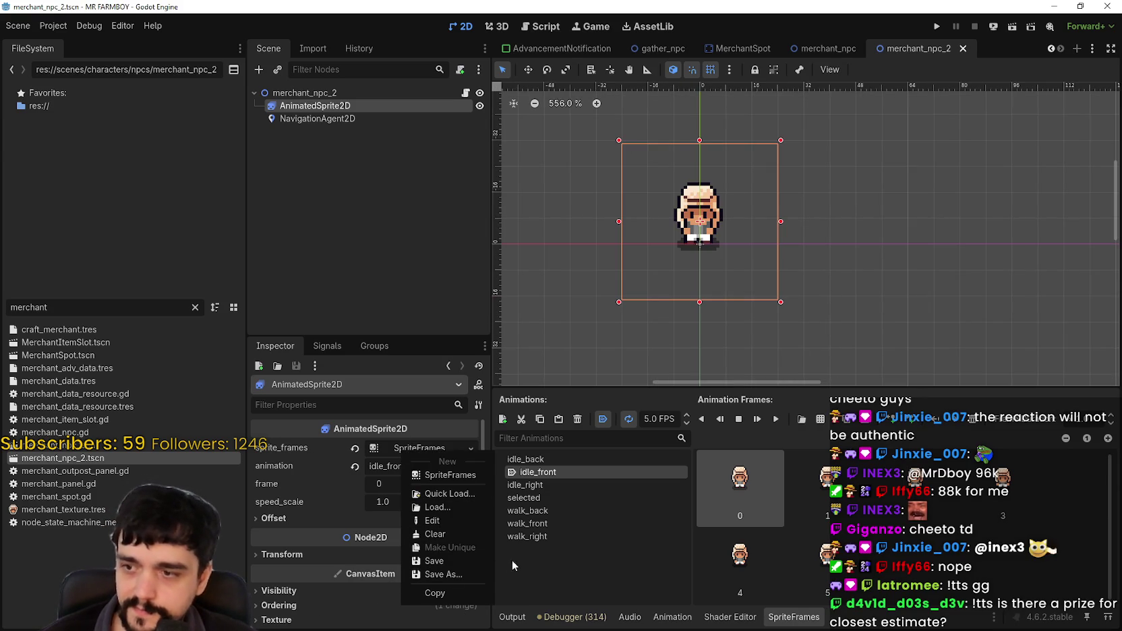
pyautogui.click(589, 555)
# Preview merchant_npc_2's animations, comparing idle_back with the selected one.
pyautogui.click(564, 535)
pyautogui.click(563, 512)
pyautogui.click(563, 496)
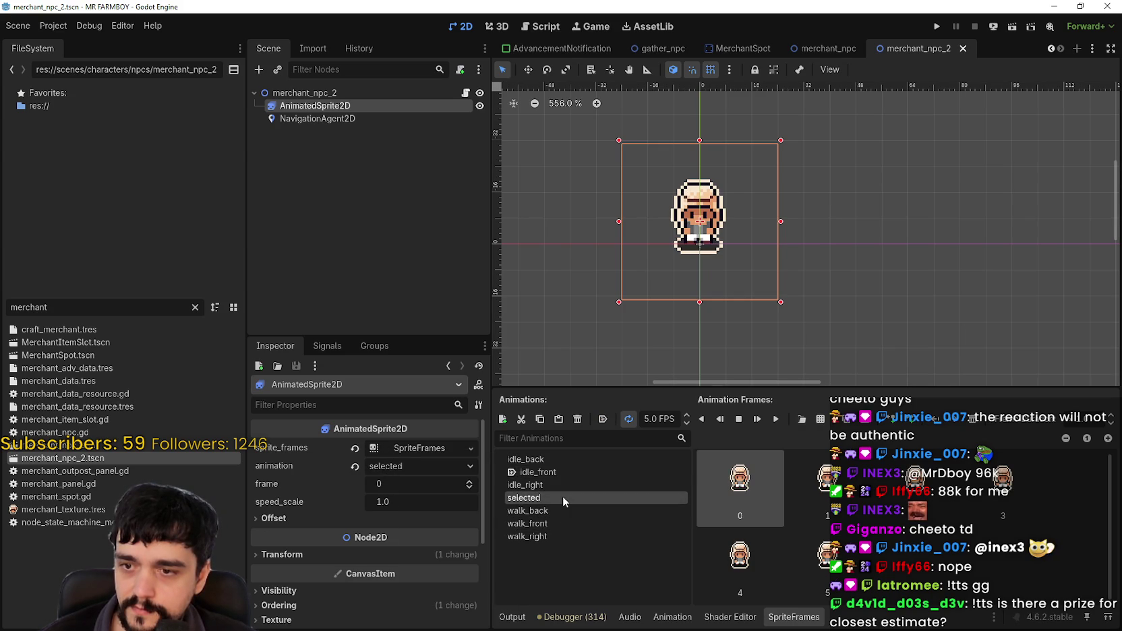
pyautogui.click(567, 461)
pyautogui.click(558, 497)
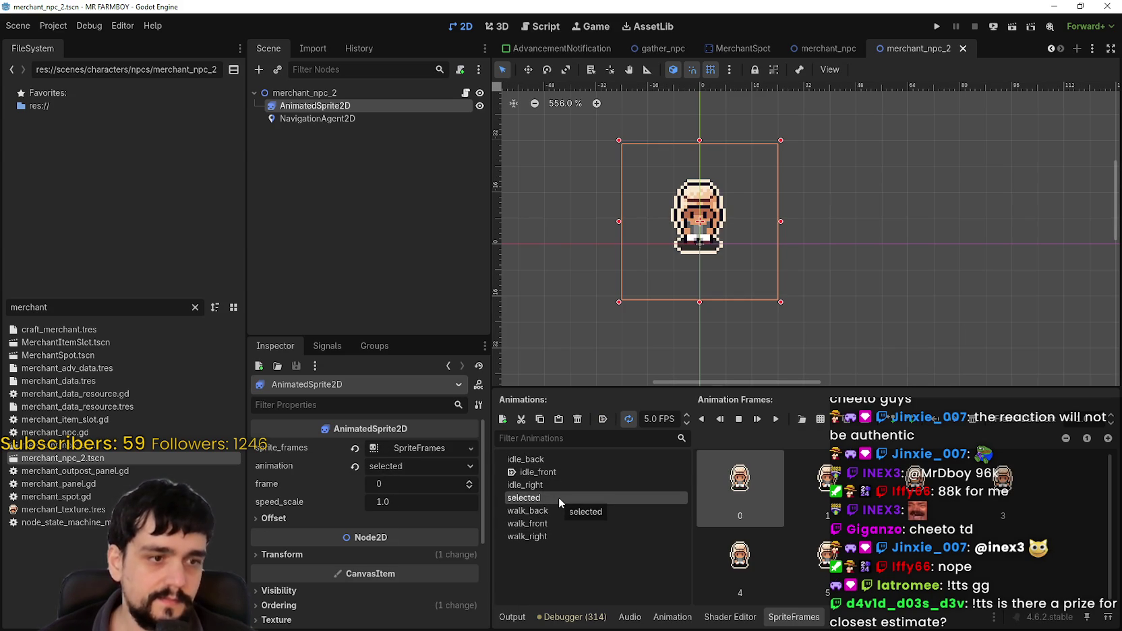
# Recheck the sprite_frames options, preview idle_back and walk_front, then open merchant_npc.
pyautogui.rightClick(410, 448)
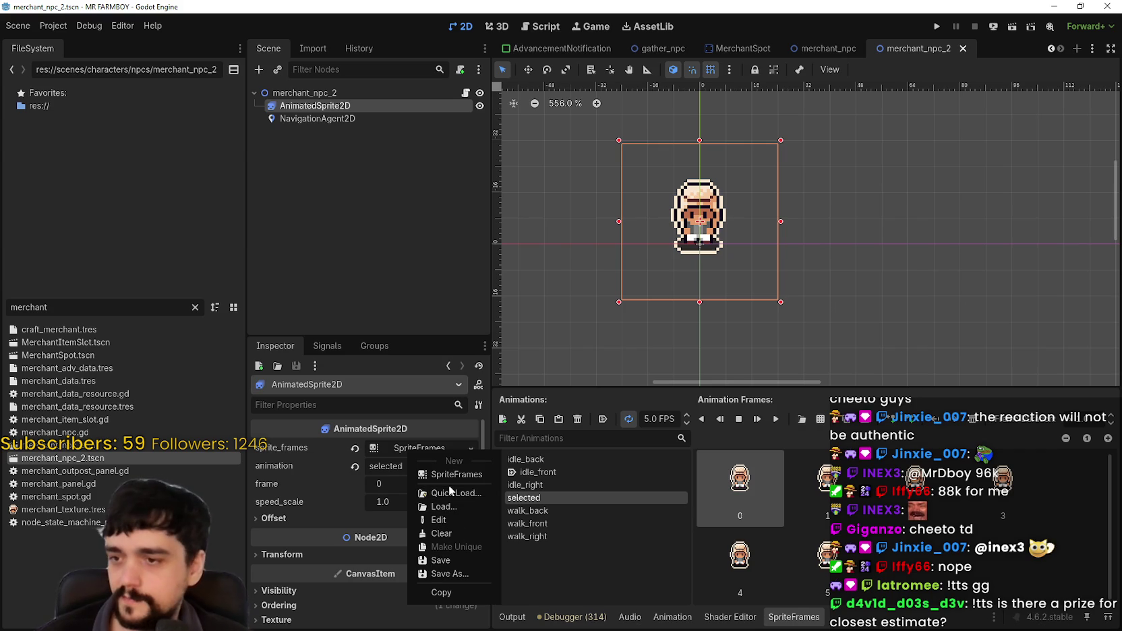
pyautogui.click(396, 450)
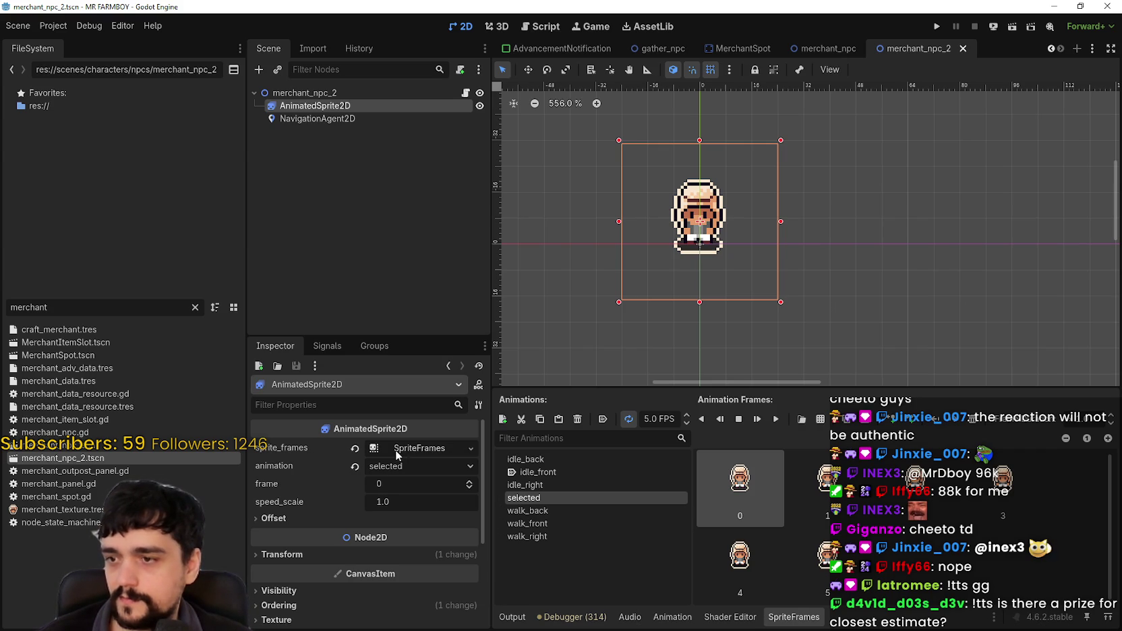
pyautogui.click(565, 458)
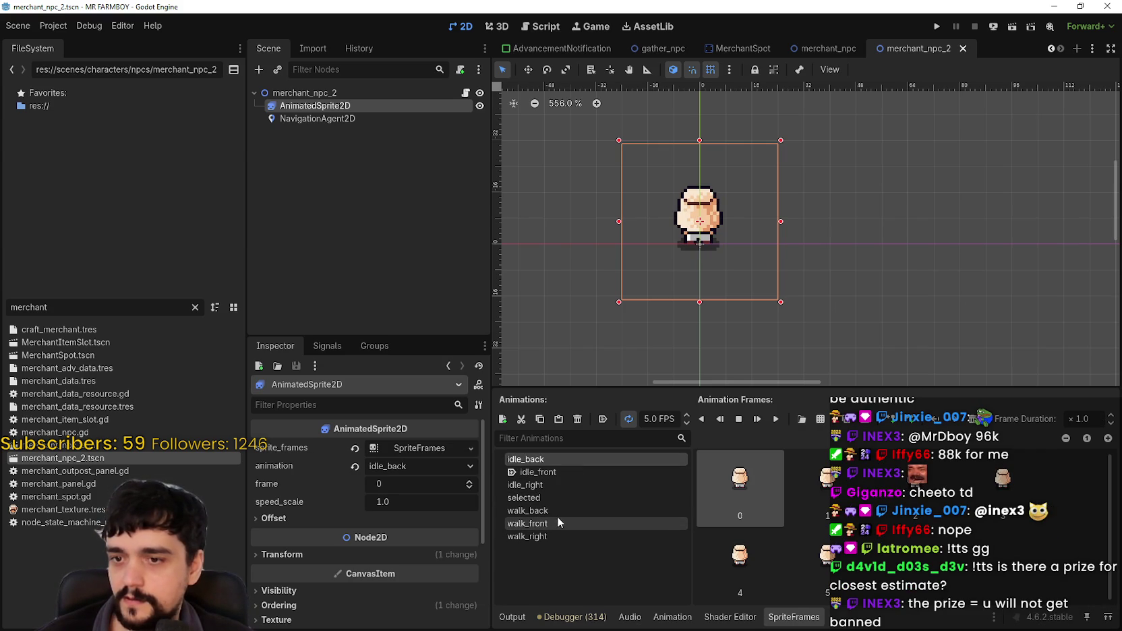
pyautogui.click(560, 524)
pyautogui.click(423, 449)
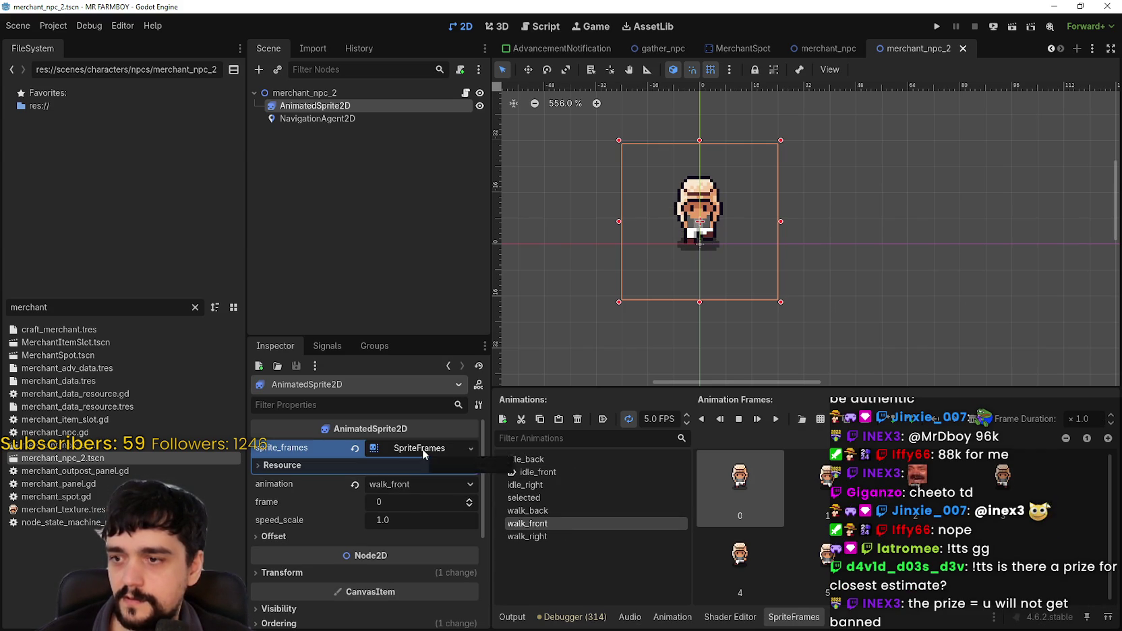
pyautogui.click(821, 48)
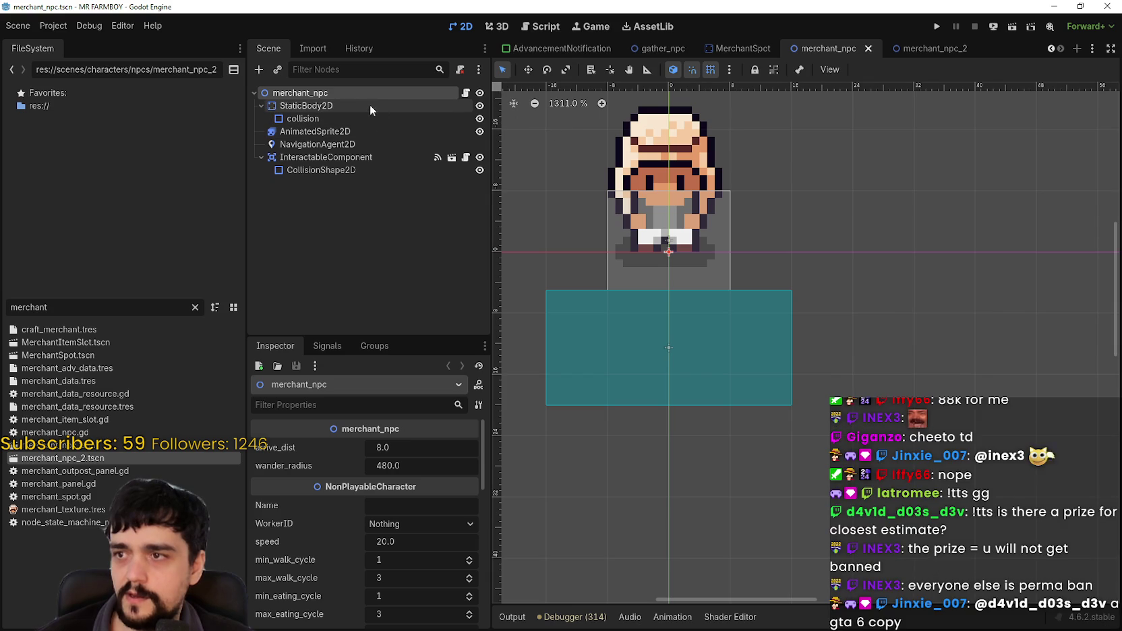
# In merchant_npc, select AnimatedSprite2D and open its sprite_frames resource options.
pyautogui.click(327, 116)
pyautogui.click(331, 121)
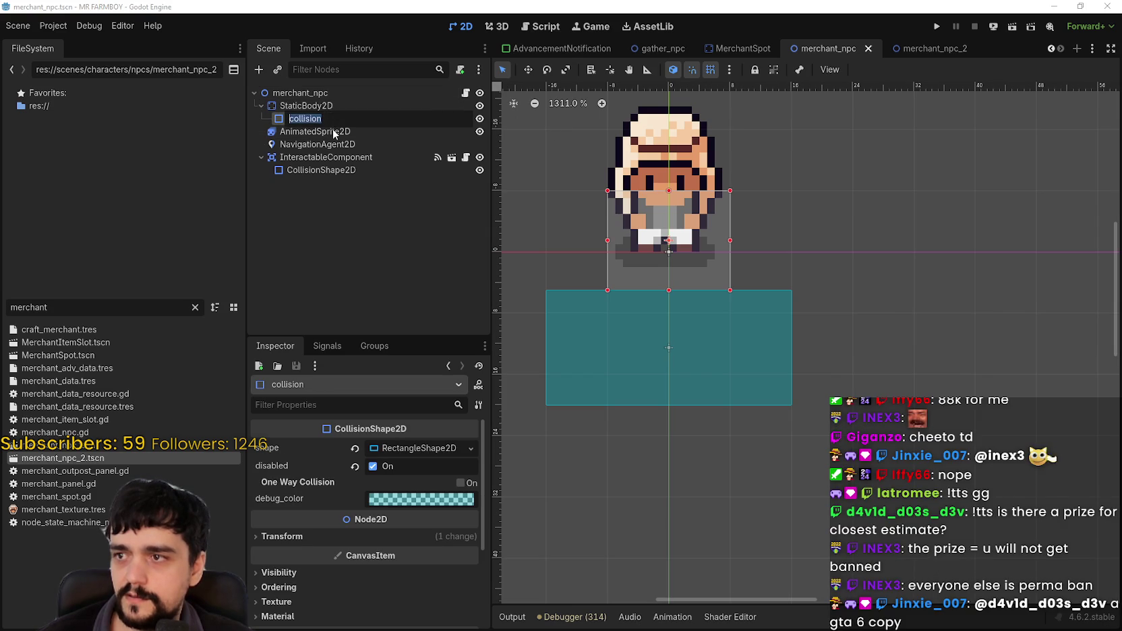
pyautogui.click(333, 132)
pyautogui.rightClick(408, 449)
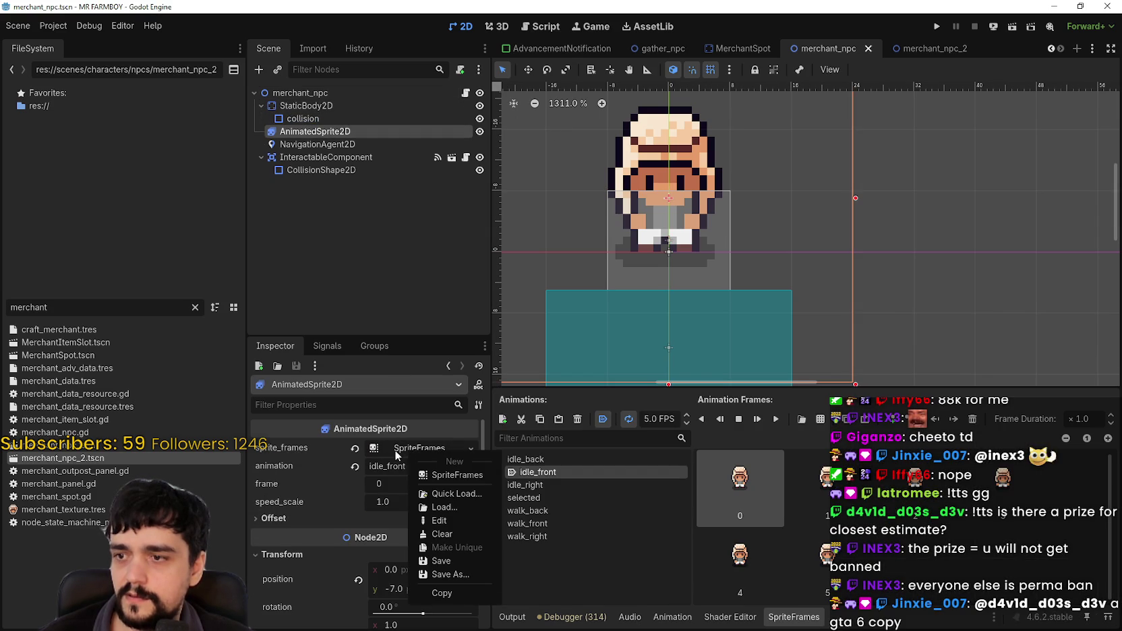
# Back in merchant_npc_2, reset the AnimatedSprite2D's sprite_frames to empty.
pyautogui.click(931, 46)
pyautogui.click(922, 50)
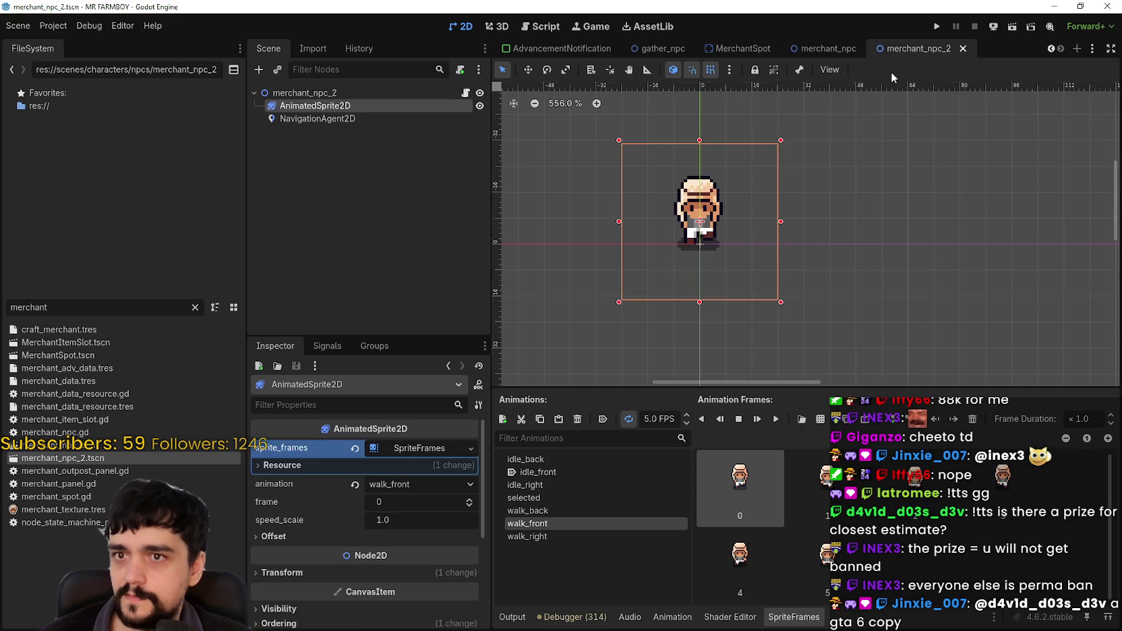
pyautogui.rightClick(411, 439)
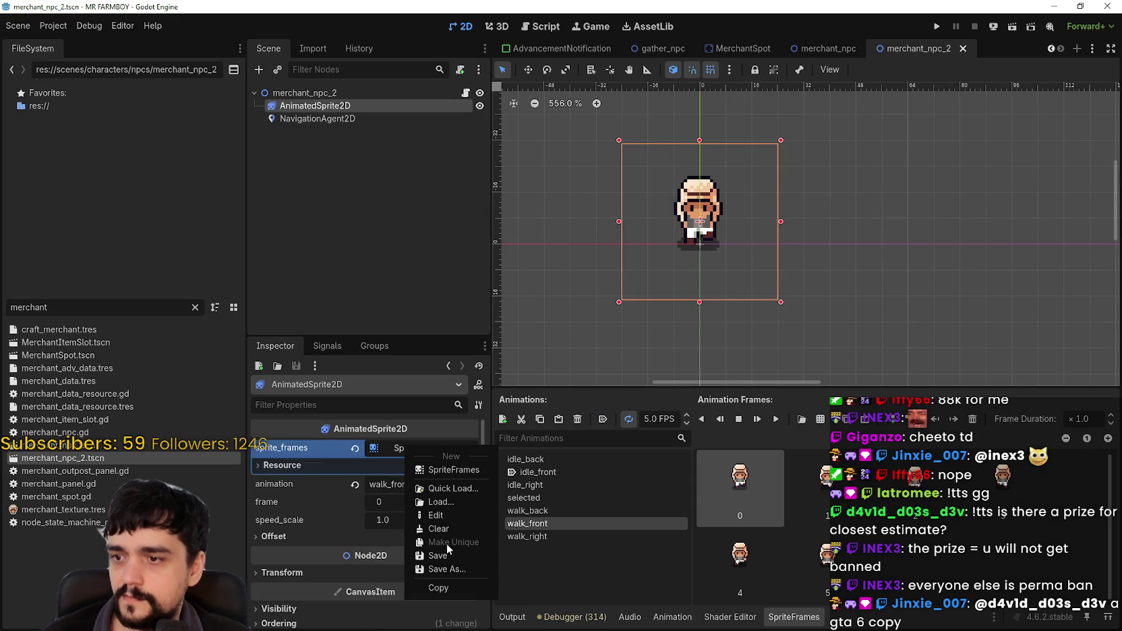
pyautogui.click(369, 455)
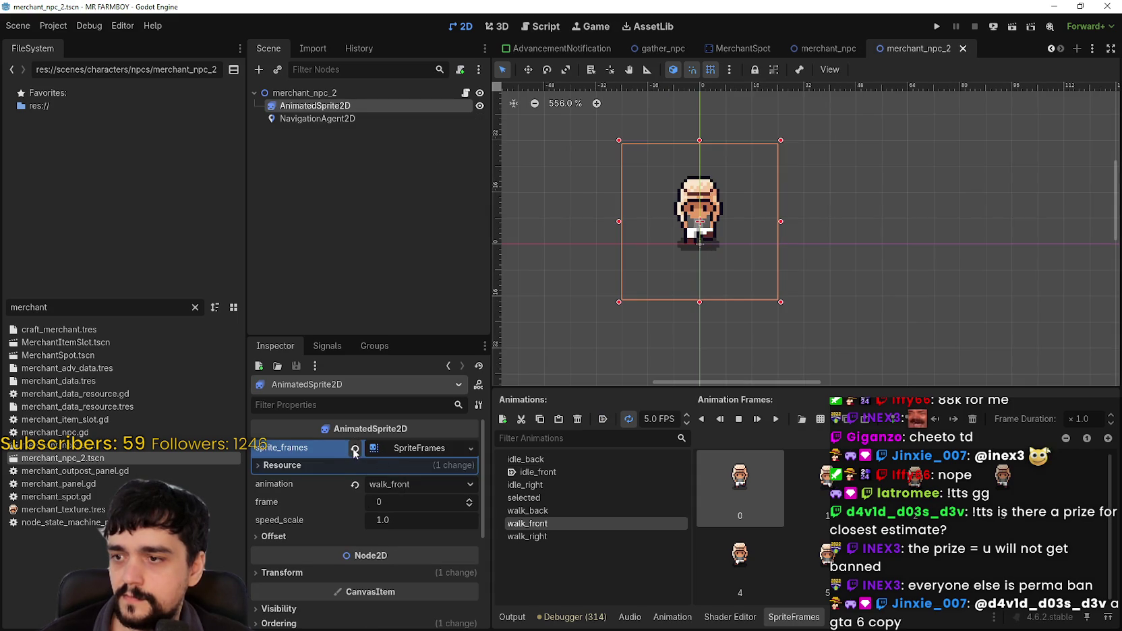
pyautogui.click(356, 450)
# Give merchant_npc_2's AnimatedSprite2D a new SpriteFrames resource and open its animation editor.
pyautogui.click(470, 448)
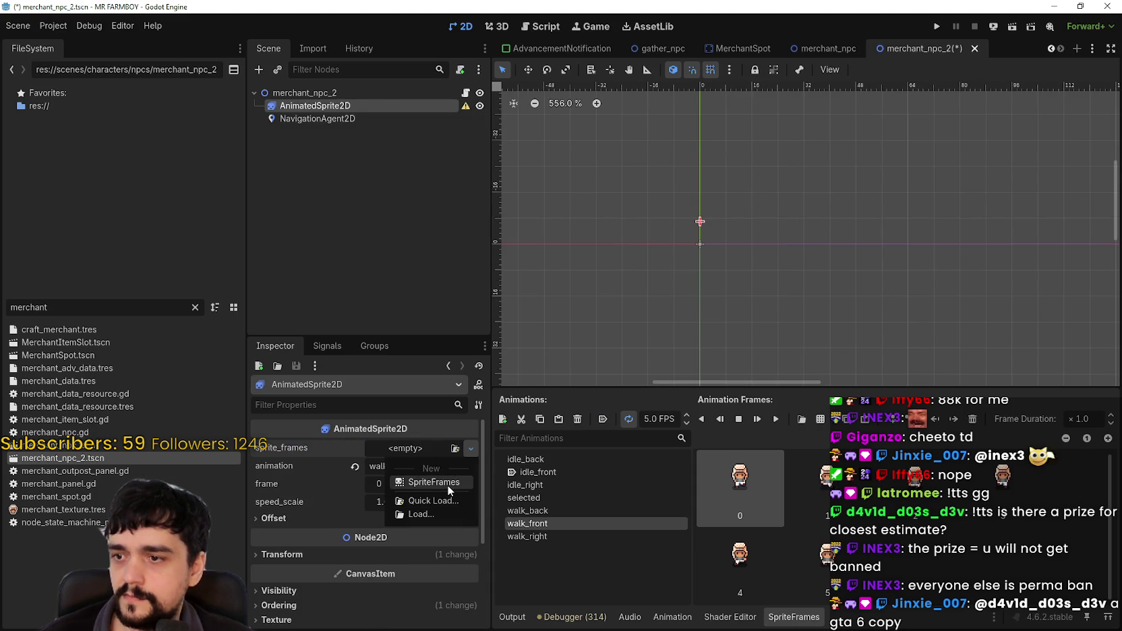
pyautogui.click(447, 485)
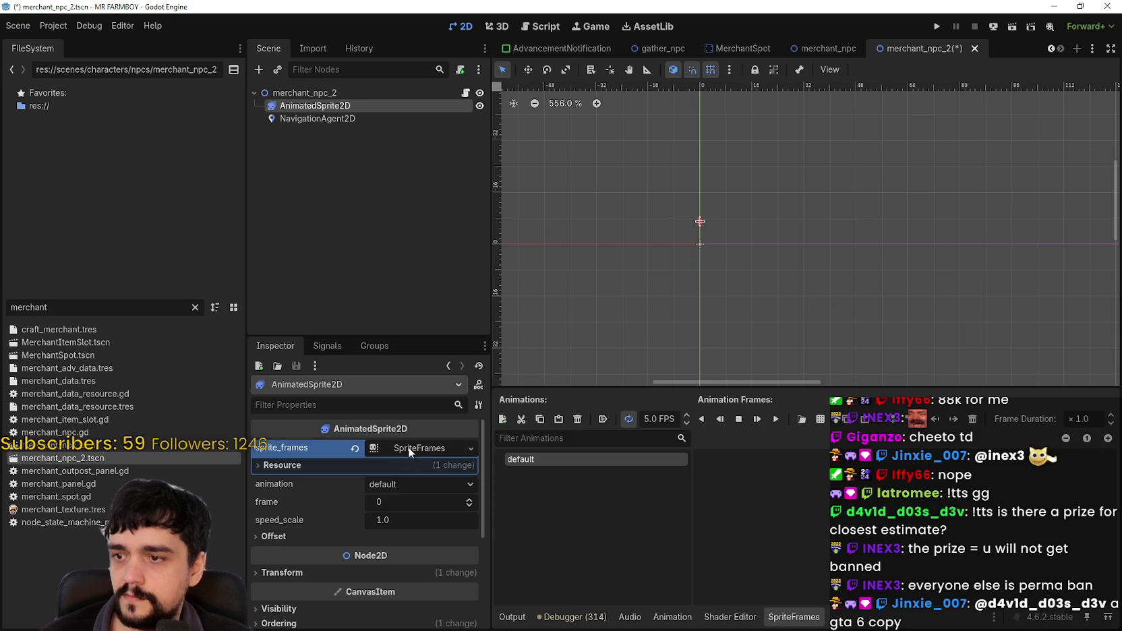
pyautogui.click(414, 449)
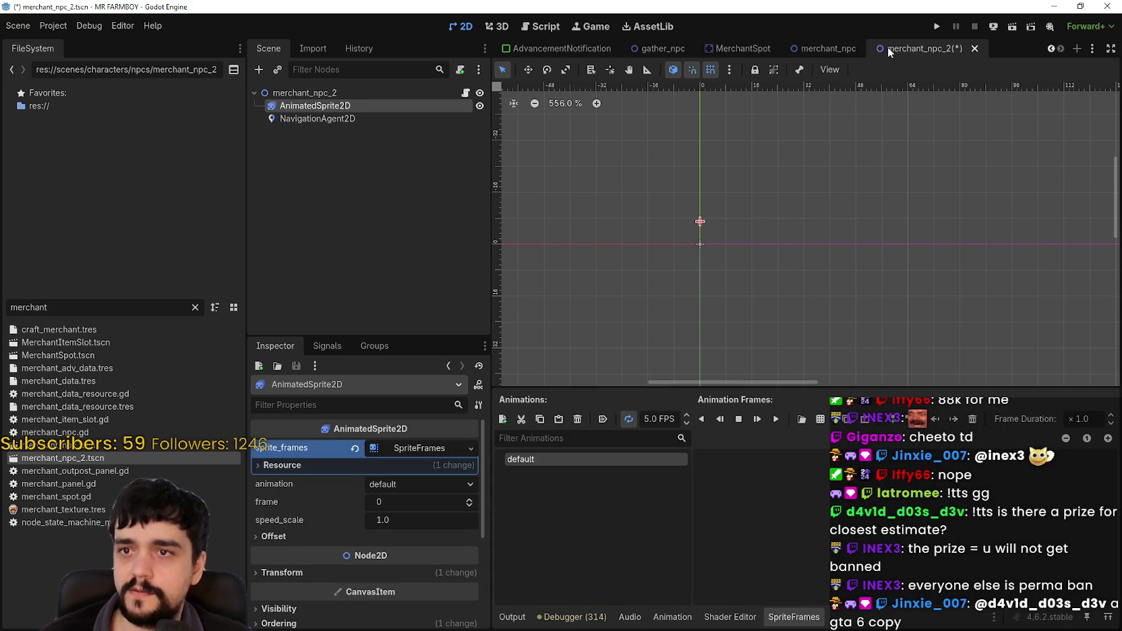
# Snip merchant_npc's animation list as a reference image, then return to merchant_npc_2.
pyautogui.click(826, 48)
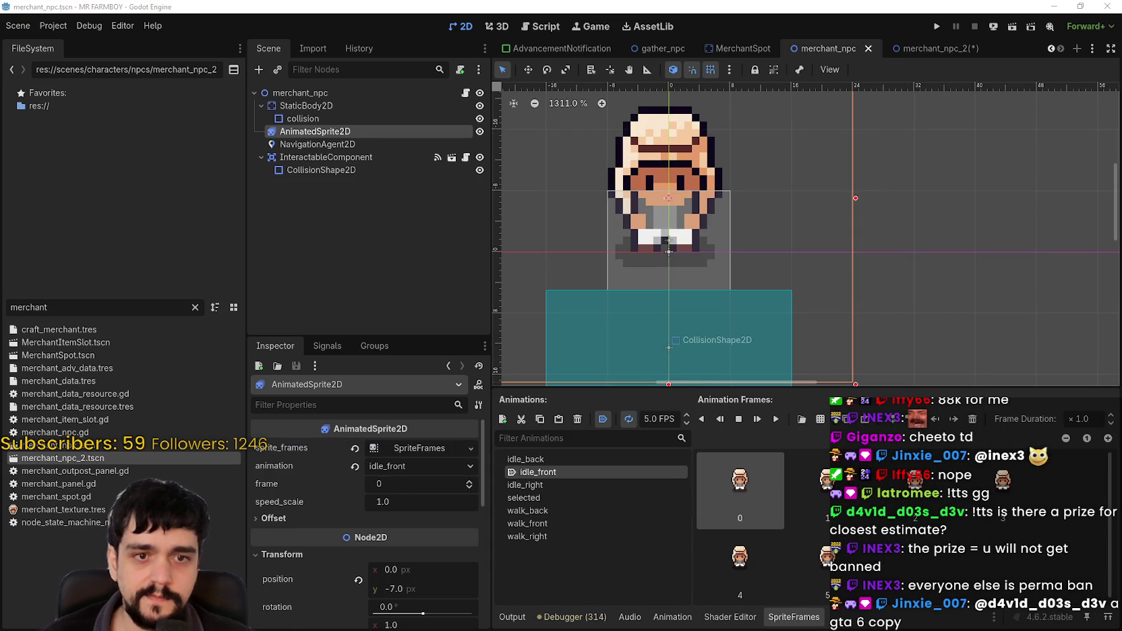
pyautogui.press('super+shift+s')
pyautogui.moveTo(491, 428); pyautogui.dragTo(709, 628)
pyautogui.hotkey('alt', 'Tab')
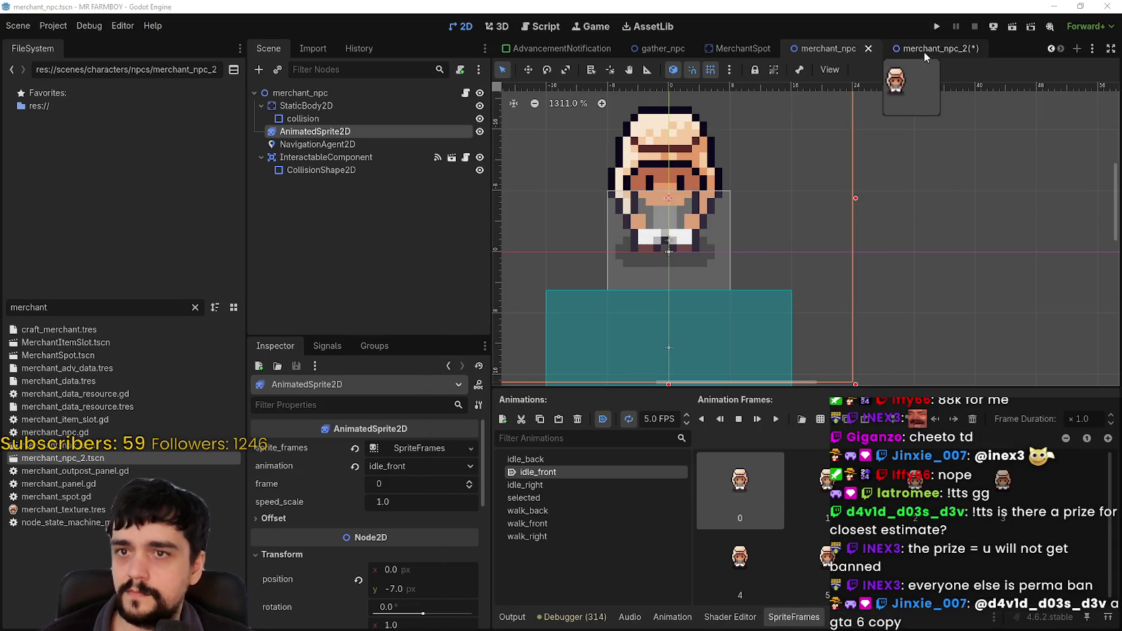
pyautogui.click(923, 49)
# Rename the default animation to idle_front.
pyautogui.doubleClick(575, 458)
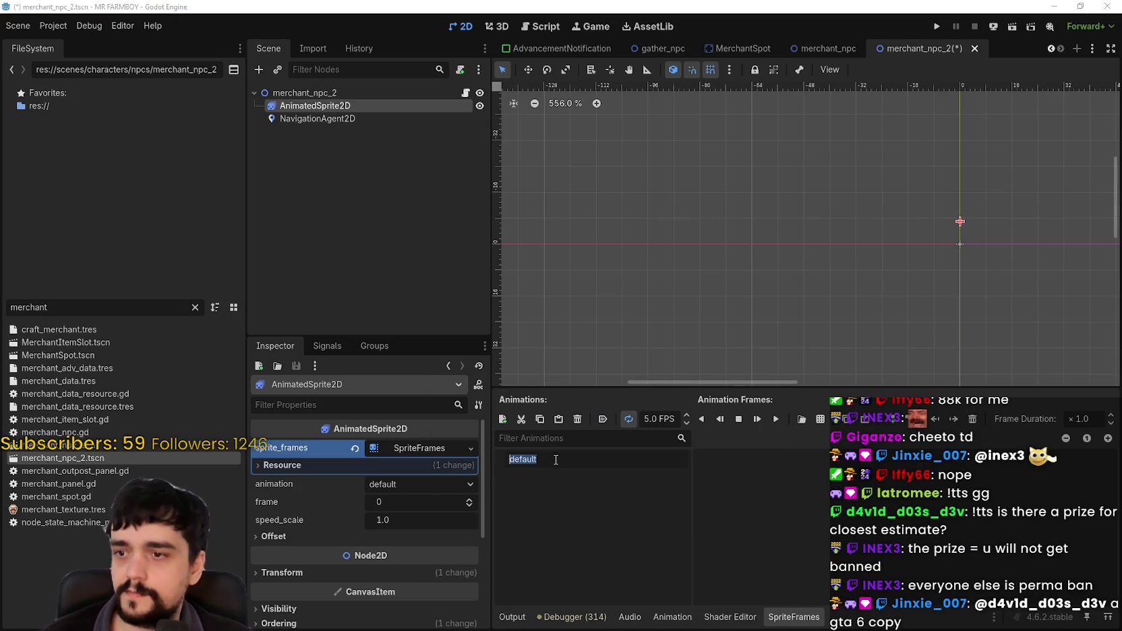
pyautogui.press('Return')
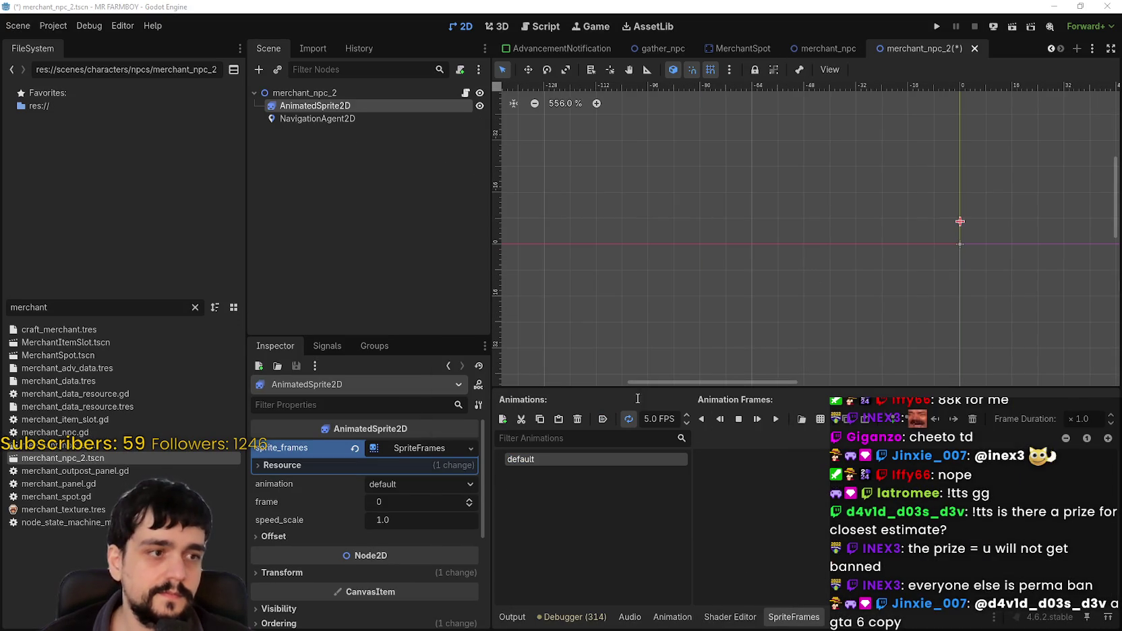
pyautogui.doubleClick(532, 453)
pyautogui.write('idle')
pyautogui.write('_front')
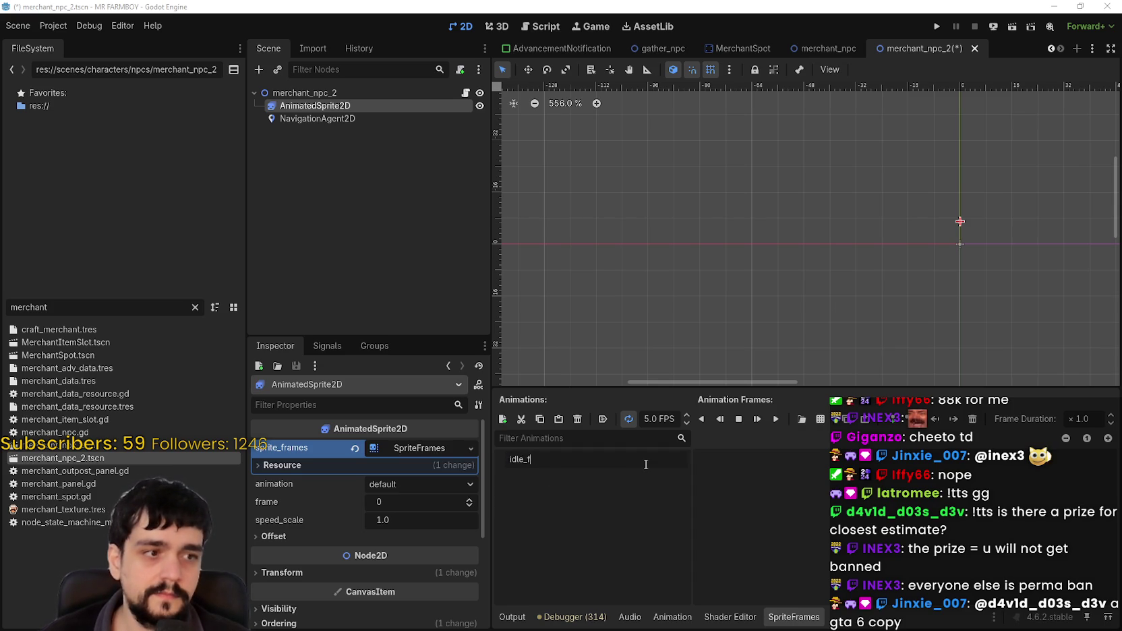